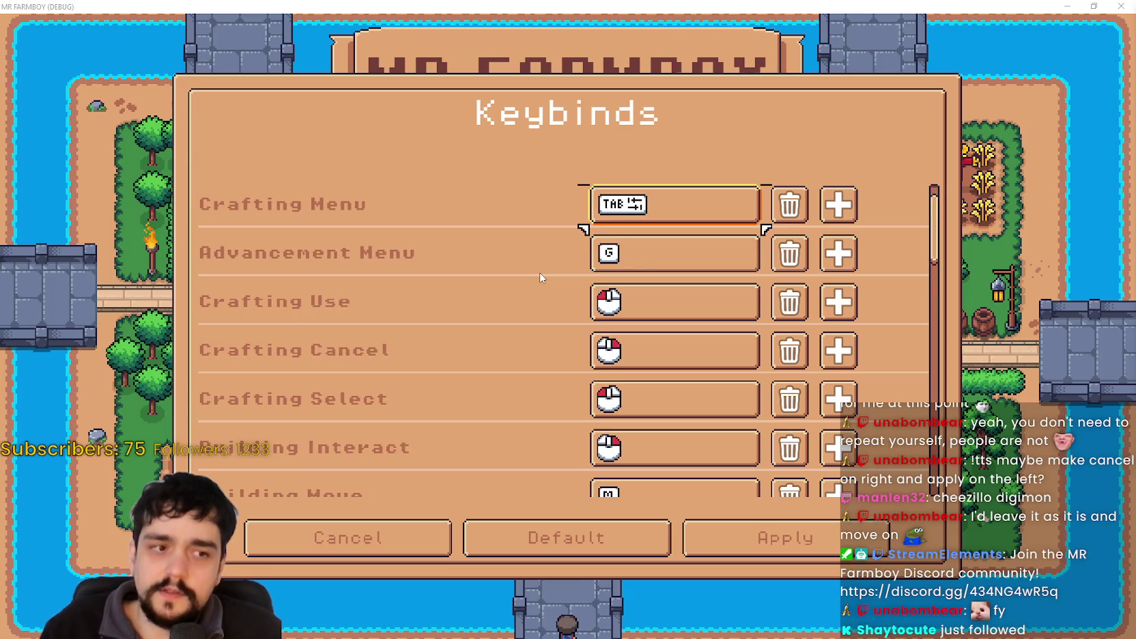
# Step controller focus down the keybind list to Move Down, then back up to Crafting Cancel.
pyautogui.press('Down')
pyautogui.press('Down')
pyautogui.press('Down')
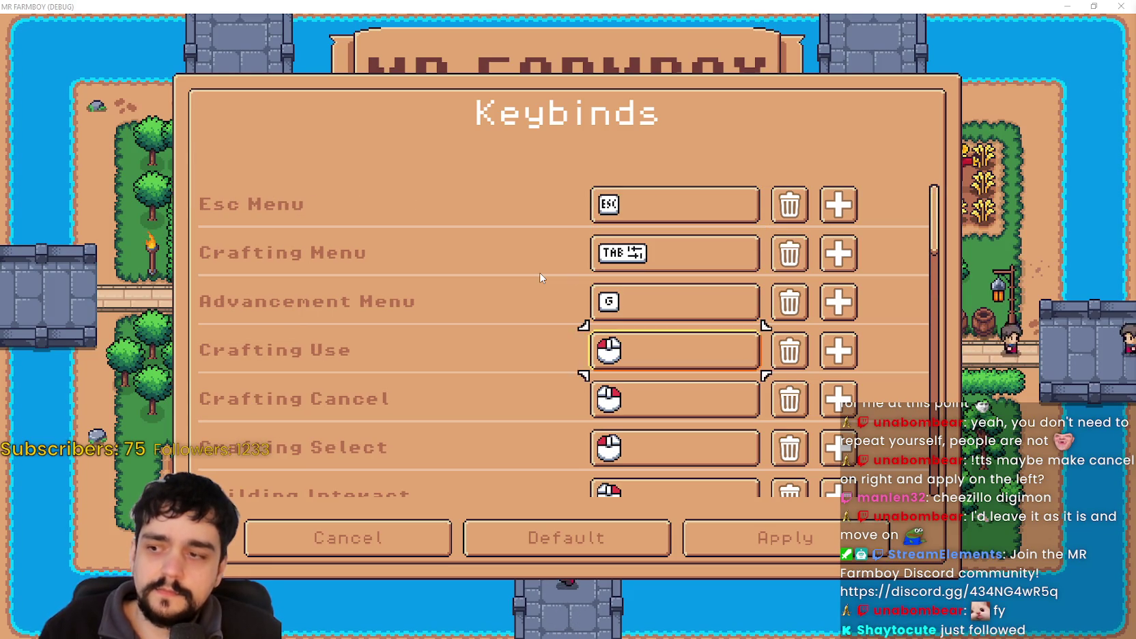
pyautogui.press('Down')
pyautogui.press('Down')
pyautogui.press('Down')
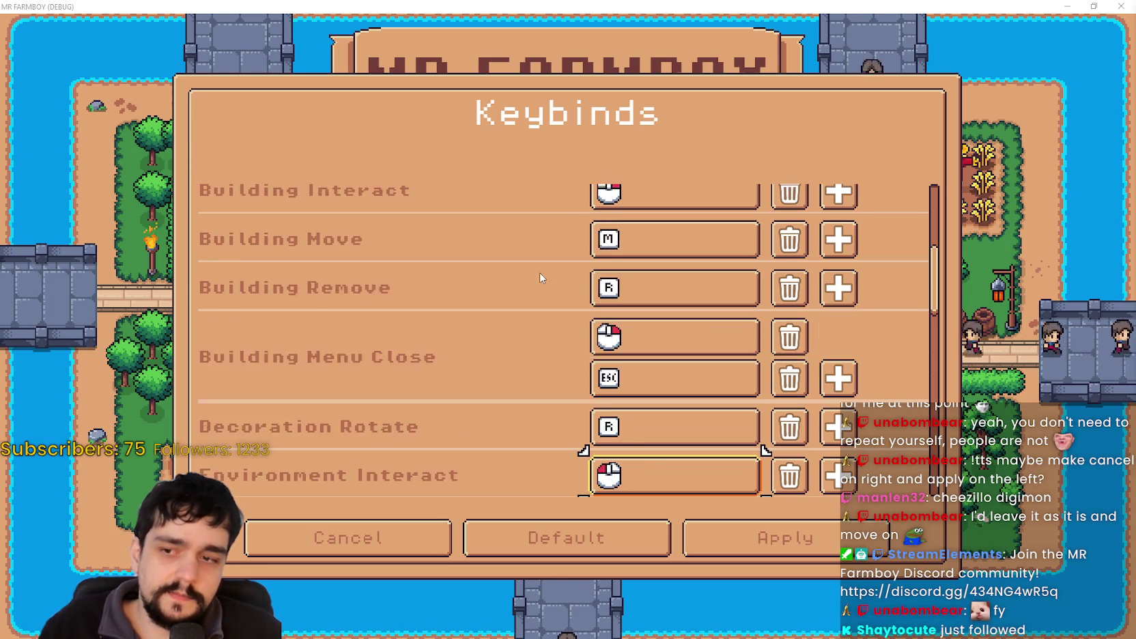
pyautogui.press('Down')
pyautogui.press('Down')
pyautogui.press('Down')
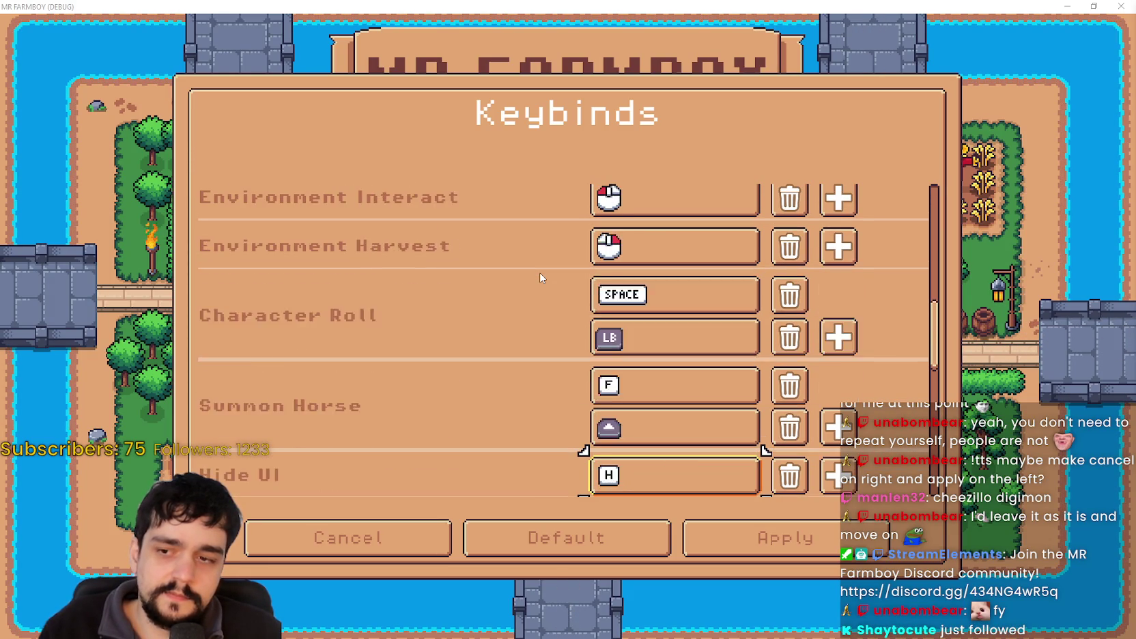
pyautogui.press('Down')
pyautogui.press('Down')
pyautogui.press('Down')
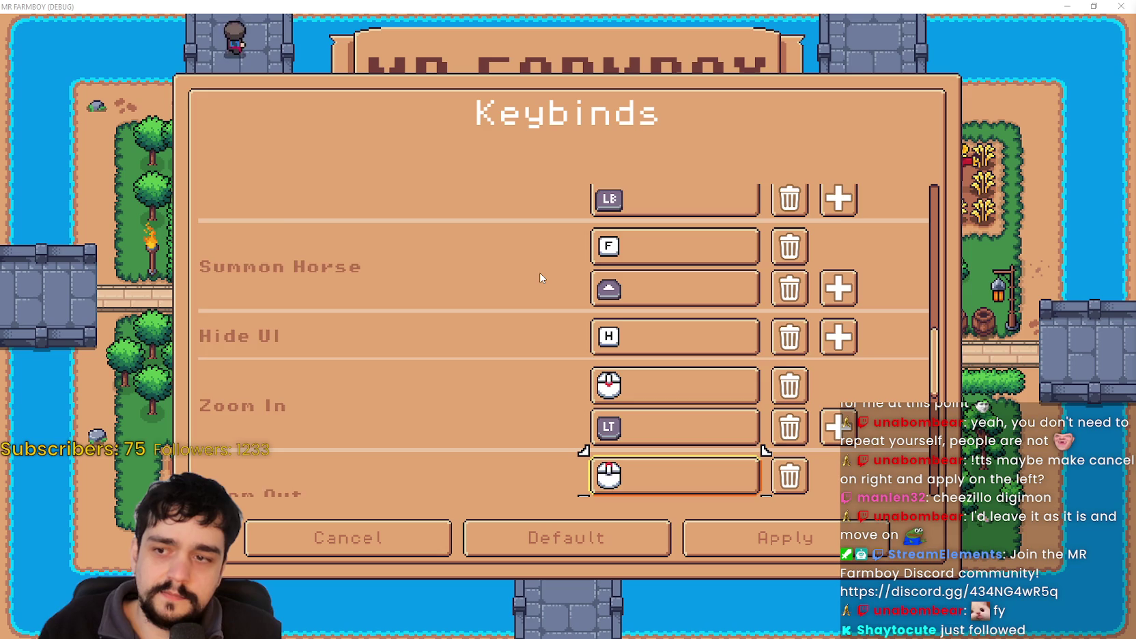
pyautogui.press('Down')
pyautogui.press('Down')
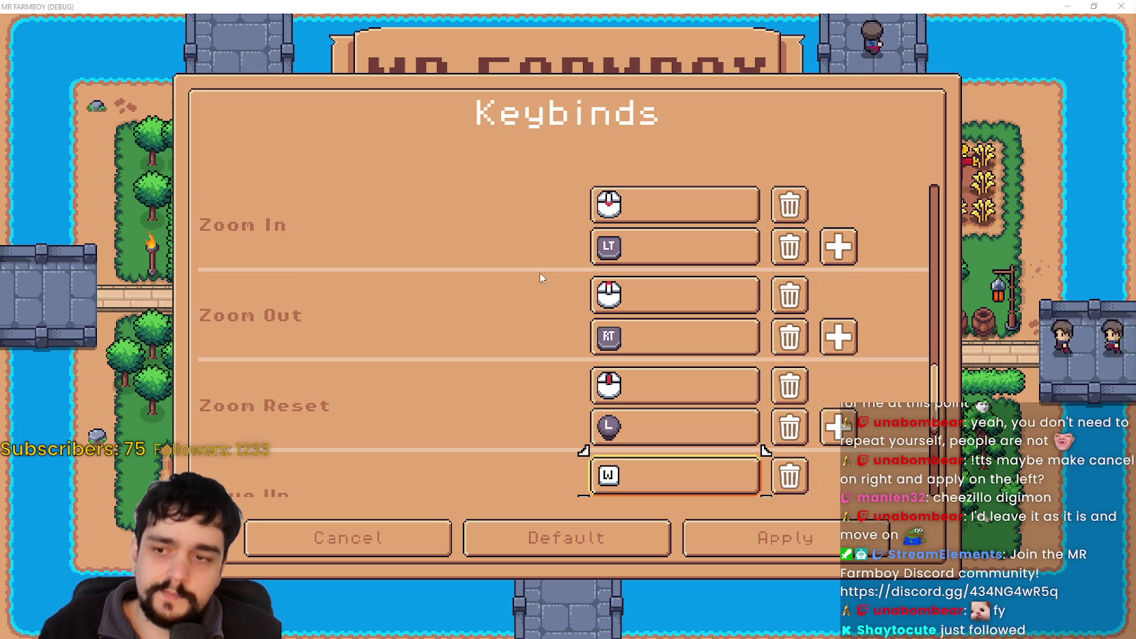
pyautogui.press('Down')
pyautogui.press('Down')
pyautogui.press('Down')
pyautogui.press('Down')
pyautogui.press('Down')
pyautogui.press('Down')
pyautogui.press('Down')
pyautogui.press('Down')
pyautogui.press('Up')
pyautogui.press('Up')
pyautogui.press('Up')
pyautogui.press('Up')
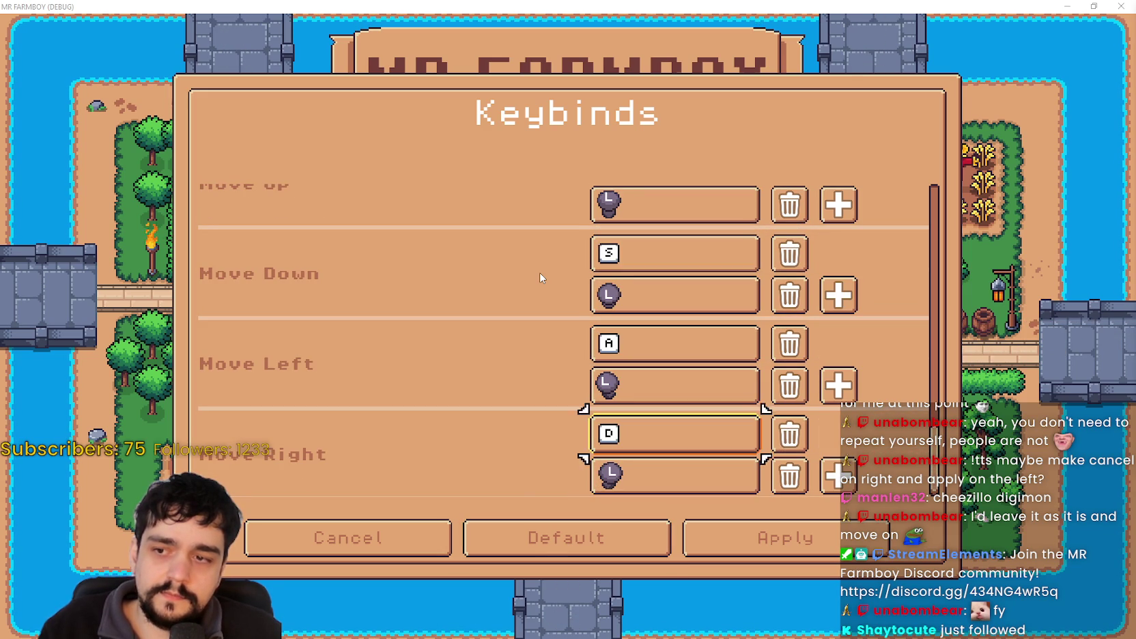
pyautogui.press('Up')
pyautogui.press('Up')
pyautogui.press('Up')
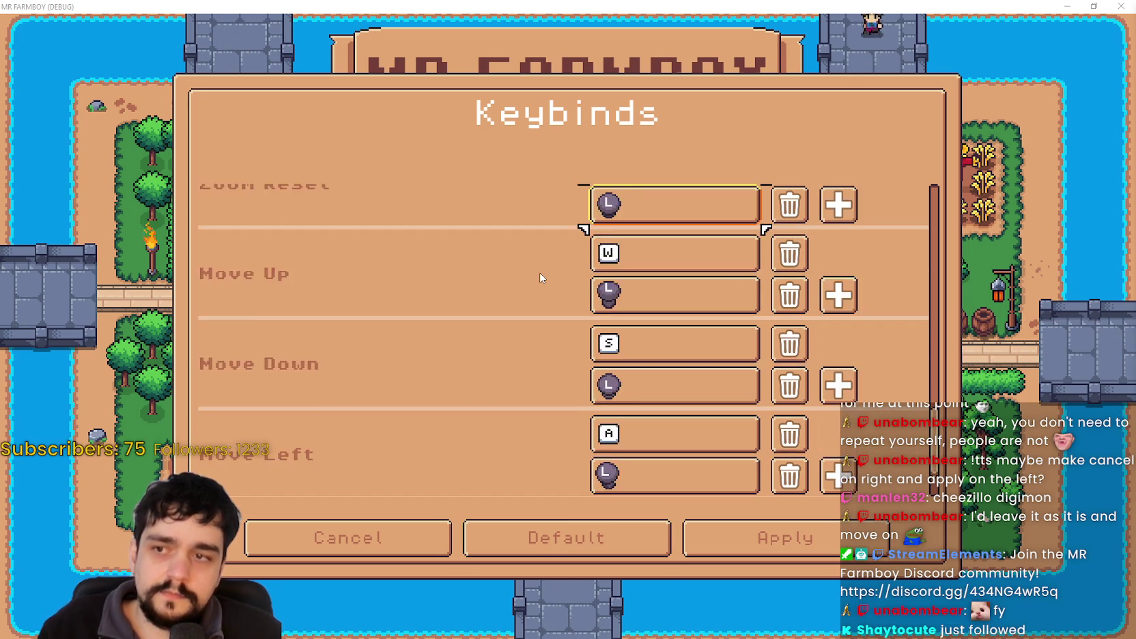
pyautogui.press('Up')
pyautogui.press('Up')
pyautogui.press('Up')
pyautogui.press('Up')
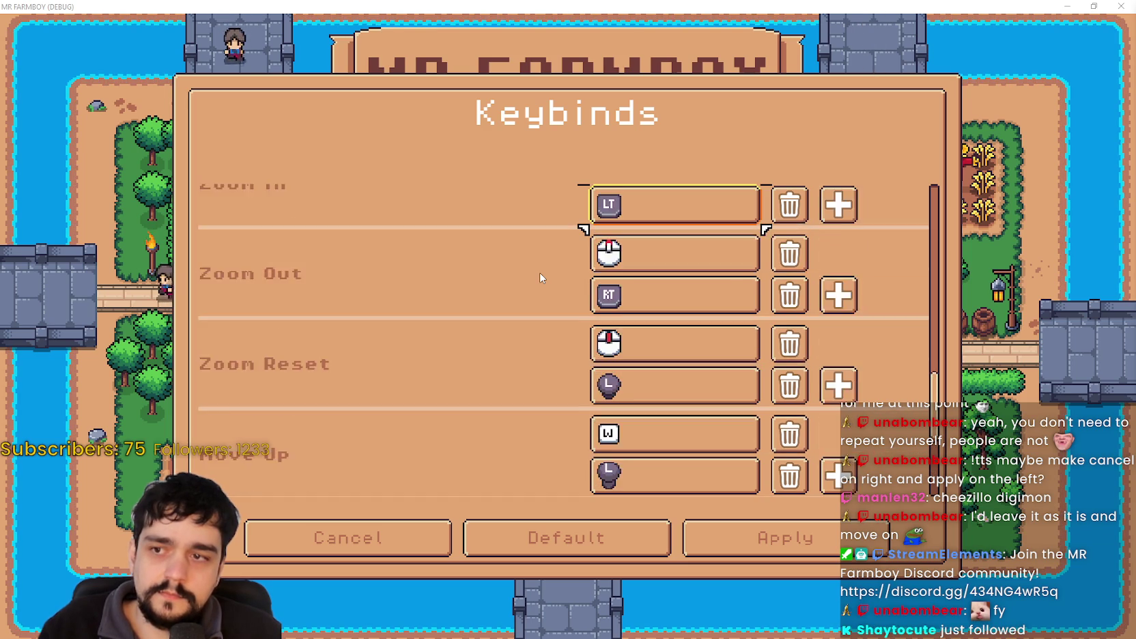
pyautogui.press('Up')
pyautogui.press('Up')
pyautogui.press('Up')
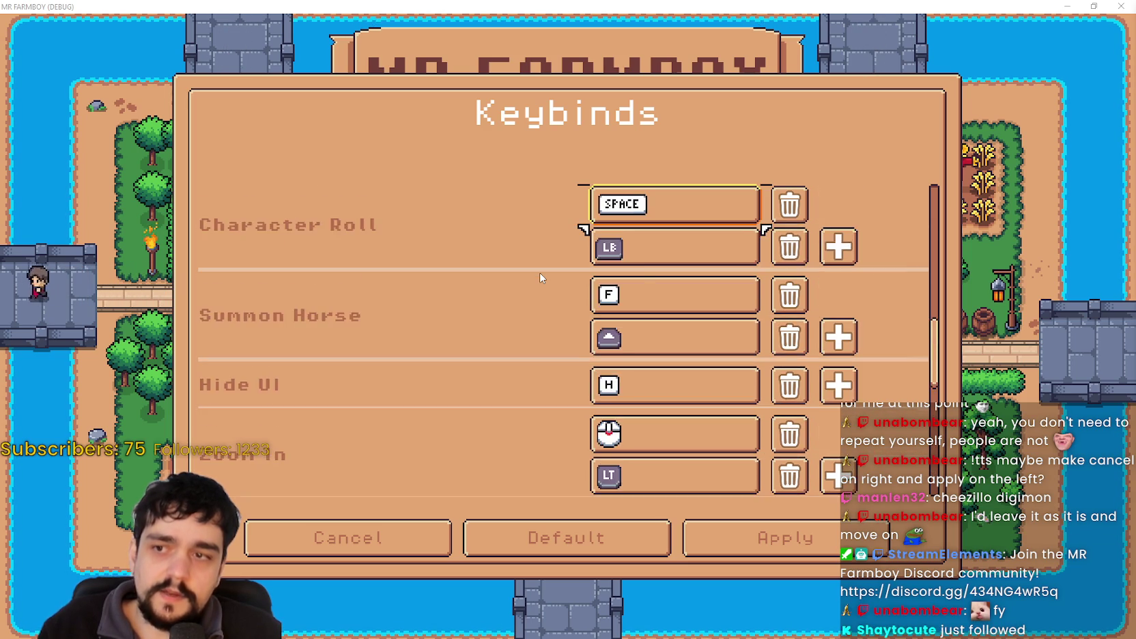
pyautogui.press('Up')
pyautogui.press('Up')
pyautogui.press('Up')
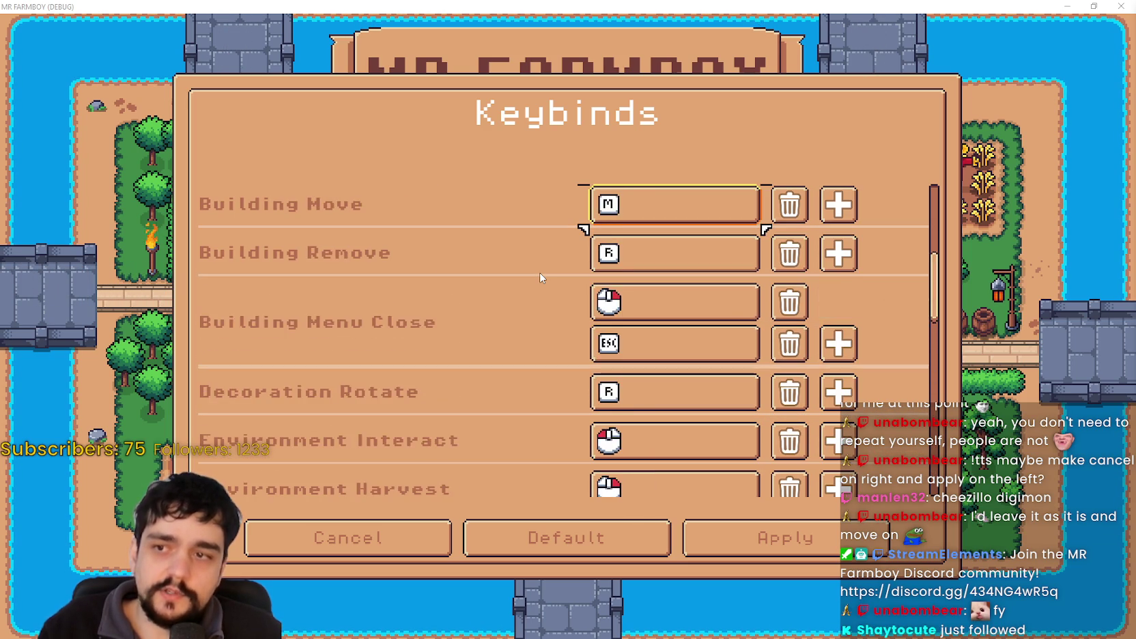
pyautogui.press('Up')
pyautogui.press('Up')
pyautogui.press('Up')
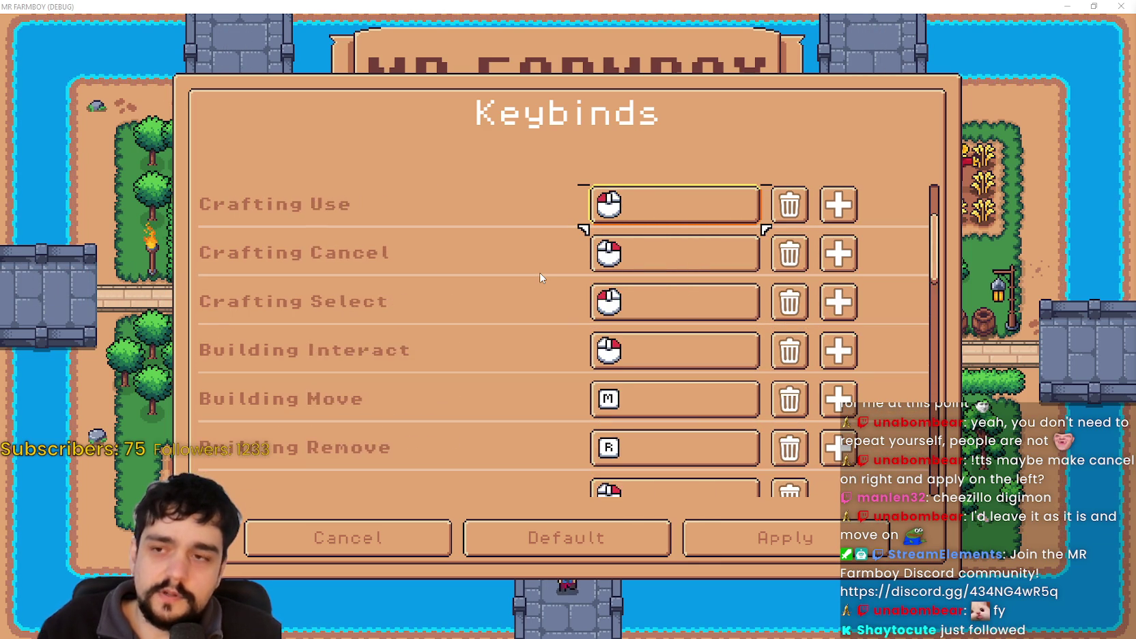
# Move controller focus down to Character Roll's LB binding, checking Summon Horse below it.
pyautogui.press('Down')
pyautogui.press('Down')
pyautogui.press('Down')
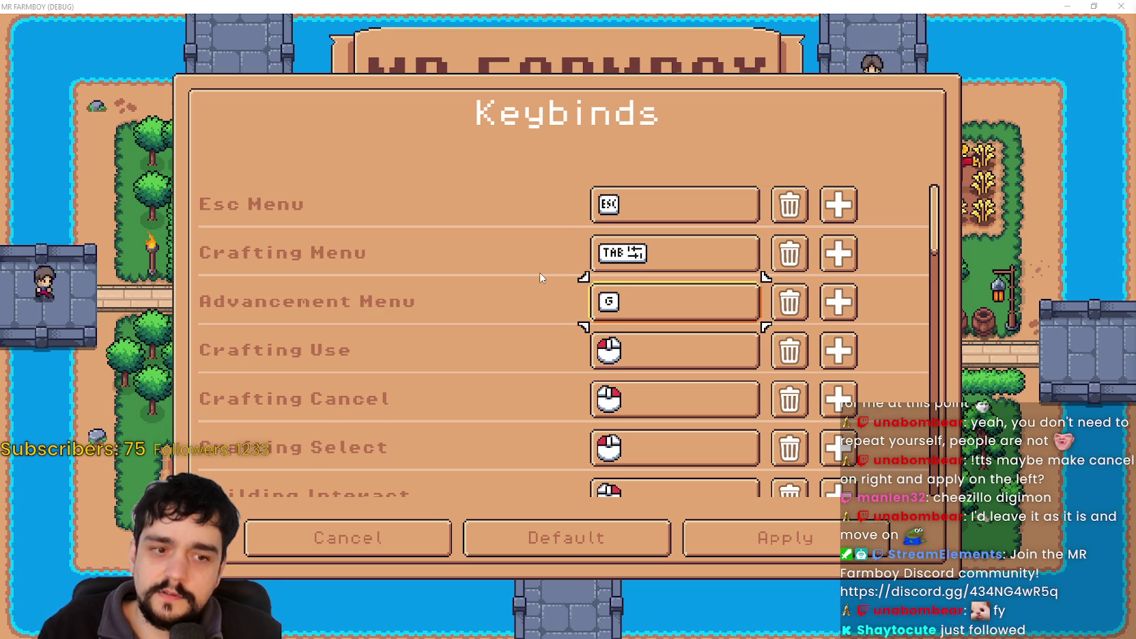
pyautogui.press('Up')
pyautogui.press('Up')
pyautogui.press('Up')
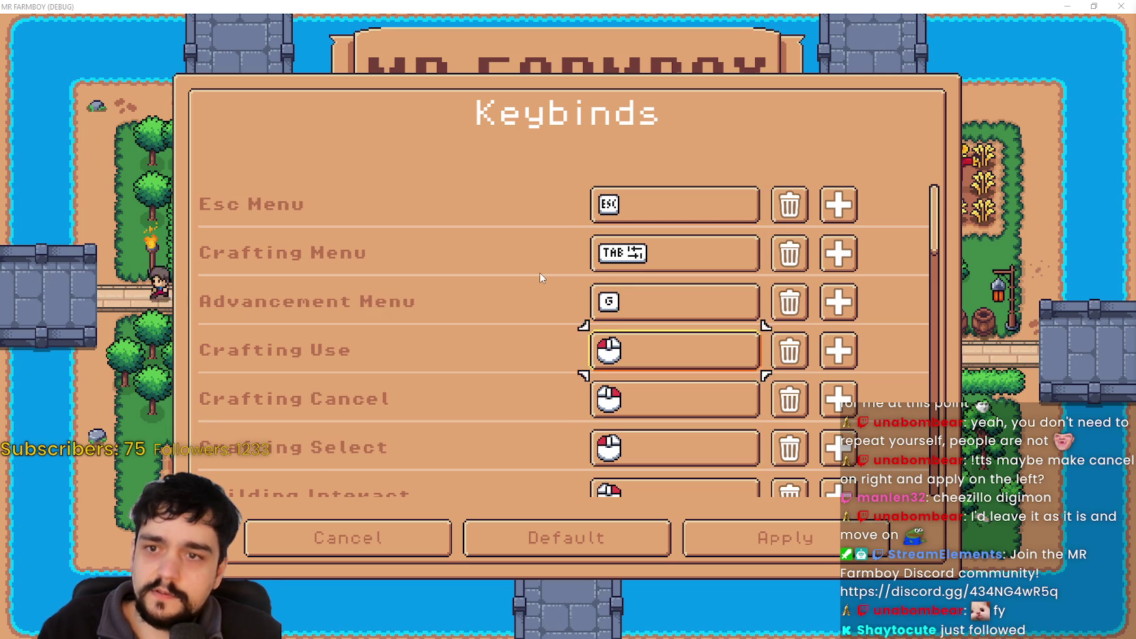
pyautogui.press('Down')
pyautogui.press('Down')
pyautogui.press('Down')
pyautogui.press('Down')
pyautogui.press('Down')
pyautogui.press('Down')
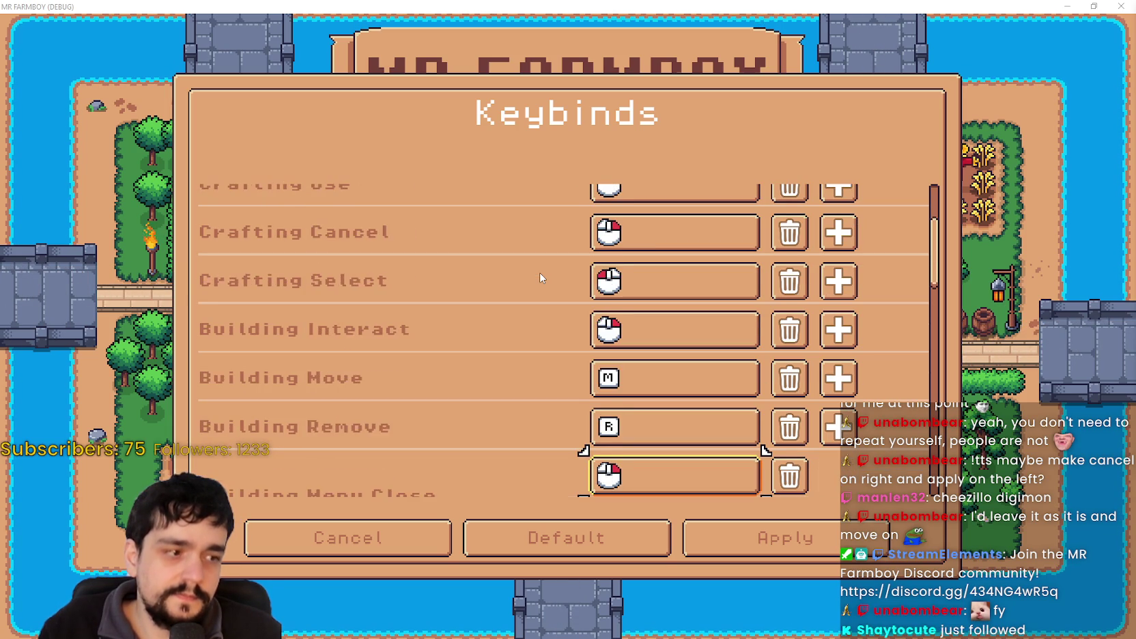
pyautogui.press('Down')
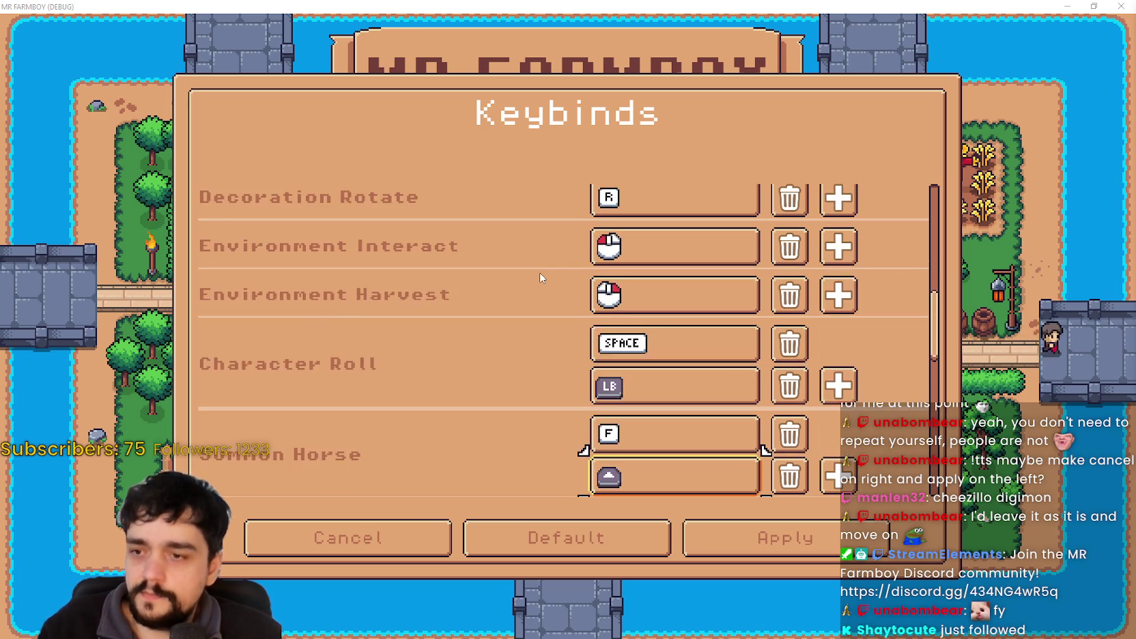
pyautogui.press('Up')
pyautogui.press('Up')
pyautogui.press('Down')
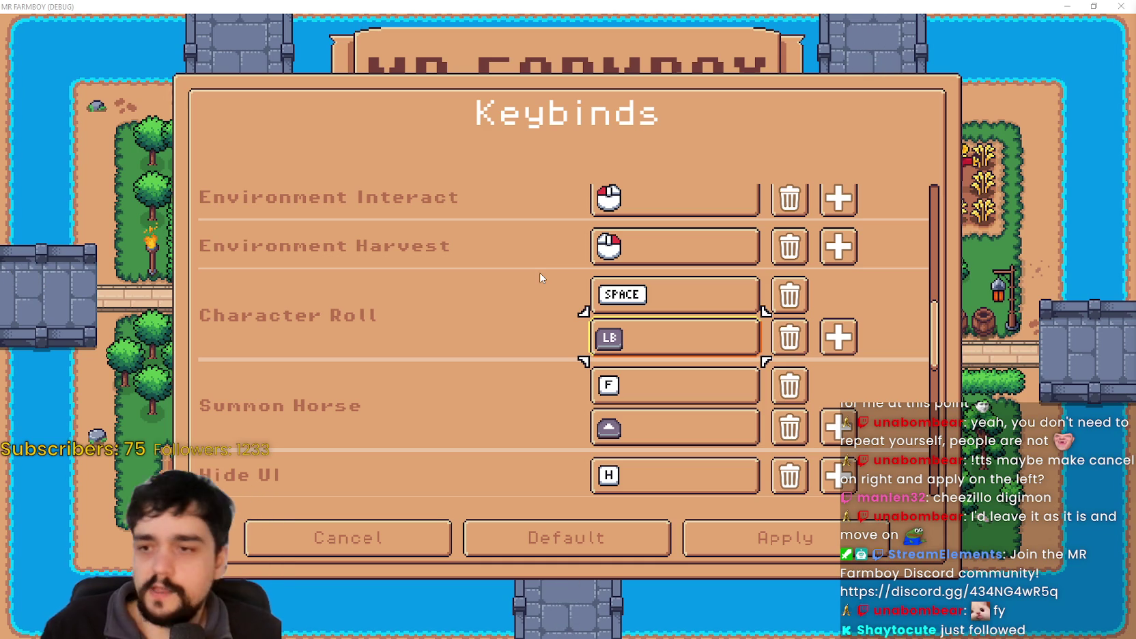
# Rebind Character Roll's gamepad slot to RB, back to LB, then to RB again.
pyautogui.press('Return')
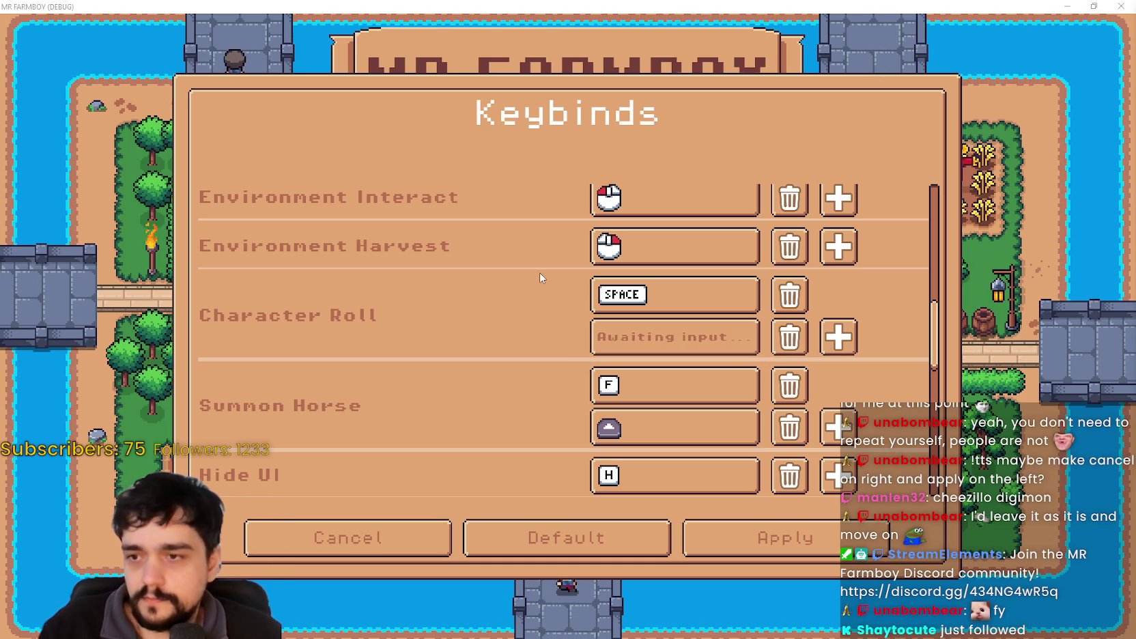
pyautogui.press('RB')
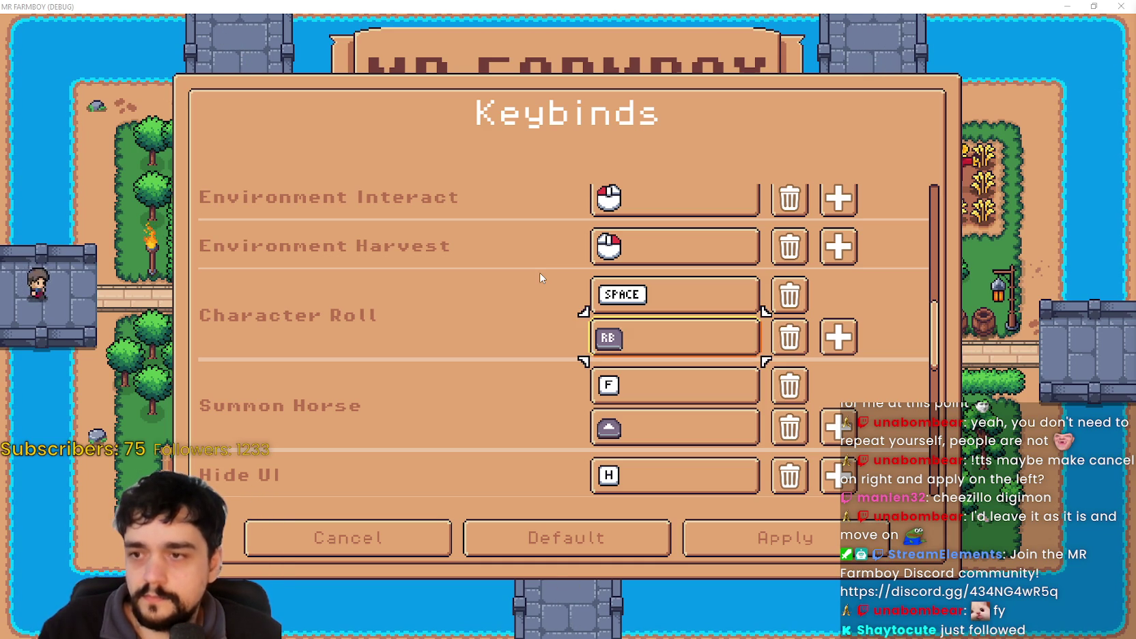
pyautogui.press('Return')
pyautogui.press('LB')
pyautogui.press('Return')
pyautogui.press('Return')
pyautogui.press('LB')
pyautogui.press('Return')
pyautogui.press('LB')
pyautogui.press('Return')
pyautogui.press('RB')
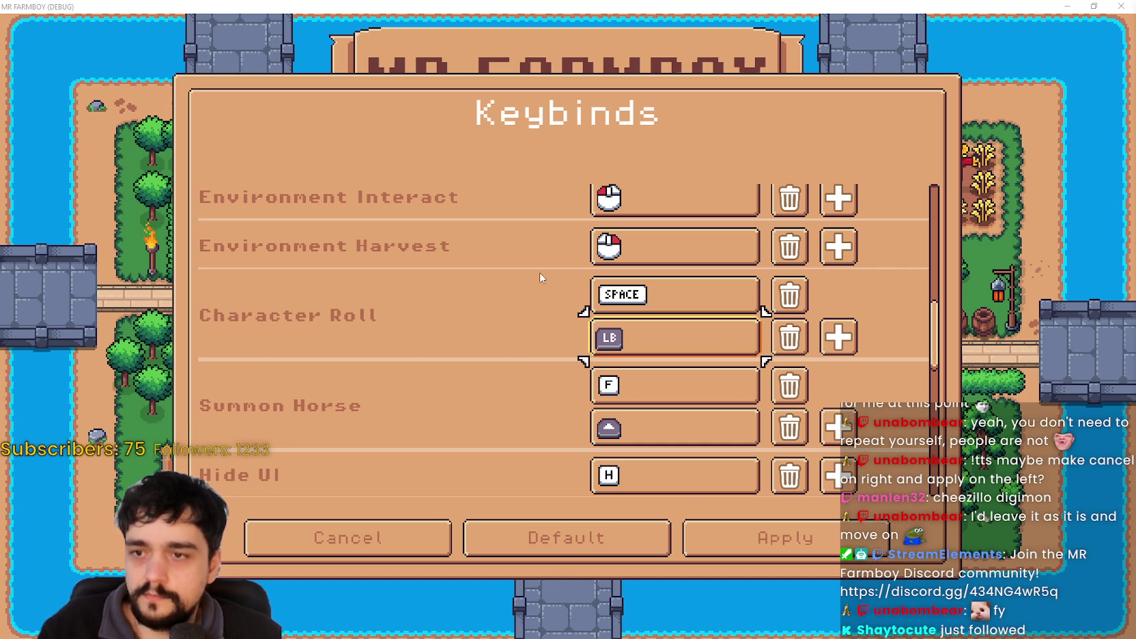
# Delete Character Roll's RB gamepad binding, leaving only SPACE, and shrink the game window.
pyautogui.press('Right')
pyautogui.press('Right')
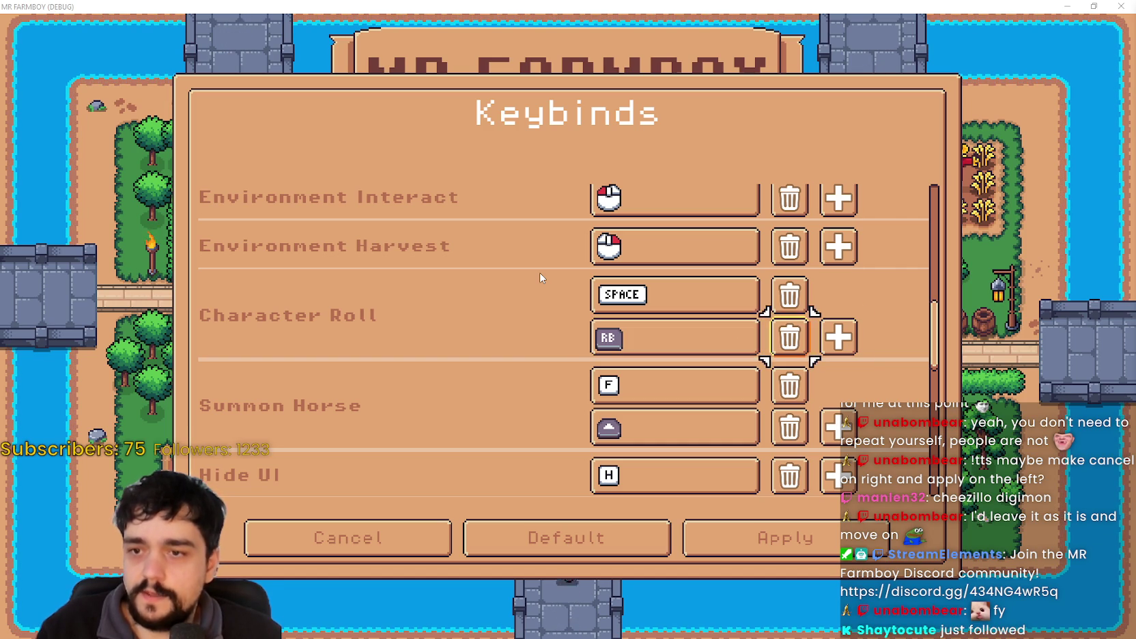
pyautogui.press('Left')
pyautogui.press('Return')
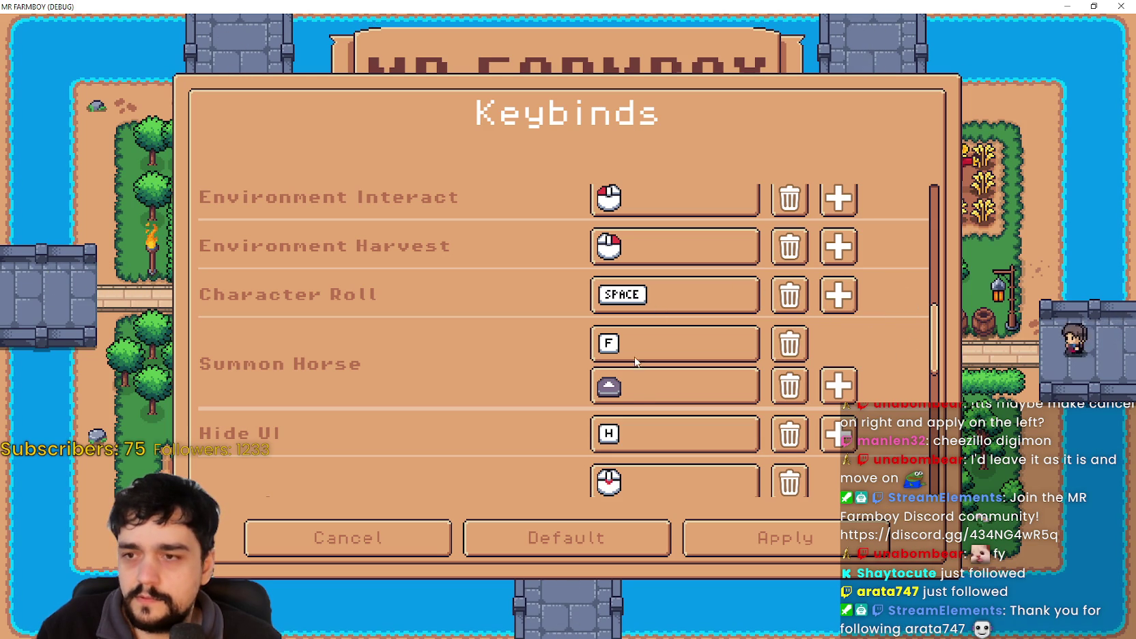
pyautogui.moveTo(751, 6); pyautogui.dragTo(688, 58)
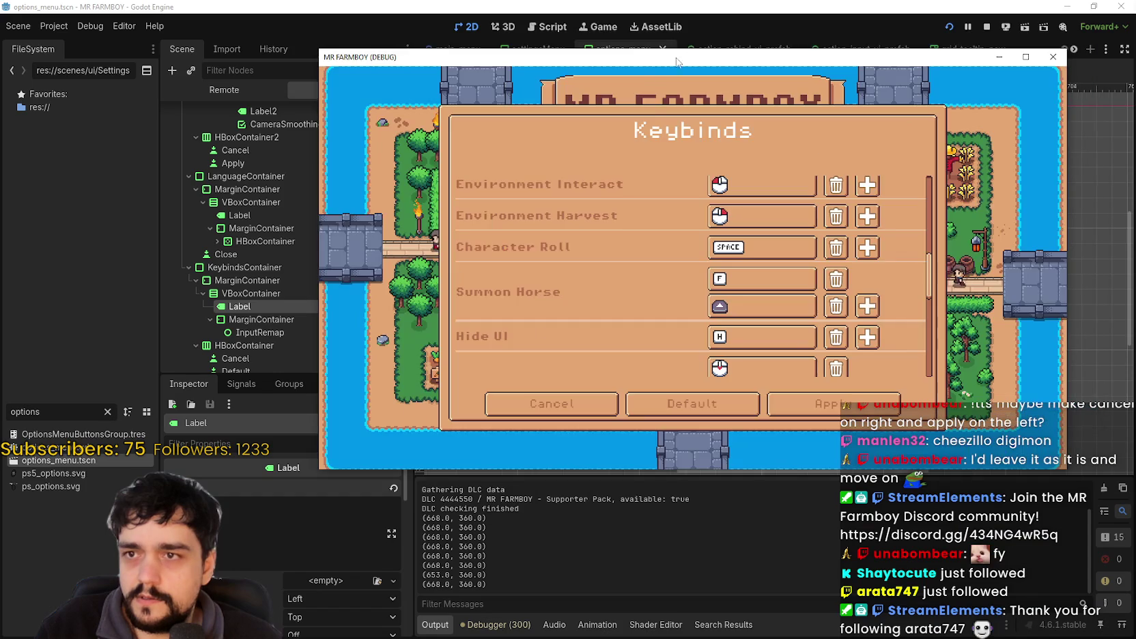
# Bring the Godot editor forward, scroll its bottom panel, then return to the running game.
pyautogui.press('F8')
pyautogui.click(495, 624)
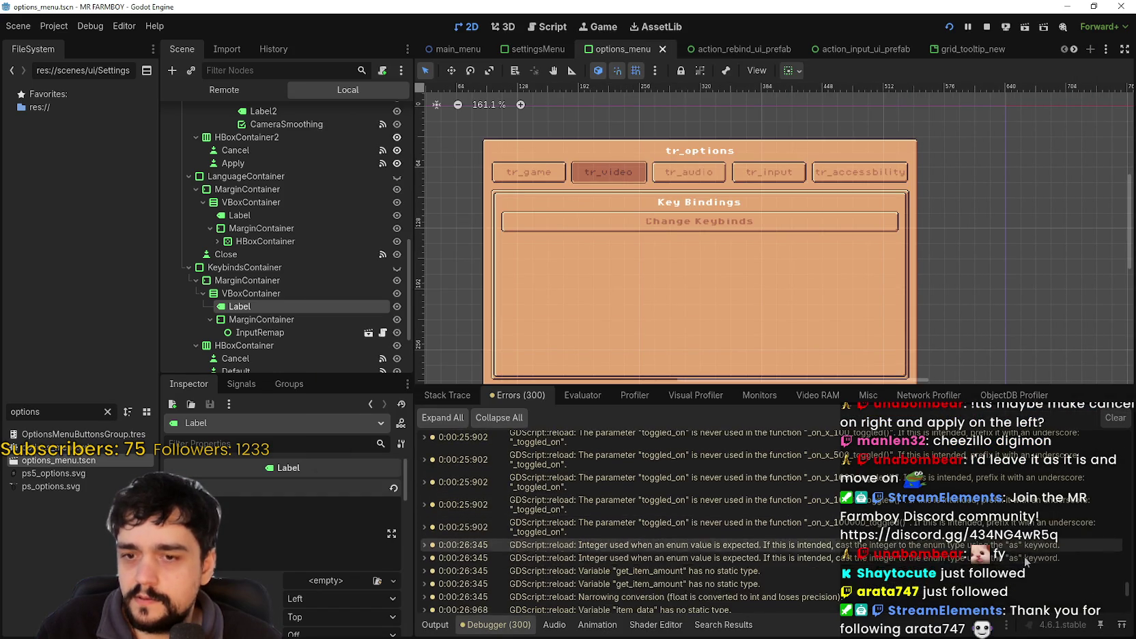
pyautogui.scroll(-10, 1022, 579)
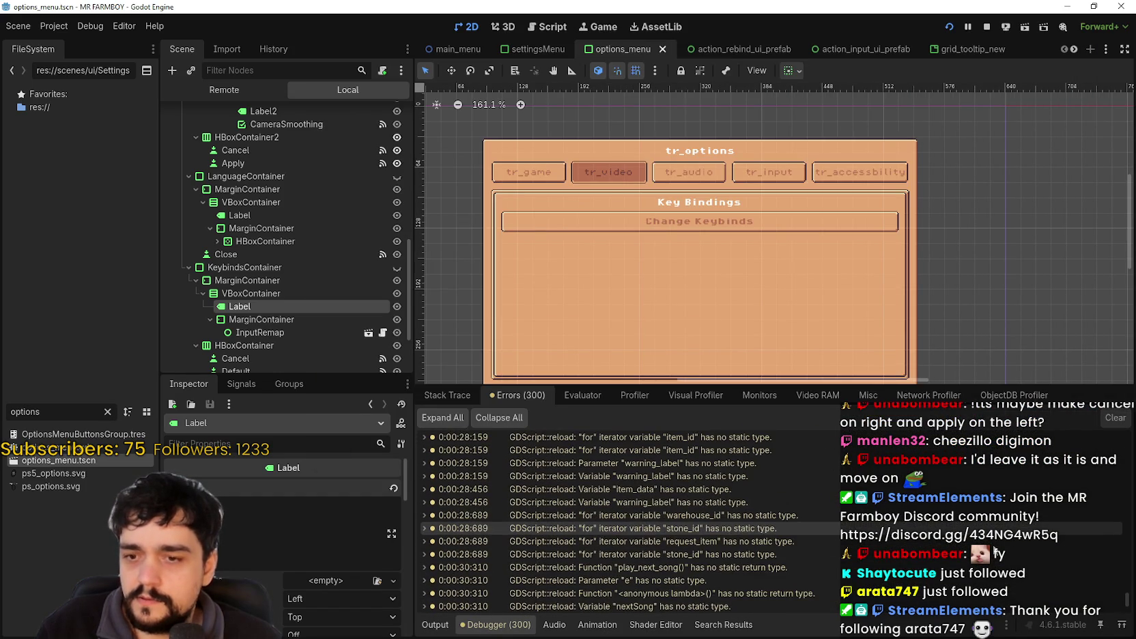
pyautogui.scroll(-10, 994, 551)
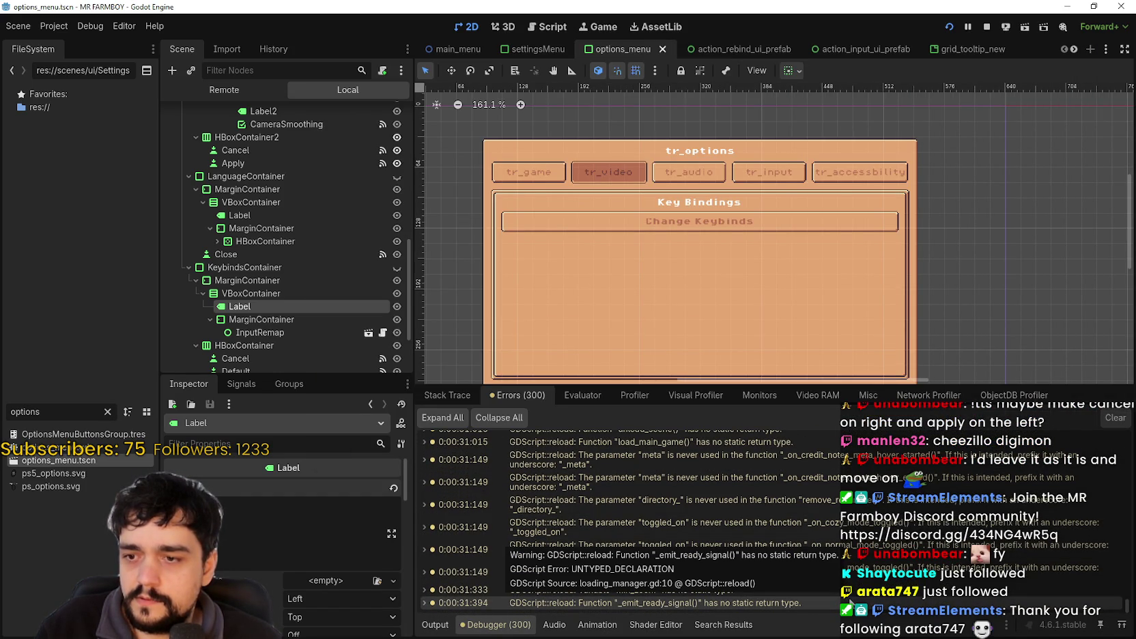
pyautogui.hotkey('alt', 'Tab')
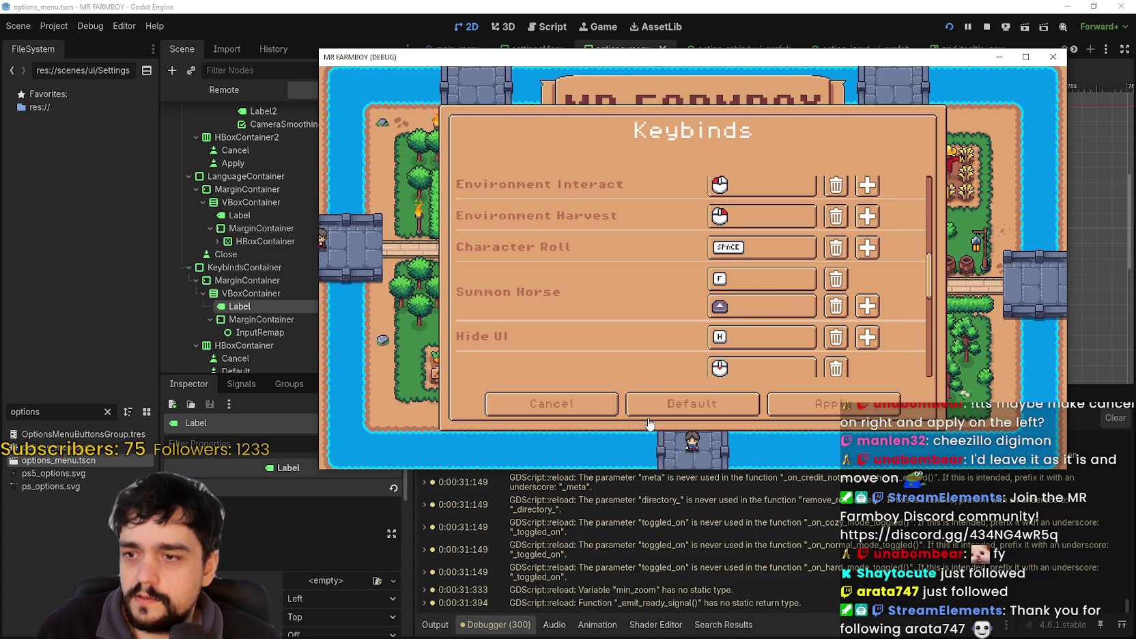
pyautogui.scroll(-1, 630, 344)
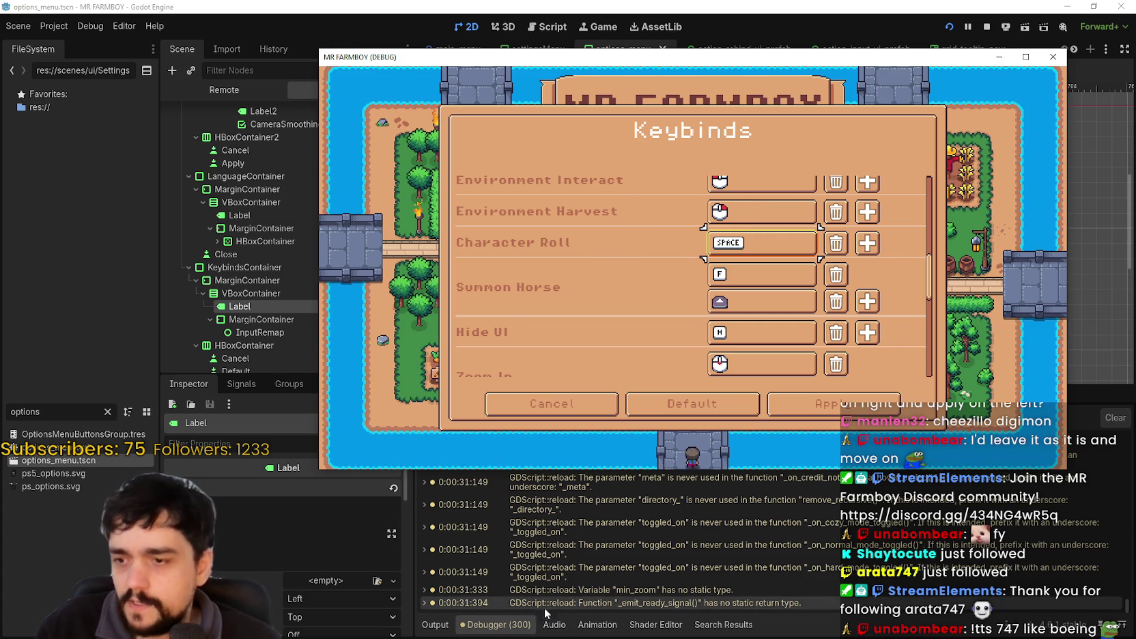
# Stop the game with F8 and show the Debugger's Misc clicked-control details.
pyautogui.press('F8')
pyautogui.click(527, 626)
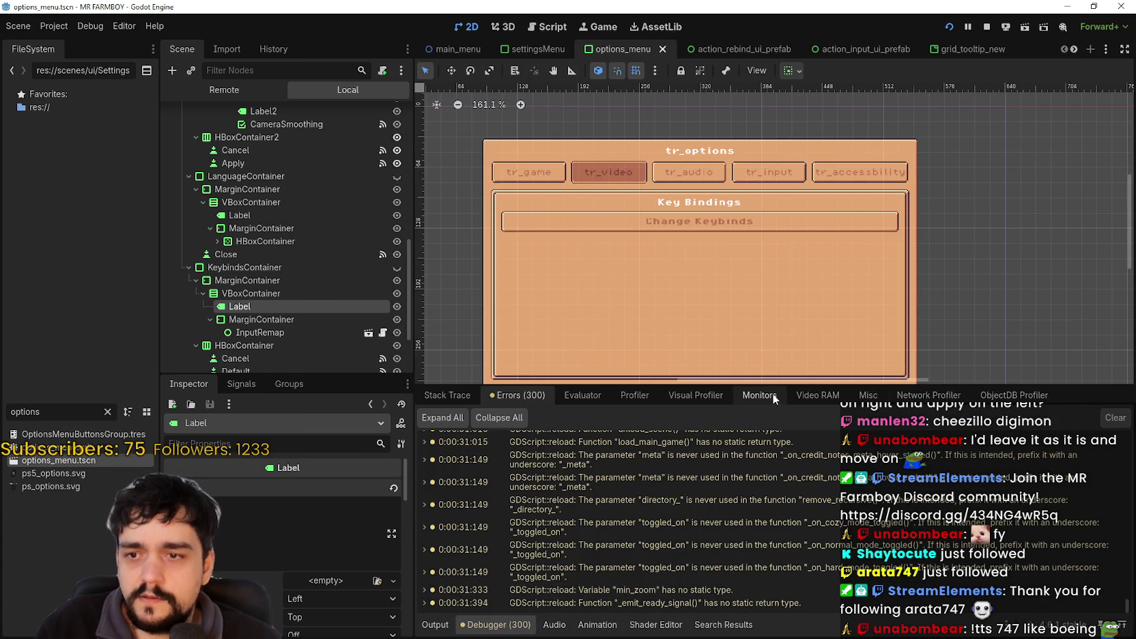
pyautogui.click(864, 396)
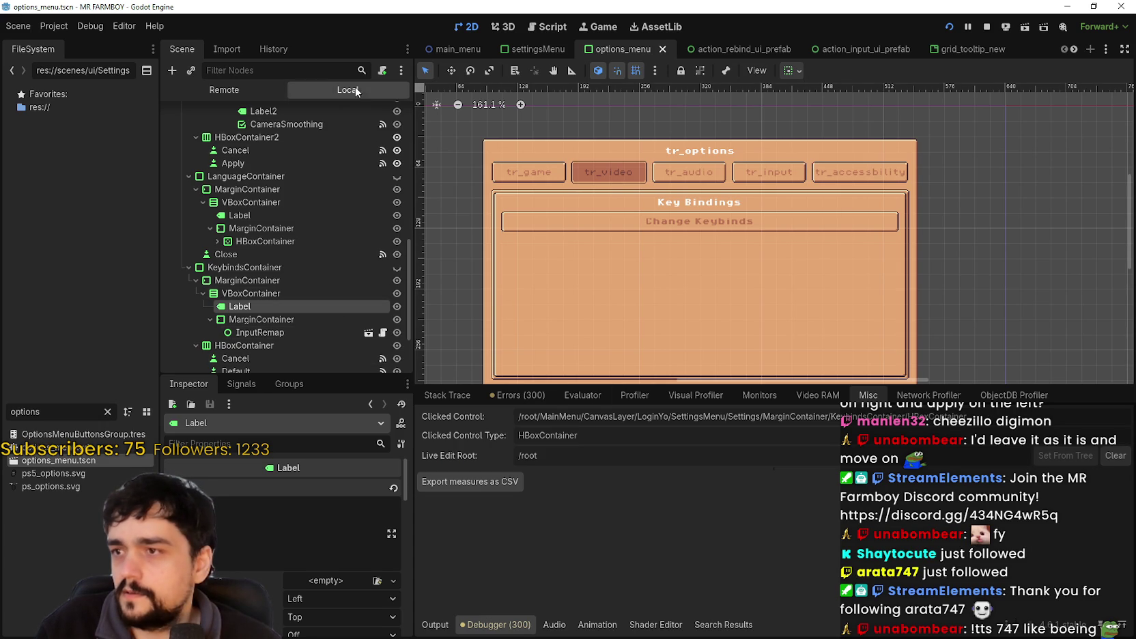
# Set the keybinds HBoxContainer's Control > Mouse Filter to Ignore and run the project with F5.
pyautogui.scroll(-3, 290, 324)
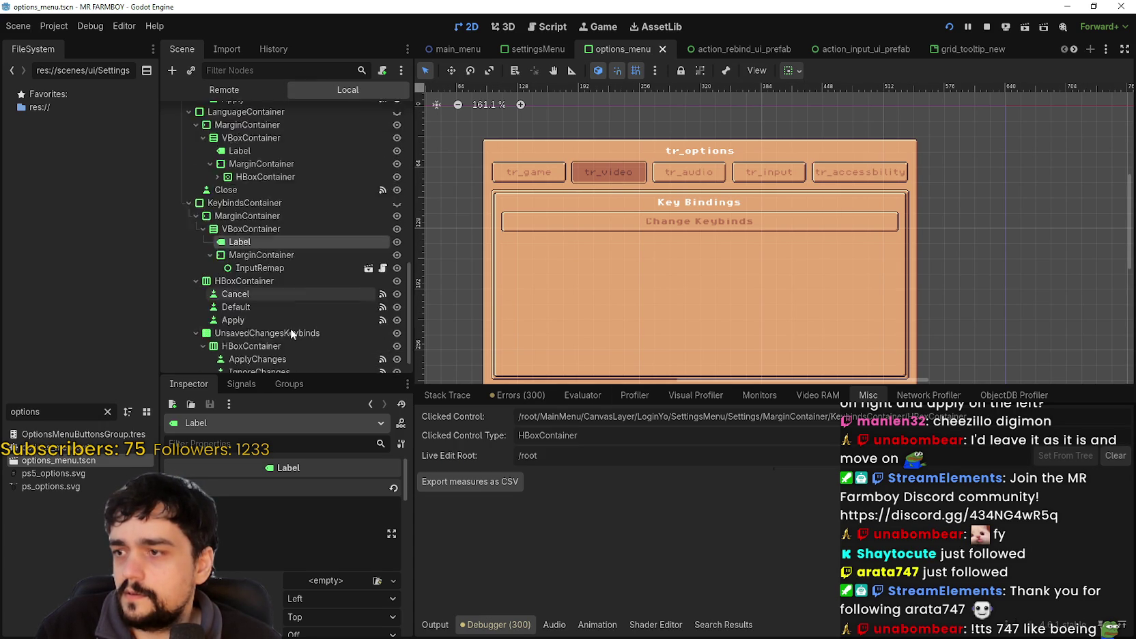
pyautogui.click(265, 256)
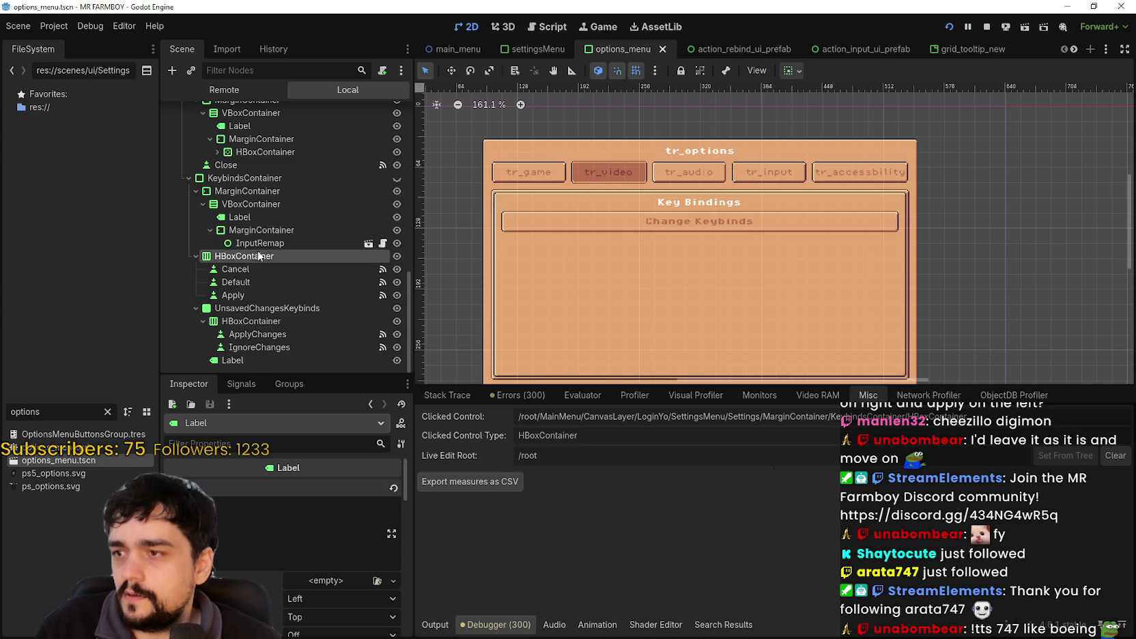
pyautogui.scroll(-2, 750, 225)
pyautogui.scroll(-1, 749, 226)
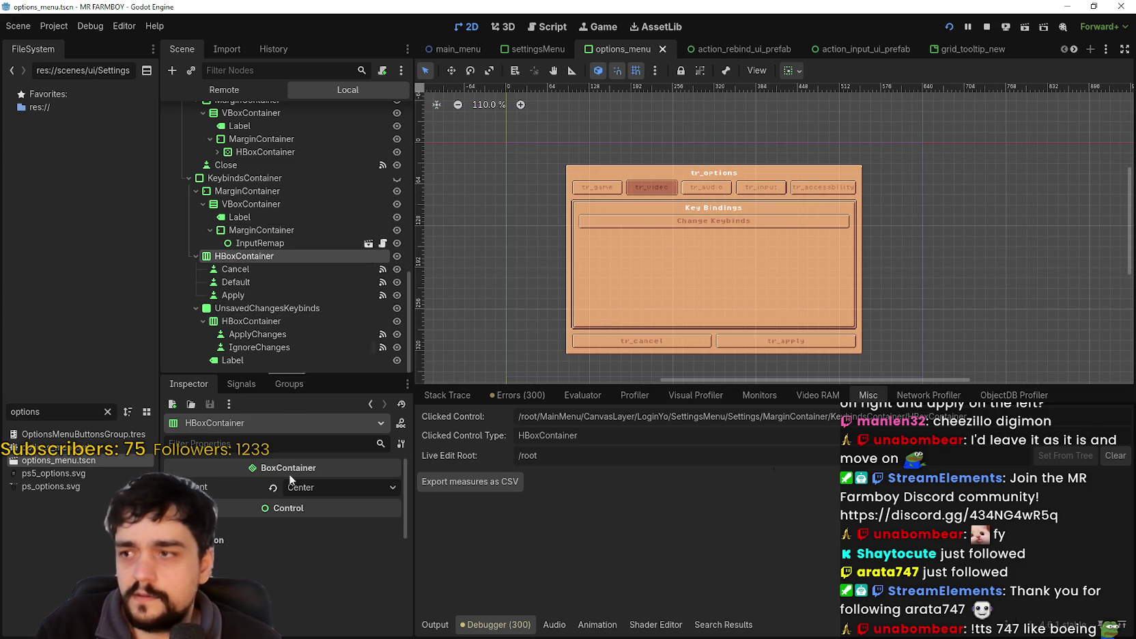
pyautogui.click(319, 508)
pyautogui.scroll(-2, 316, 569)
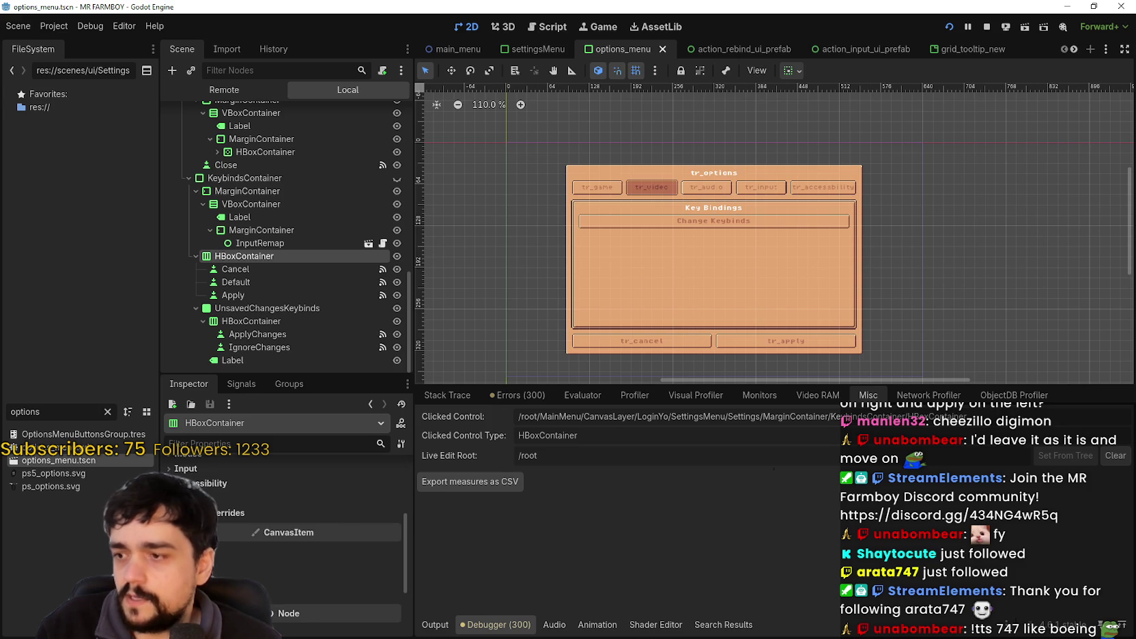
pyautogui.scroll(1, 220, 513)
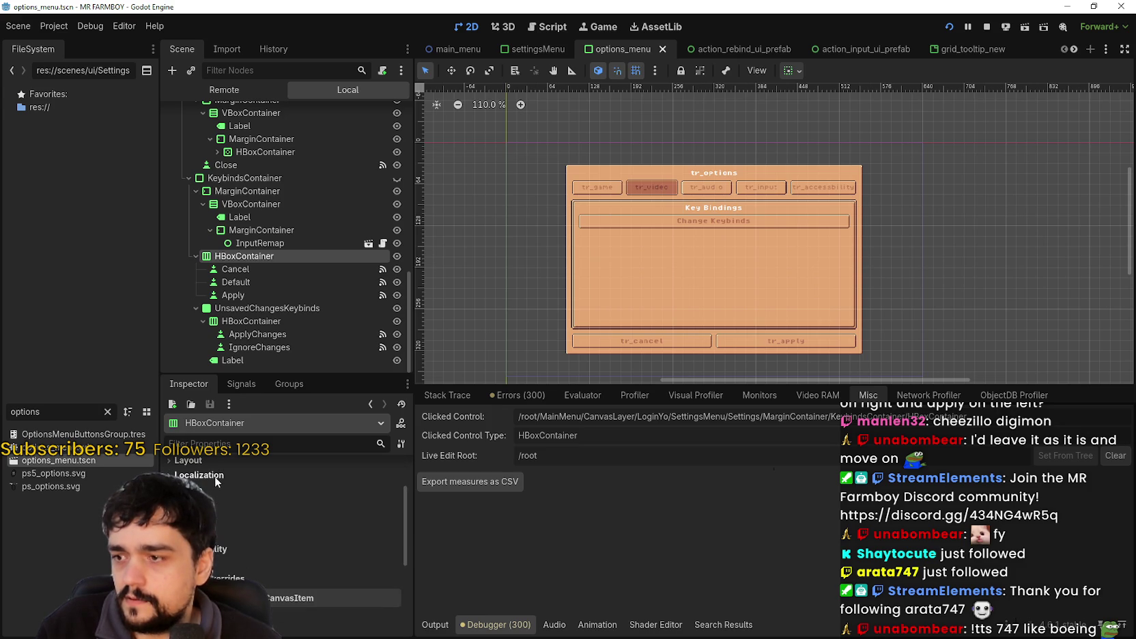
pyautogui.click(192, 519)
pyautogui.click(344, 531)
pyautogui.click(337, 586)
pyautogui.scroll(-2, 357, 532)
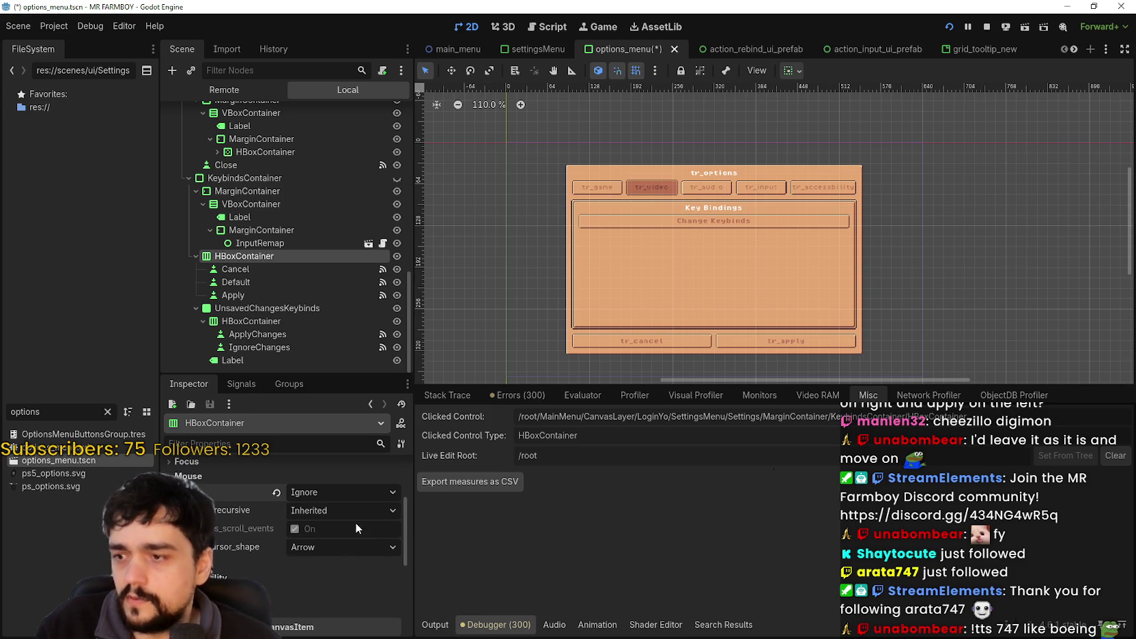
pyautogui.press('F5')
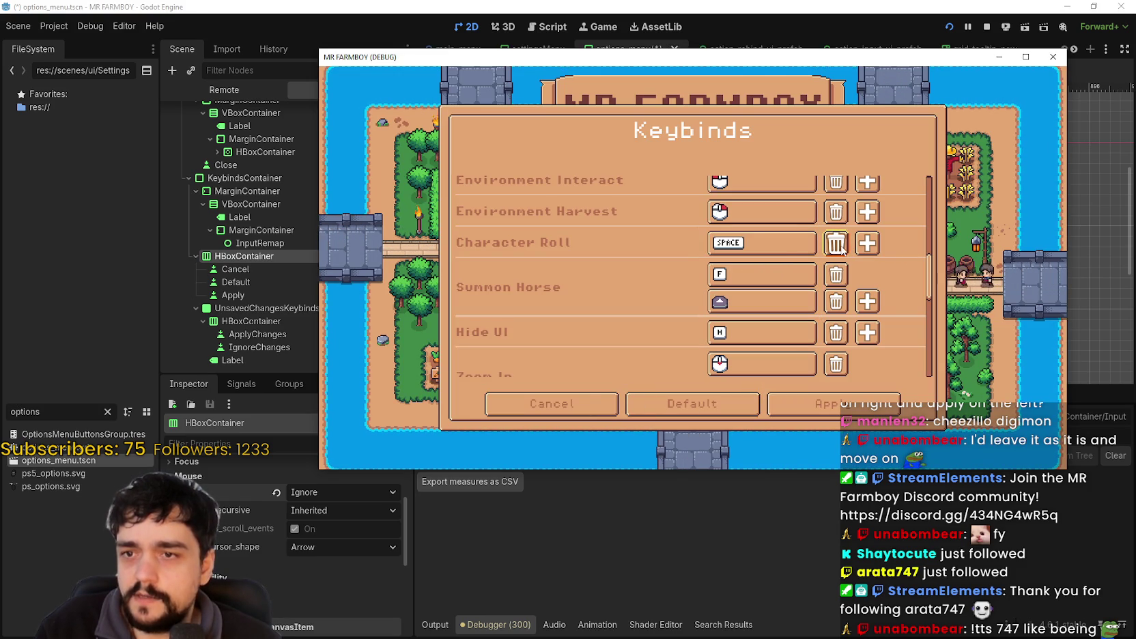
# Add a second binding slot for Character Roll and maximize the game window.
pyautogui.click(768, 253)
pyautogui.press('space')
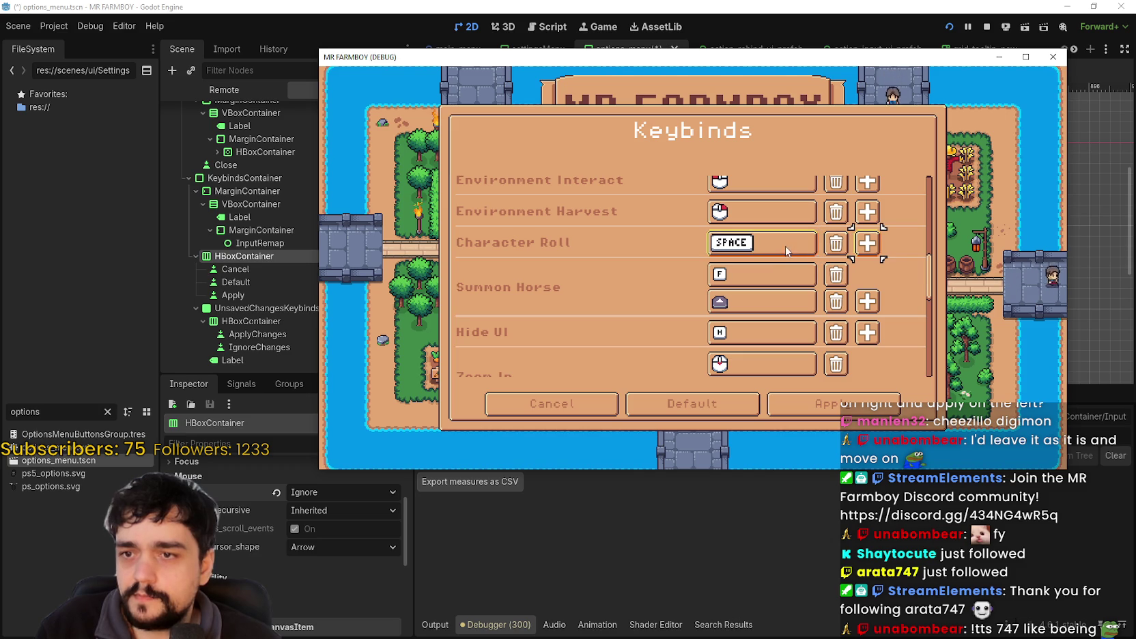
pyautogui.press('Return')
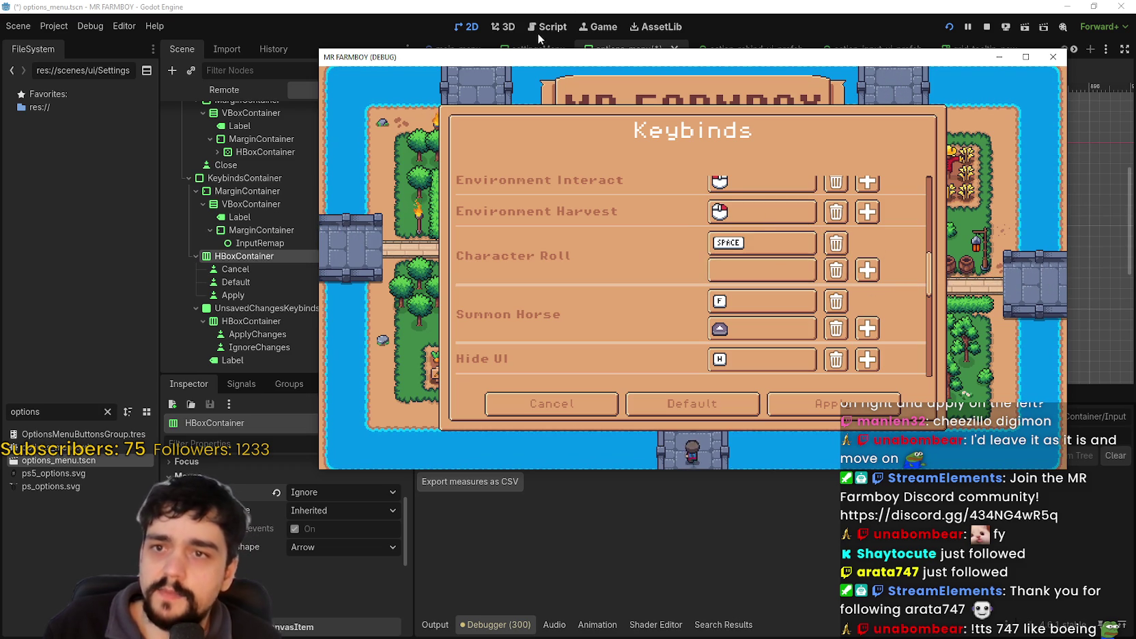
pyautogui.click(1025, 57)
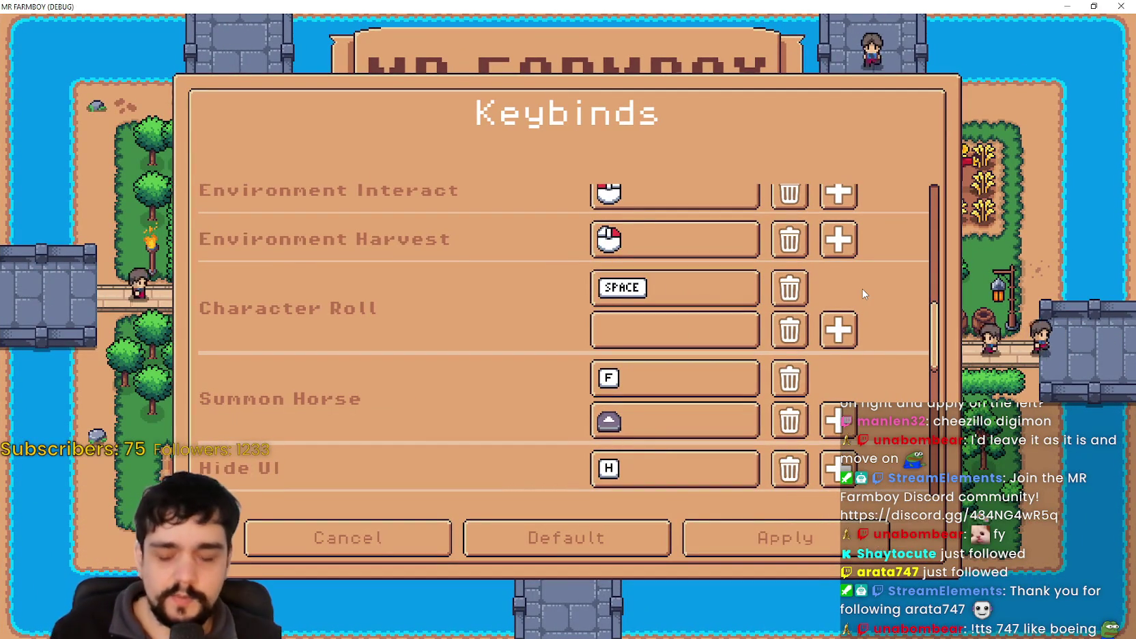
# Bind gamepad LB to the new Character Roll slot, then Apply the keybinds.
pyautogui.click(690, 333)
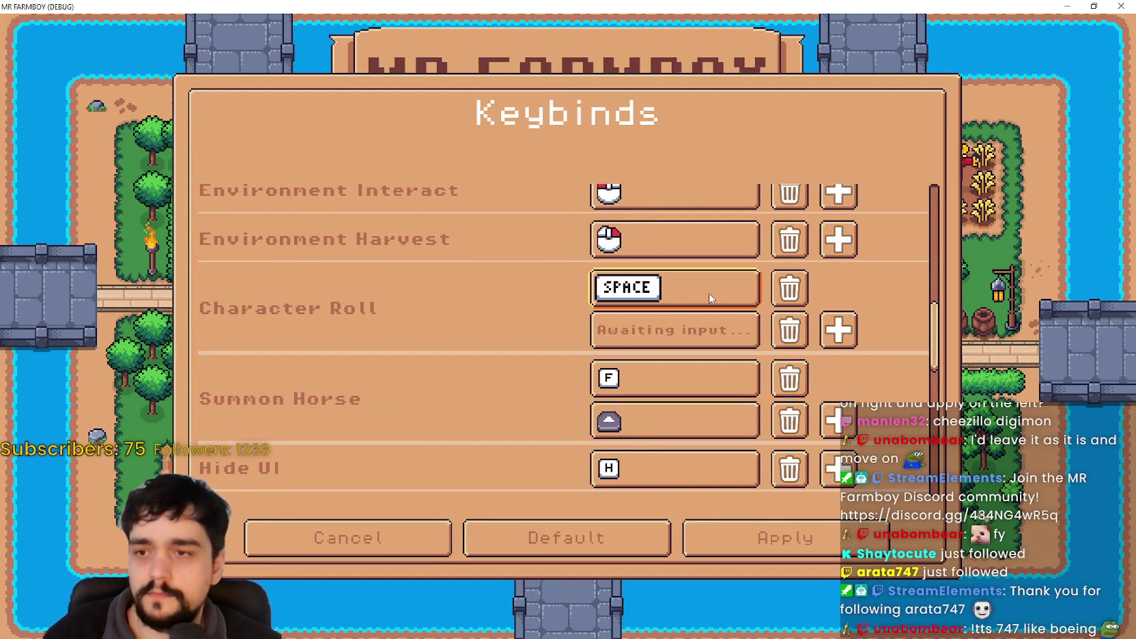
pyautogui.press('Down')
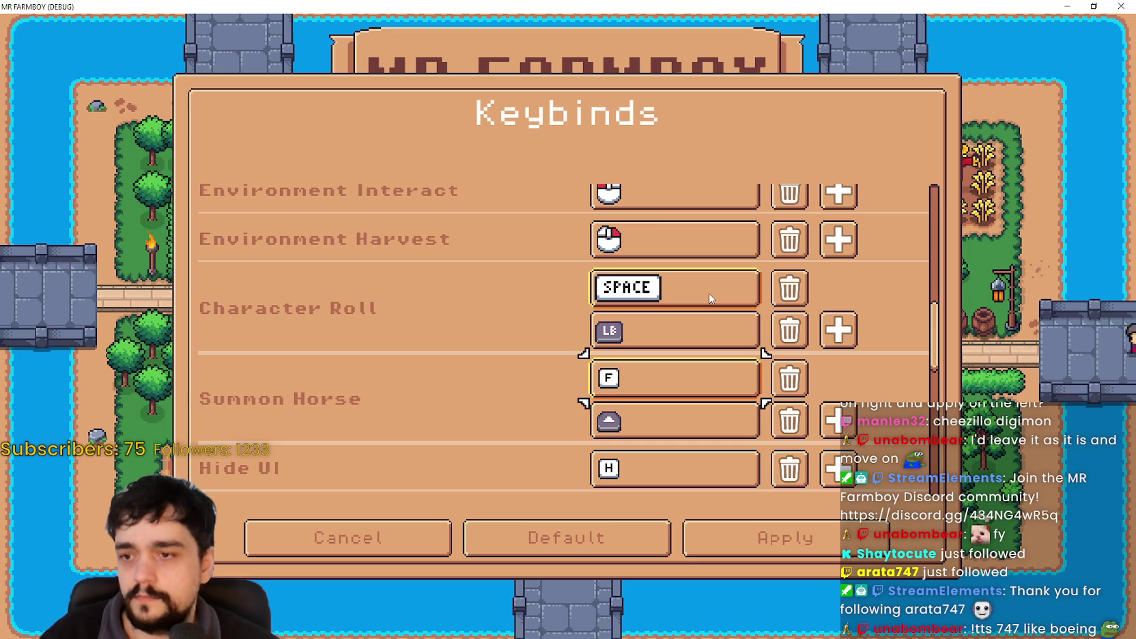
pyautogui.press('Down')
pyautogui.press('Down')
pyautogui.press('Down')
pyautogui.press('Down')
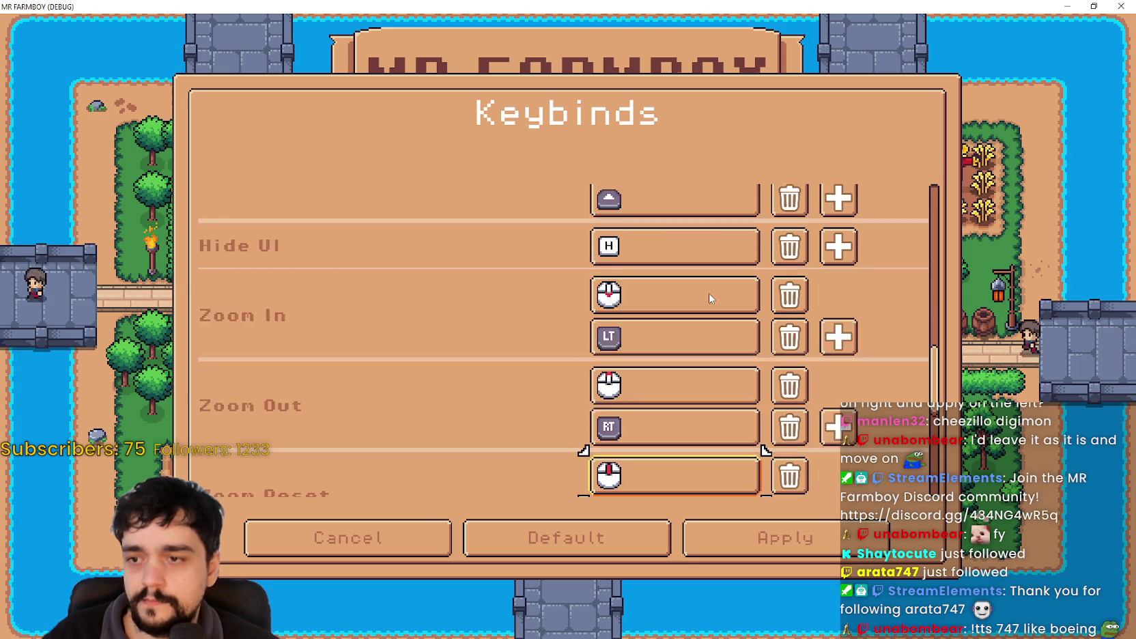
pyautogui.press('Down')
pyautogui.press('Down')
pyautogui.press('Down')
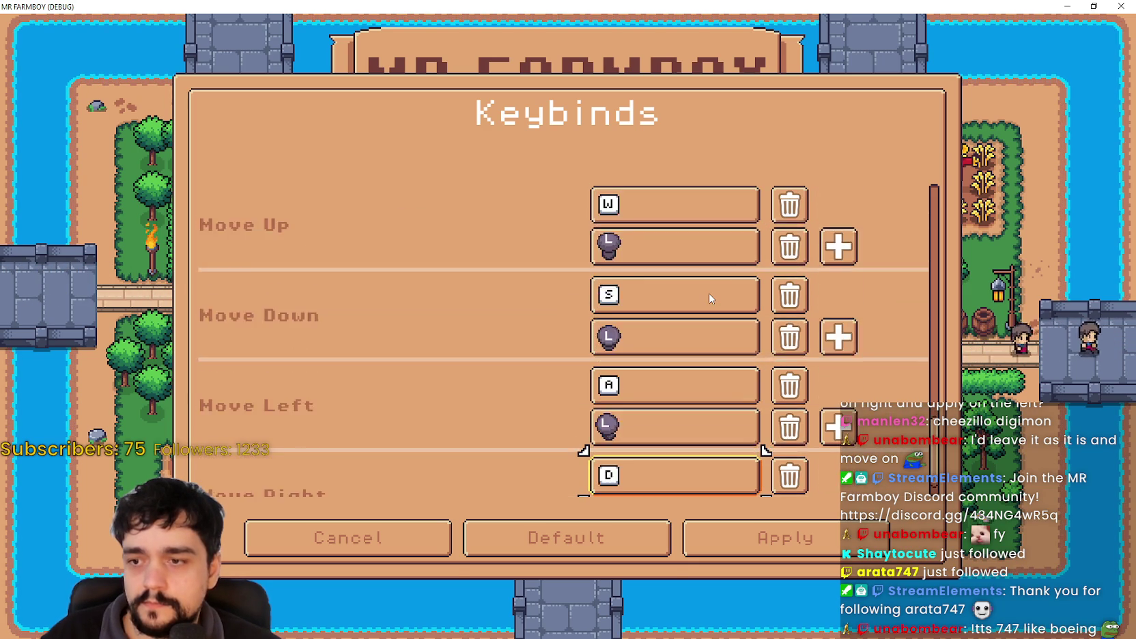
pyautogui.press('Right')
pyautogui.press('Return')
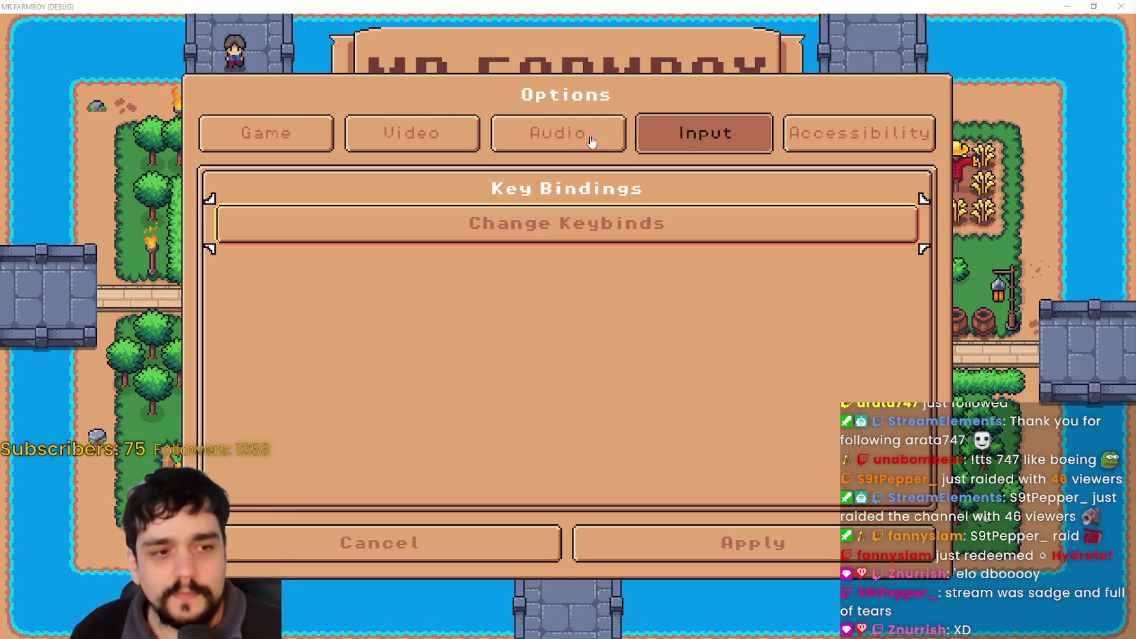
pyautogui.click(663, 212)
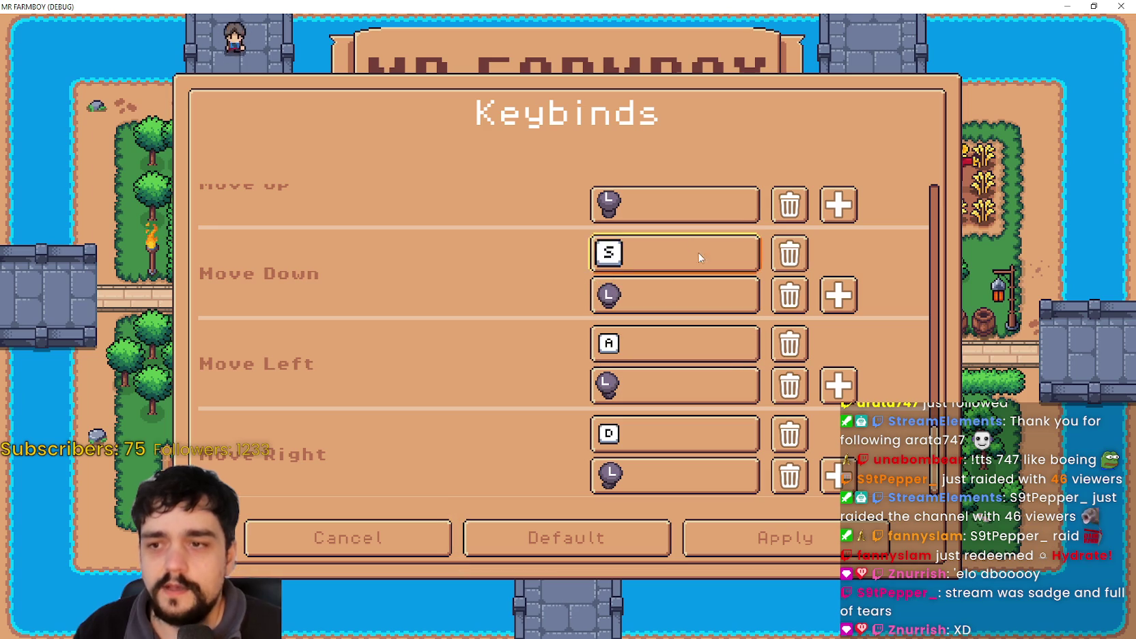
pyautogui.click(668, 197)
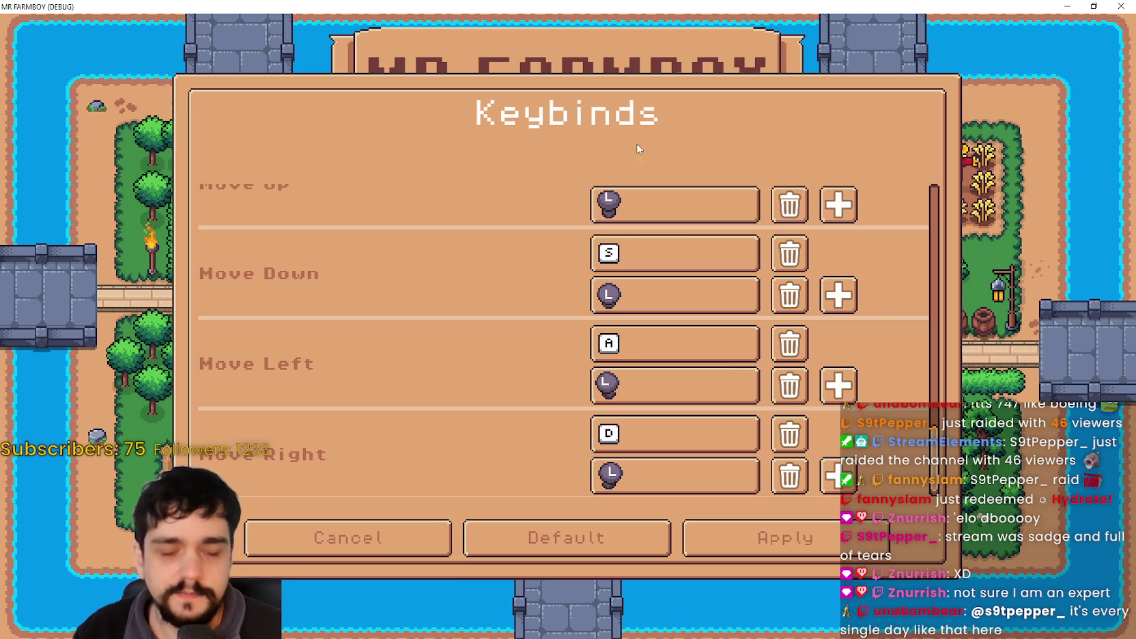
pyautogui.press('Up')
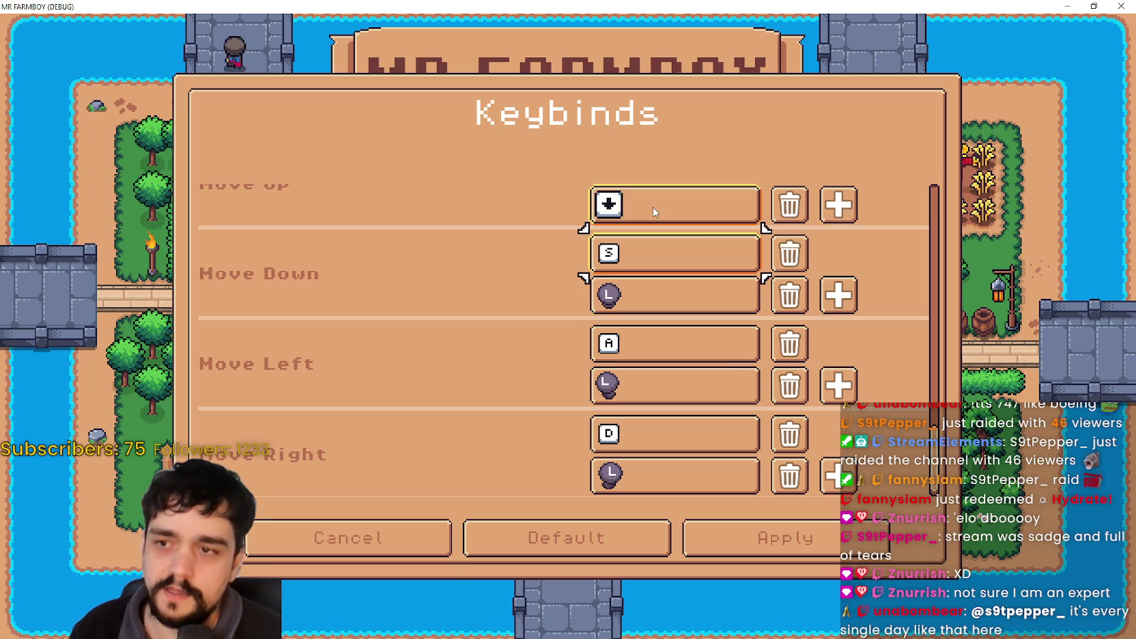
pyautogui.press('Down')
pyautogui.press('Down')
pyautogui.press('Down')
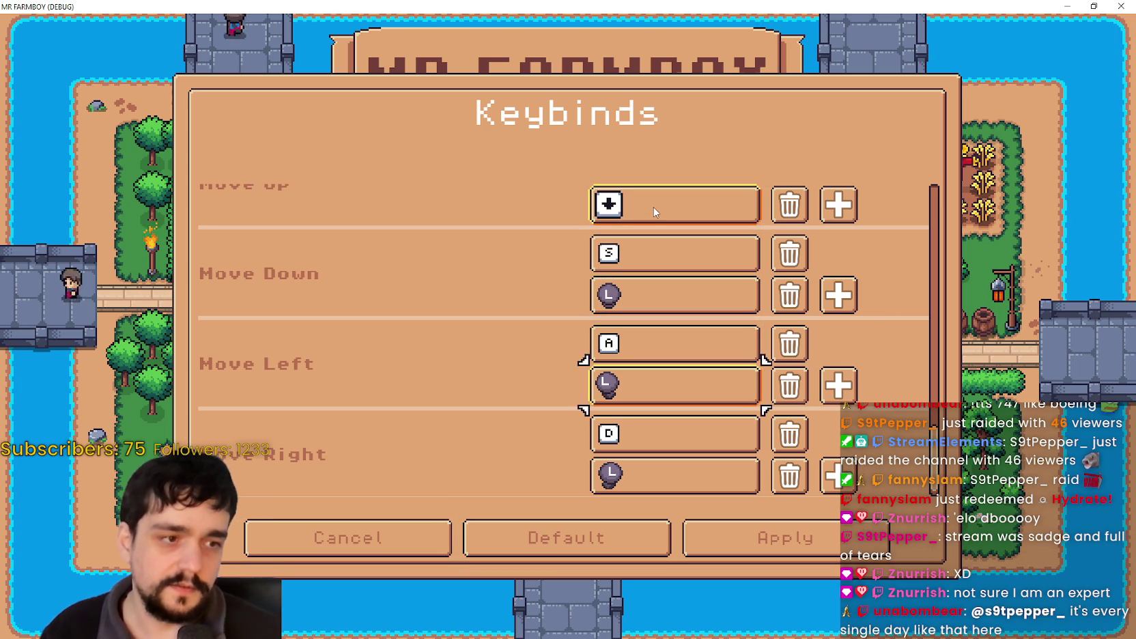
pyautogui.press('Up')
pyautogui.press('Up')
pyautogui.scroll(-6, 653, 207)
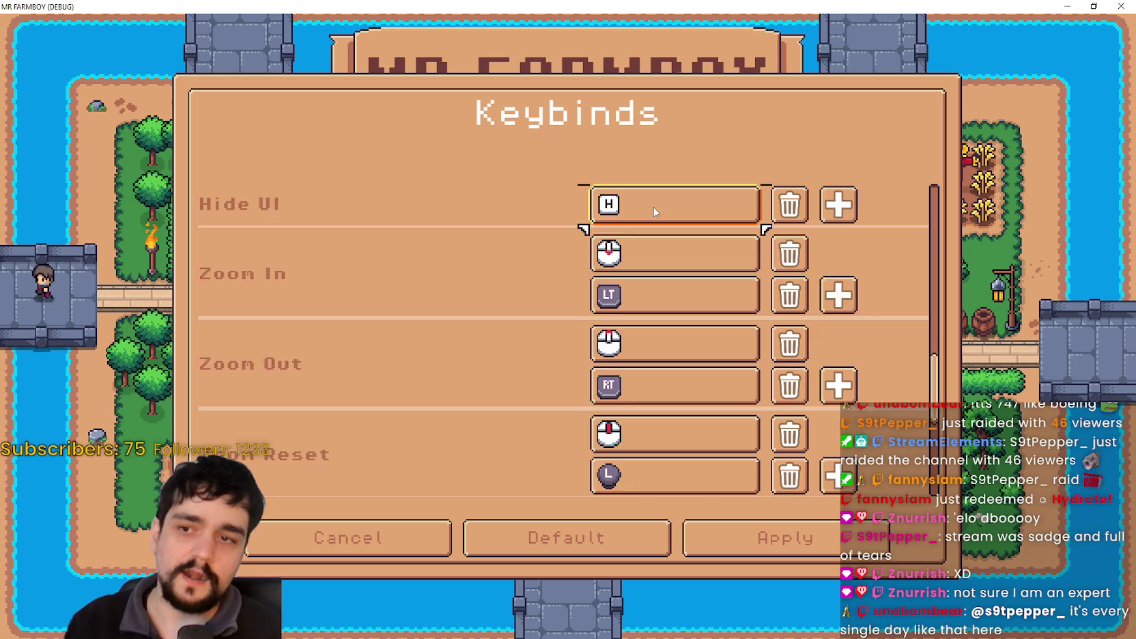
pyautogui.press('Up')
pyautogui.press('Up')
pyautogui.press('Up')
pyautogui.press('Down')
pyautogui.press('Down')
pyautogui.press('Down')
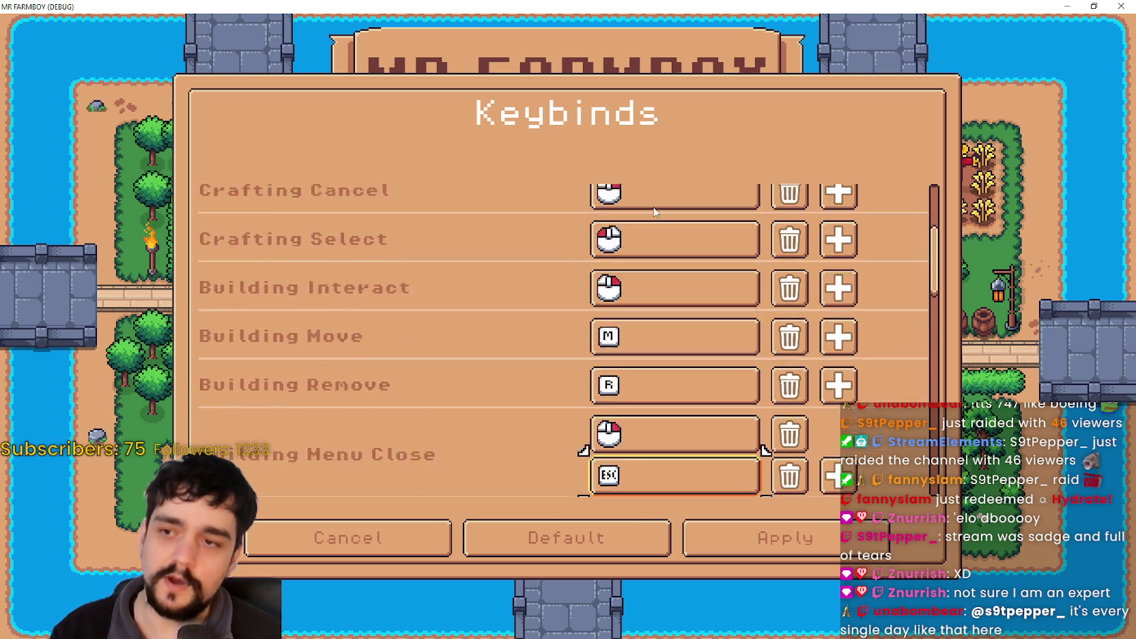
pyautogui.press('Up')
pyautogui.press('Up')
pyautogui.press('Up')
pyautogui.press('Down')
pyautogui.press('Down')
pyautogui.press('Down')
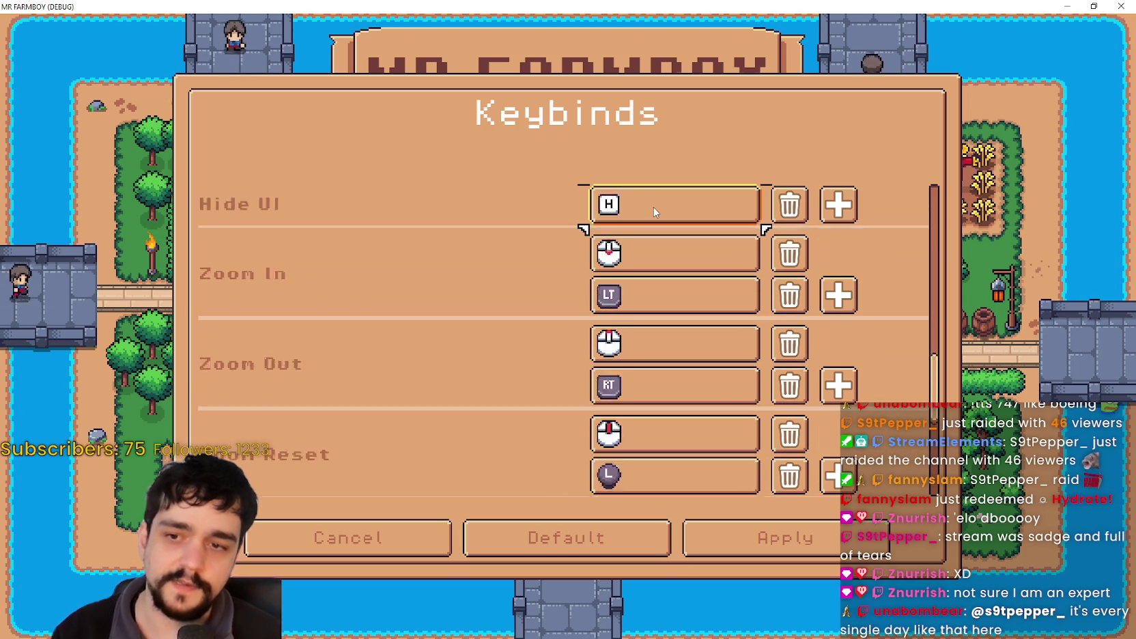
pyautogui.press('Up')
pyautogui.press('Up')
pyautogui.press('Up')
pyautogui.press('Down')
pyautogui.press('Down')
pyautogui.press('Down')
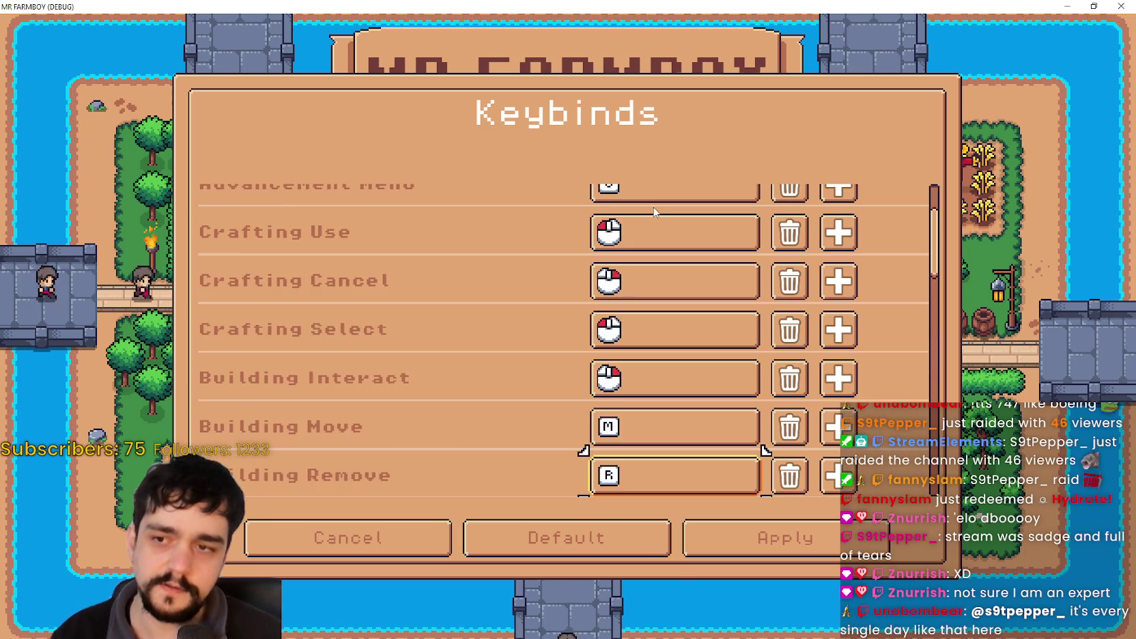
pyautogui.press('Down')
pyautogui.press('Down')
pyautogui.press('Down')
pyautogui.press('Up')
pyautogui.press('Up')
pyautogui.press('Up')
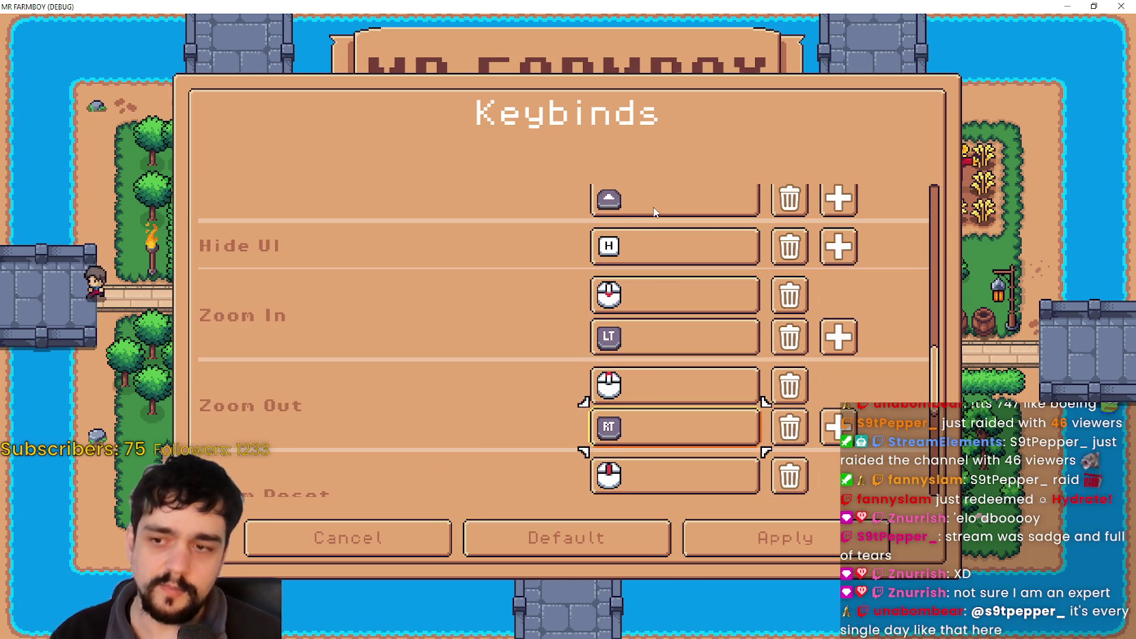
pyautogui.press('Up')
pyautogui.press('Up')
pyautogui.press('Up')
pyautogui.press('Down')
pyautogui.press('Down')
pyautogui.press('Down')
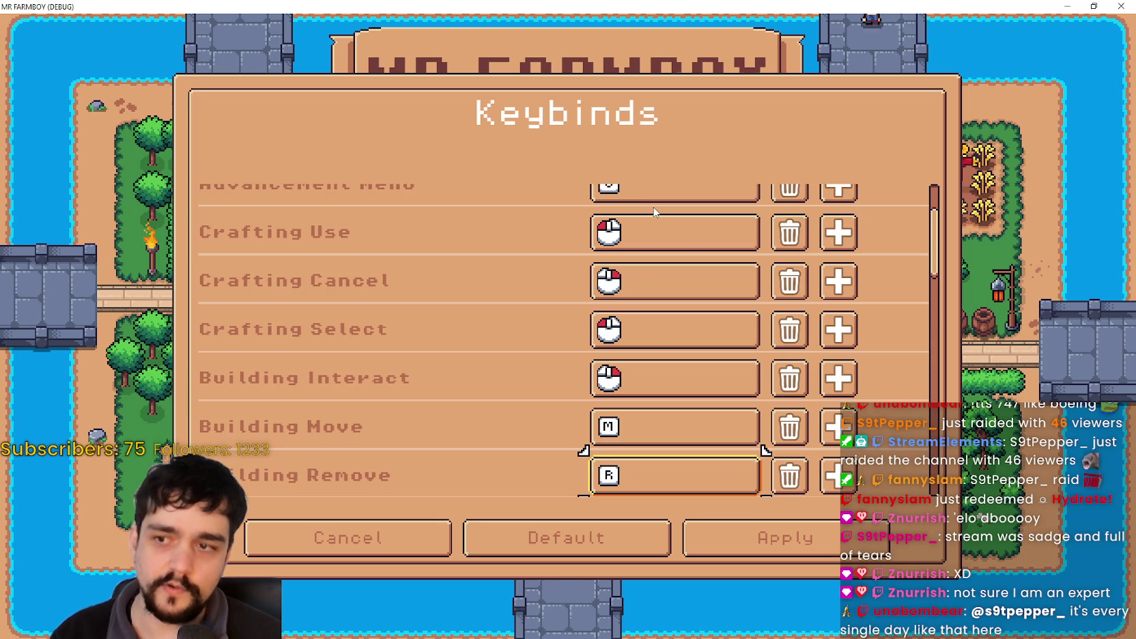
pyautogui.press('Up')
pyautogui.press('Up')
pyautogui.press('Up')
pyautogui.press('Down')
pyautogui.press('Down')
pyautogui.press('Down')
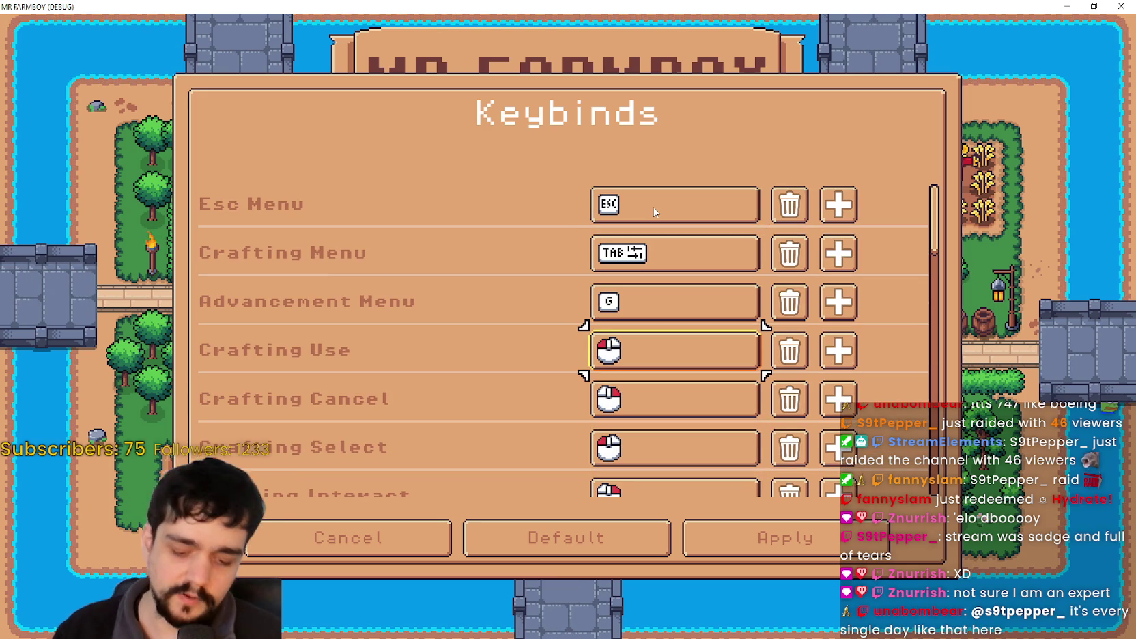
pyautogui.press('Down')
pyautogui.press('Down')
pyautogui.press('Down')
pyautogui.press('Down')
pyautogui.press('Down')
pyautogui.press('Down')
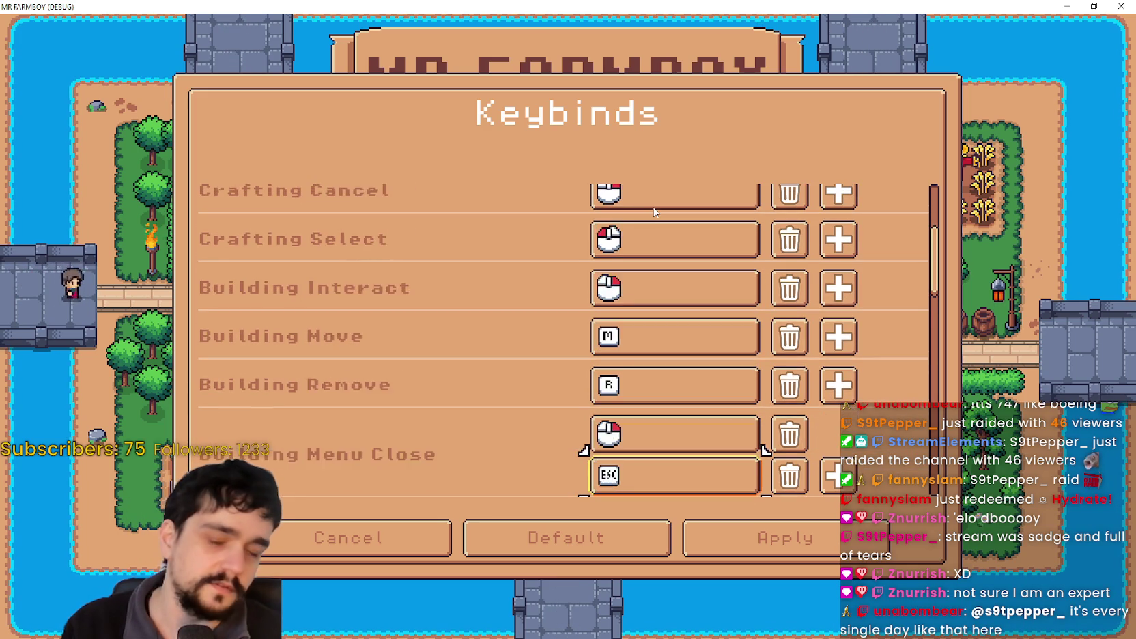
pyautogui.press('Down')
pyautogui.press('Down')
pyautogui.press('Down')
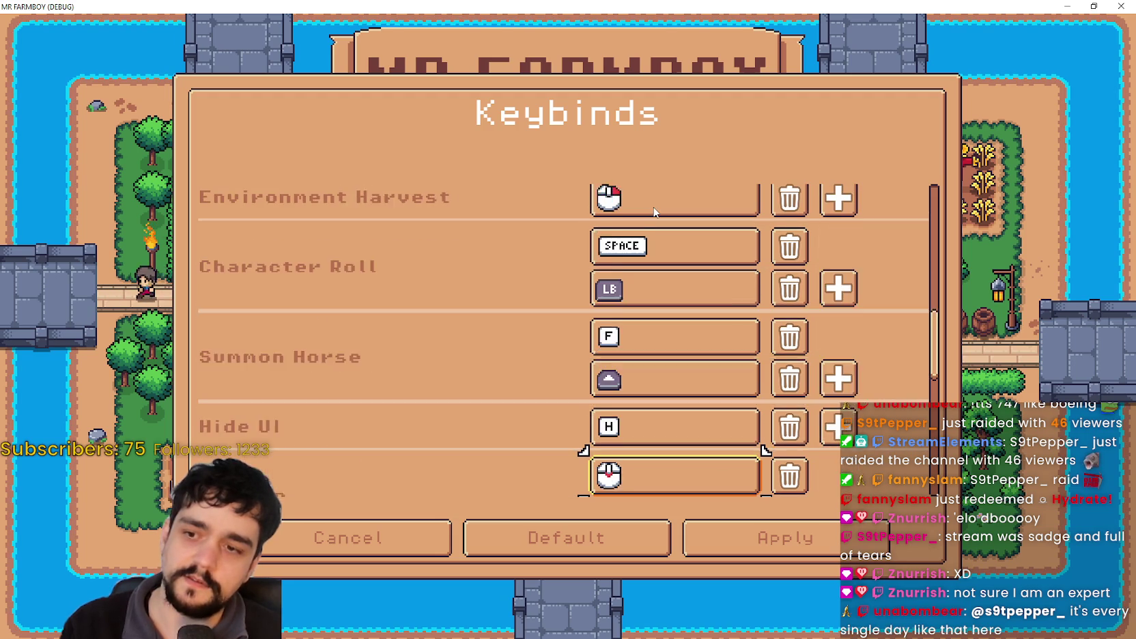
pyautogui.press('Down')
pyautogui.press('Down')
pyautogui.press('Down')
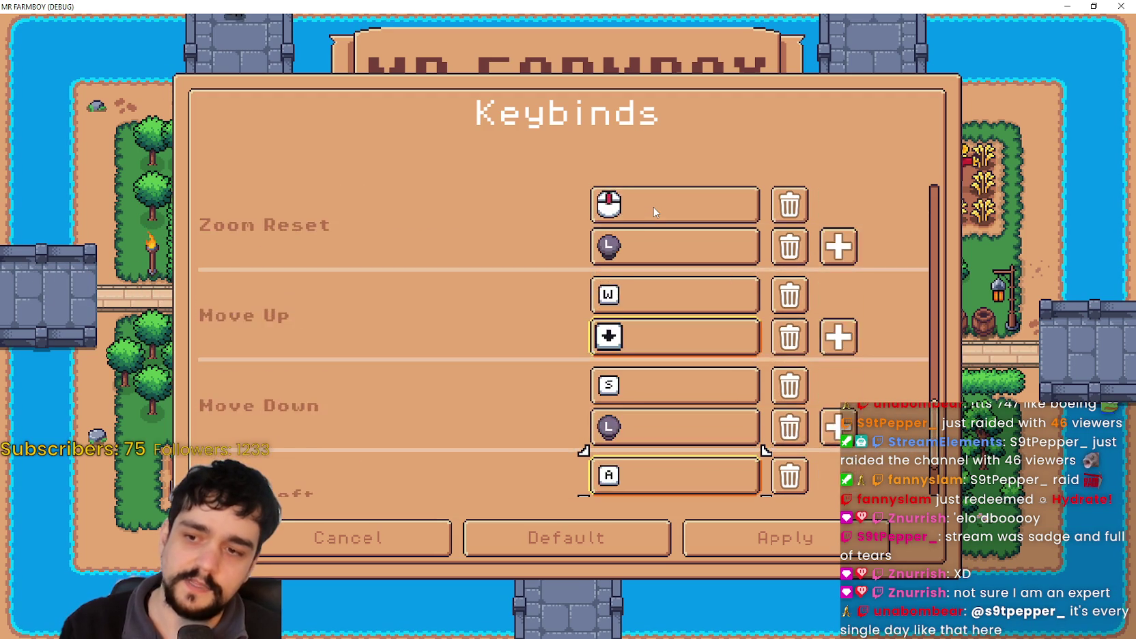
pyautogui.press('Down')
pyautogui.press('Up')
pyautogui.press('Up')
pyautogui.press('Up')
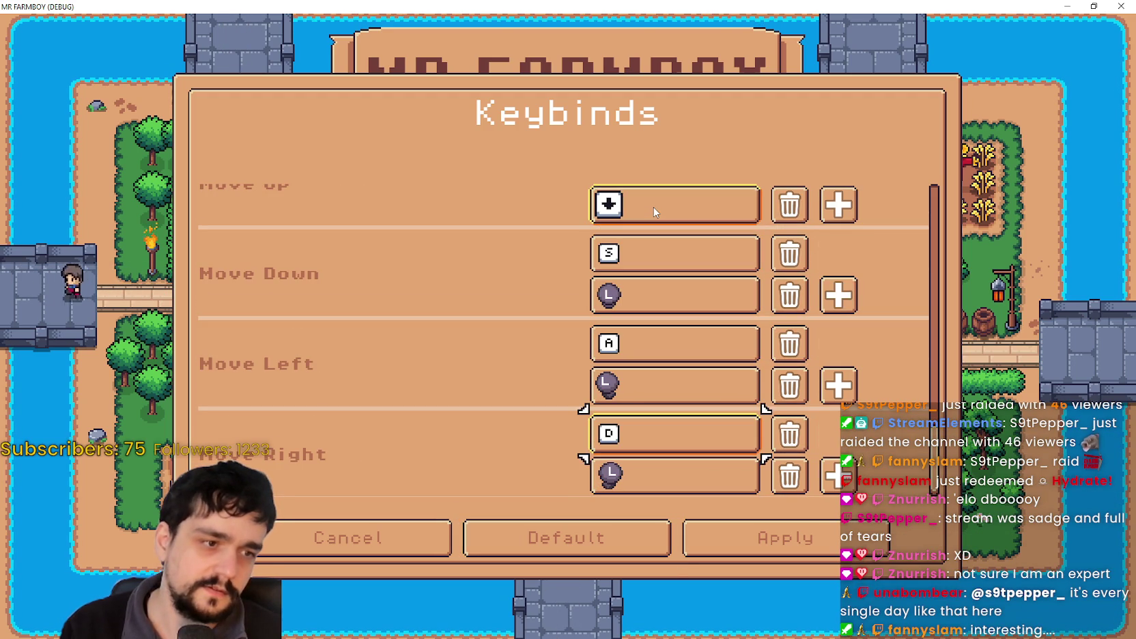
pyautogui.press('Up')
pyautogui.press('Up')
pyautogui.press('Up')
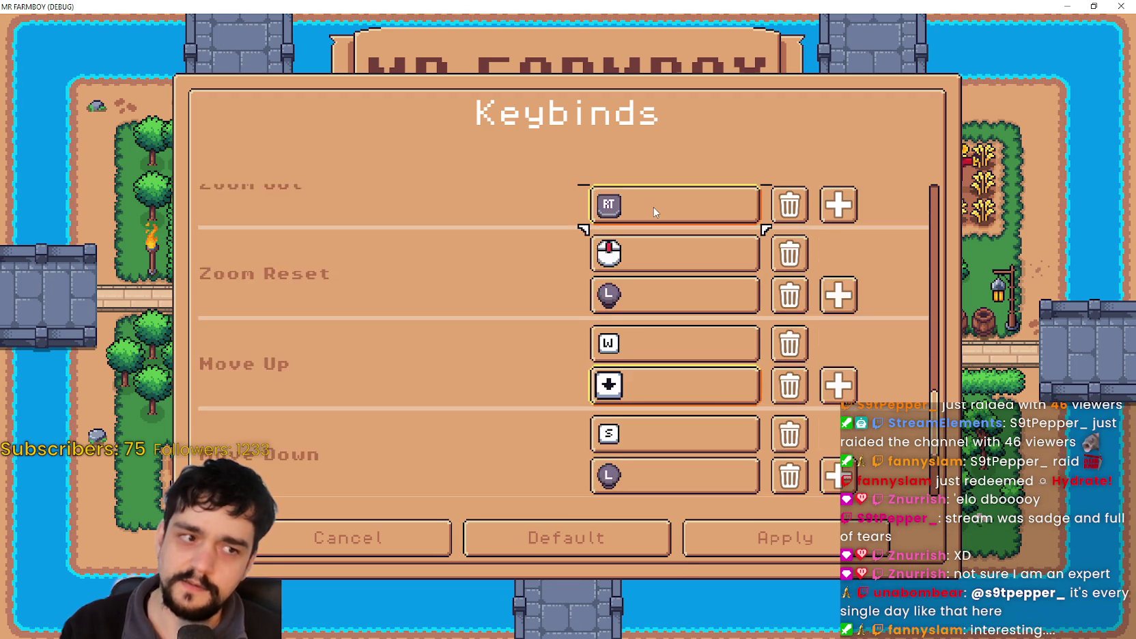
pyautogui.press('Up')
pyautogui.press('Up')
pyautogui.press('Up')
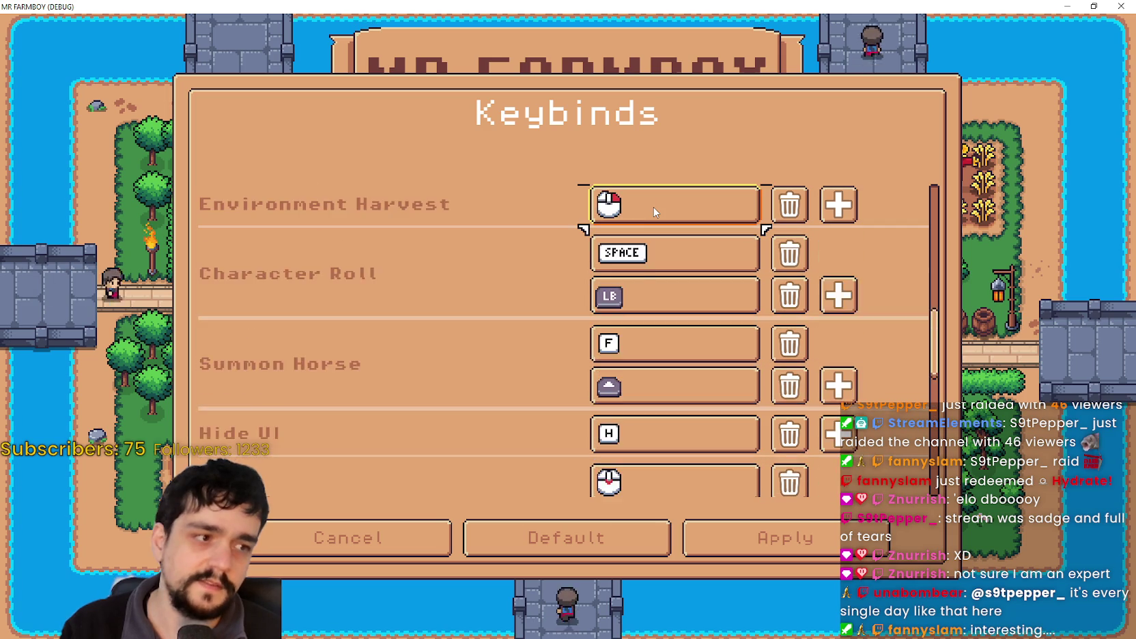
pyautogui.press('Up')
pyautogui.press('Up')
pyautogui.press('Up')
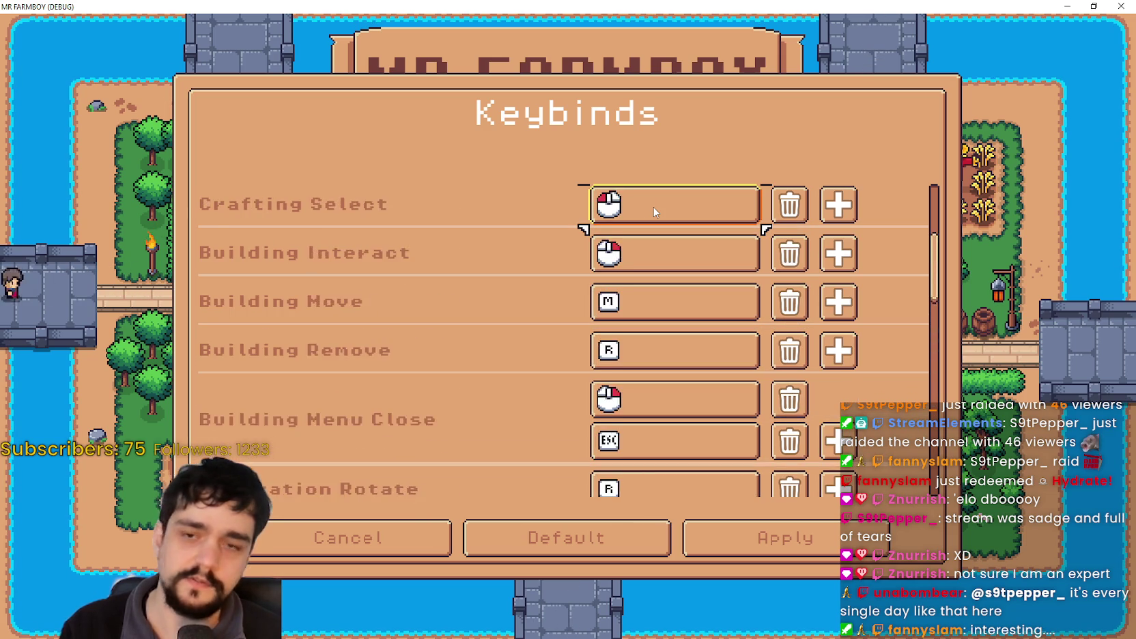
pyautogui.press('Up')
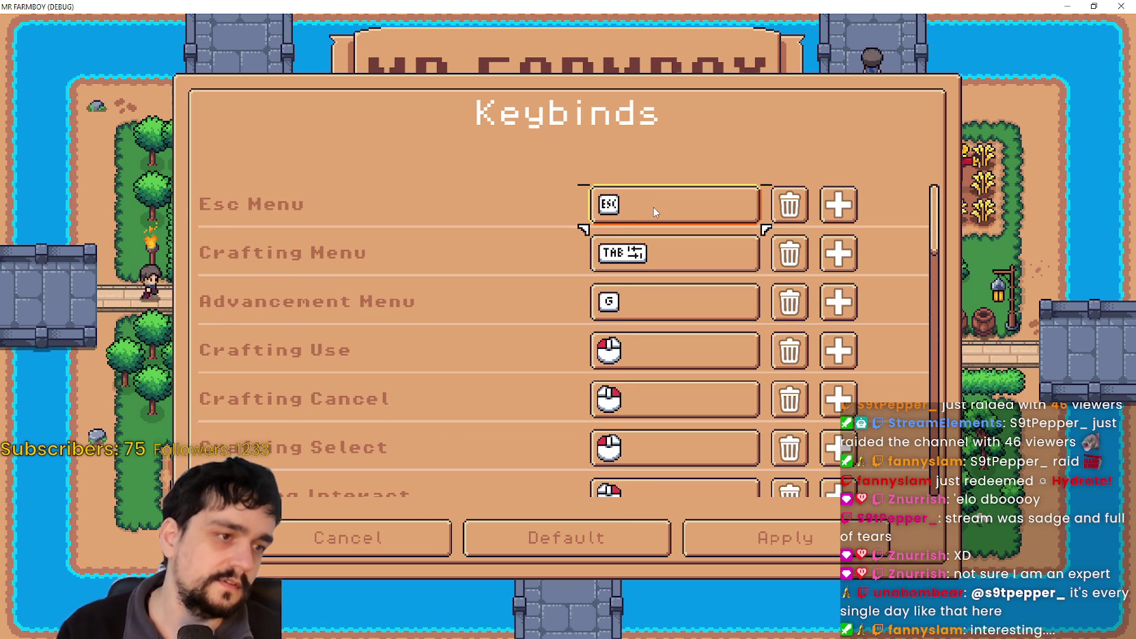
pyautogui.press('Down')
pyautogui.press('Down')
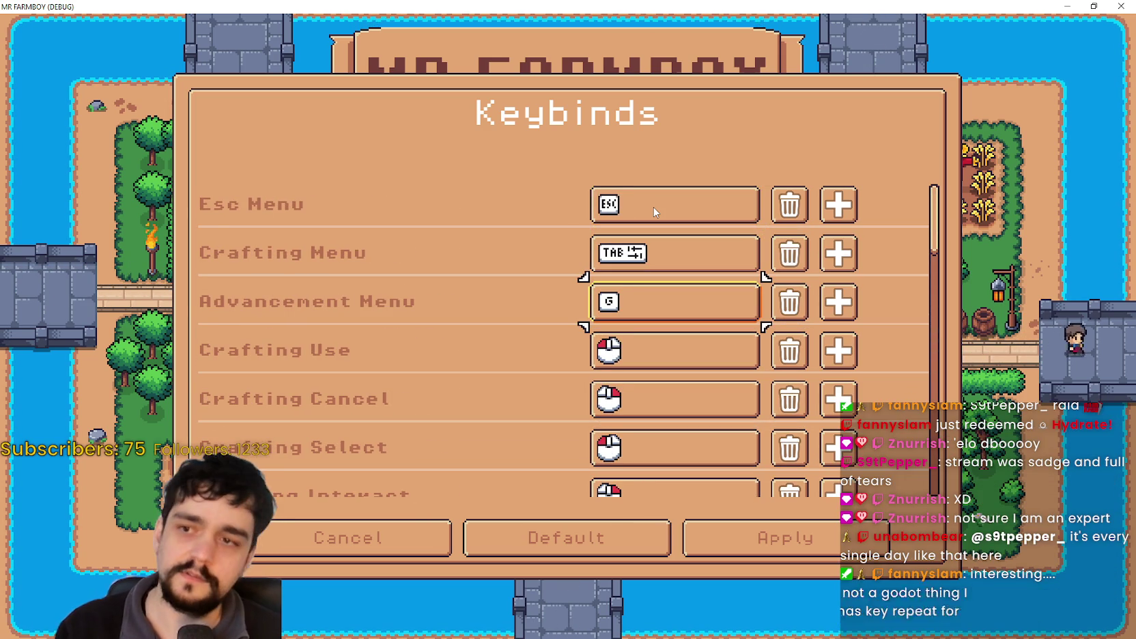
pyautogui.press('Down')
pyautogui.press('Down')
pyautogui.press('Down')
pyautogui.press('Down')
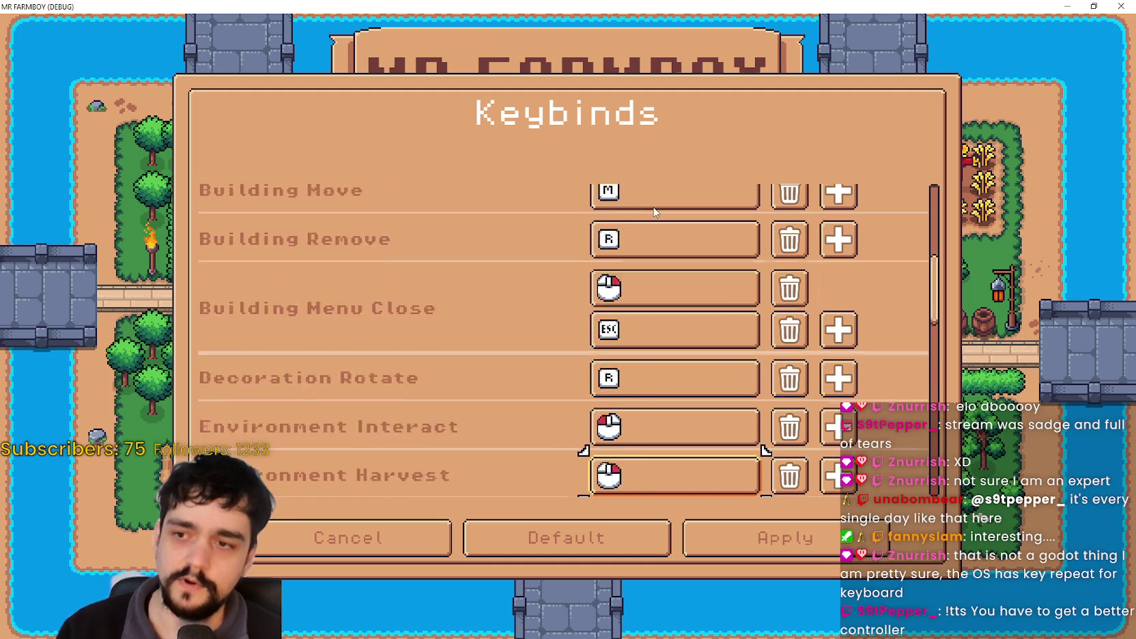
pyautogui.press('Up')
pyautogui.press('Up')
pyautogui.press('Up')
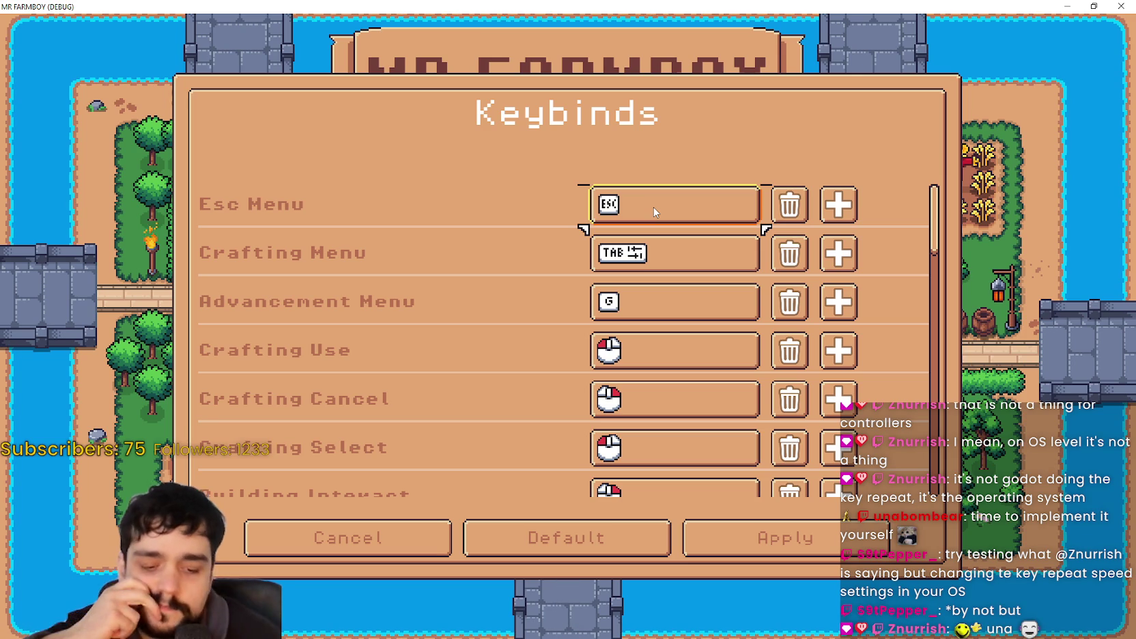
pyautogui.press('Down')
pyautogui.press('Down')
pyautogui.press('Down')
pyautogui.press('Down')
pyautogui.press('Down')
pyautogui.press('Down')
pyautogui.press('Up')
pyautogui.press('Up')
pyautogui.press('Up')
pyautogui.press('Up')
pyautogui.press('Up')
pyautogui.press('Up')
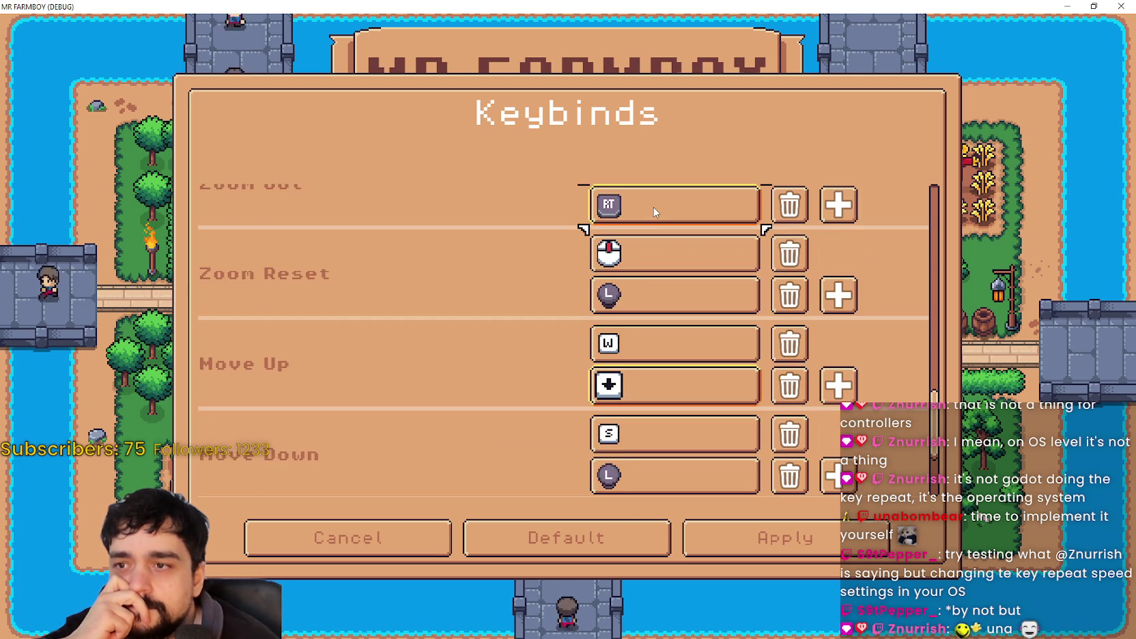
pyautogui.press('Up')
pyautogui.press('Up')
pyautogui.press('Up')
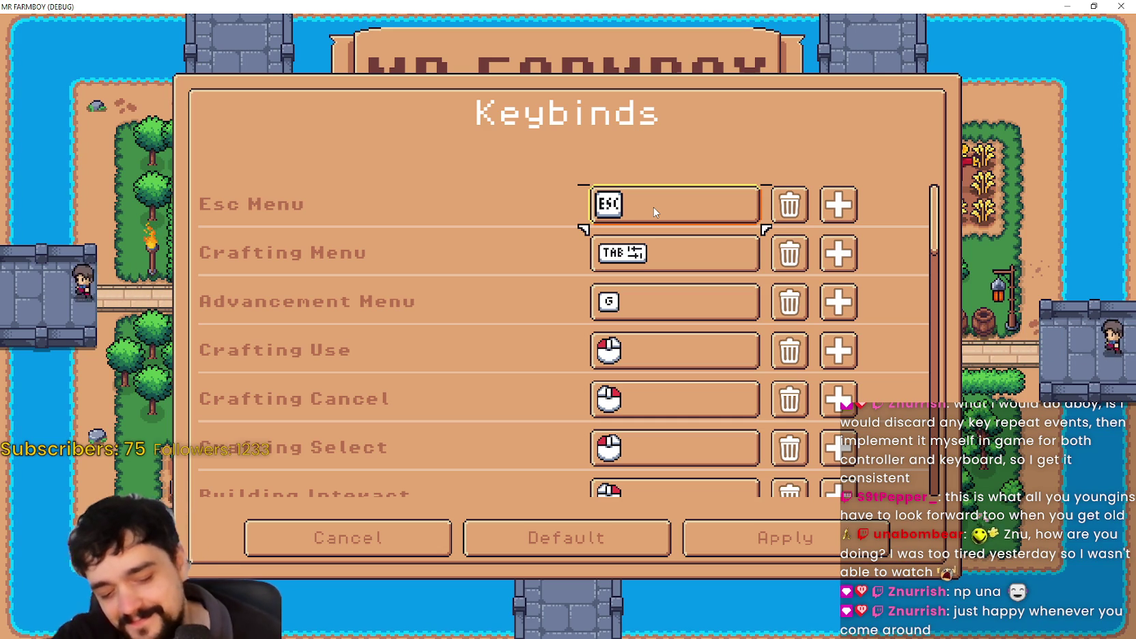
pyautogui.press('Down')
pyautogui.press('Down')
pyautogui.press('Down')
pyautogui.press('Down')
pyautogui.press('Down')
pyautogui.press('Down')
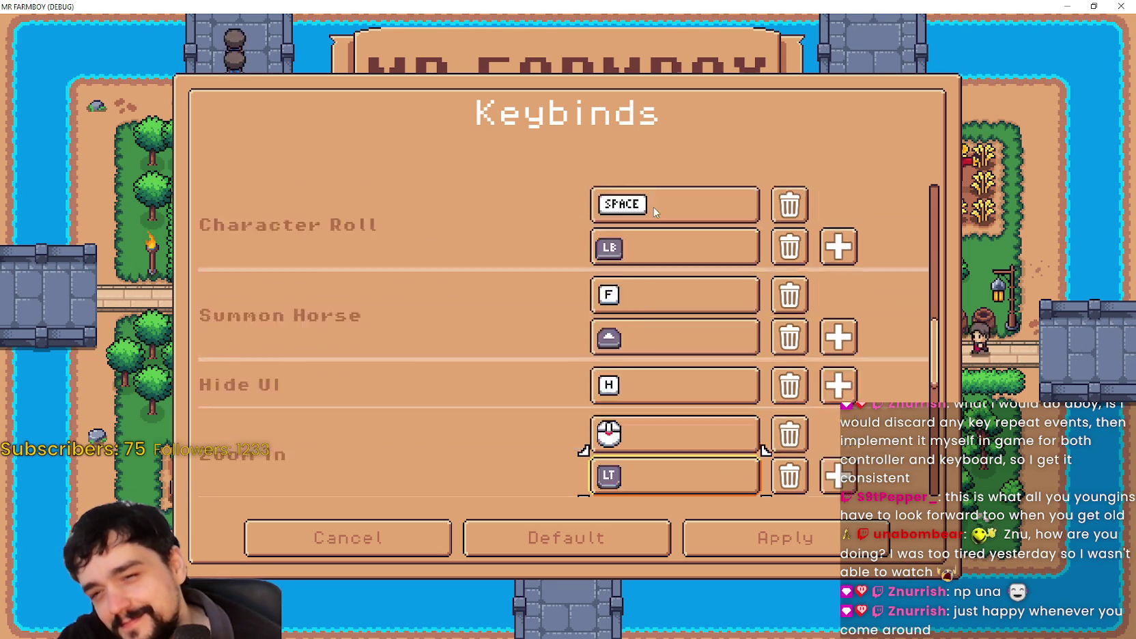
pyautogui.press('Up')
pyautogui.press('Up')
pyautogui.press('Up')
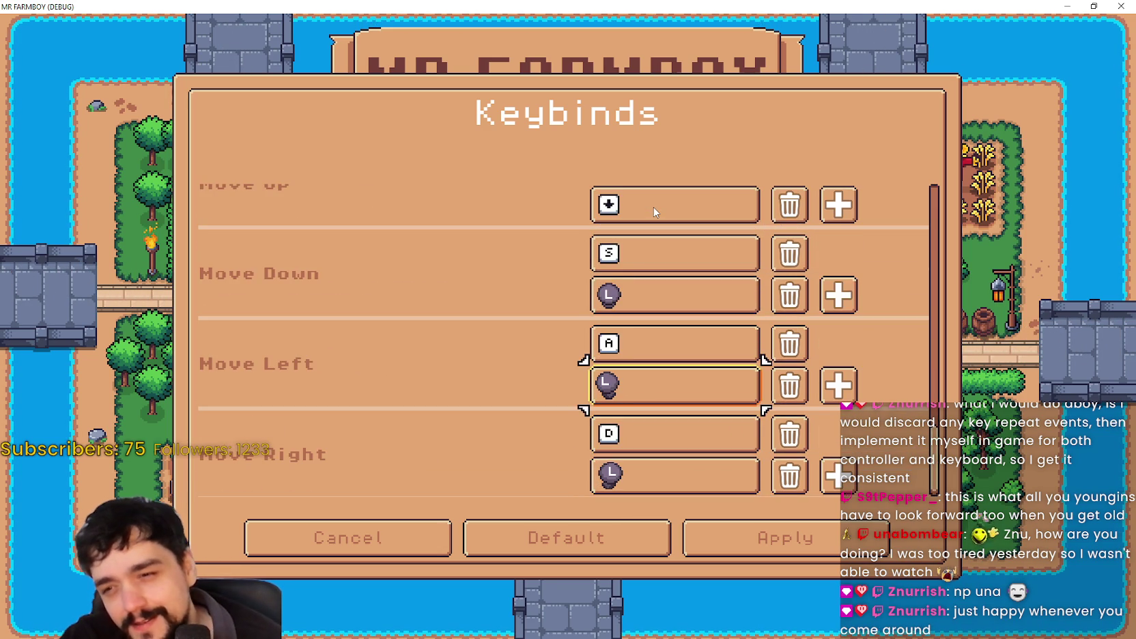
pyautogui.press('Down')
pyautogui.press('Down')
pyautogui.press('Down')
pyautogui.press('Down')
pyautogui.press('Down')
pyautogui.press('Down')
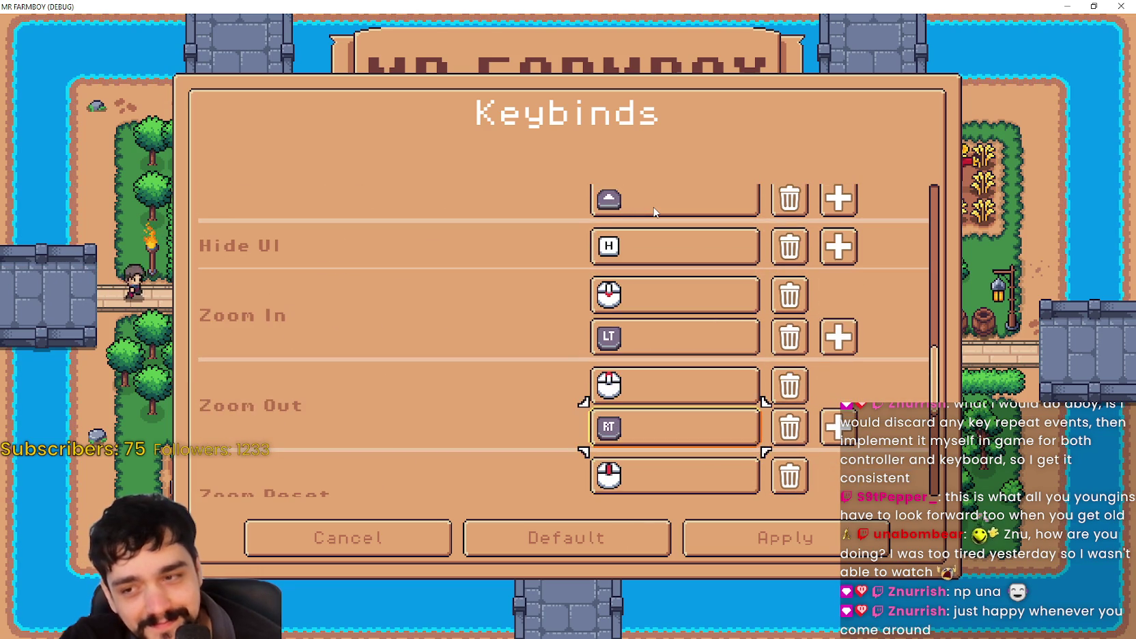
pyautogui.press('Down')
pyautogui.press('Down')
pyautogui.press('Down')
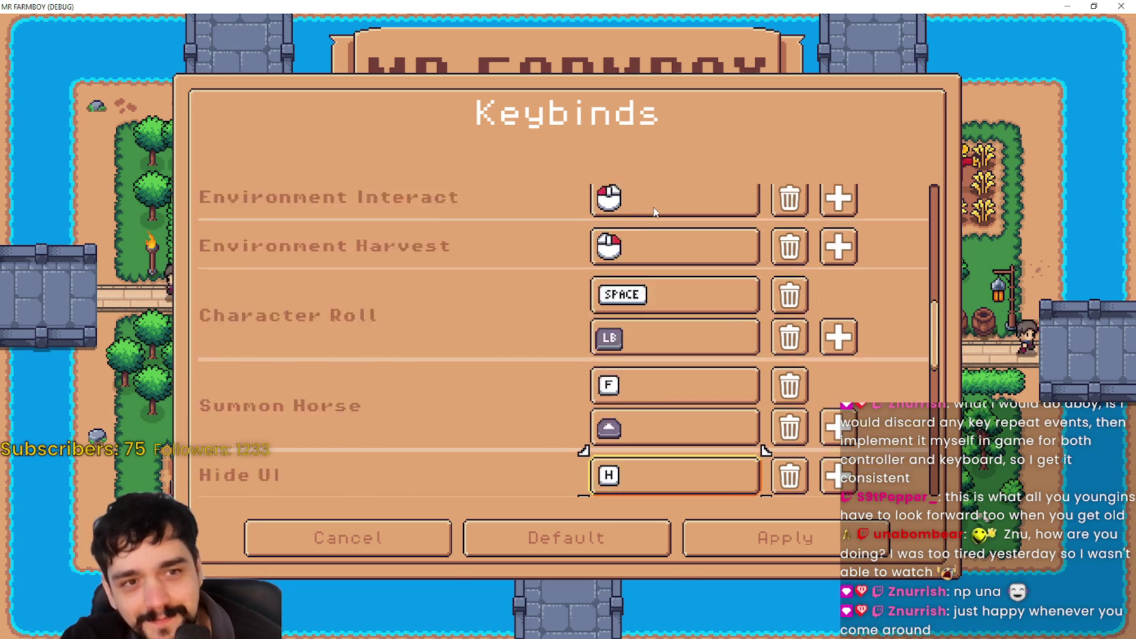
pyautogui.press('Left')
pyautogui.press('Right')
pyautogui.press('Up')
pyautogui.press('Up')
pyautogui.press('Up')
pyautogui.press('Up')
pyautogui.press('Up')
pyautogui.press('Up')
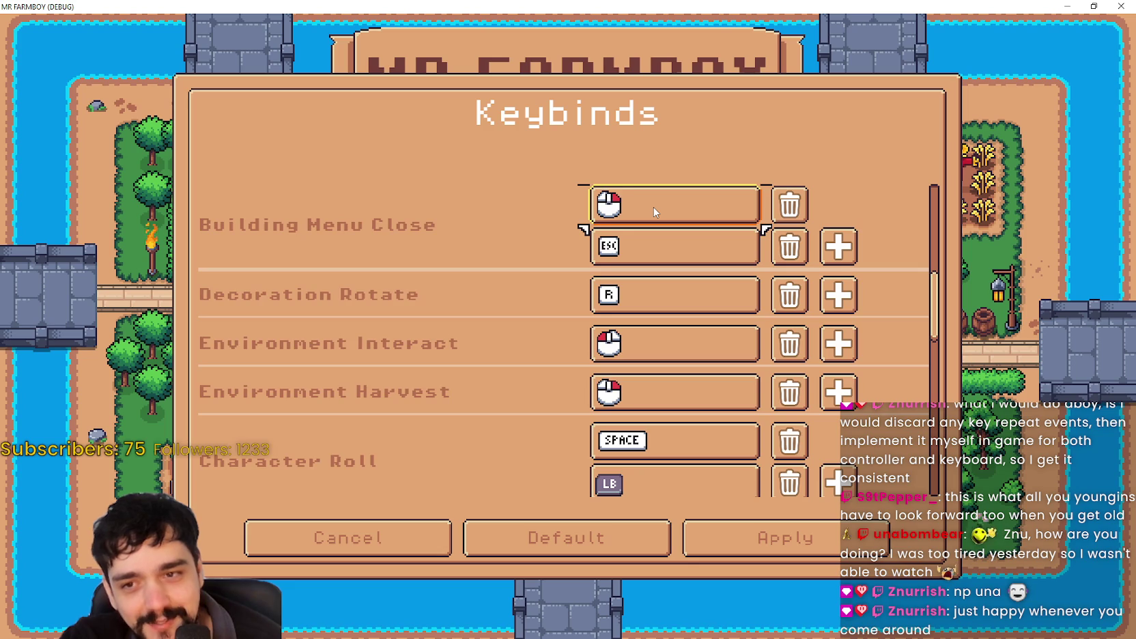
pyautogui.press('Down')
pyautogui.press('Down')
pyautogui.press('Down')
pyautogui.press('Down')
pyautogui.press('Down')
pyautogui.press('Down')
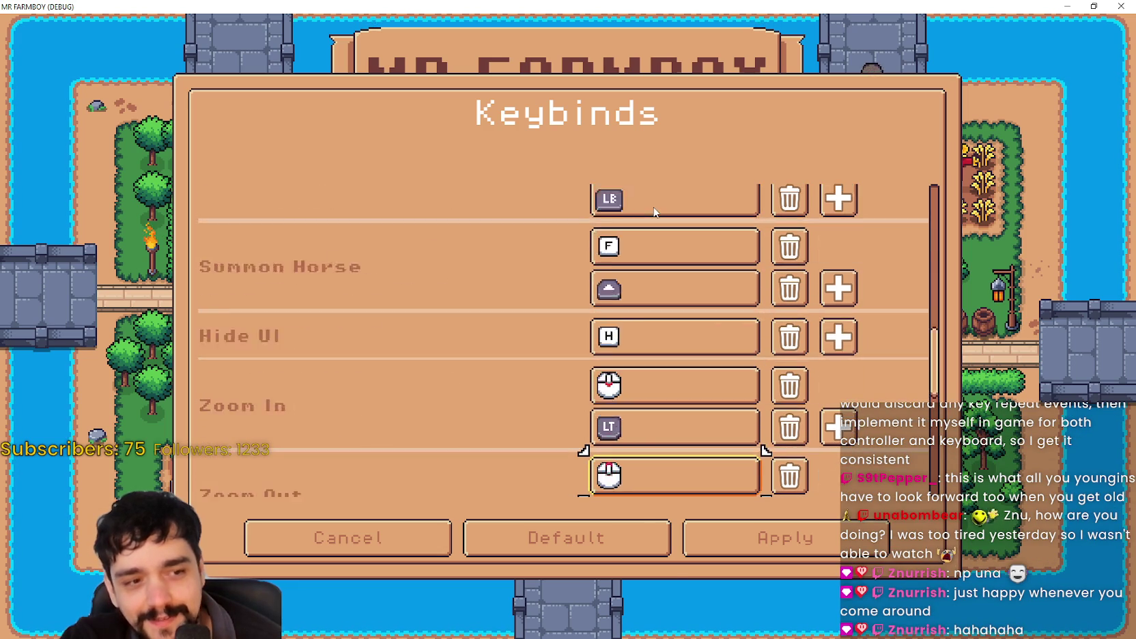
pyautogui.press('Up')
pyautogui.press('Up')
pyautogui.press('Up')
pyautogui.press('Up')
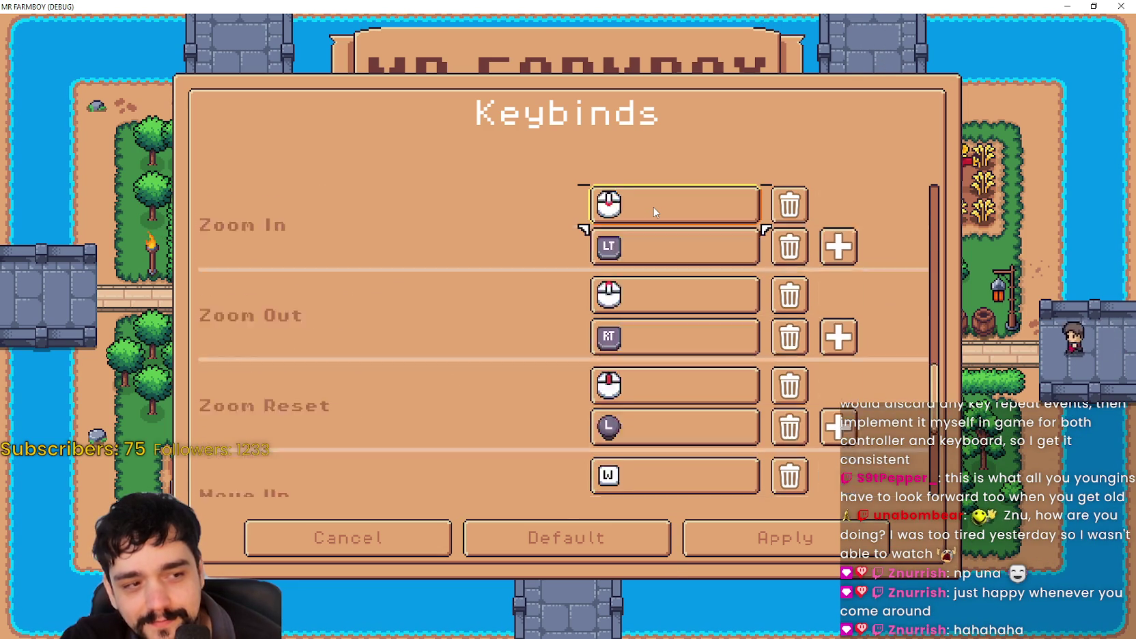
pyautogui.press('Down')
pyautogui.press('Down')
pyautogui.press('Down')
pyautogui.press('Down')
pyautogui.press('Down')
pyautogui.press('Right')
pyautogui.press('Left')
pyautogui.press('Up')
pyautogui.press('Up')
pyautogui.press('Up')
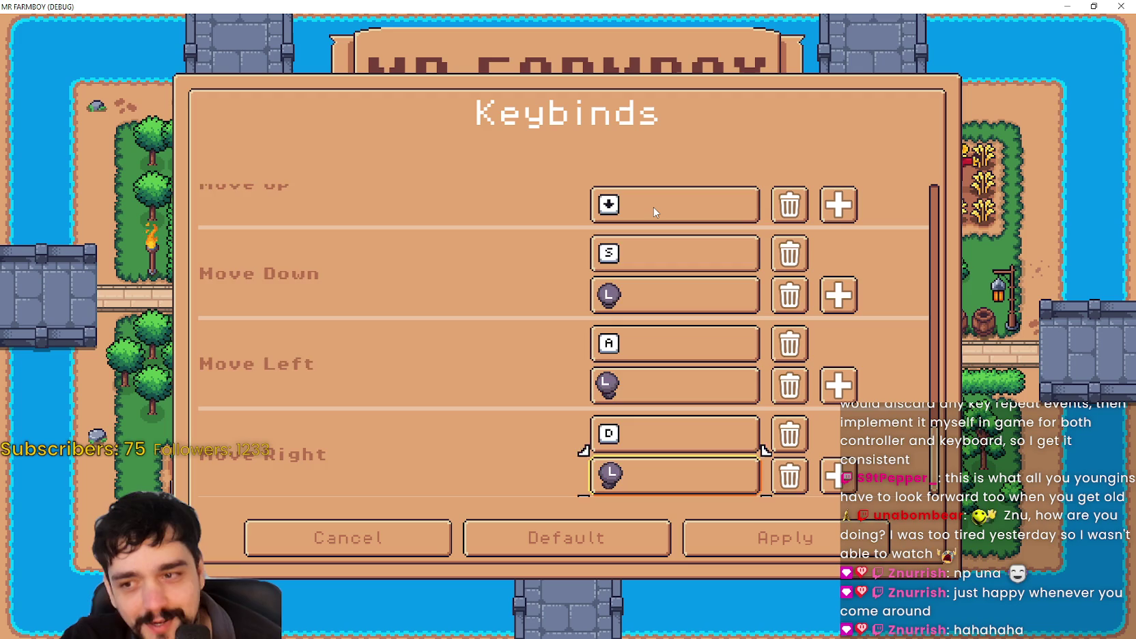
pyautogui.press('Up')
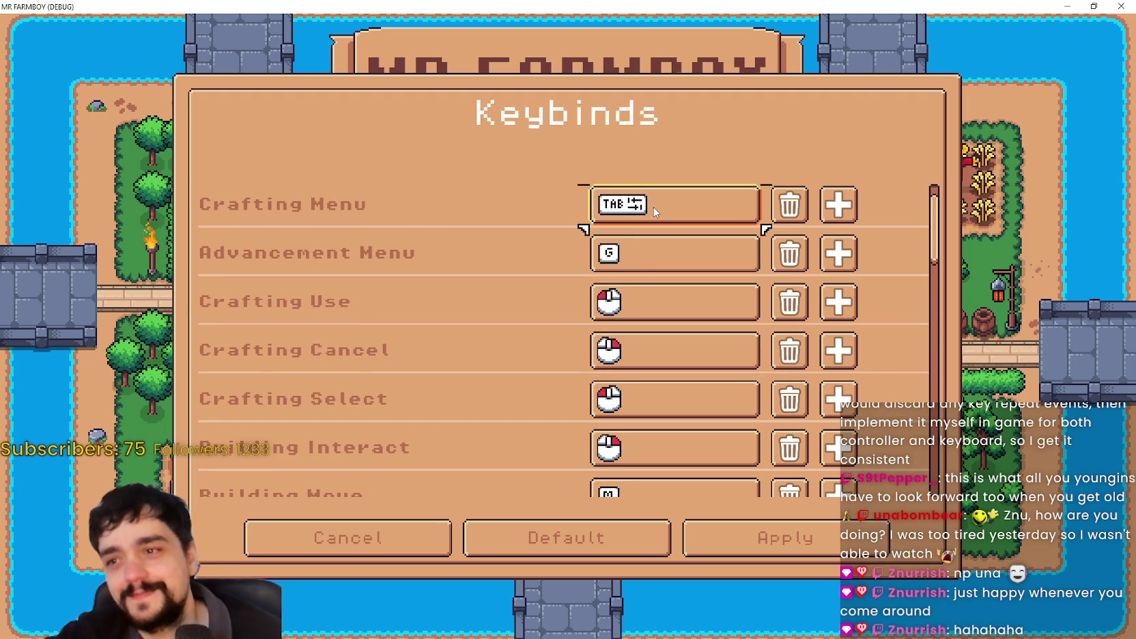
pyautogui.press('Up')
pyautogui.press('Down')
pyautogui.press('Down')
pyautogui.press('Down')
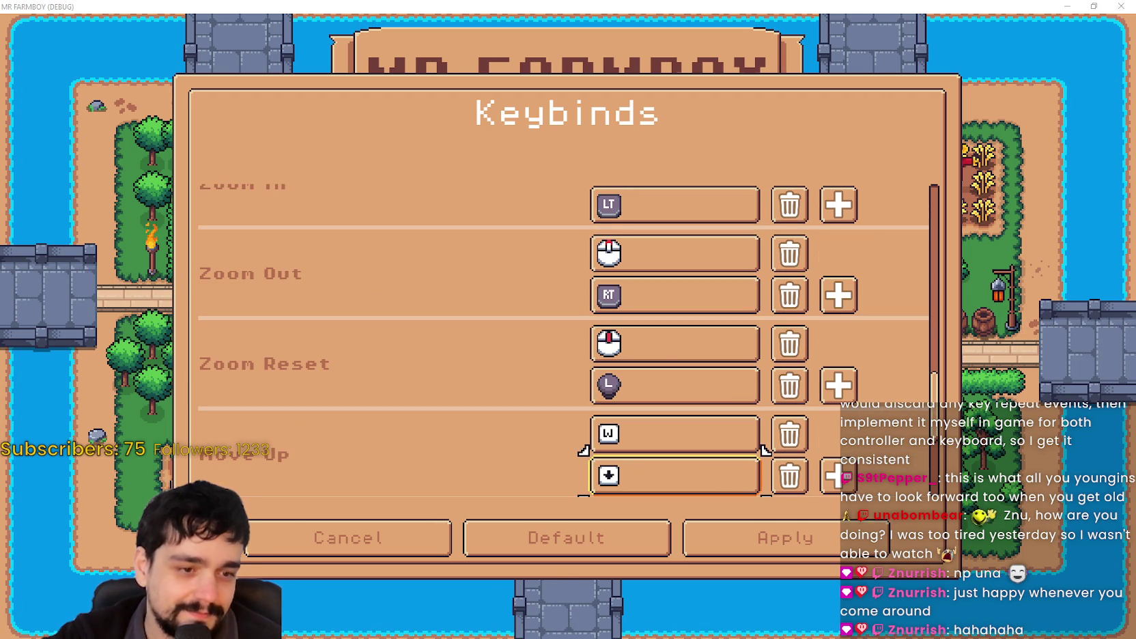
pyautogui.scroll(-4, 717, 420)
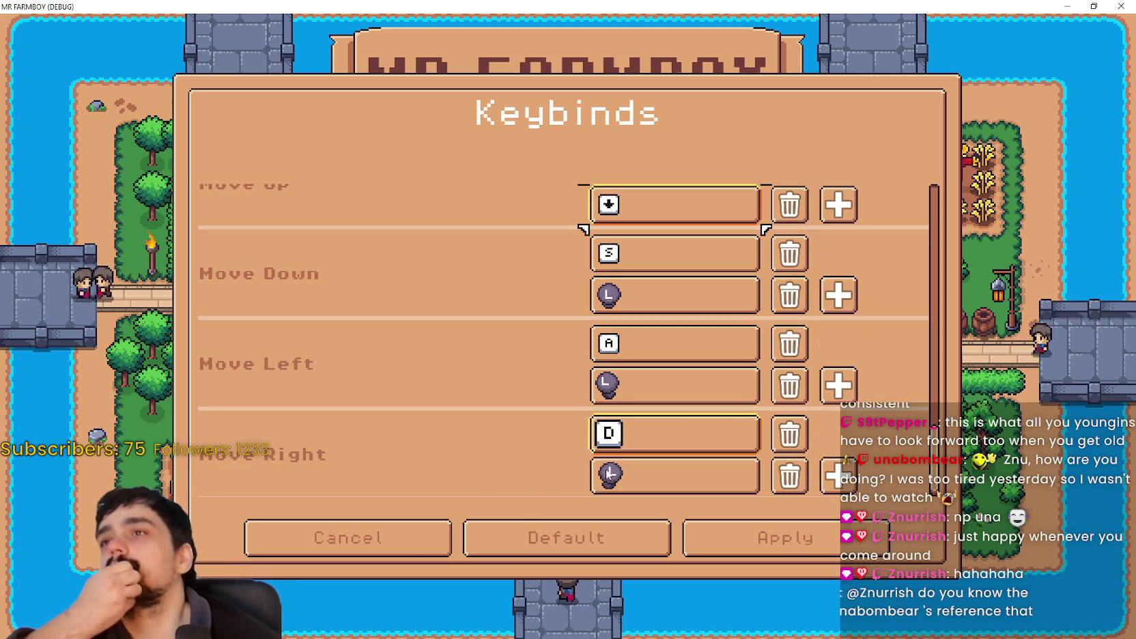
pyautogui.scroll(7, 850, 379)
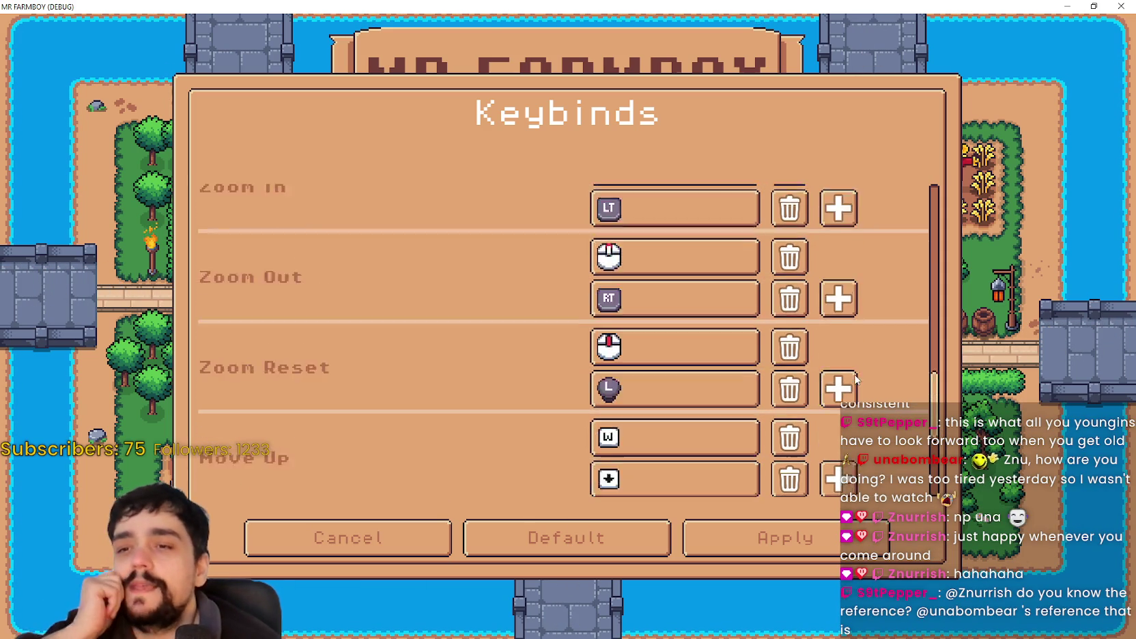
pyautogui.scroll(3, 844, 382)
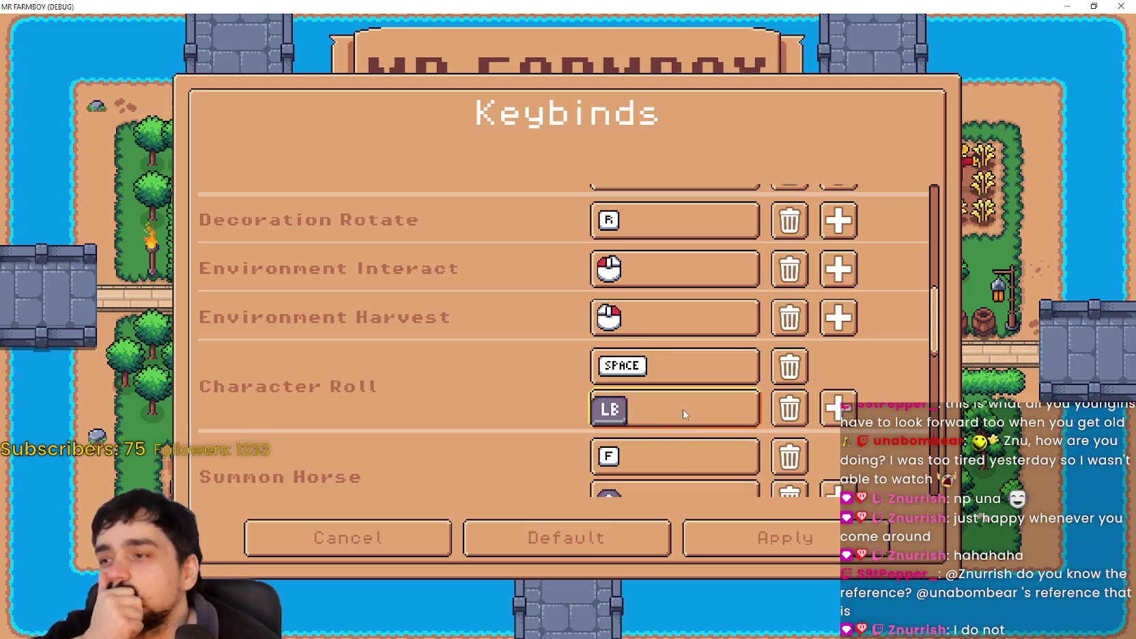
pyautogui.scroll(-3, 679, 409)
pyautogui.scroll(10, 678, 408)
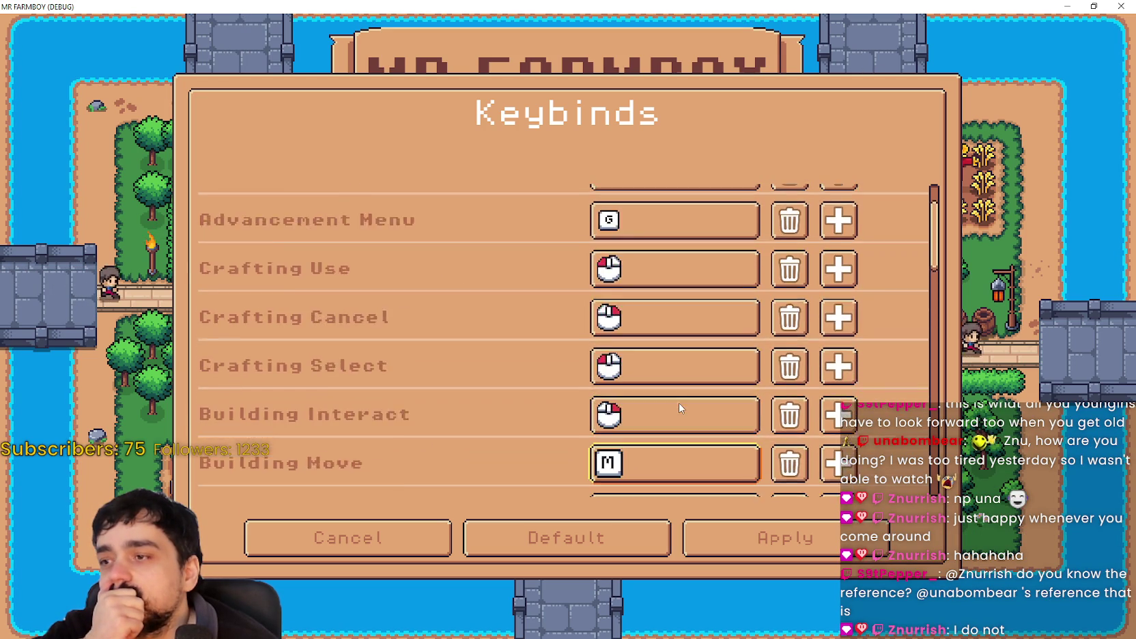
pyautogui.scroll(-10, 678, 402)
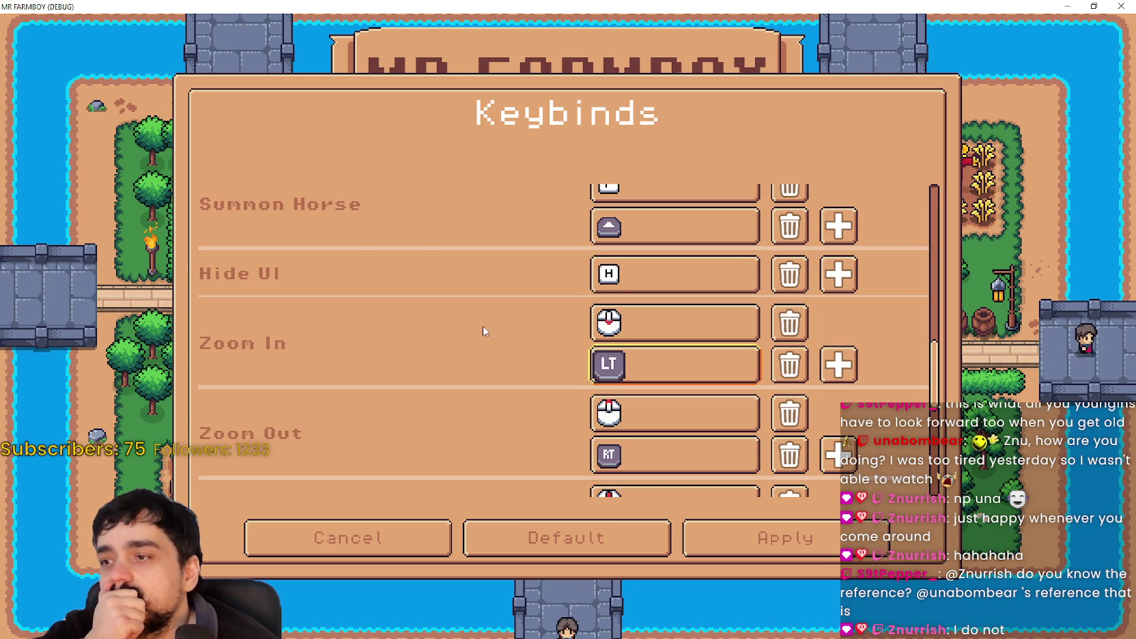
pyautogui.scroll(-5, 662, 374)
pyautogui.scroll(4, 740, 397)
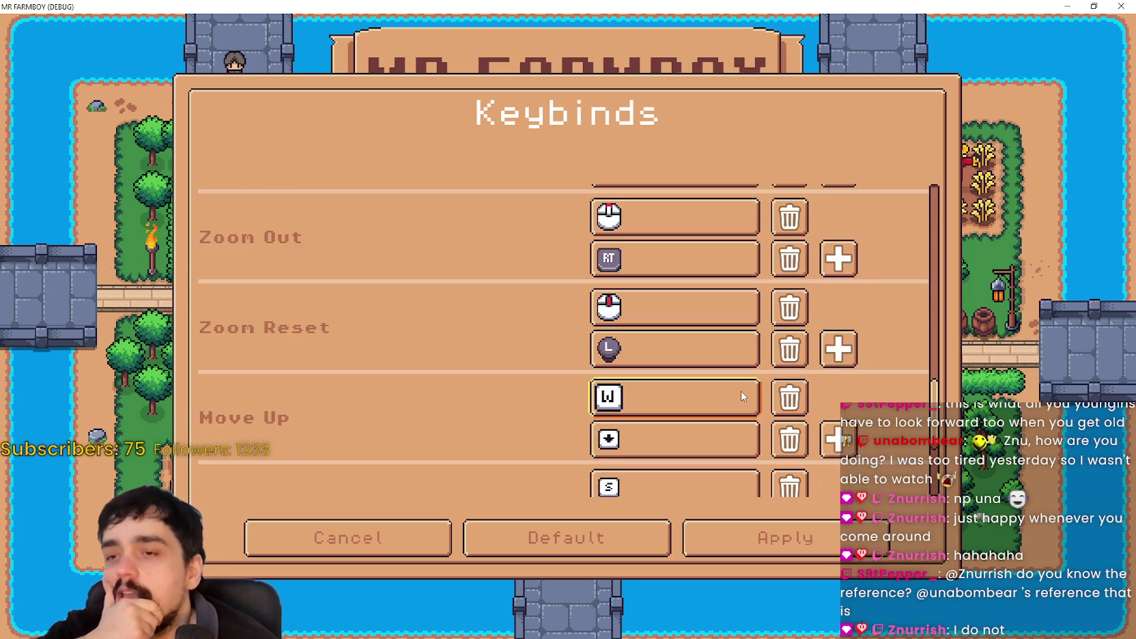
pyautogui.scroll(3, 738, 396)
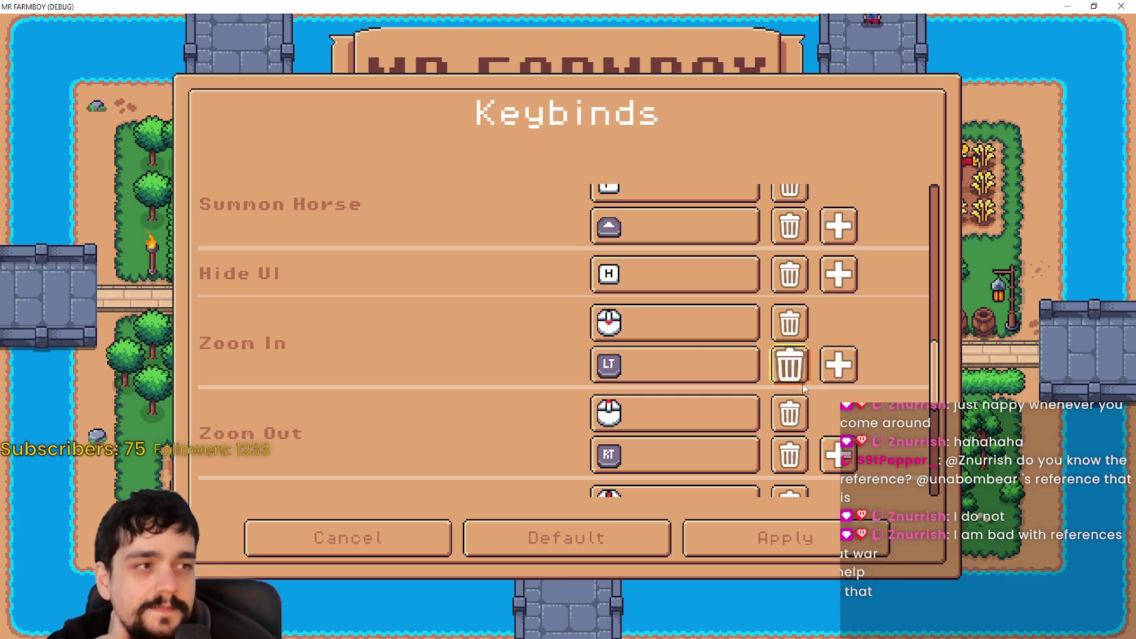
pyautogui.moveTo(931, 383)
pyautogui.mouseDown()
pyautogui.moveTo(944, 452)
pyautogui.moveTo(942, 364)
pyautogui.moveTo(955, 482)
pyautogui.moveTo(976, 361)
pyautogui.mouseUp()
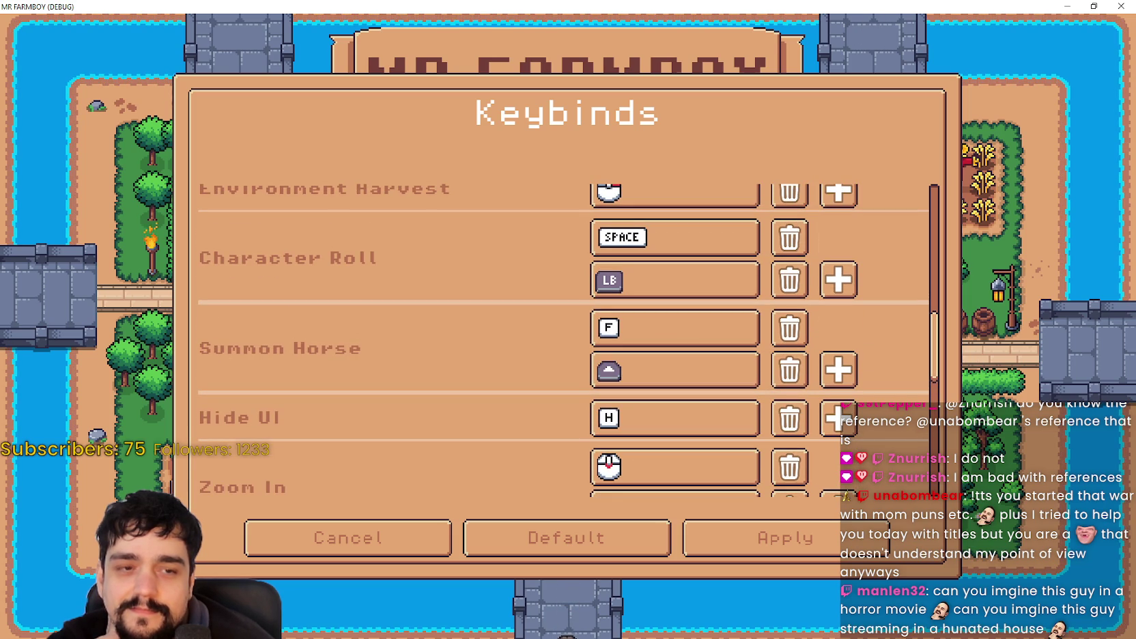
pyautogui.scroll(-6, 861, 366)
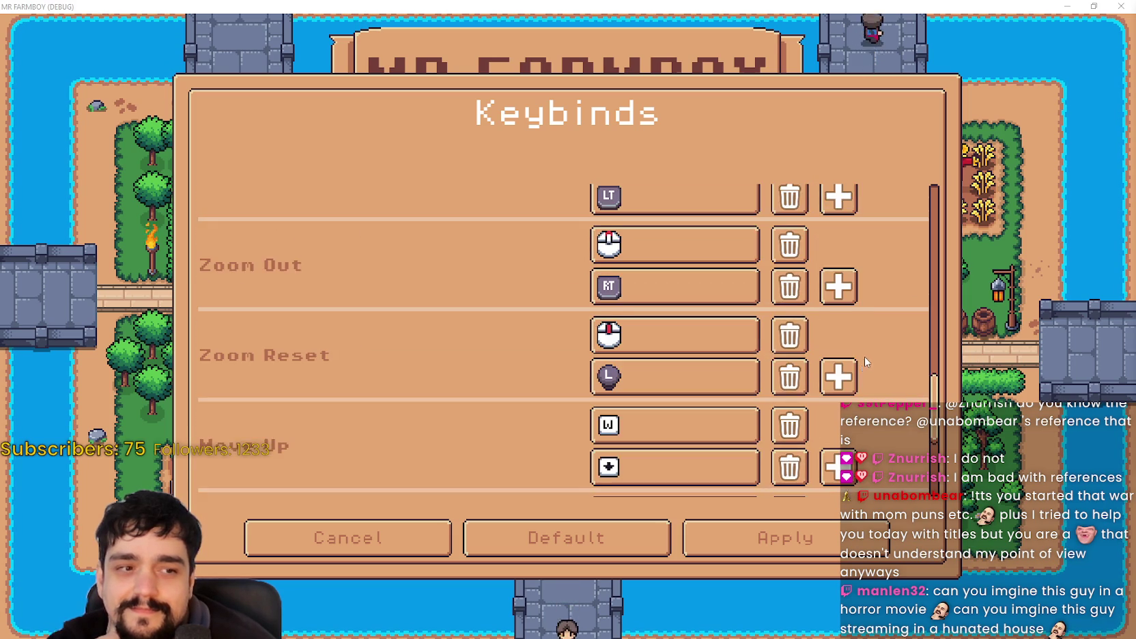
pyautogui.scroll(-3, 872, 342)
pyautogui.scroll(12, 878, 412)
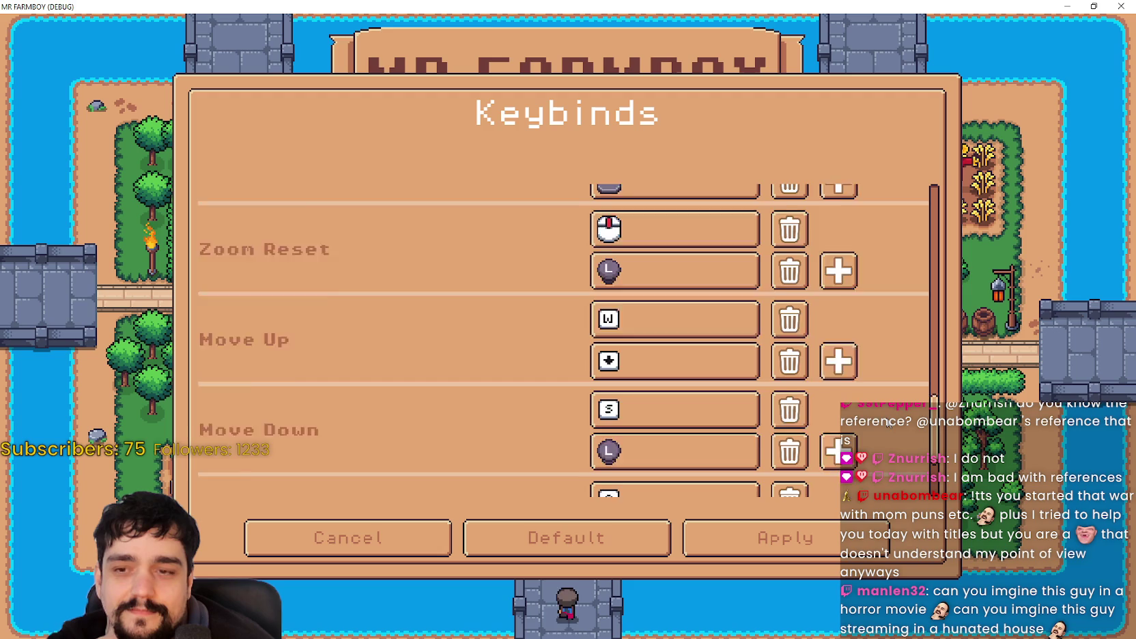
pyautogui.scroll(3, 837, 381)
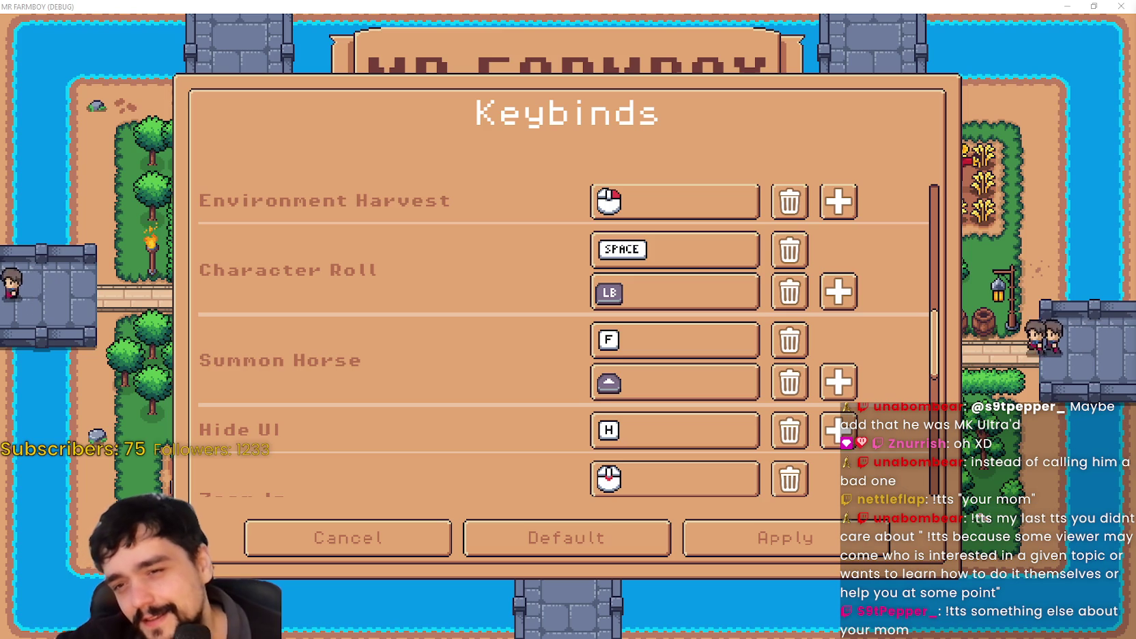
# Step focus through the keybind rows past Move Right to the bottom row, then leave to raise the unsaved-changes prompt.
pyautogui.scroll(-8, 653, 385)
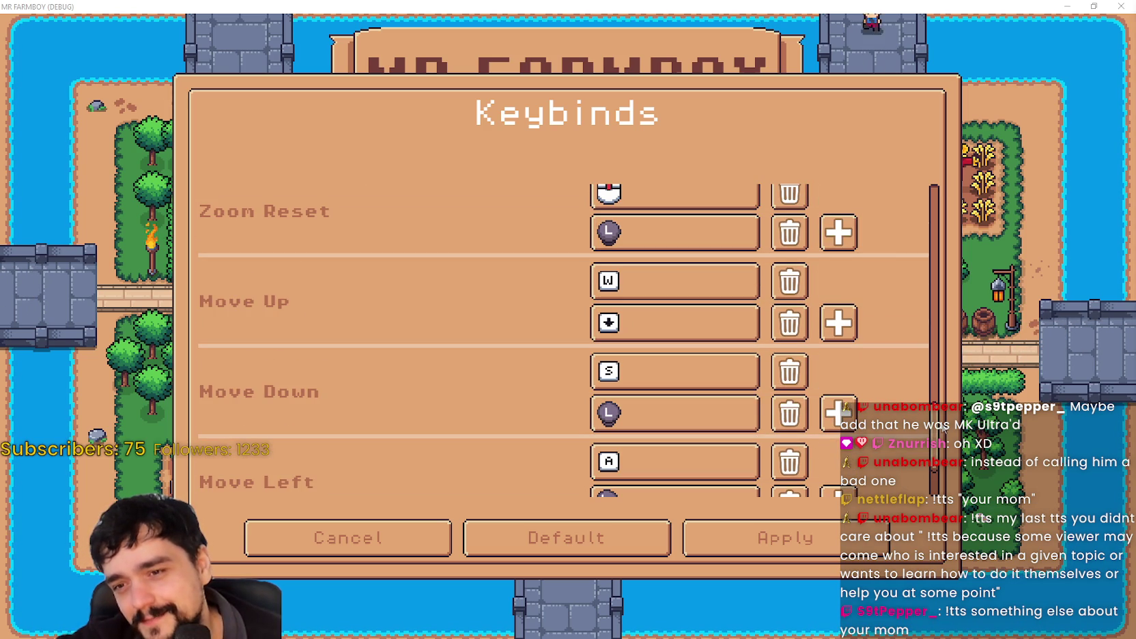
pyautogui.scroll(-2, 934, 441)
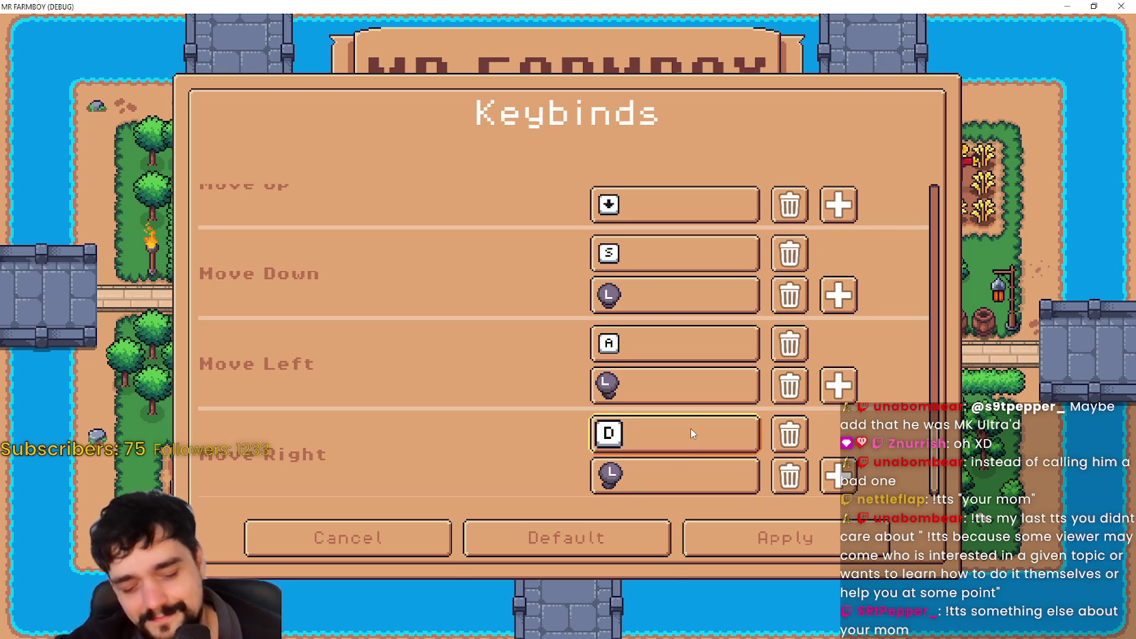
pyautogui.press('Up')
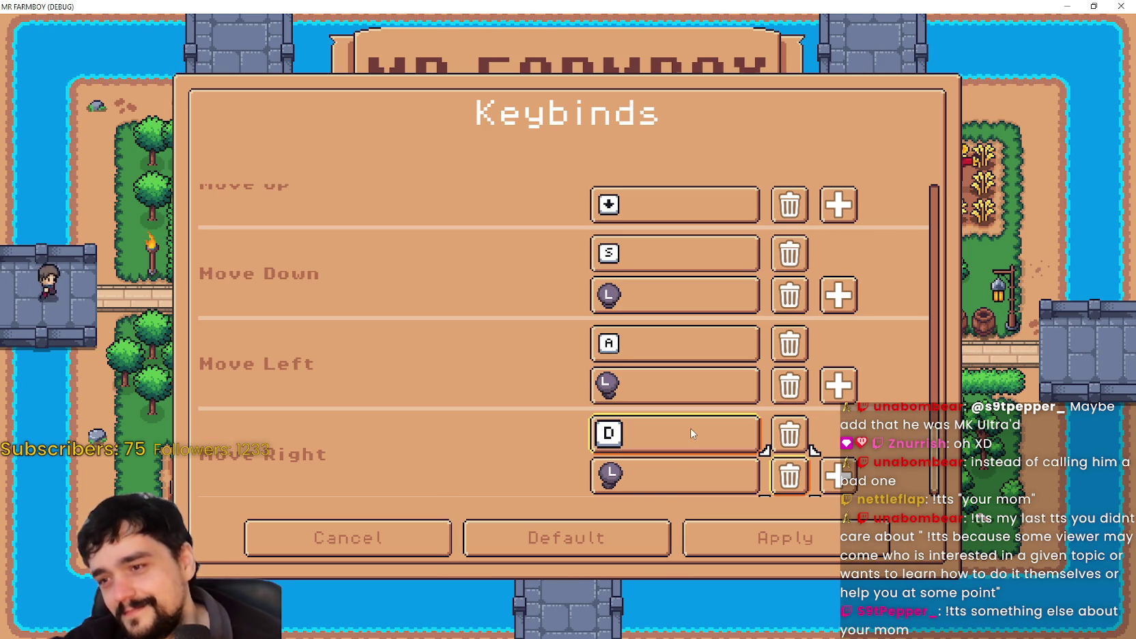
pyautogui.press('Up')
pyautogui.press('Up')
pyautogui.press('Up')
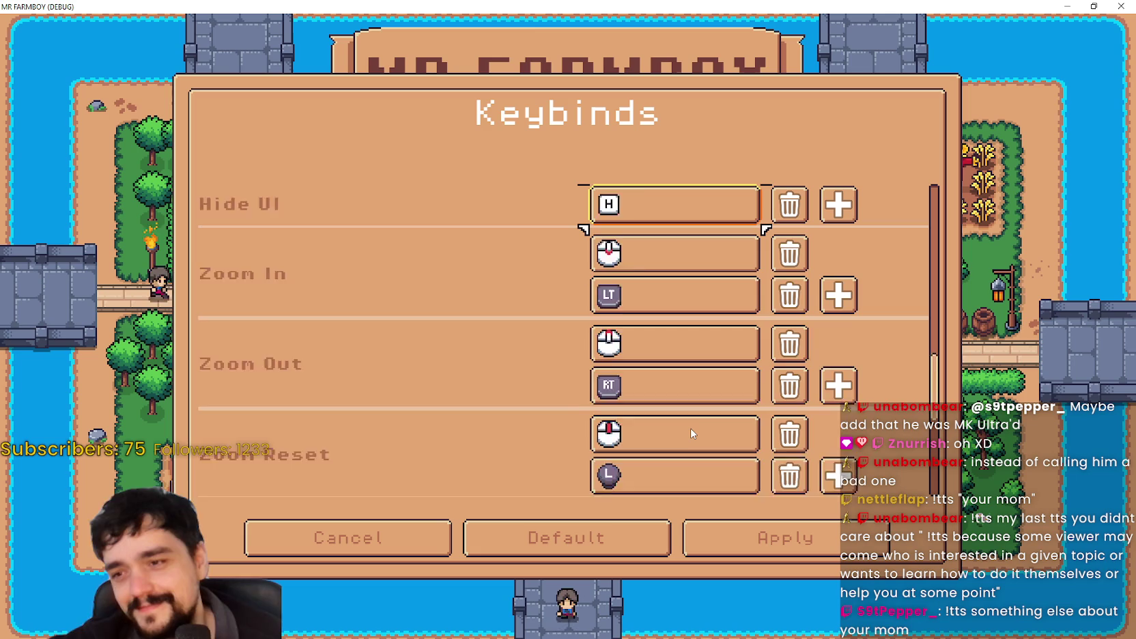
pyautogui.press('Down')
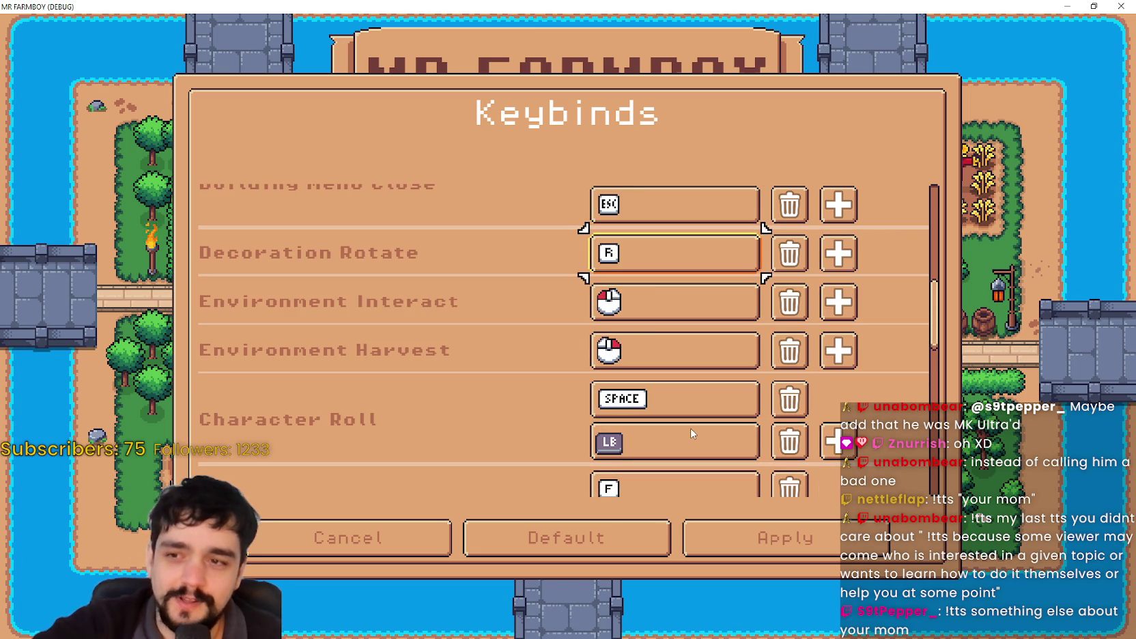
pyautogui.press('Down')
pyautogui.press('Down')
pyautogui.press('Down')
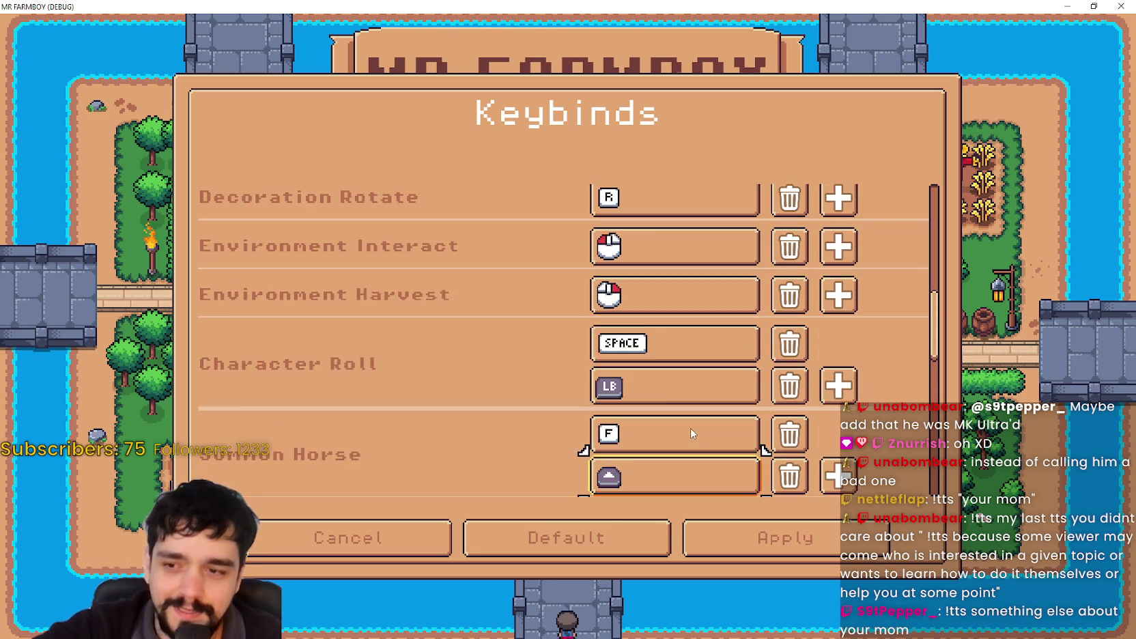
pyautogui.press('Down')
pyautogui.press('Down')
pyautogui.press('Down')
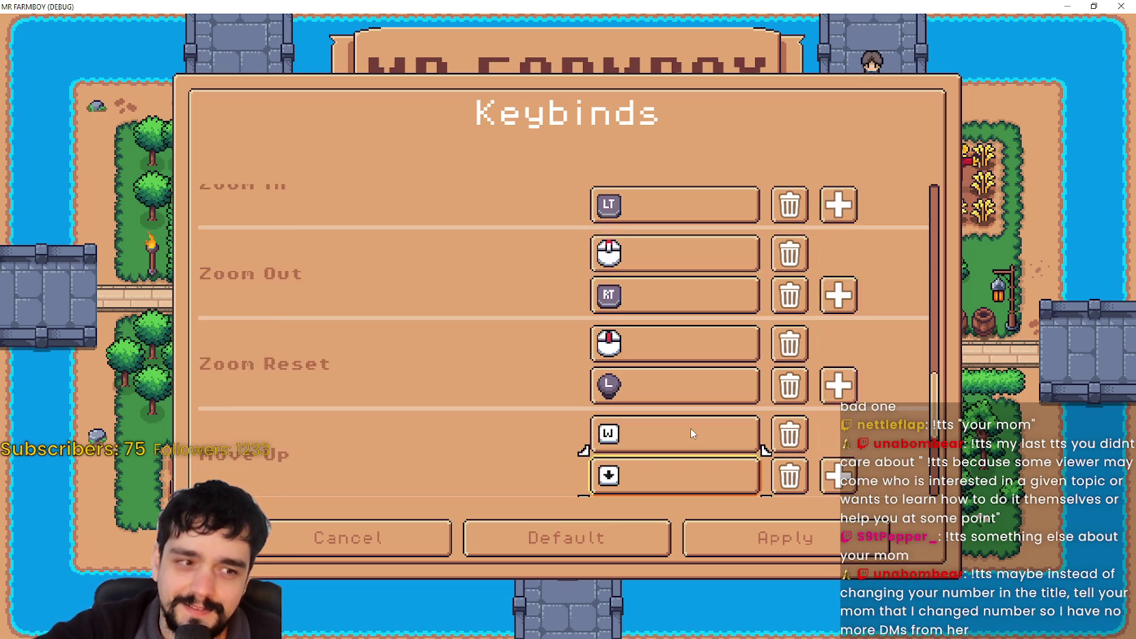
pyautogui.press('Down')
pyautogui.press('Down')
pyautogui.press('Down')
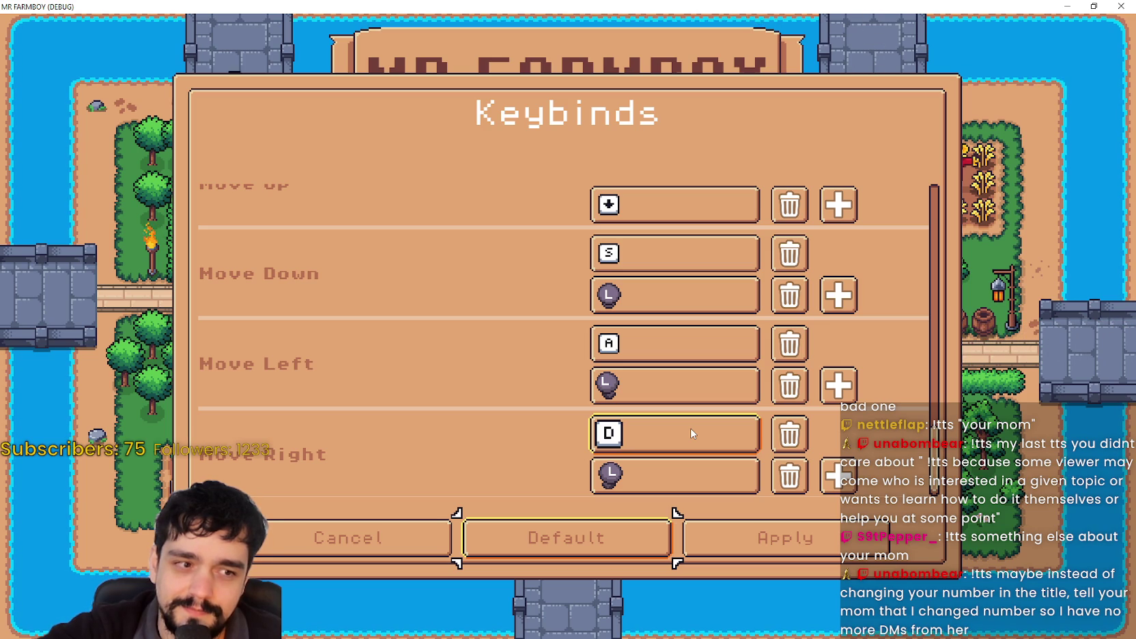
pyautogui.press('Right')
pyautogui.press('Left')
pyautogui.press('Left')
pyautogui.press('Return')
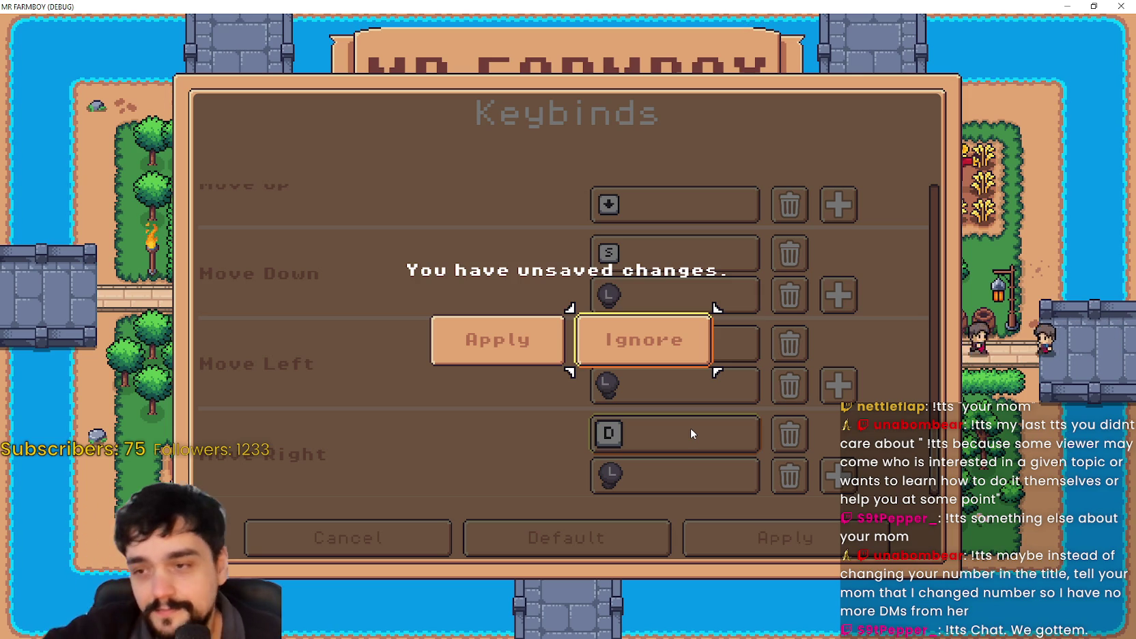
# Toggle prompt focus from Ignore to Apply and back, end on Apply, then return to the editor.
pyautogui.press('Left')
pyautogui.press('Right')
pyautogui.press('Left')
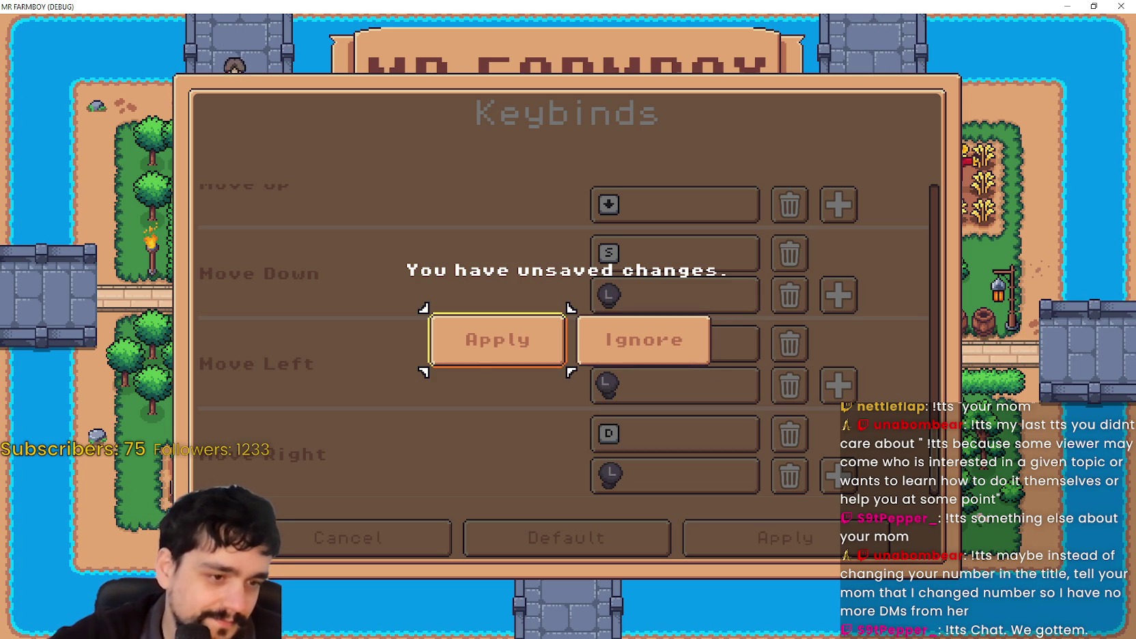
pyautogui.press('Return')
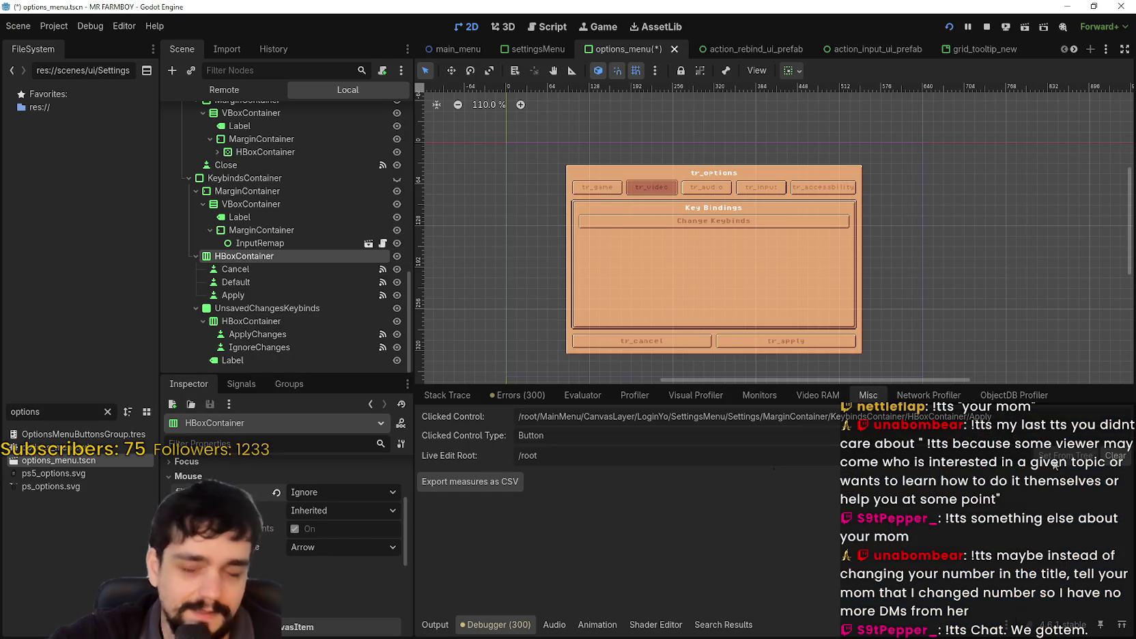
# Set ApplyChanges' left focus neighbour to ApplyChanges itself.
pyautogui.scroll(3, 701, 322)
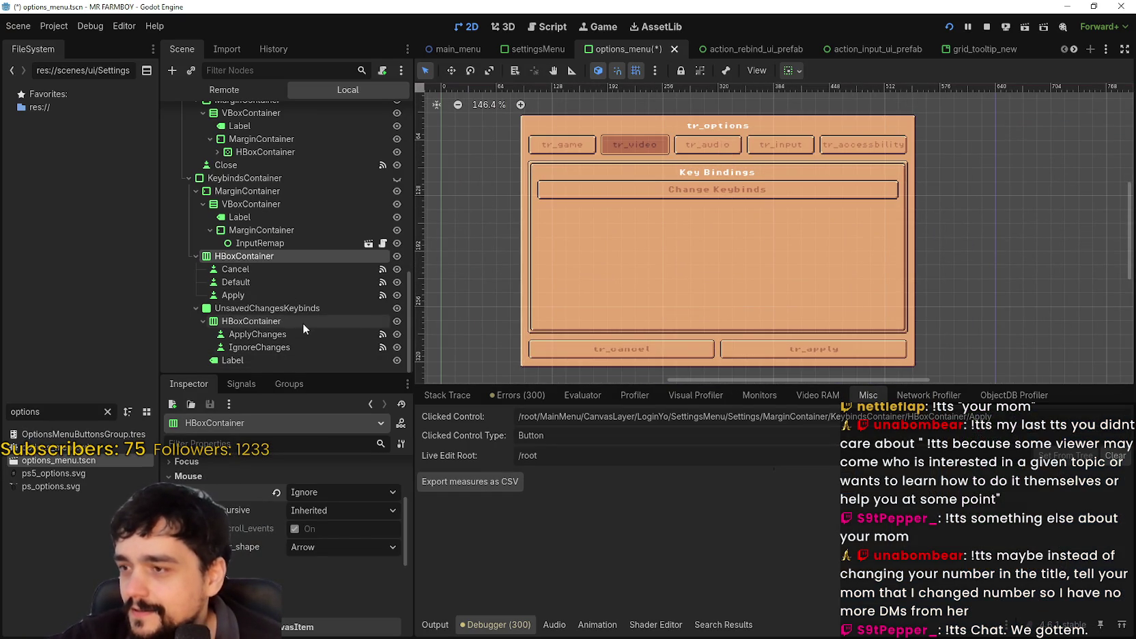
pyautogui.click(288, 334)
pyautogui.scroll(1, 322, 607)
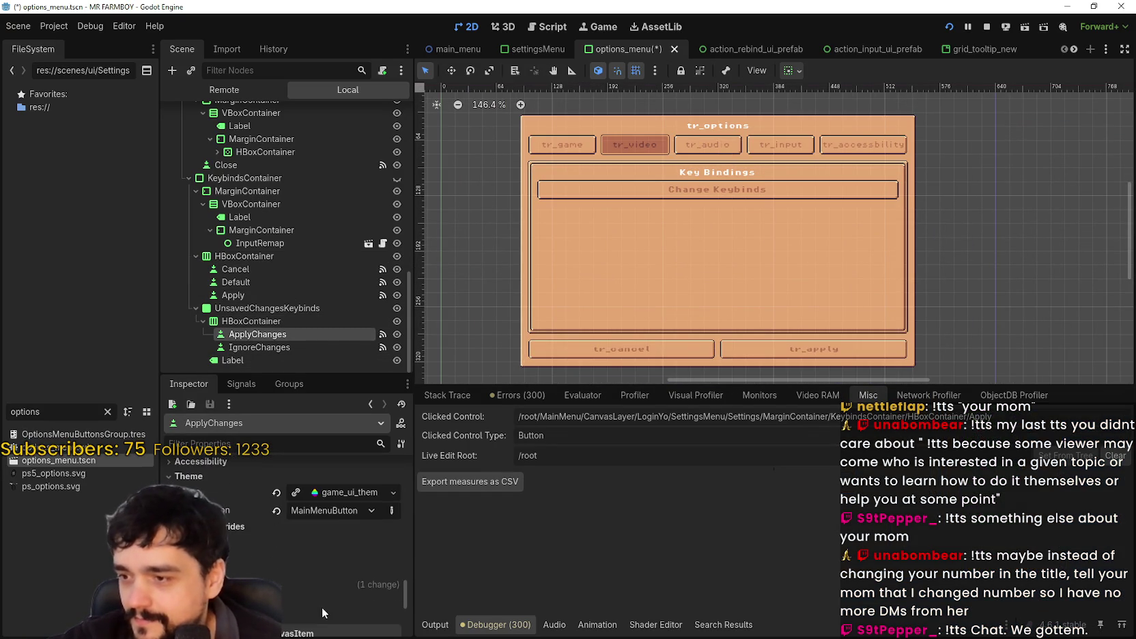
pyautogui.scroll(5, 314, 573)
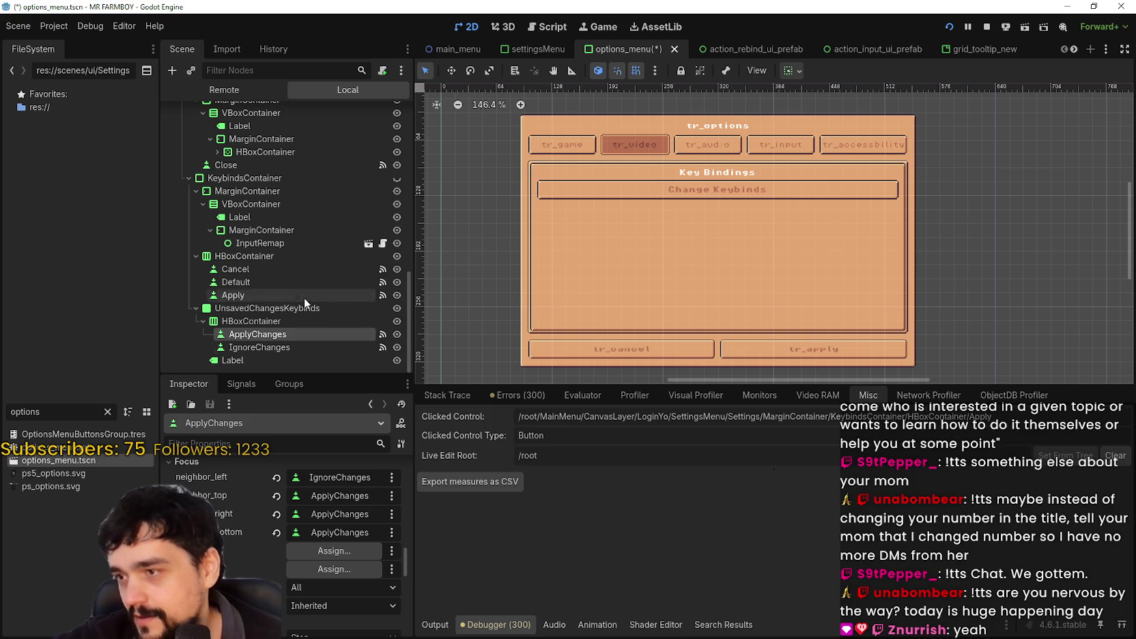
pyautogui.click(332, 481)
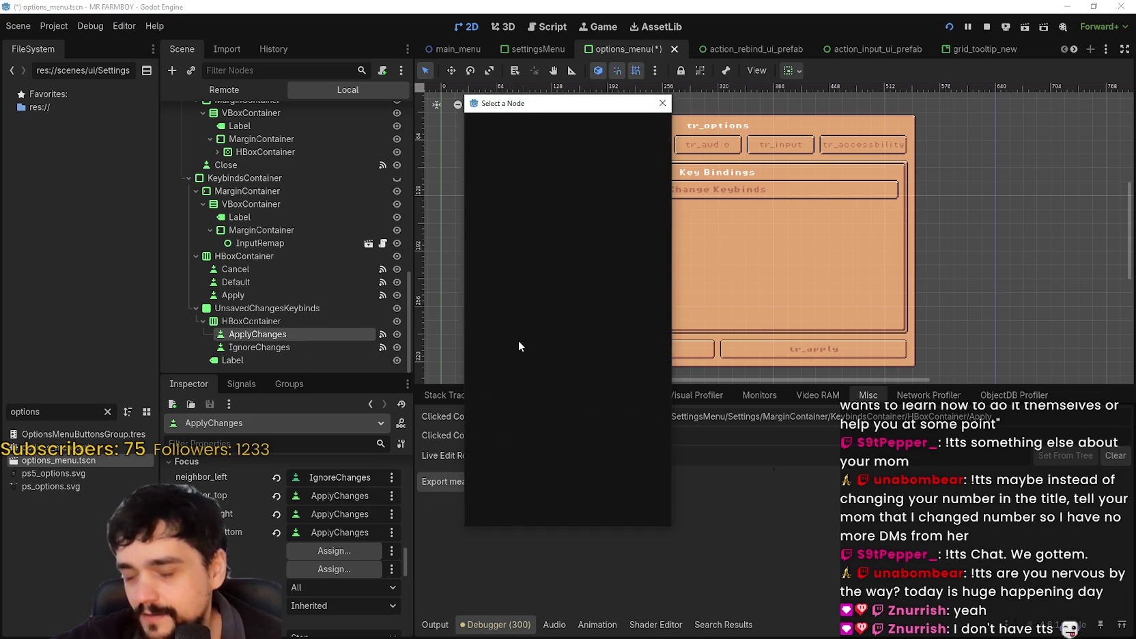
pyautogui.write('Apply')
pyautogui.click(553, 315)
pyautogui.click(529, 513)
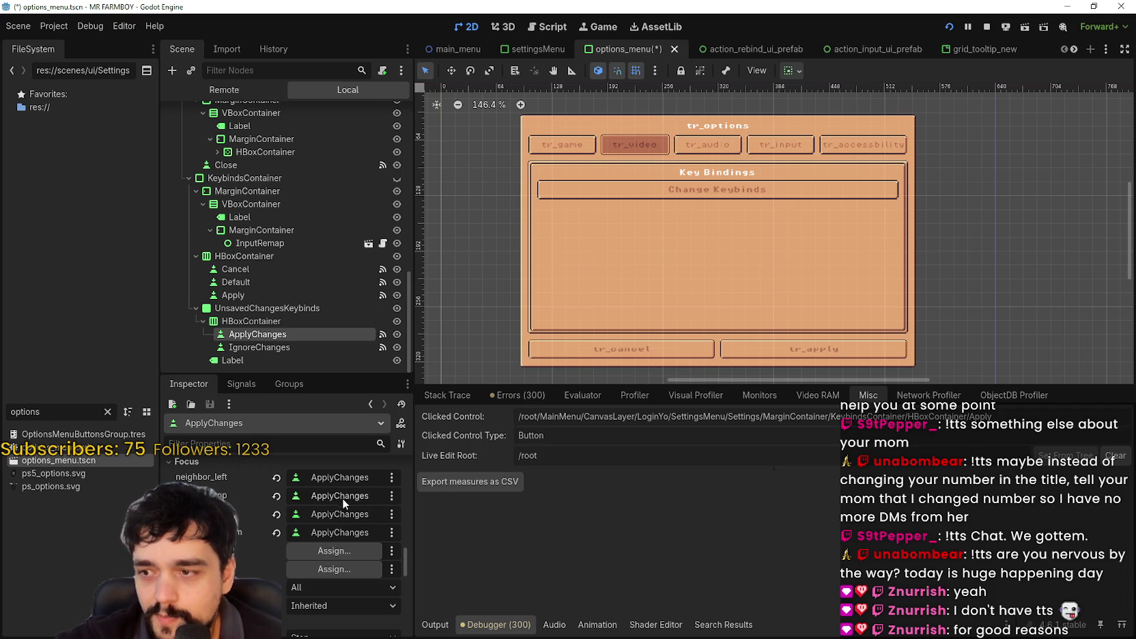
# Set ApplyChanges' right focus neighbour to IgnoreChanges, then select the IgnoreChanges node.
pyautogui.click(341, 516)
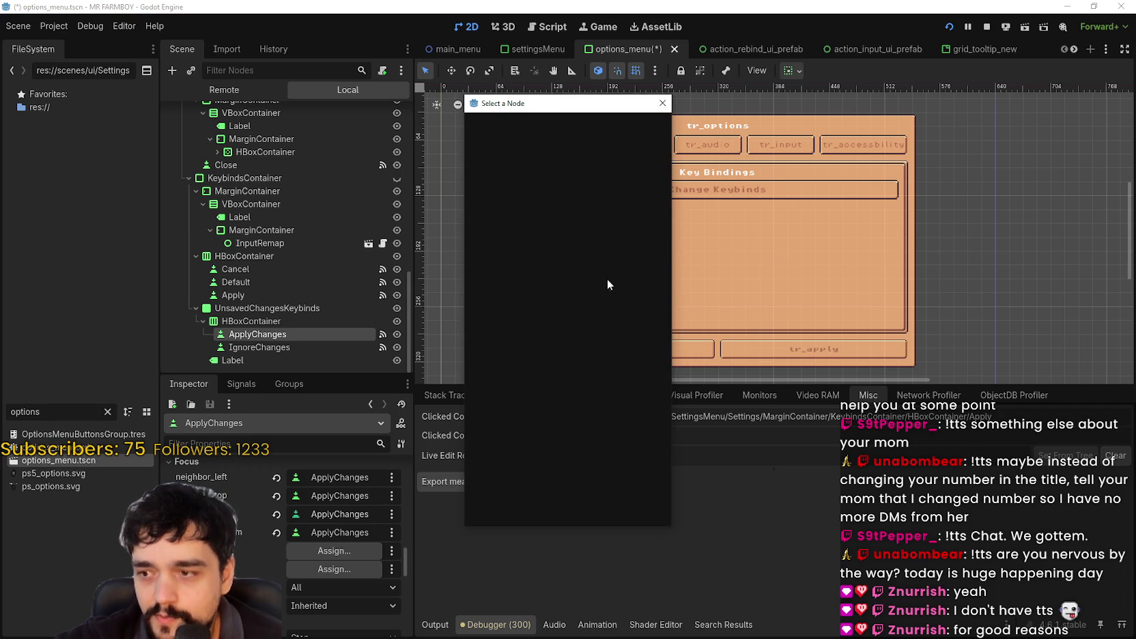
pyautogui.write('Ign')
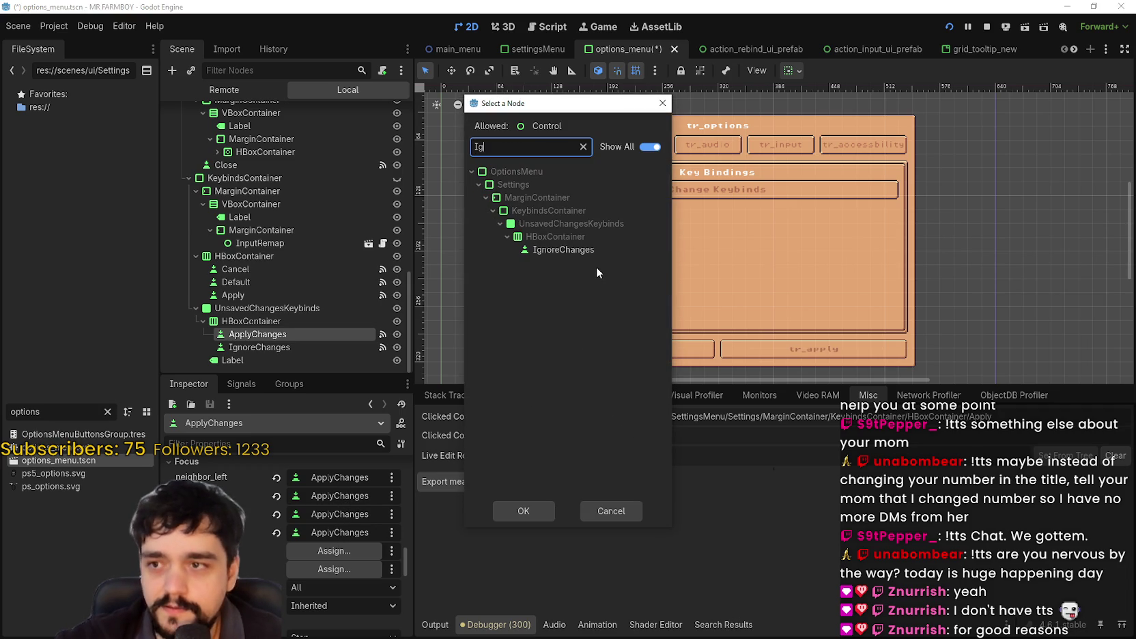
pyautogui.click(612, 251)
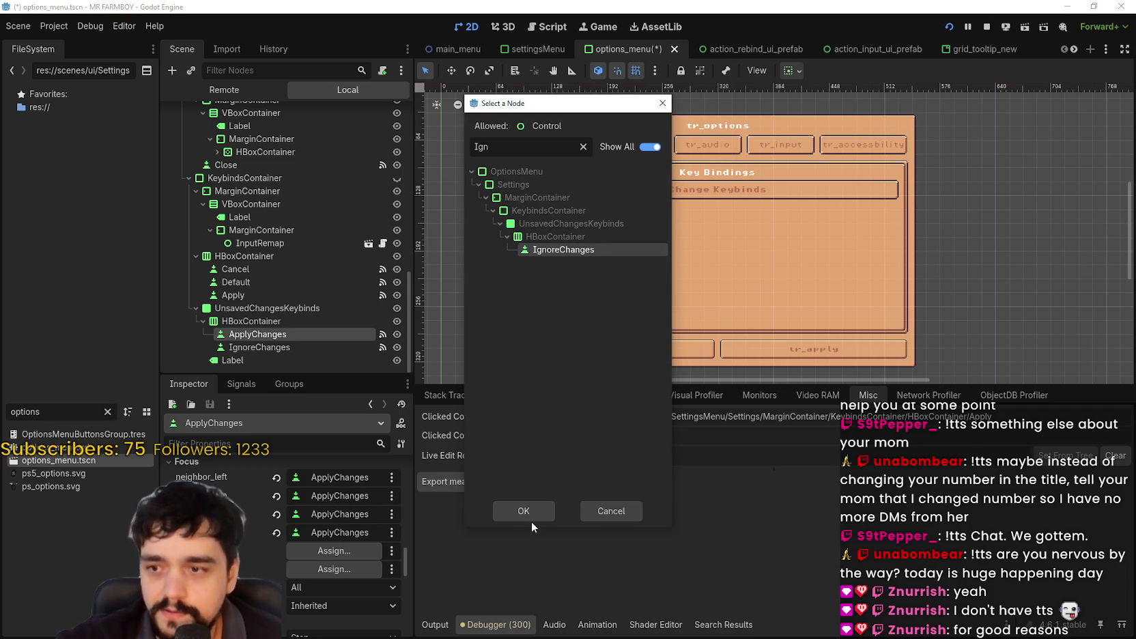
pyautogui.click(524, 512)
pyautogui.click(324, 347)
pyautogui.scroll(-3, 352, 526)
pyautogui.scroll(3, 348, 532)
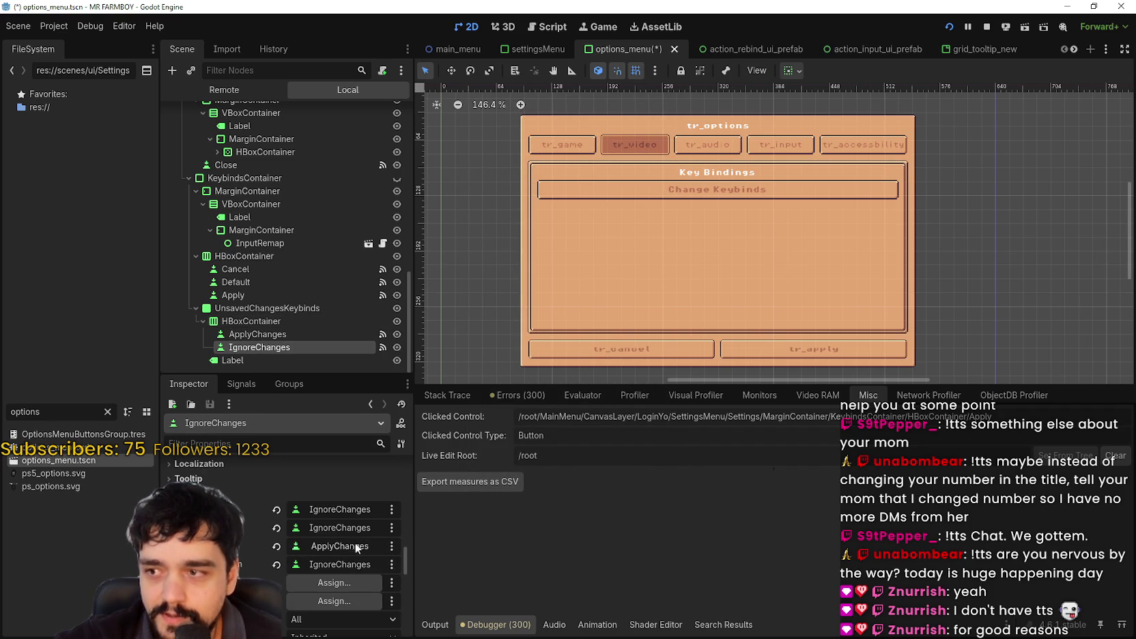
# Set IgnoreChanges' left focus neighbour to ApplyChanges.
pyautogui.click(327, 508)
pyautogui.write('Apply')
pyautogui.click(536, 316)
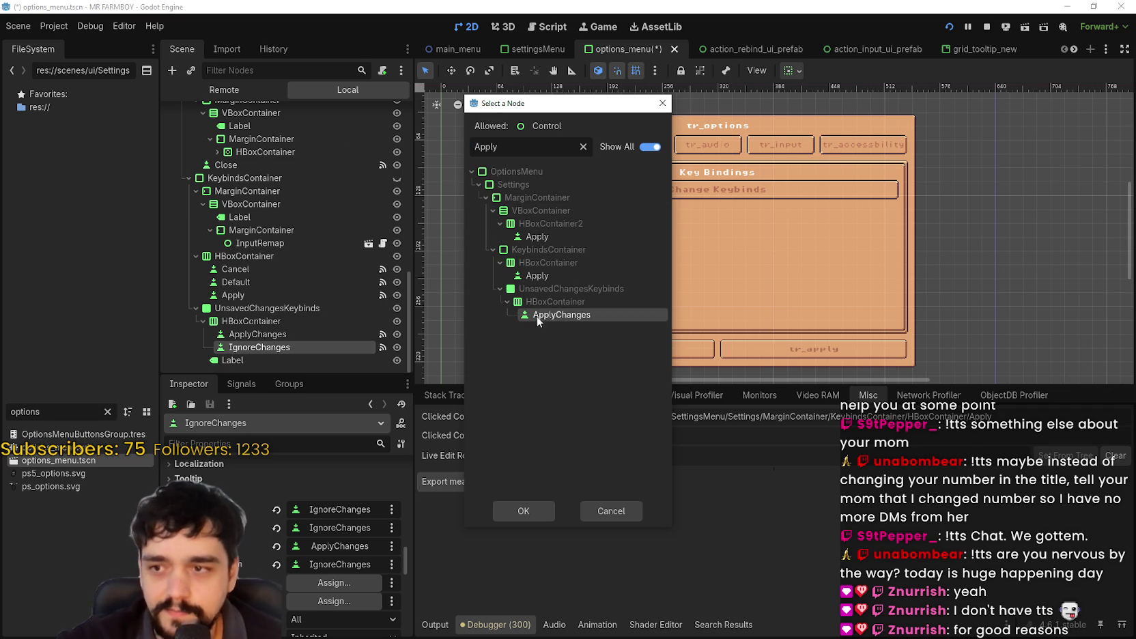
pyautogui.click(534, 515)
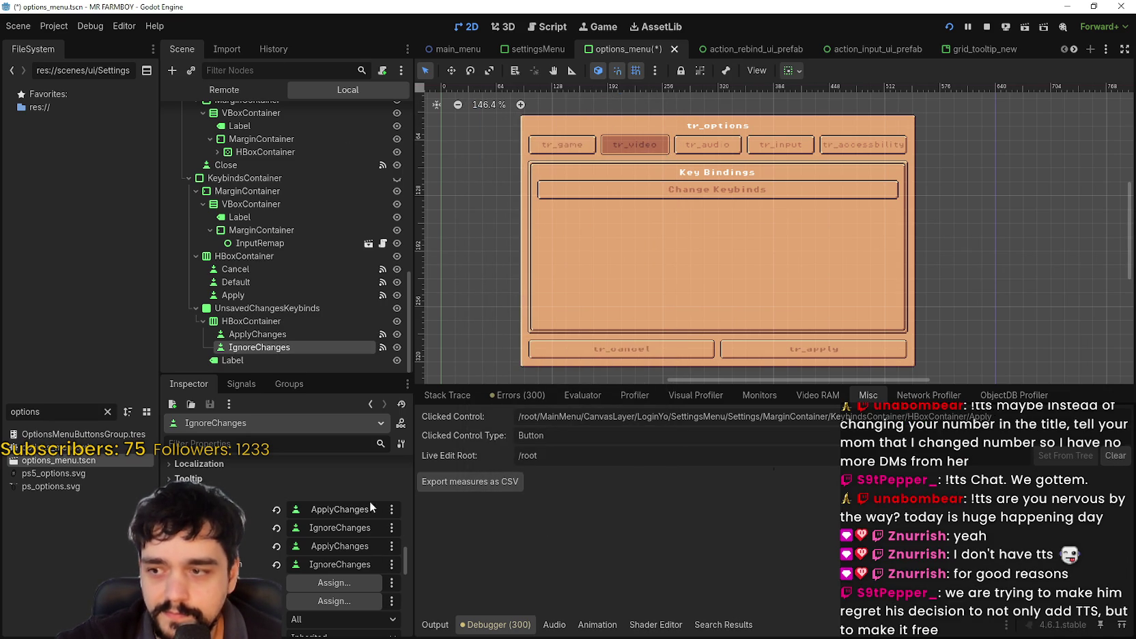
pyautogui.click(337, 552)
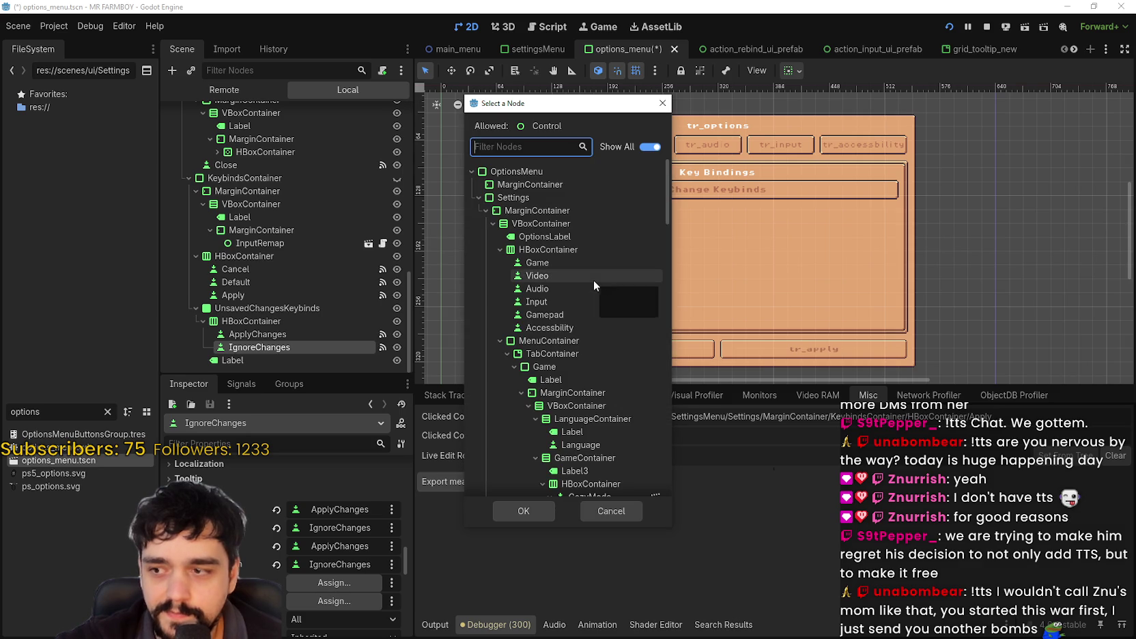
pyautogui.write('Apply')
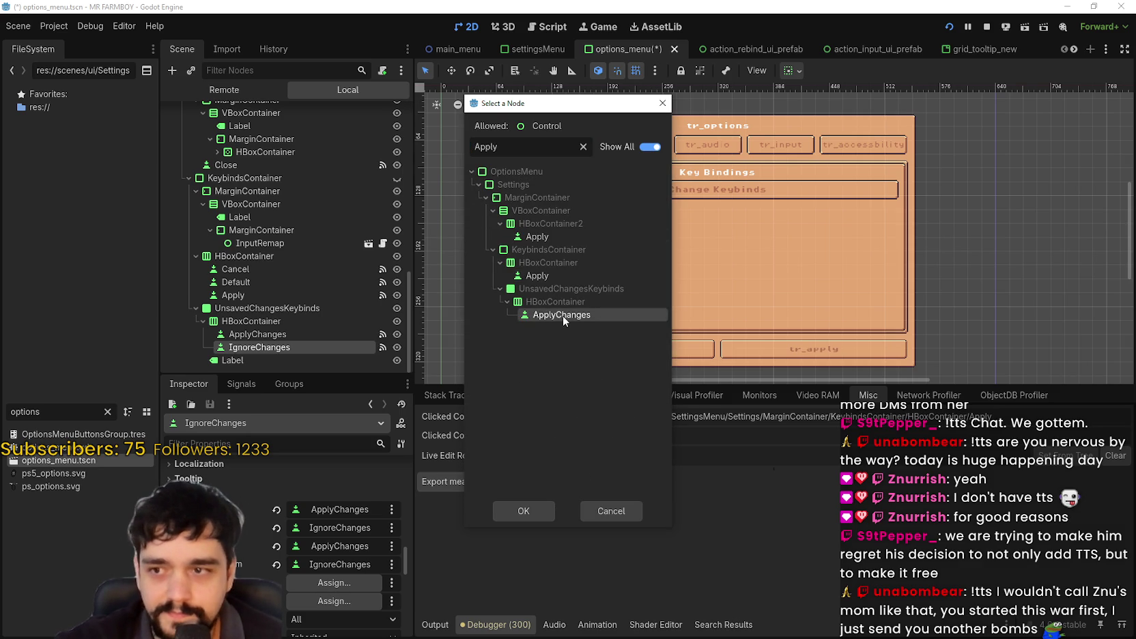
pyautogui.click(538, 508)
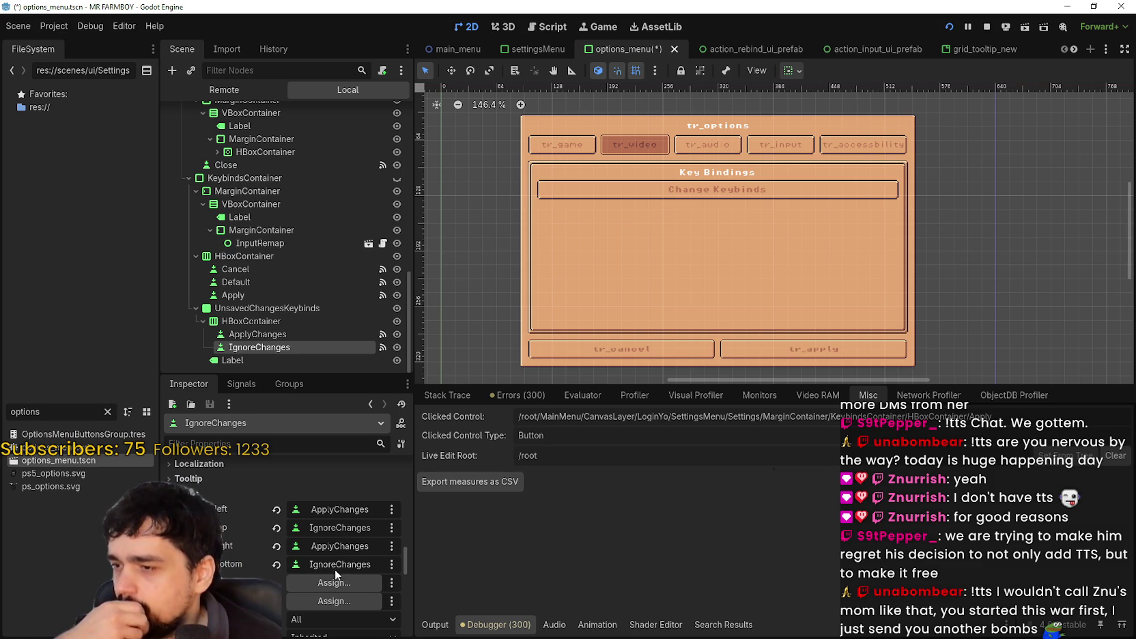
# Set IgnoreChanges' right focus neighbour to IgnoreChanges itself and save with Ctrl+S.
pyautogui.click(340, 546)
pyautogui.write('I')
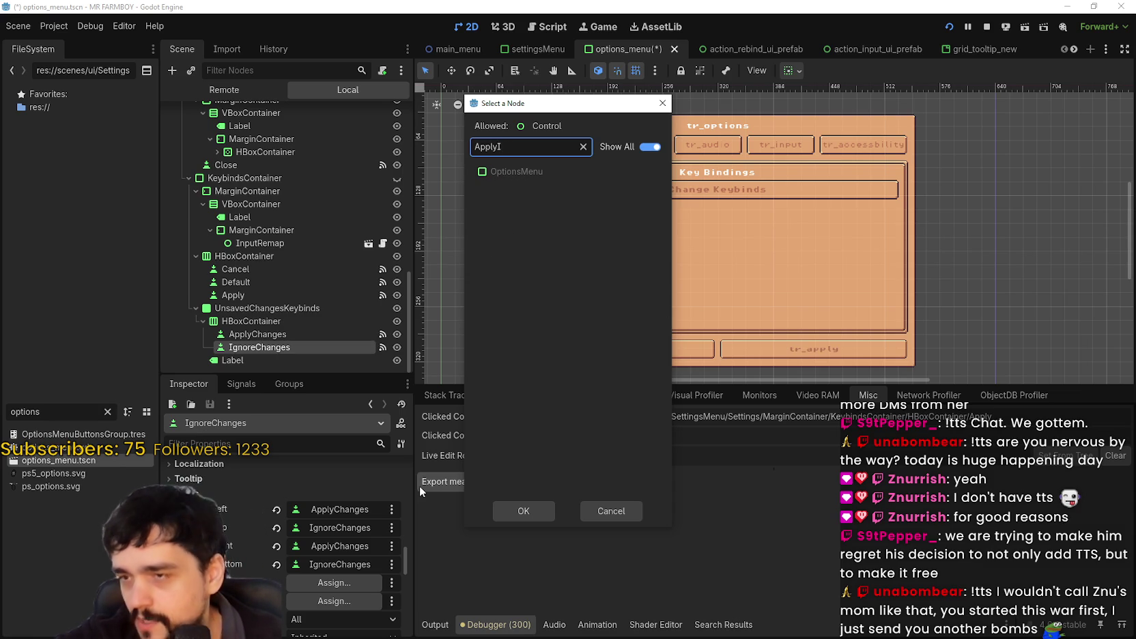
pyautogui.press('BackSpace')
pyautogui.press('BackSpace')
pyautogui.press('BackSpace')
pyautogui.write('Ign')
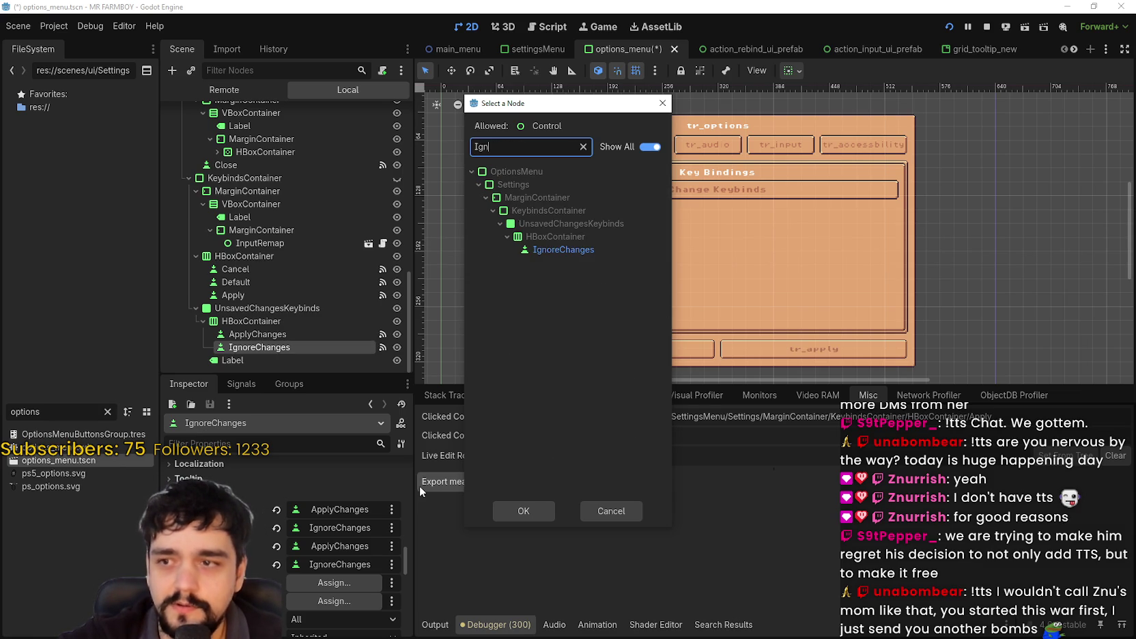
pyautogui.click(580, 247)
pyautogui.click(526, 514)
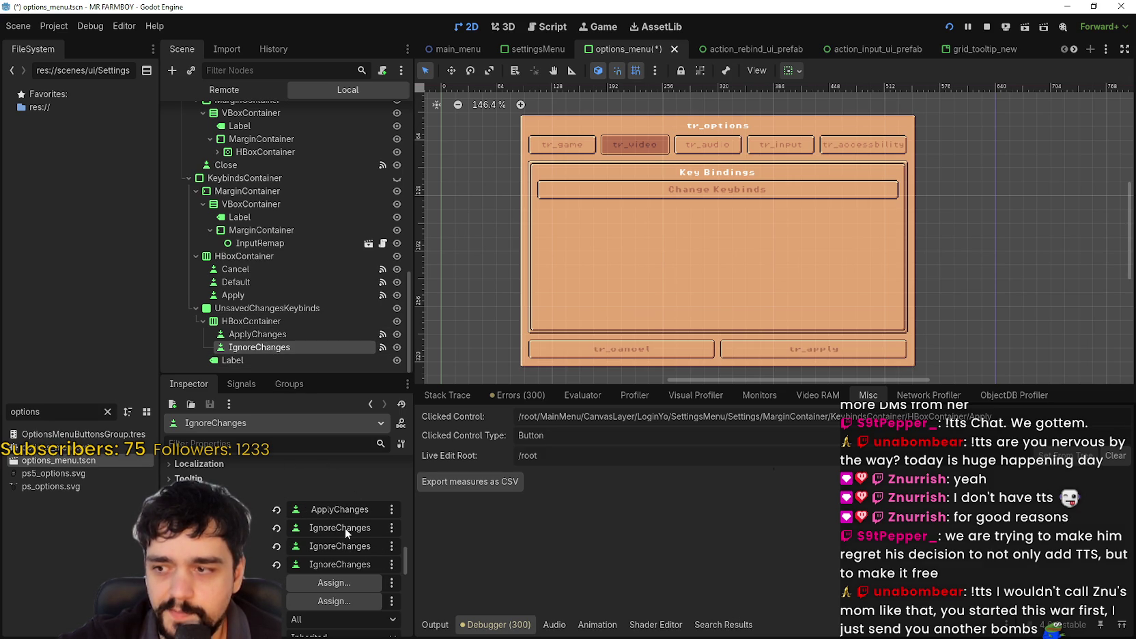
pyautogui.hotkey('ctrl', 's')
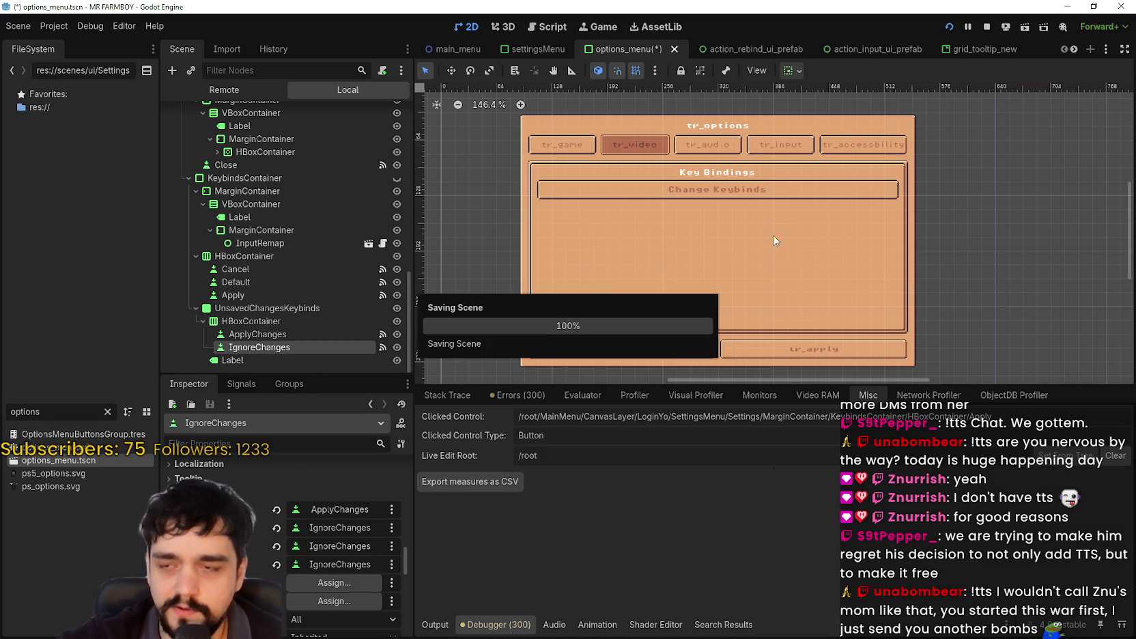
# In the game, apply the pending keybinds, reopen the list, test up/down focus through the Move slots, and apply again.
pyautogui.hotkey('alt', 'Tab')
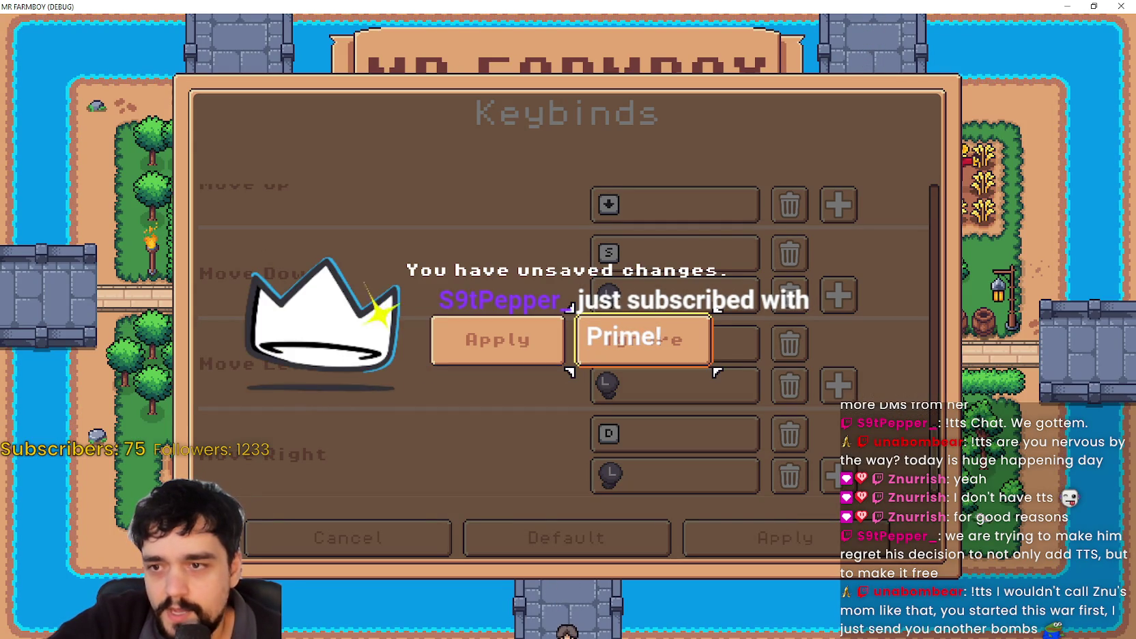
pyautogui.press('Return')
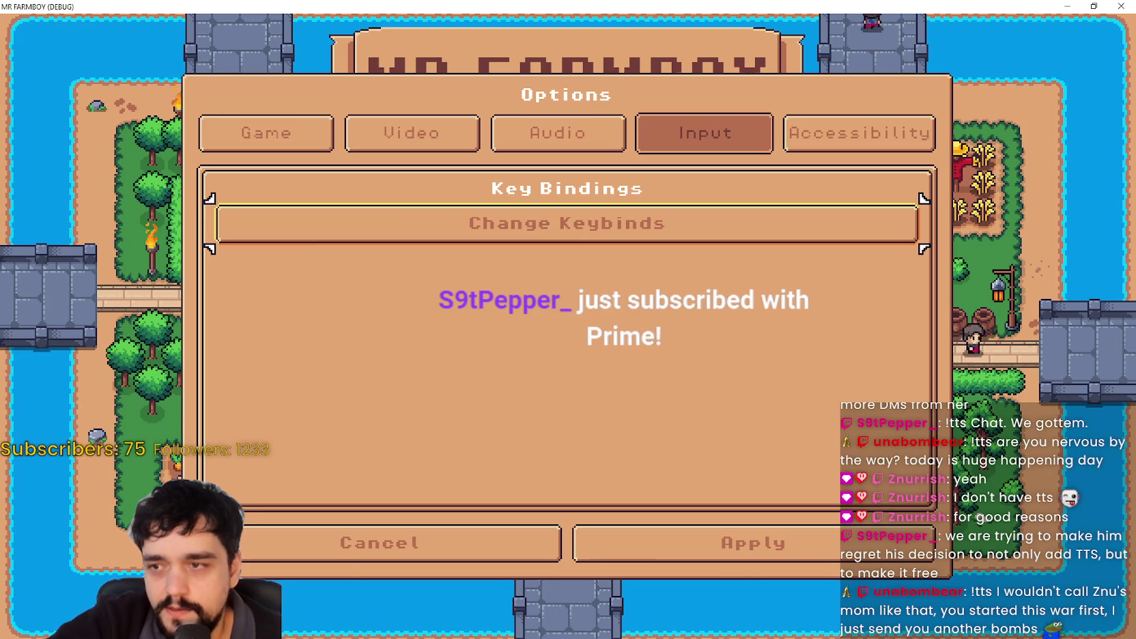
pyautogui.press('Return')
pyautogui.press('Up')
pyautogui.press('Up')
pyautogui.press('Up')
pyautogui.press('Down')
pyautogui.press('Down')
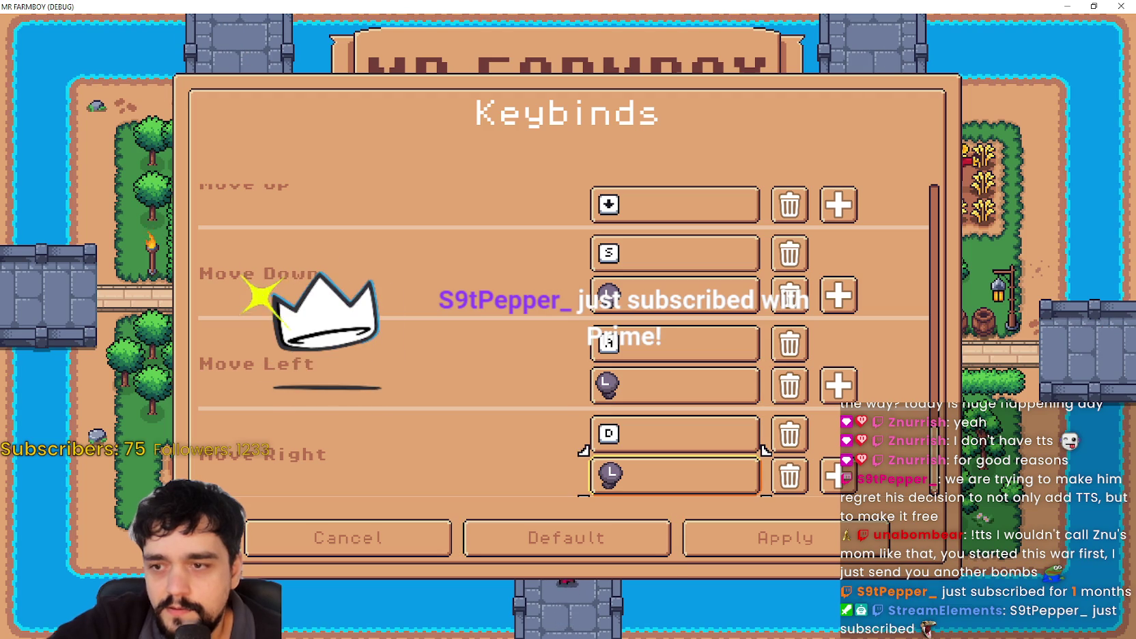
pyautogui.press('Up')
pyautogui.press('Up')
pyautogui.press('Up')
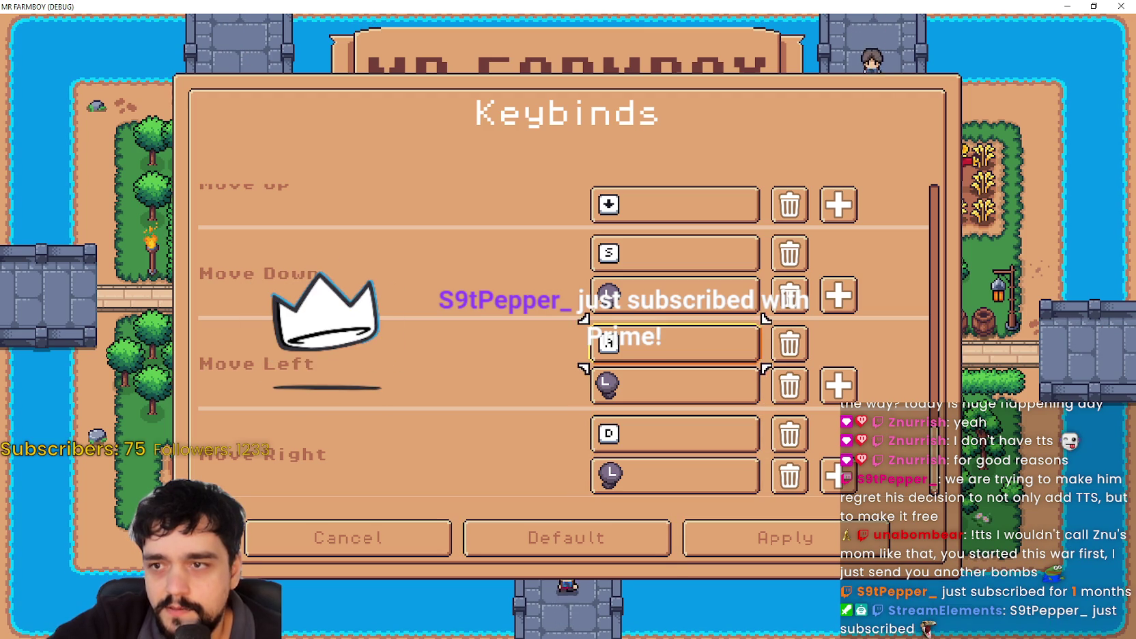
pyautogui.press('Up')
pyautogui.press('Up')
pyautogui.press('Down')
pyautogui.press('Down')
pyautogui.press('Down')
pyautogui.press('Down')
pyautogui.press('Down')
pyautogui.press('Down')
pyautogui.press('Down')
pyautogui.press('Down')
pyautogui.press('Down')
pyautogui.press('Down')
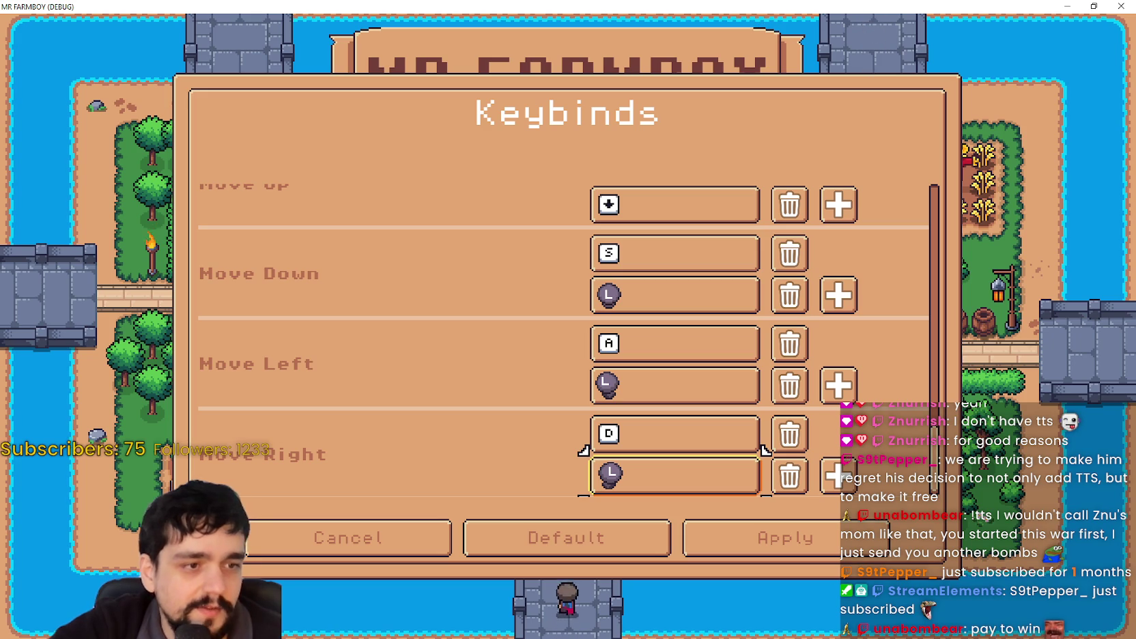
pyautogui.press('Up')
pyautogui.press('Up')
pyautogui.press('Up')
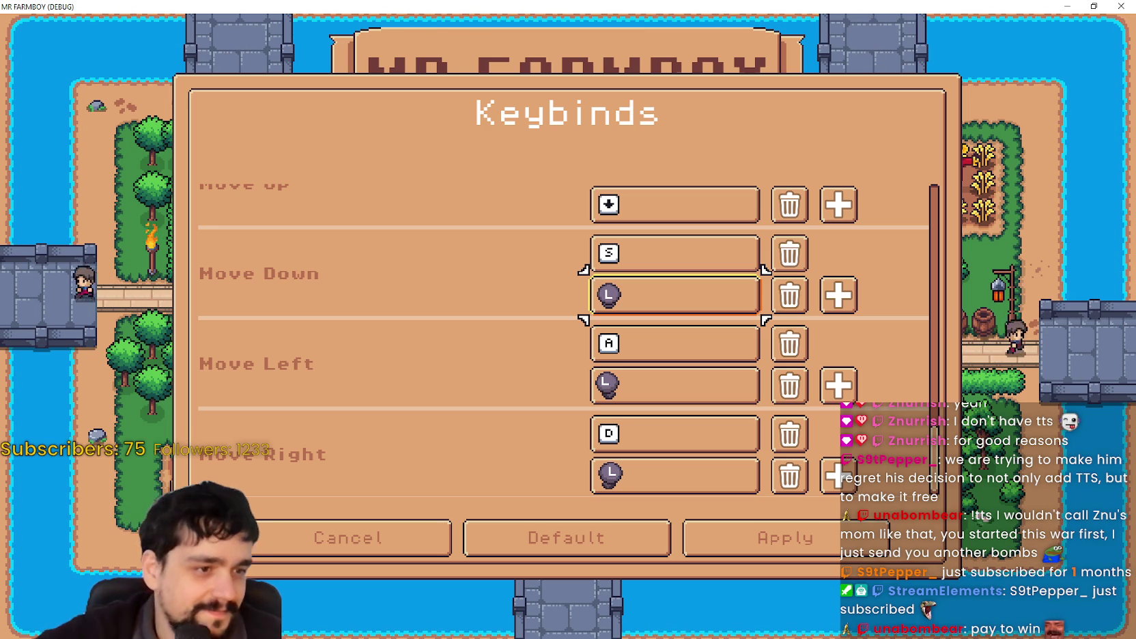
pyautogui.press('Down')
pyautogui.press('Down')
pyautogui.press('Down')
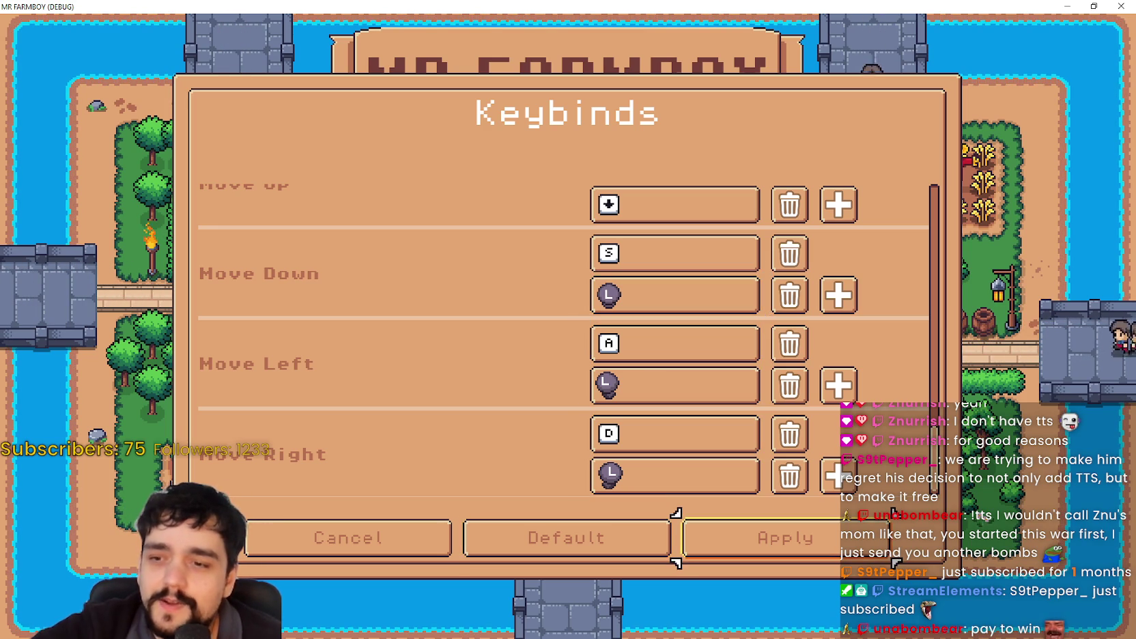
pyautogui.press('Right')
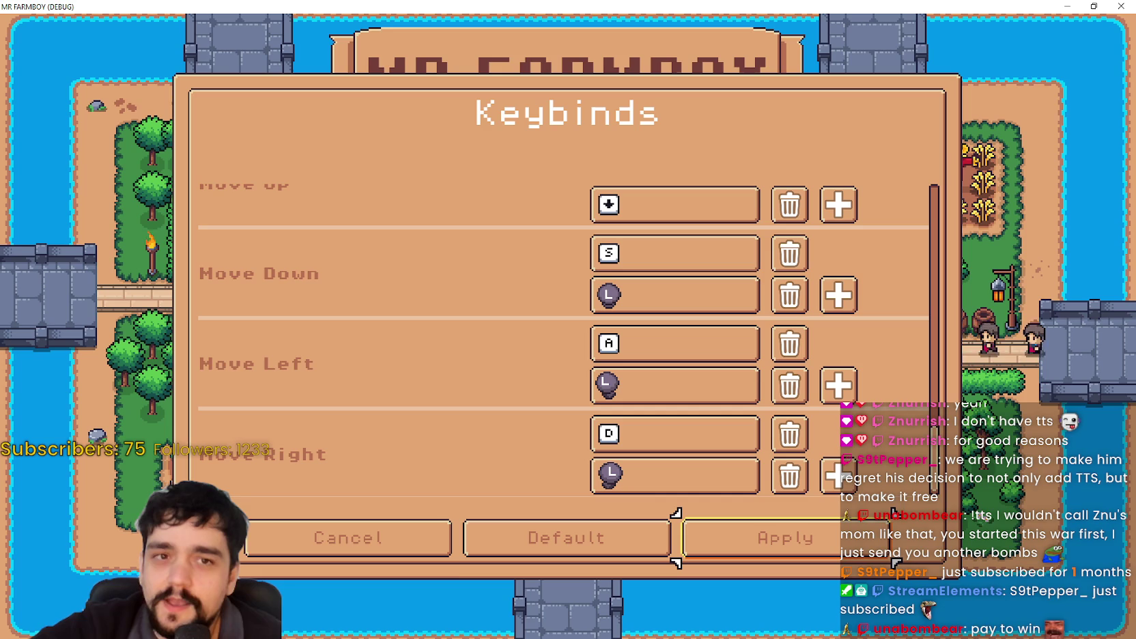
pyautogui.press('Return')
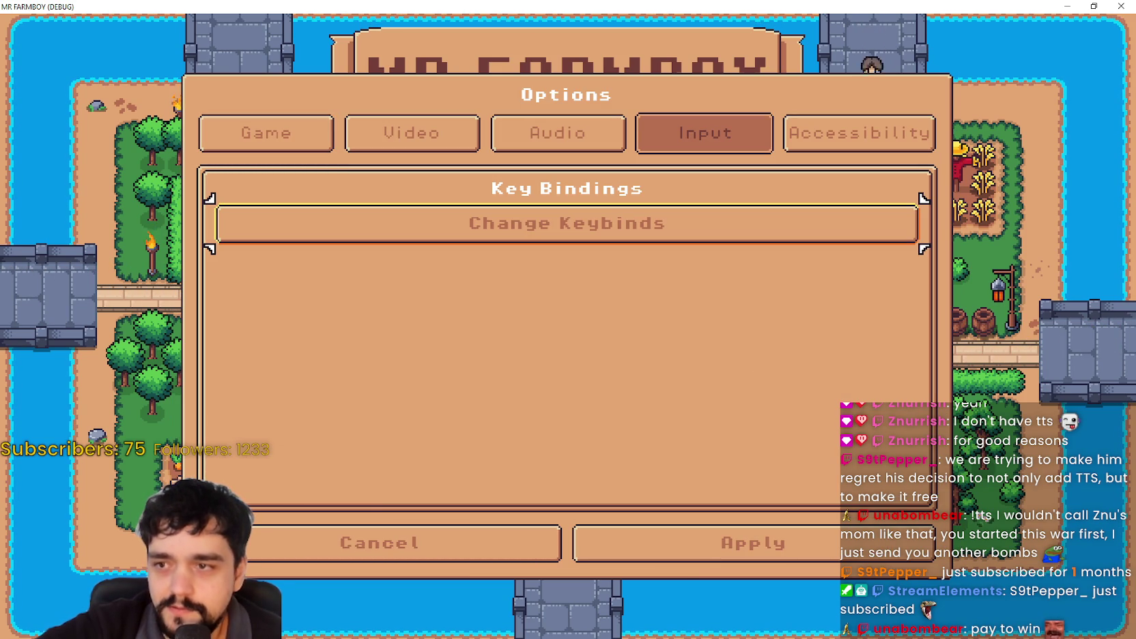
# Reopen the keybinding list, test sideways and tab focus, then switch back to Godot.
pyautogui.press('Return')
pyautogui.press('Right')
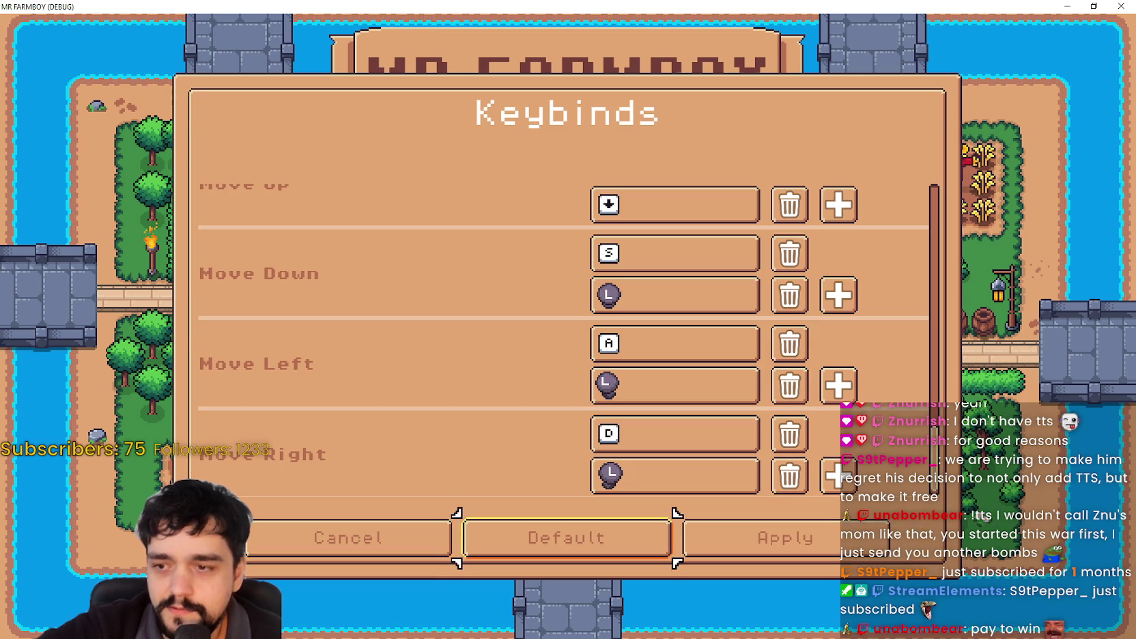
pyautogui.press('Left')
pyautogui.press('Return')
pyautogui.press('Up')
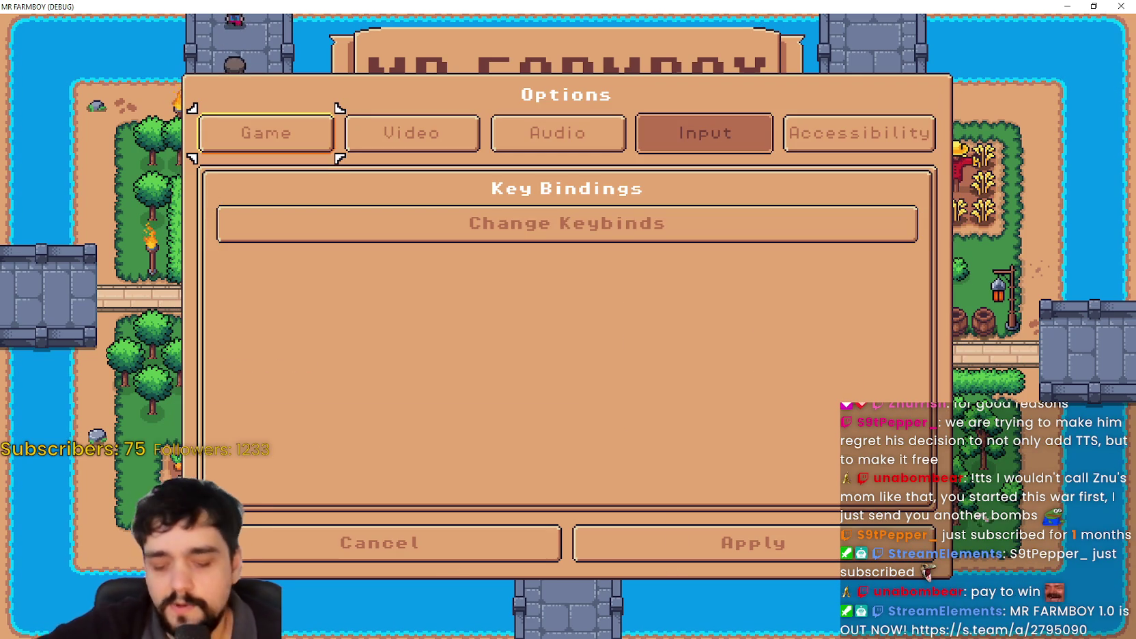
pyautogui.press('Down')
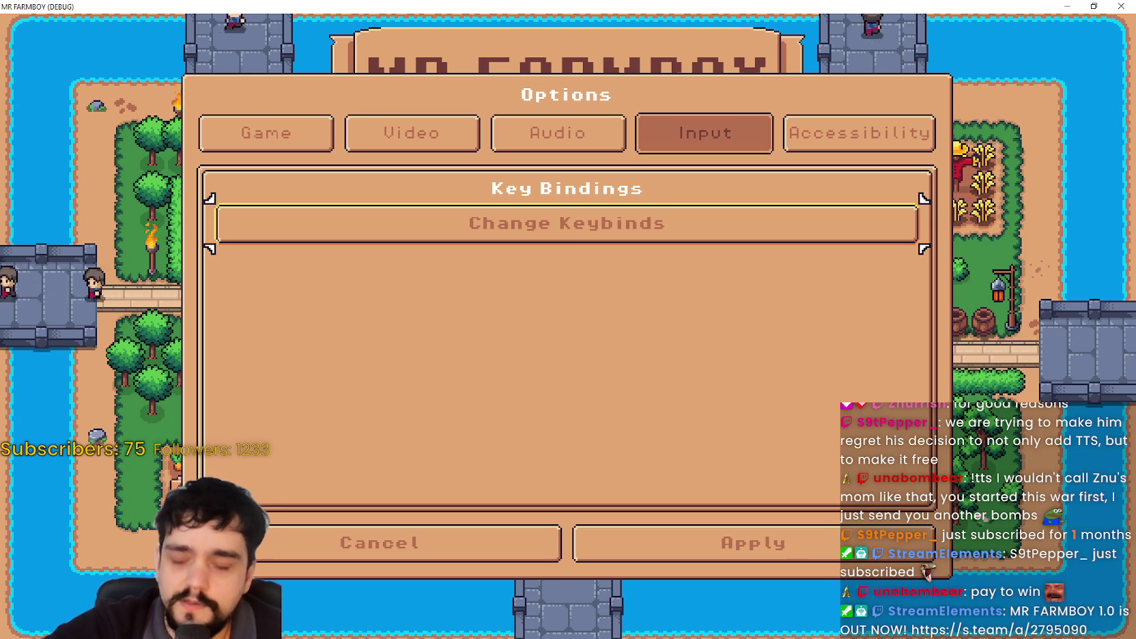
pyautogui.hotkey('alt', 'Tab')
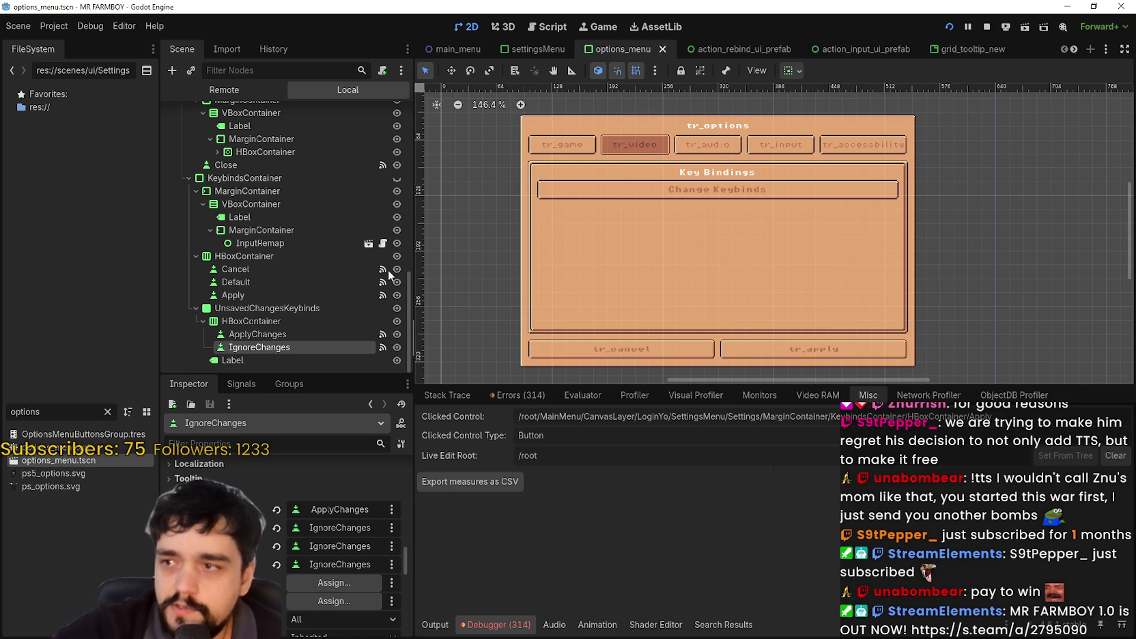
# Clear Change_key_Bindings' Focus neighbor_top value in the Inspector.
pyautogui.scroll(5, 257, 206)
pyautogui.scroll(4, 283, 317)
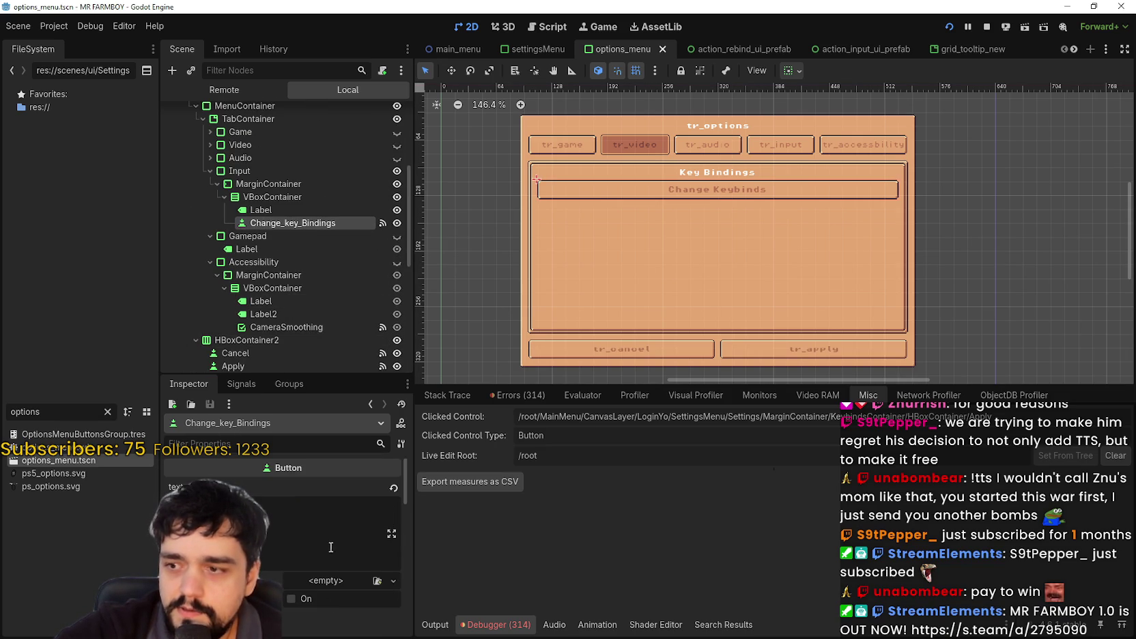
pyautogui.scroll(-6, 316, 541)
pyautogui.scroll(-2, 310, 542)
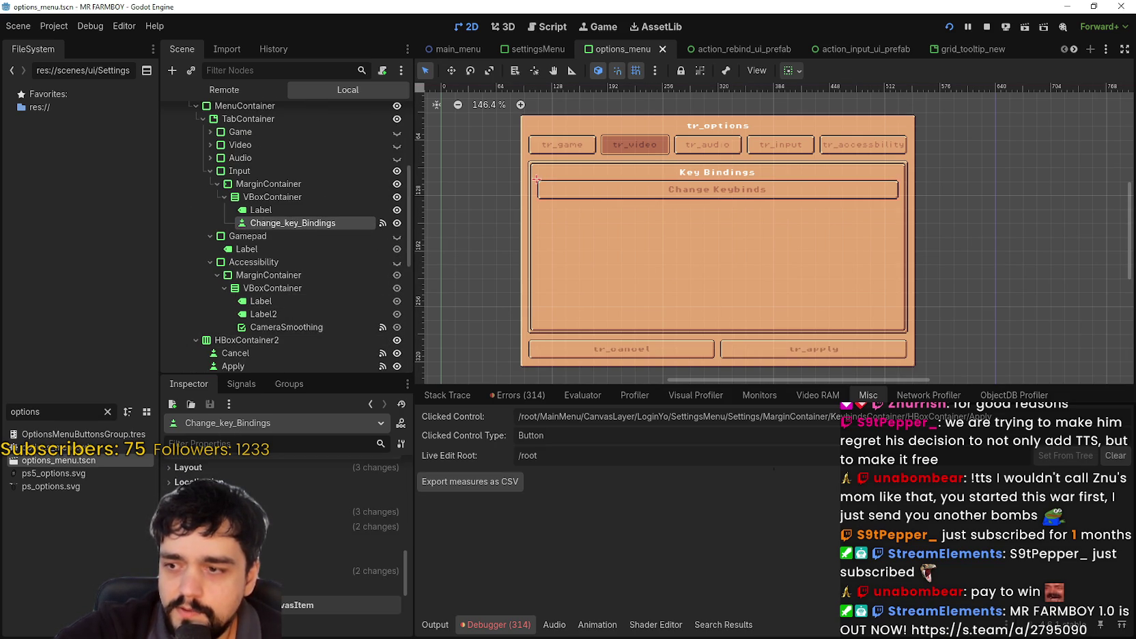
pyautogui.scroll(-3, 271, 533)
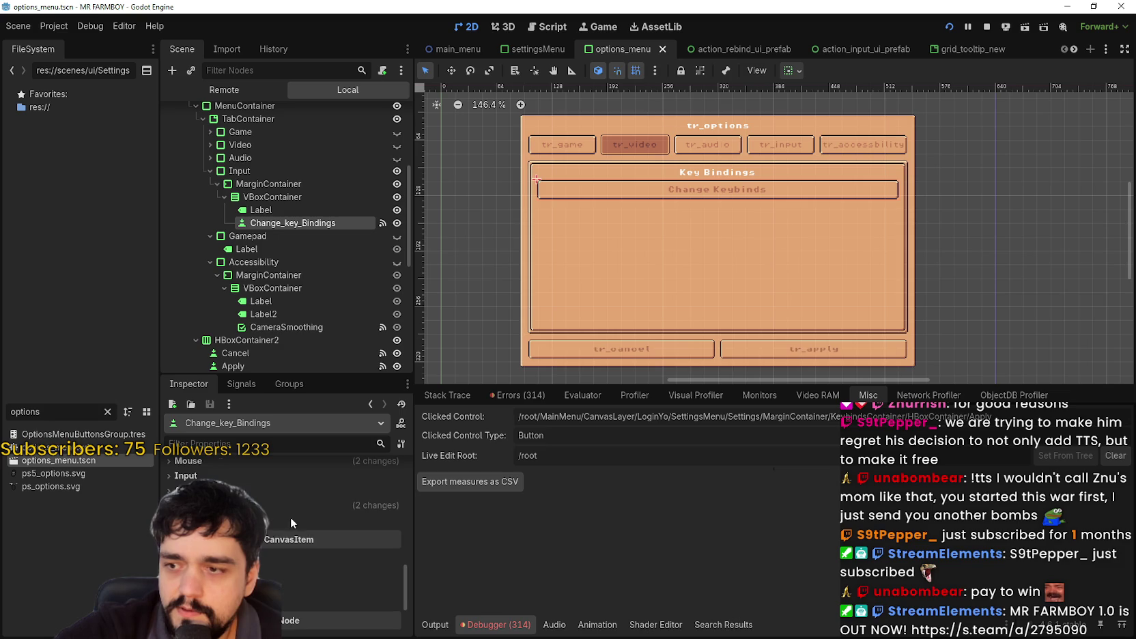
pyautogui.scroll(3, 291, 518)
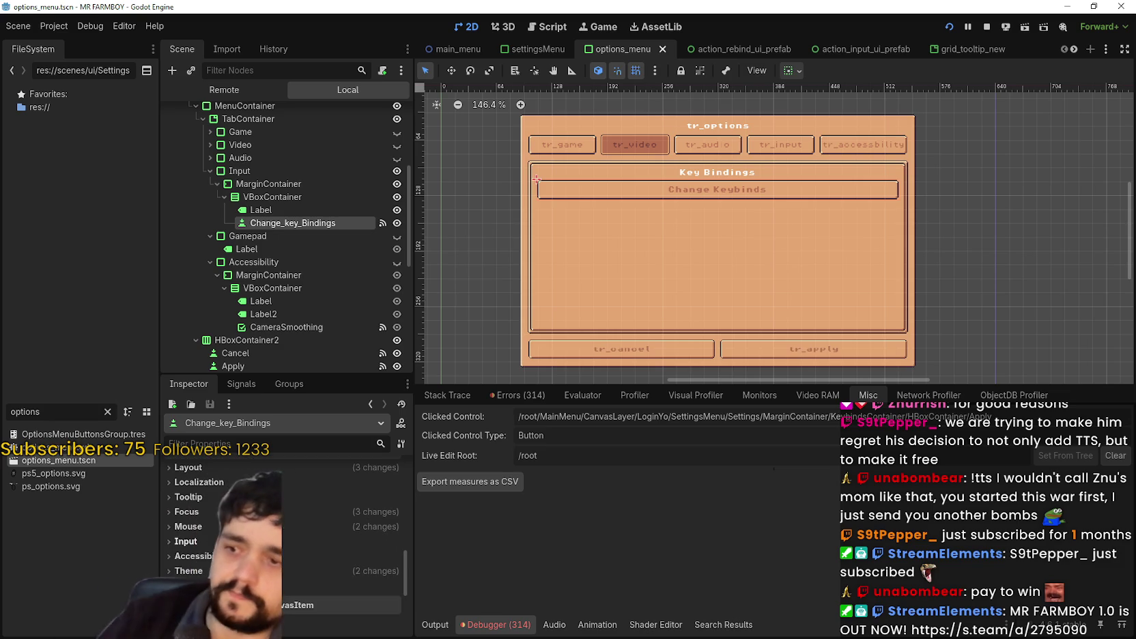
pyautogui.click(186, 511)
pyautogui.scroll(-2, 244, 550)
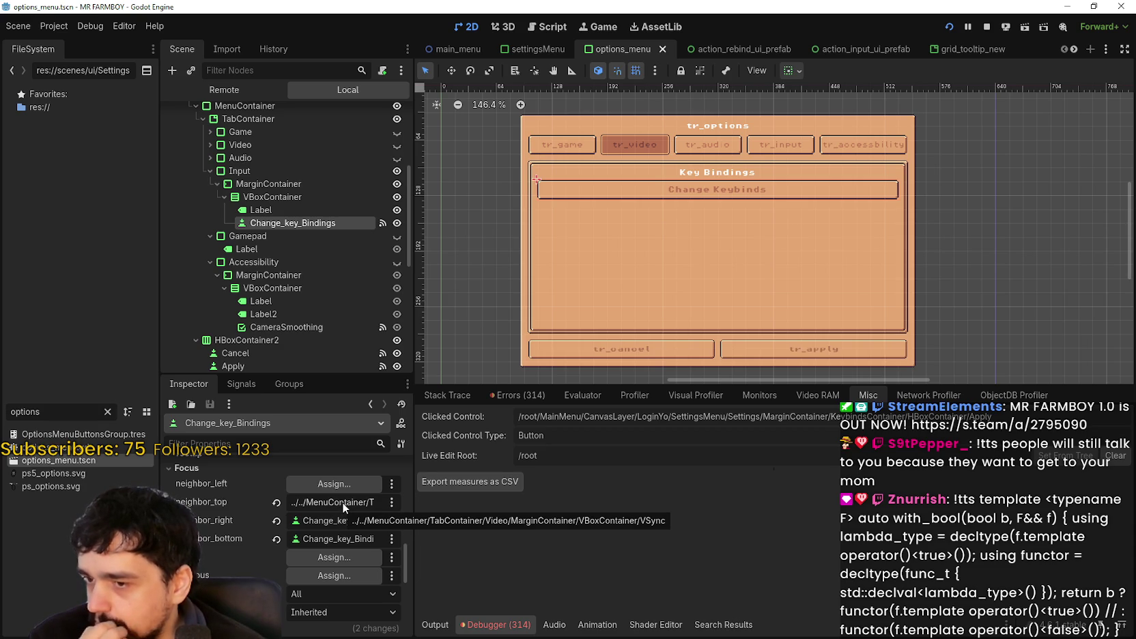
pyautogui.click(392, 502)
pyautogui.click(402, 520)
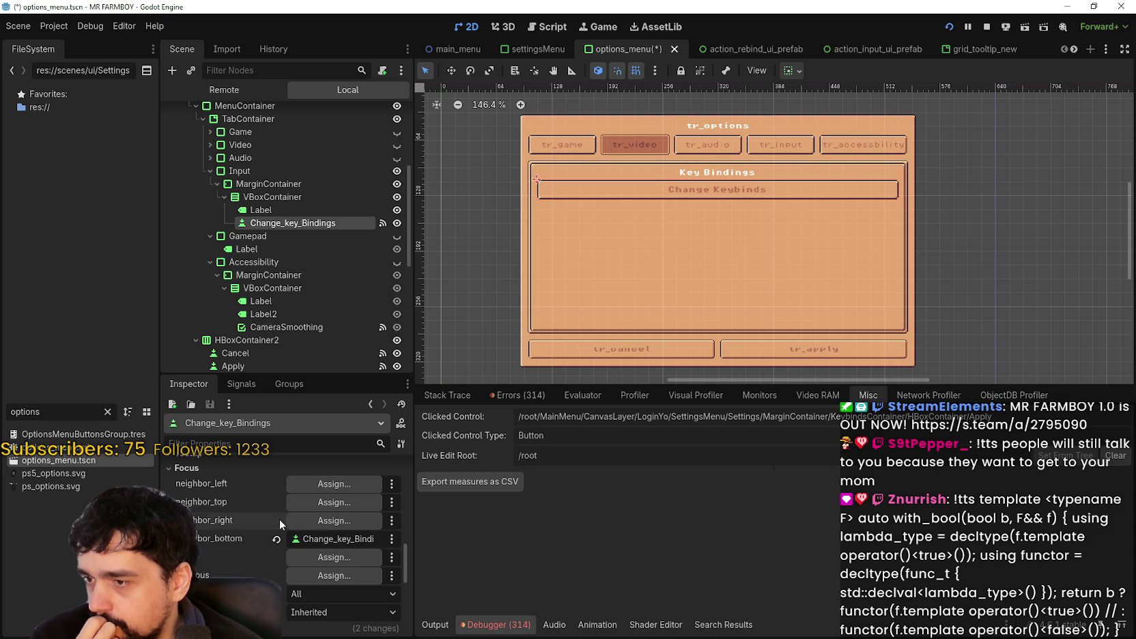
# Save options_menu.tscn with Ctrl+S and run the game with F5.
pyautogui.scroll(-3, 286, 540)
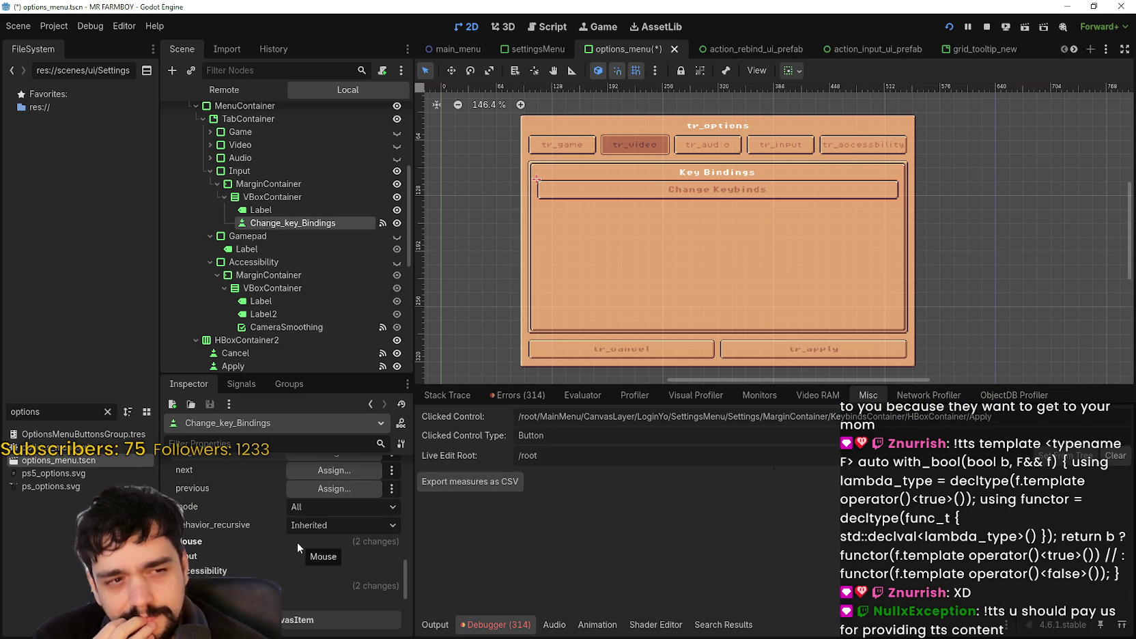
pyautogui.scroll(2, 297, 541)
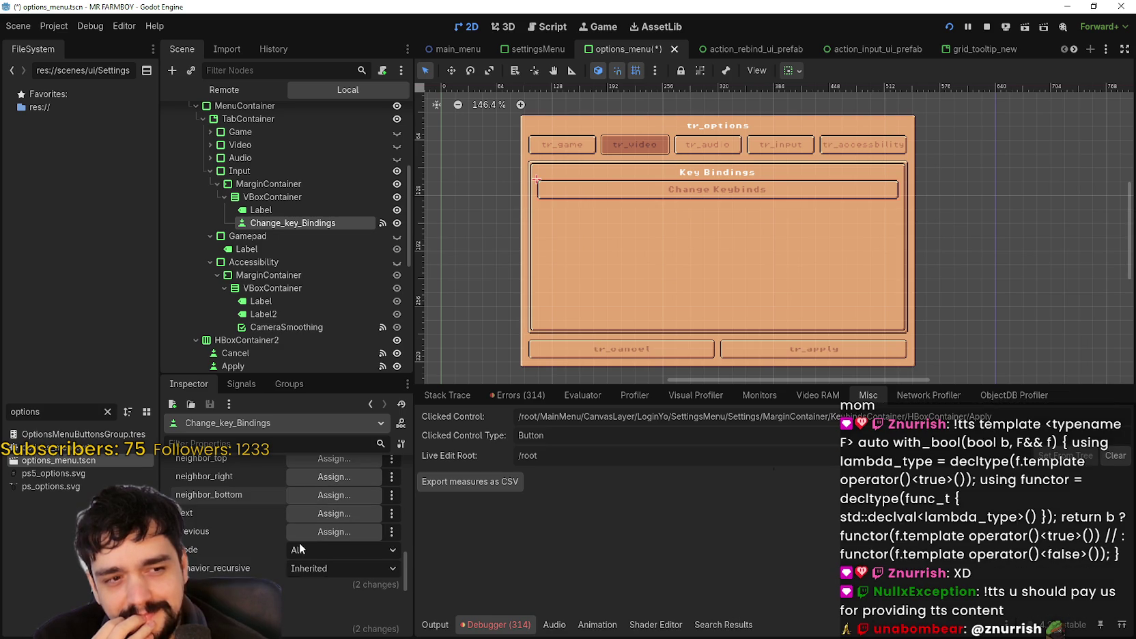
pyautogui.hotkey('ctrl', 's')
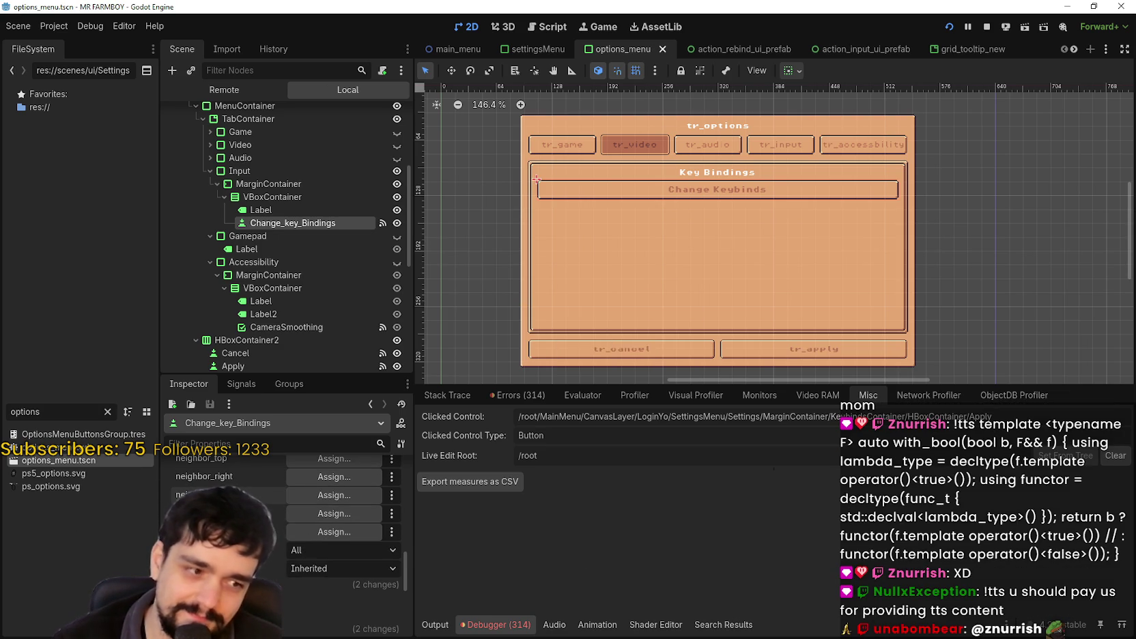
pyautogui.press('F5')
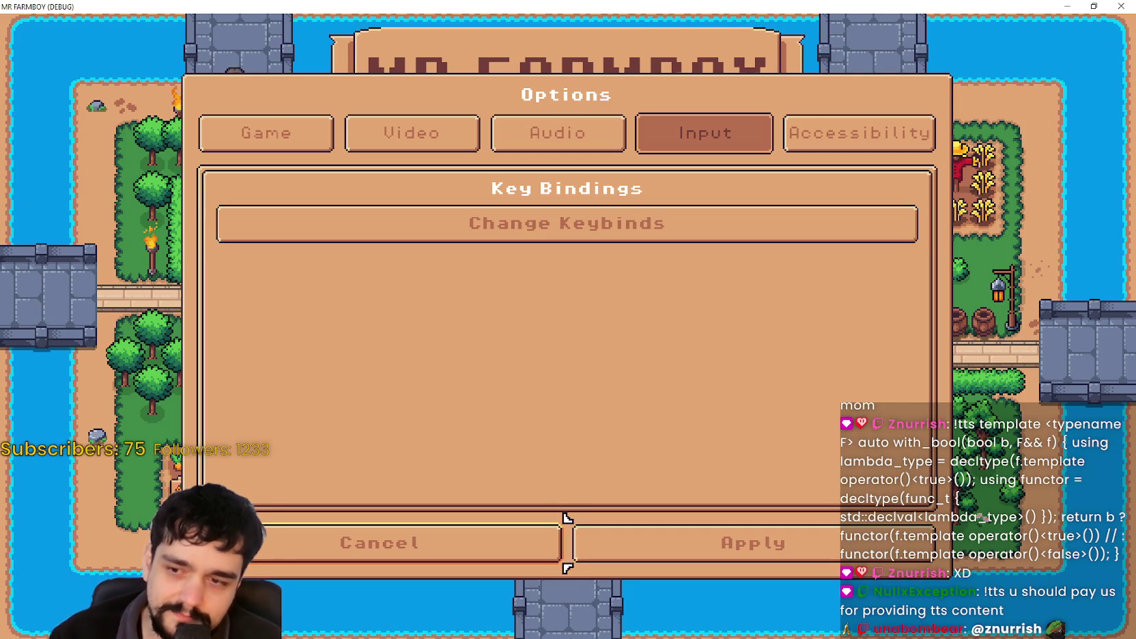
# Check that gamepad focus climbs to the tabs, then open and close the keybinding list.
pyautogui.press('Up')
pyautogui.press('Up')
pyautogui.press('Down')
pyautogui.press('Return')
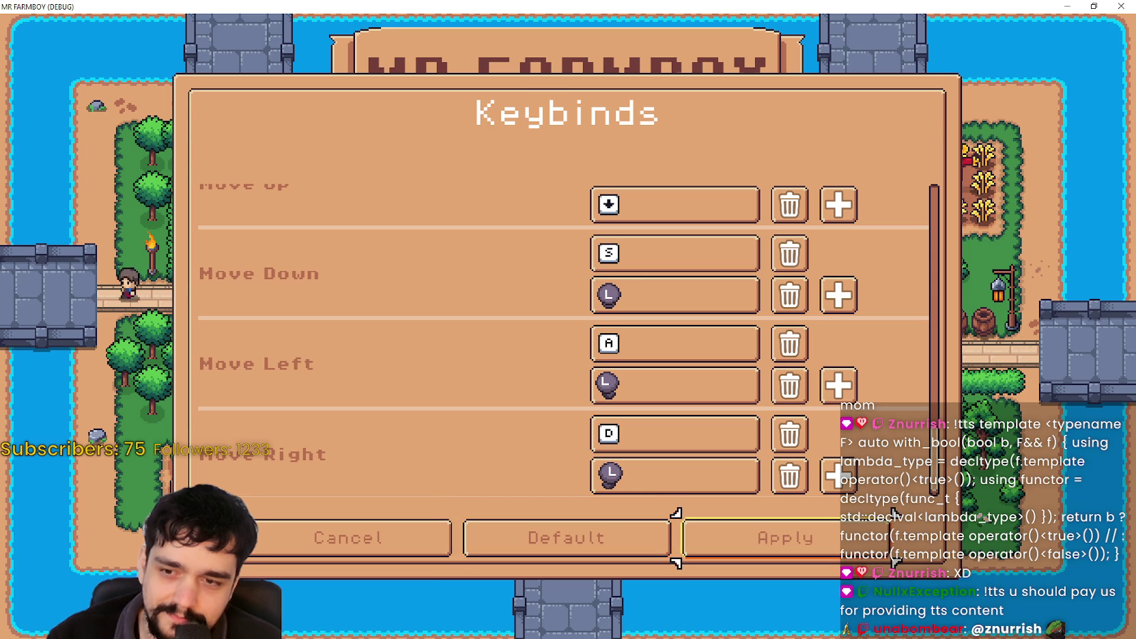
pyautogui.press('Escape')
# Confirm focus reaches the tabs again, exit Options to the main menu, and switch to Notepad.
pyautogui.press('Up')
pyautogui.press('Up')
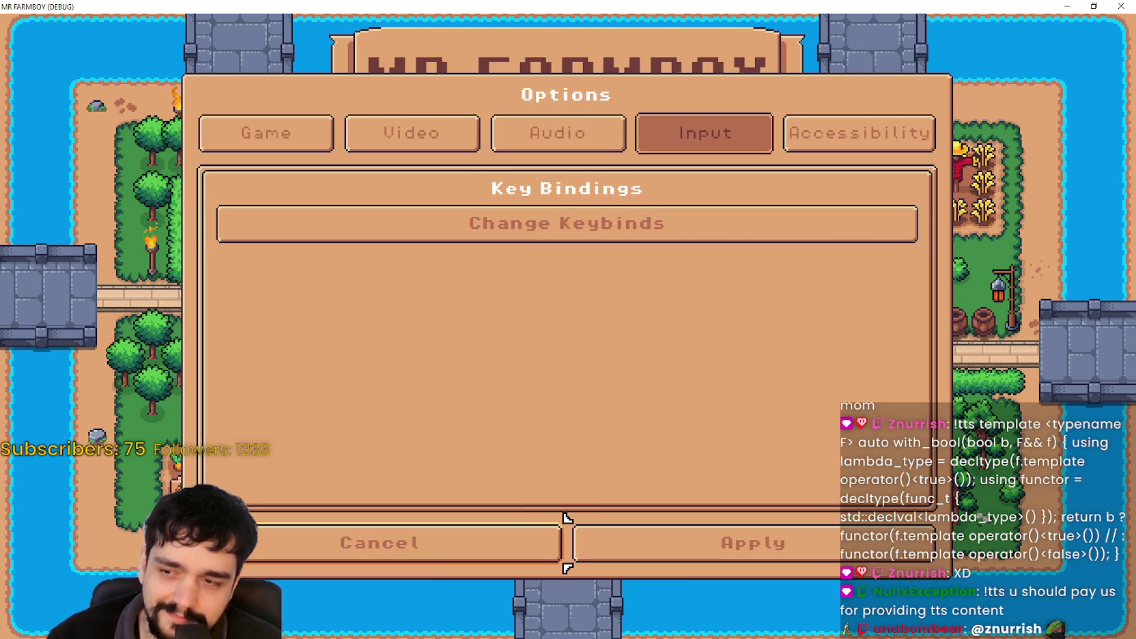
pyautogui.press('Return')
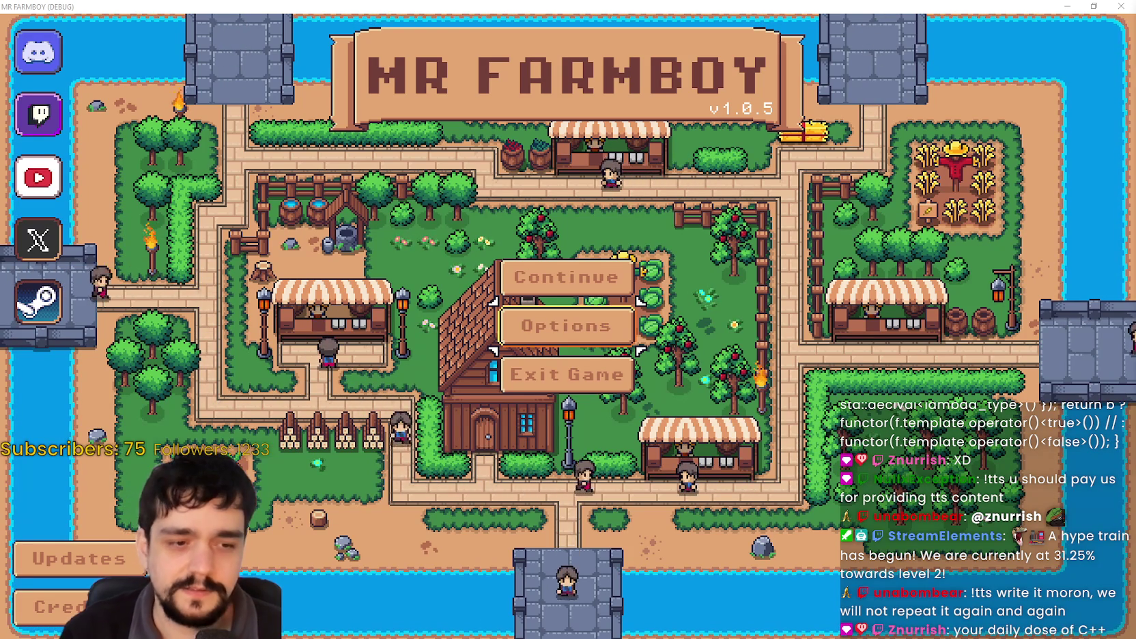
pyautogui.hotkey('alt', 'Tab')
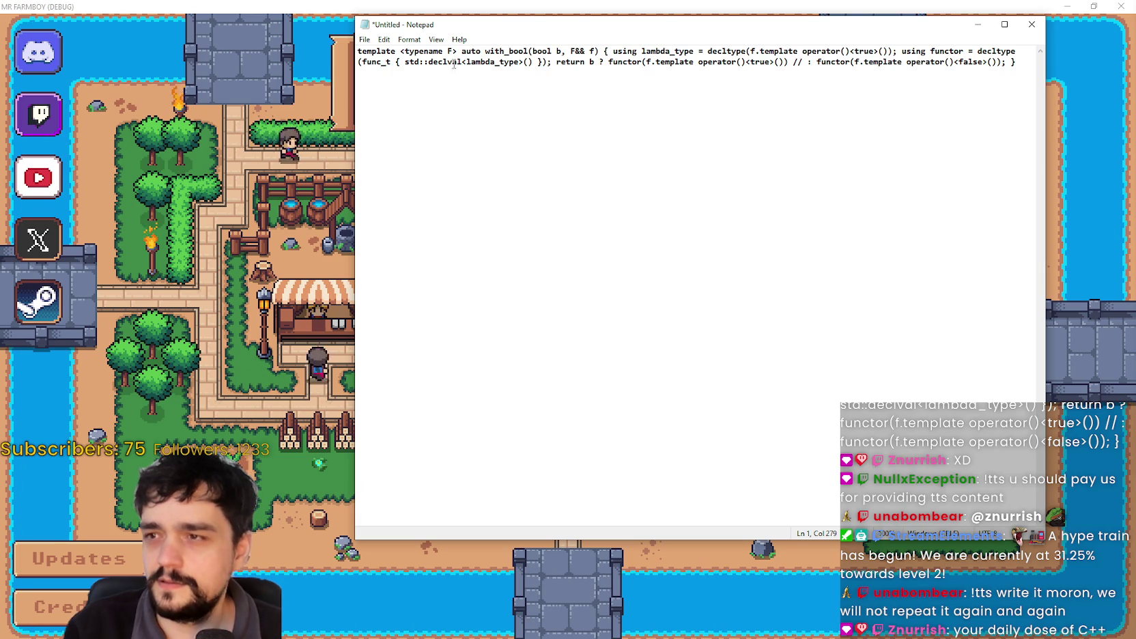
# Insert '>' before 'auto' so the snippet begins template<typename F>.
pyautogui.moveTo(707, 47); pyautogui.dragTo(864, 61)
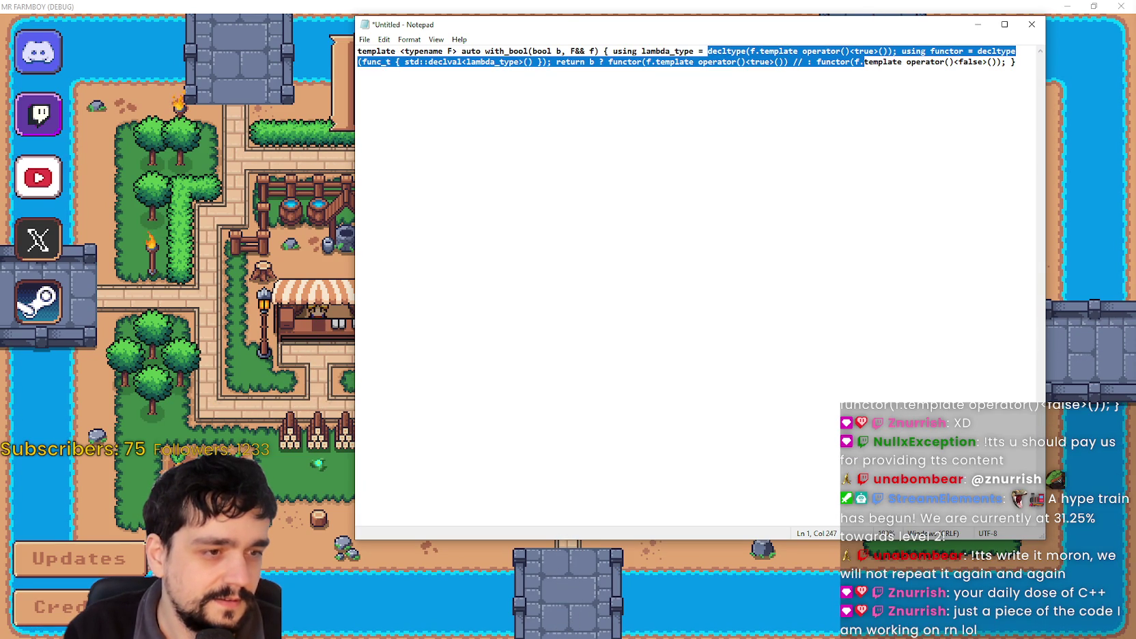
pyautogui.click(524, 61)
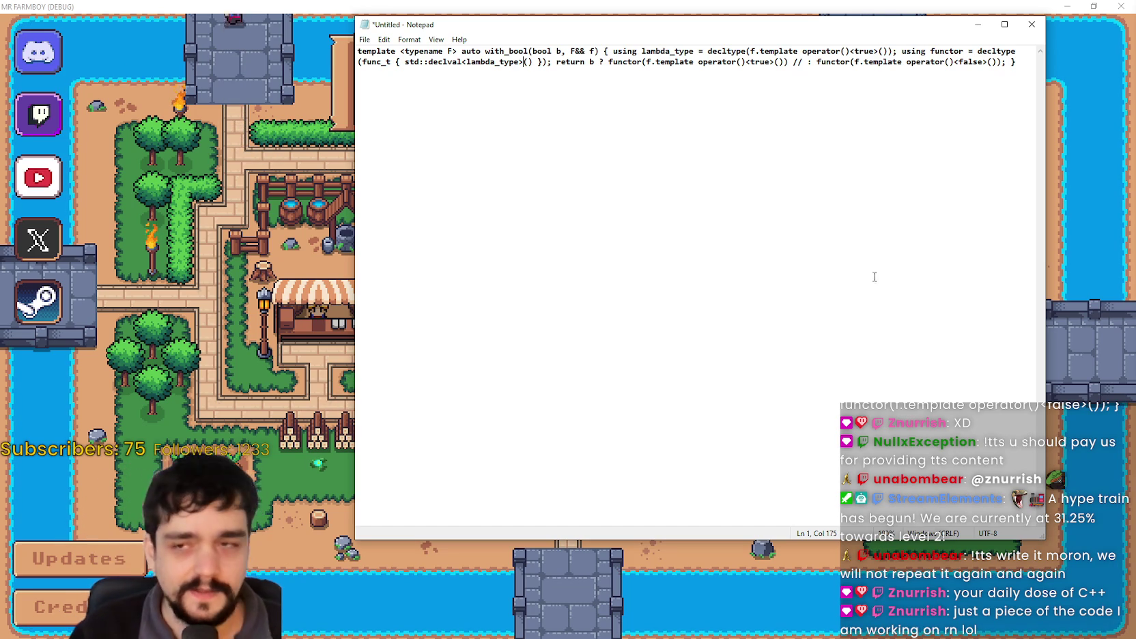
pyautogui.click(641, 62)
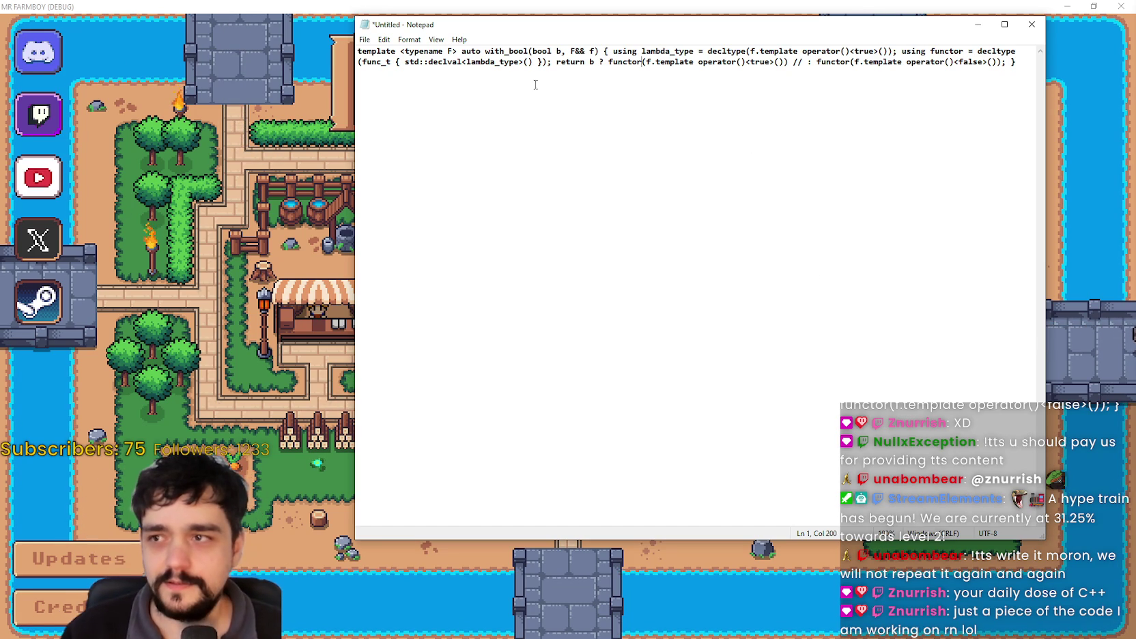
pyautogui.click(400, 52)
pyautogui.hotkey('shift', 'Left')
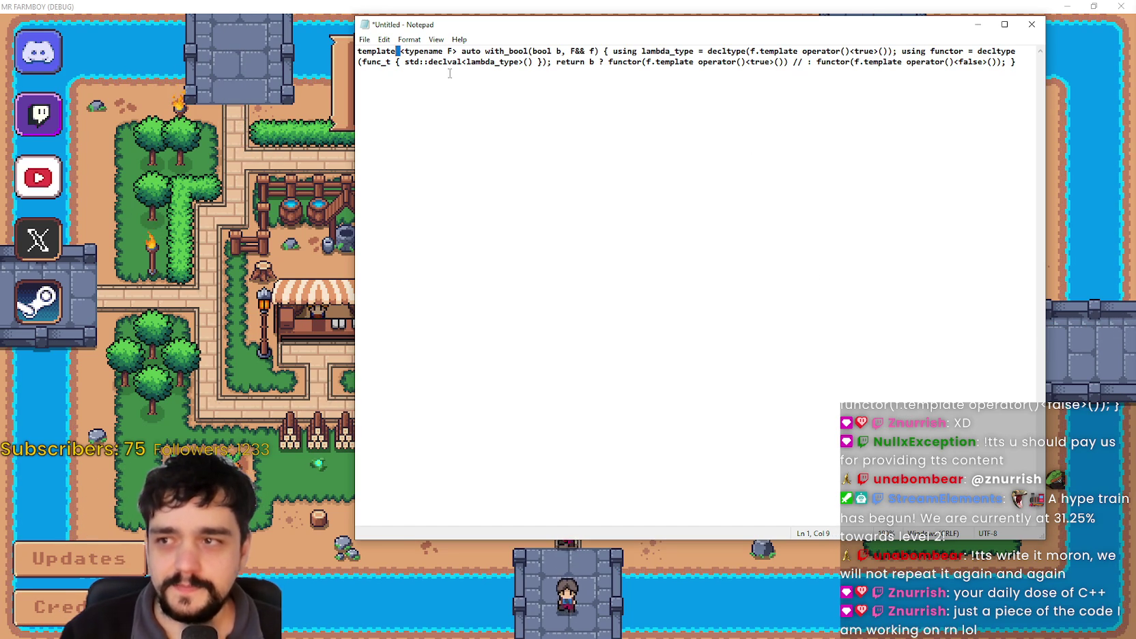
pyautogui.press('Left')
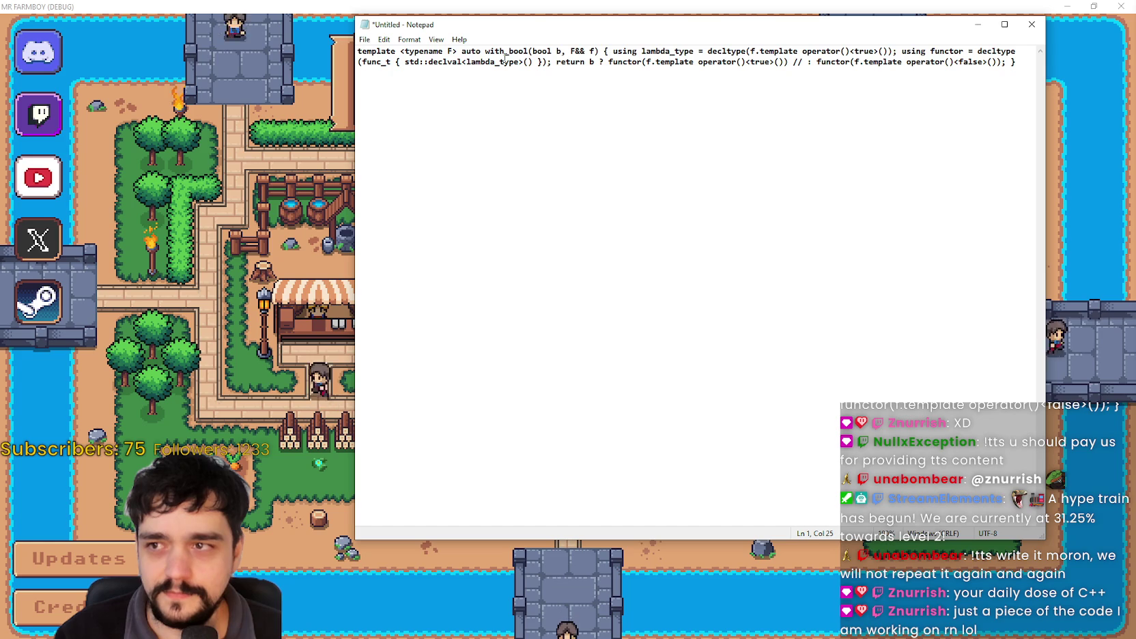
pyautogui.click(462, 52)
pyautogui.write('>')
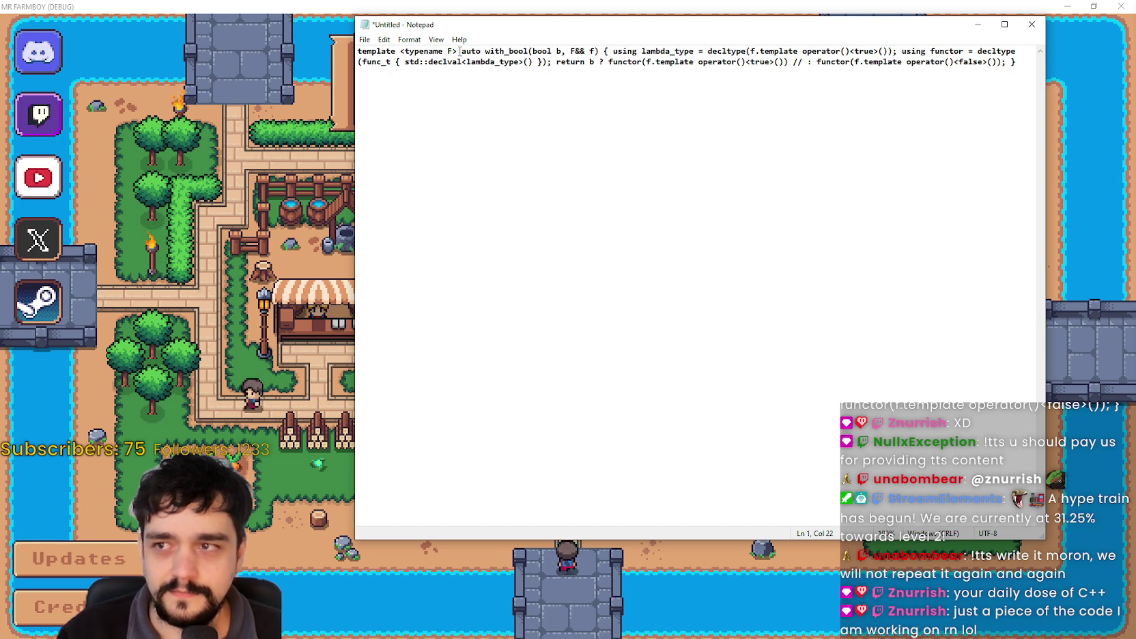
pyautogui.press('Left')
pyautogui.press('Left')
pyautogui.press('Left')
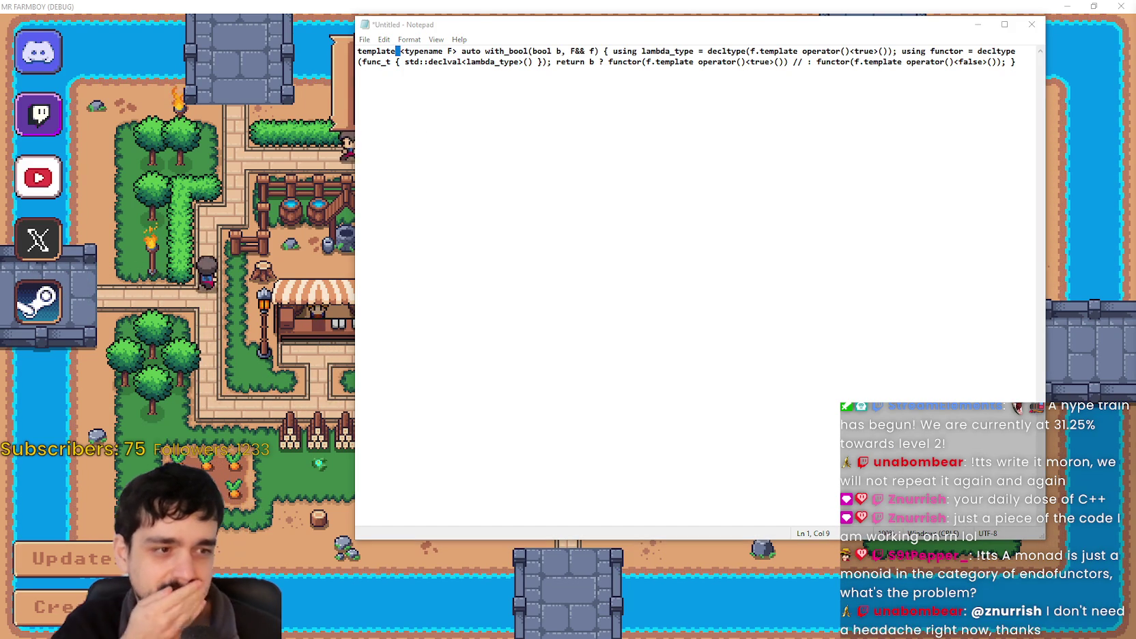
# Split the one-liner: template parameter list, function signature and body each on their own line.
pyautogui.click(506, 81)
pyautogui.moveTo(506, 81); pyautogui.dragTo(357, 50)
pyautogui.click(401, 50)
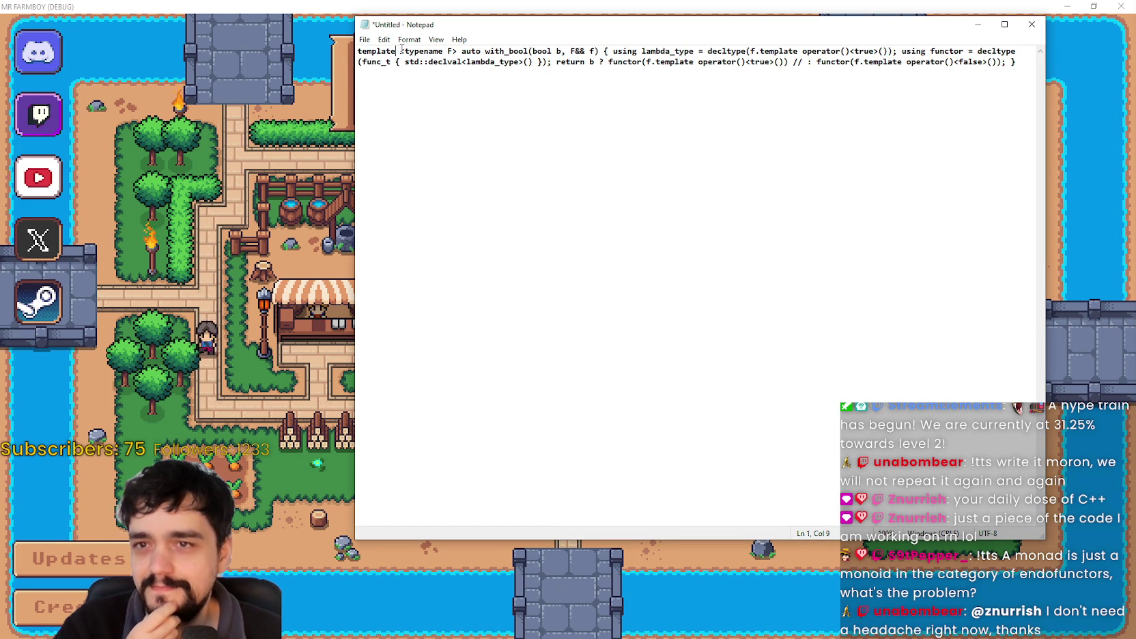
pyautogui.doubleClick(403, 52)
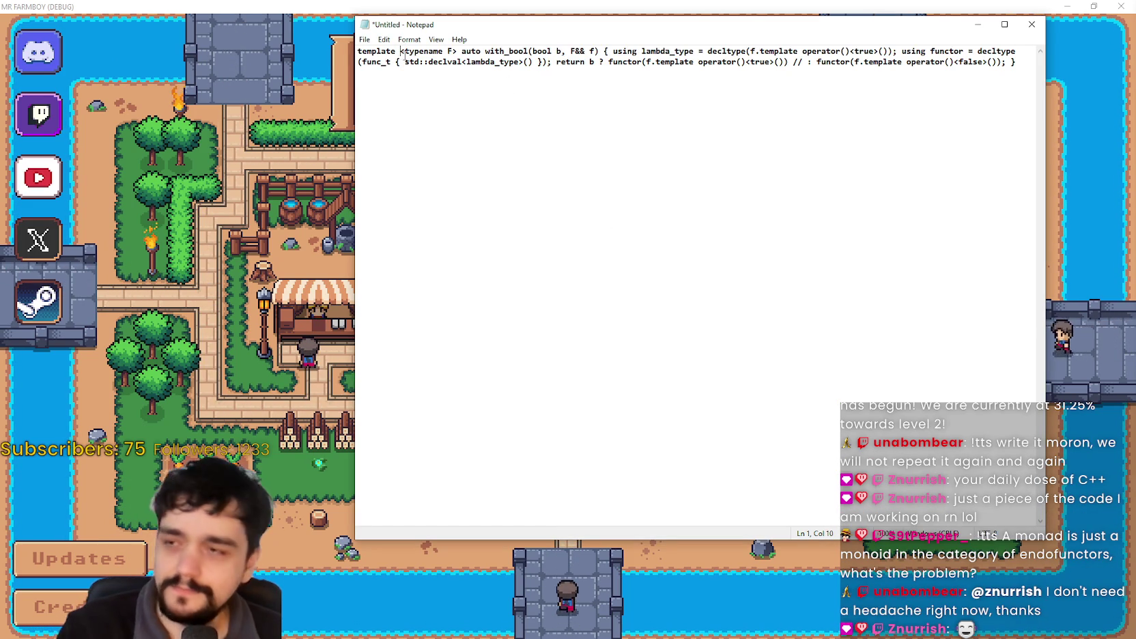
pyautogui.press('Return')
pyautogui.click(414, 62)
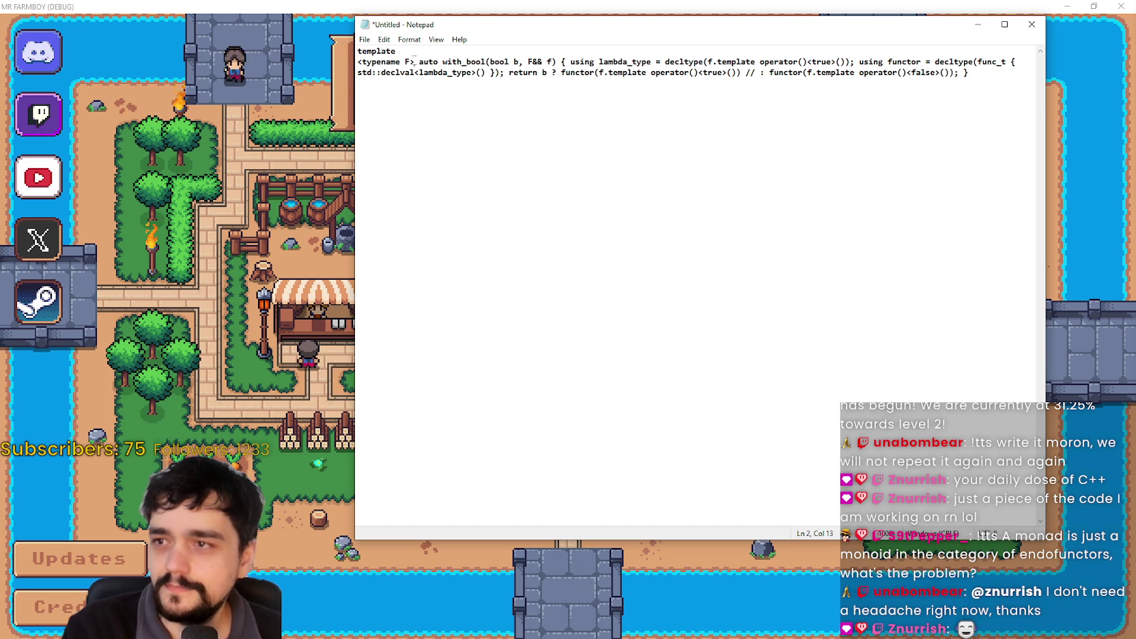
pyautogui.press('Return')
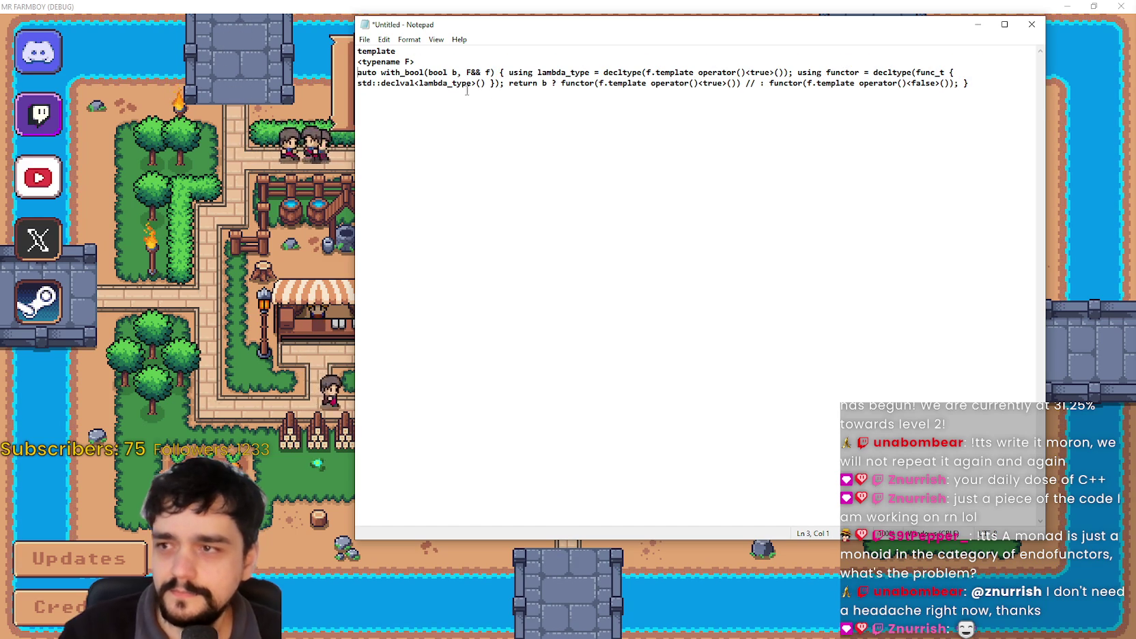
pyautogui.click(498, 71)
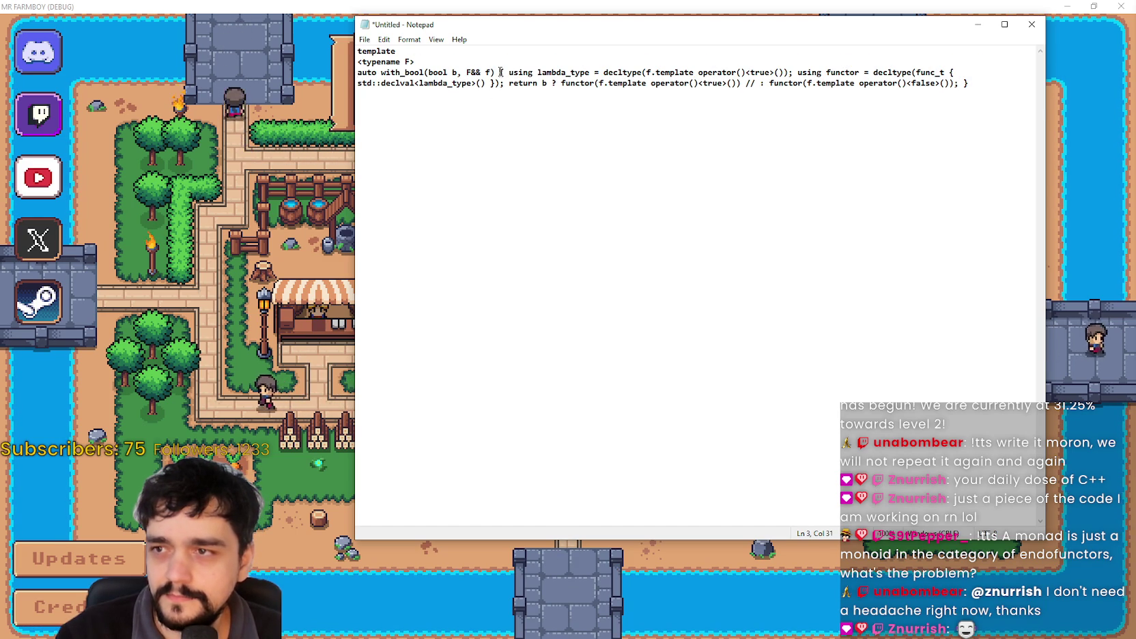
pyautogui.press('Return')
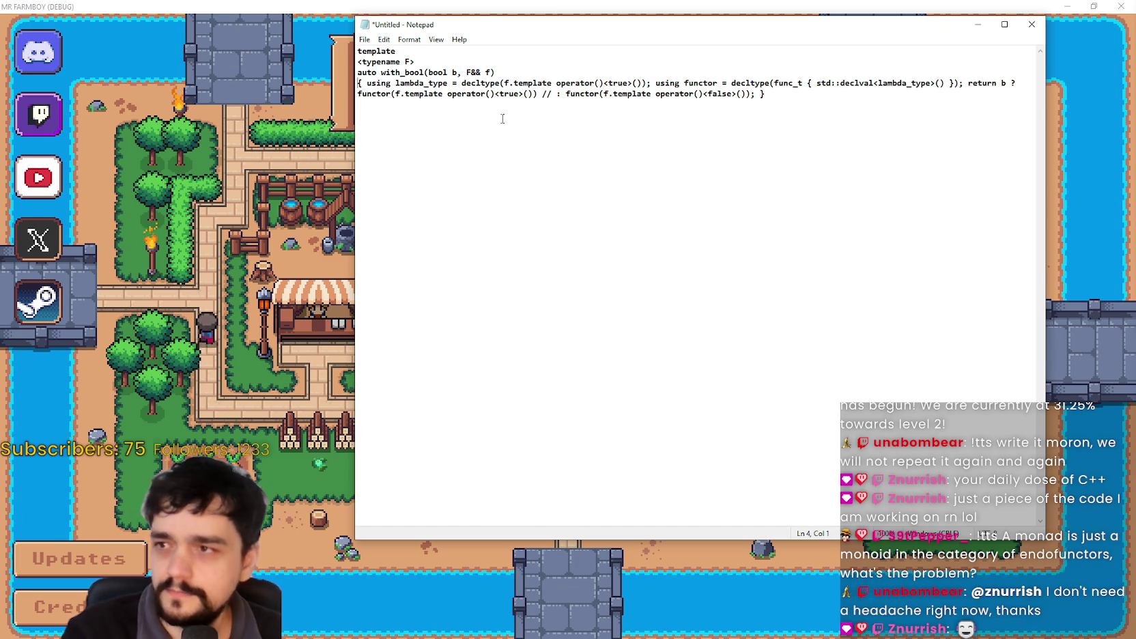
# Indent the opening and closing brace lines of the with_bool body.
pyautogui.press('Tab')
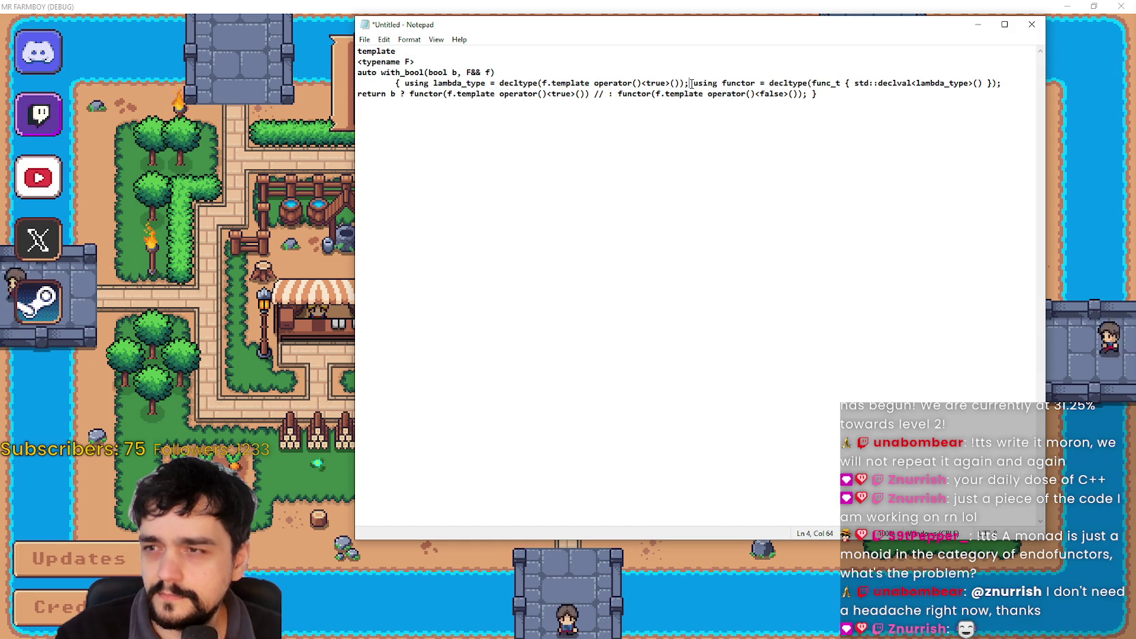
pyautogui.hotkey('shift', 'Right')
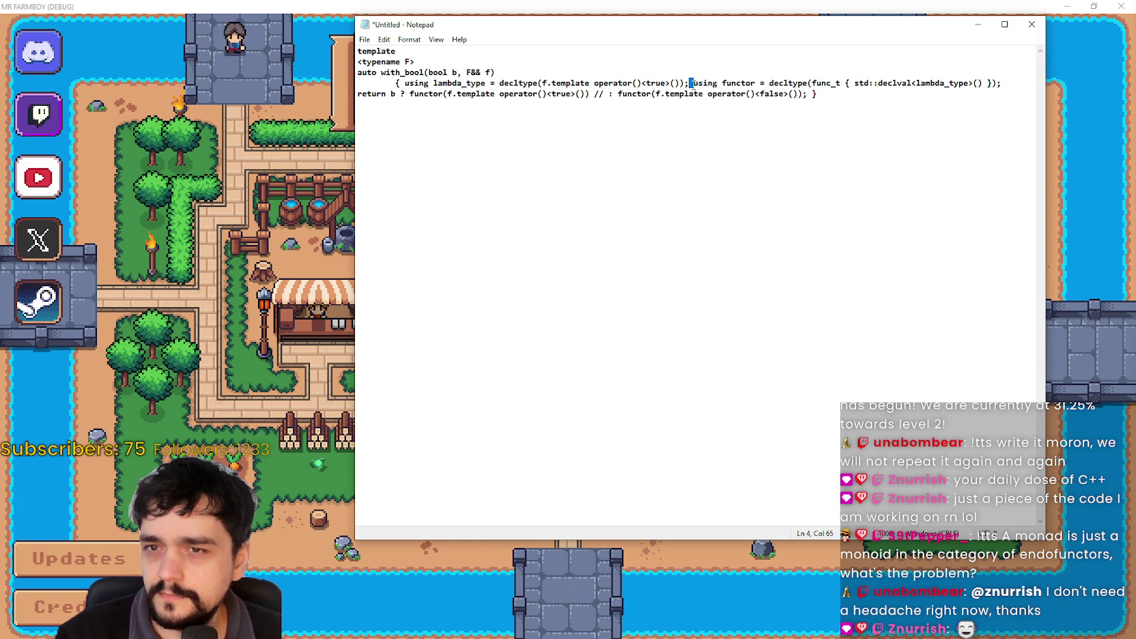
pyautogui.click(810, 95)
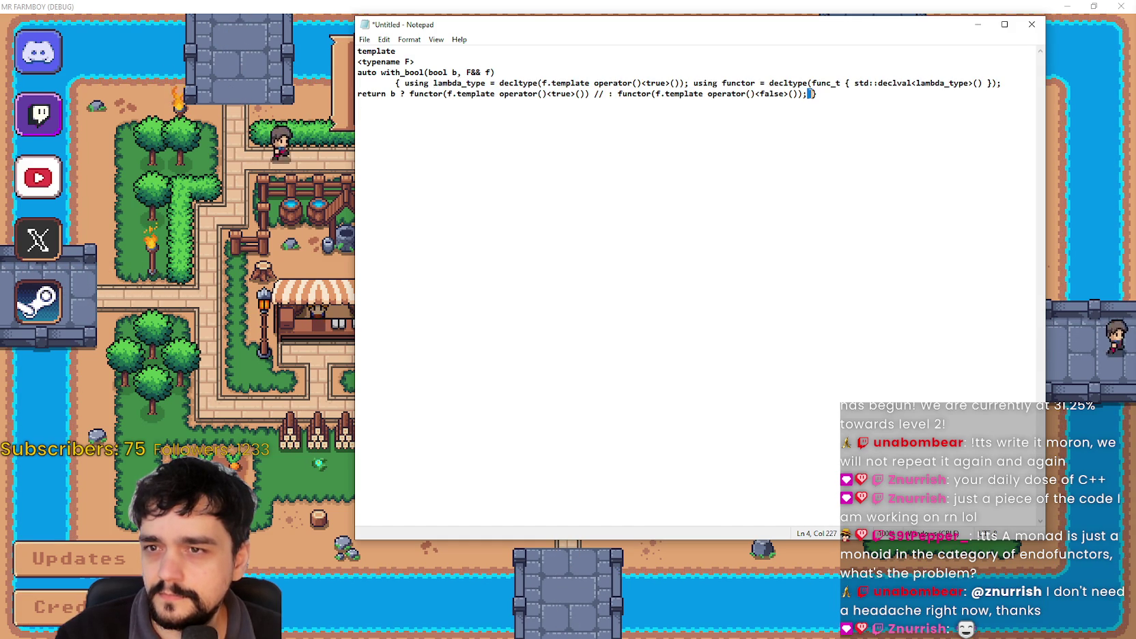
pyautogui.click(502, 72)
pyautogui.click(400, 84)
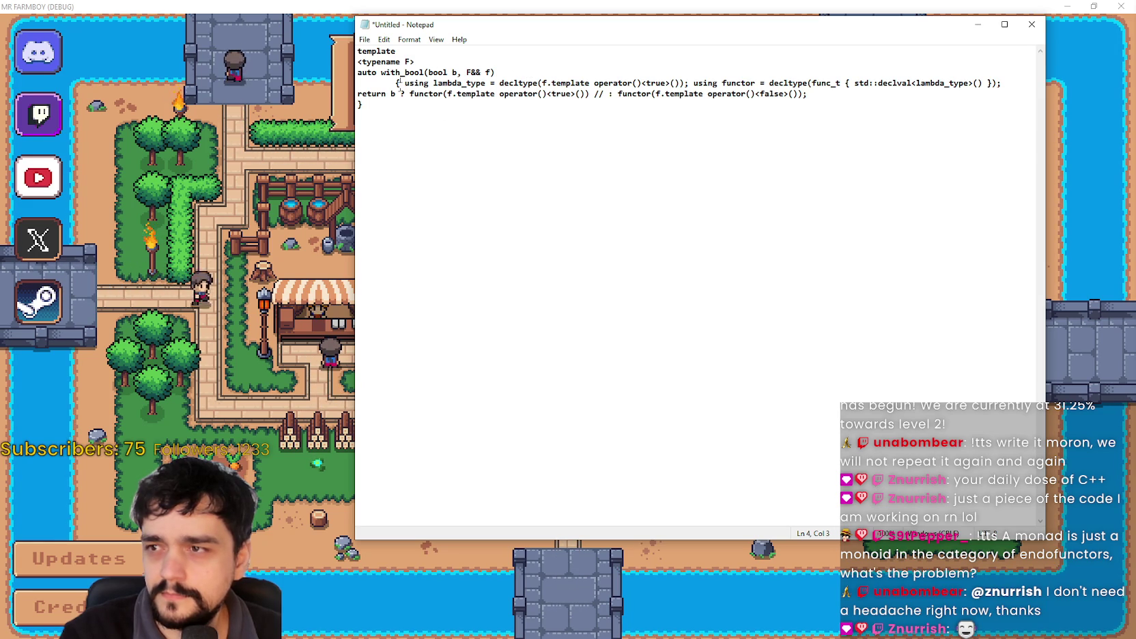
pyautogui.hotkey('shift', 'Left')
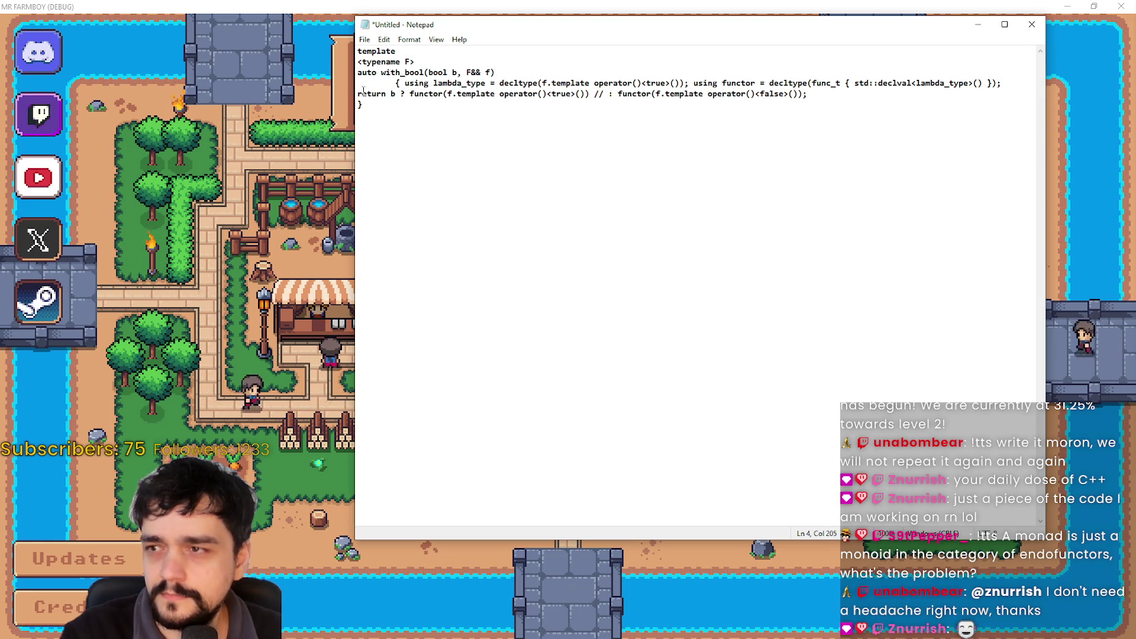
pyautogui.click(358, 105)
pyautogui.press('Tab')
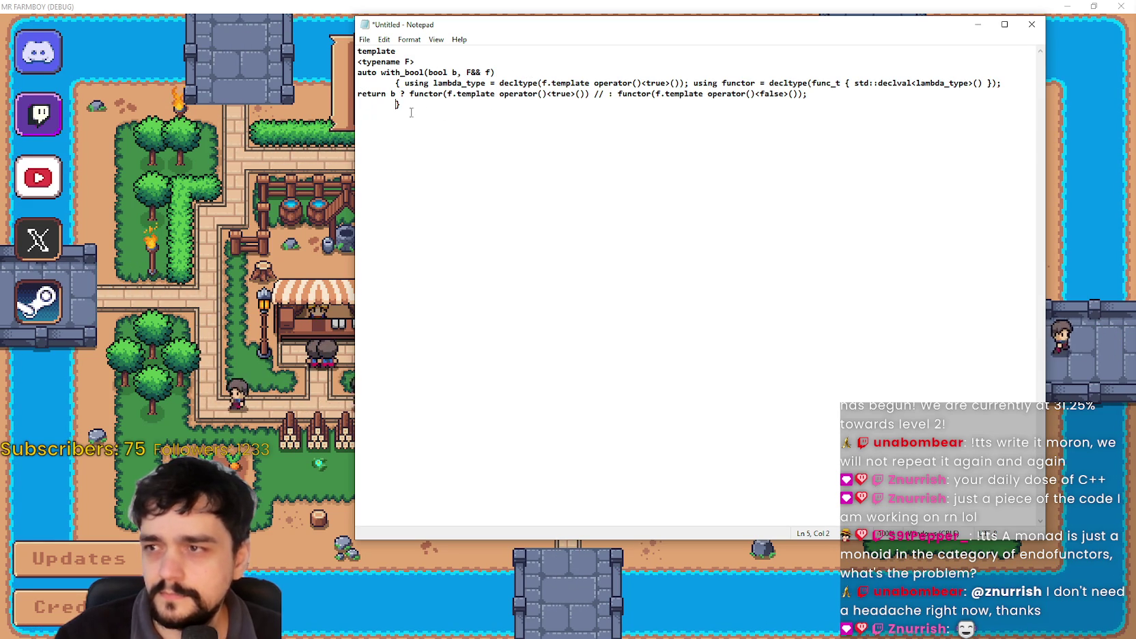
# Put both using declarations and the return statement on their own indented lines.
pyautogui.click(690, 84)
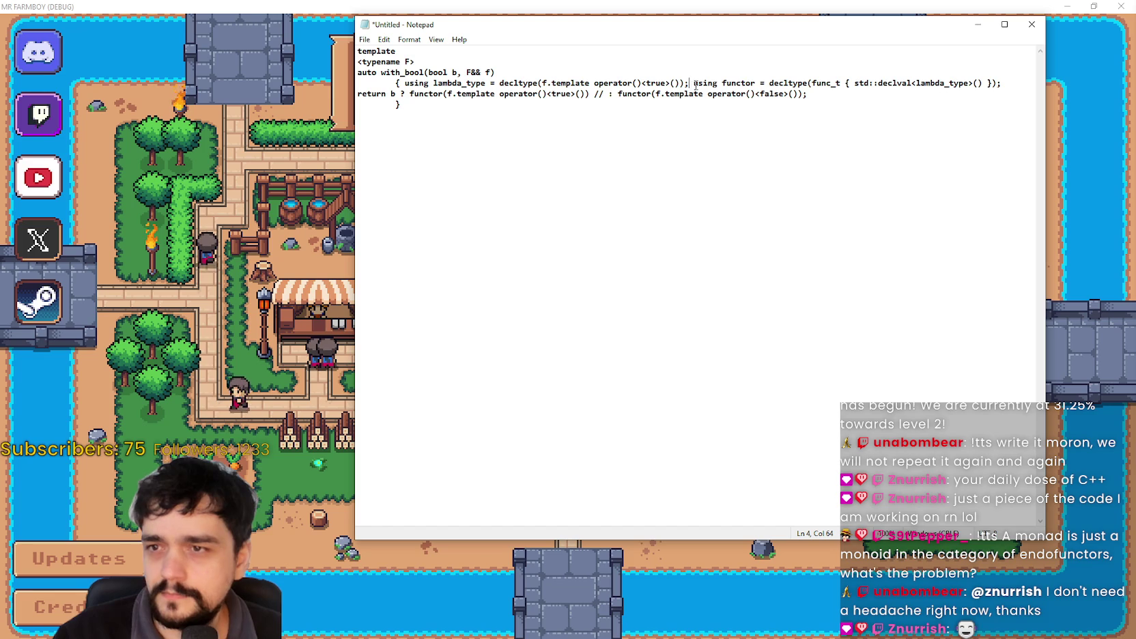
pyautogui.moveTo(405, 83); pyautogui.dragTo(400, 83)
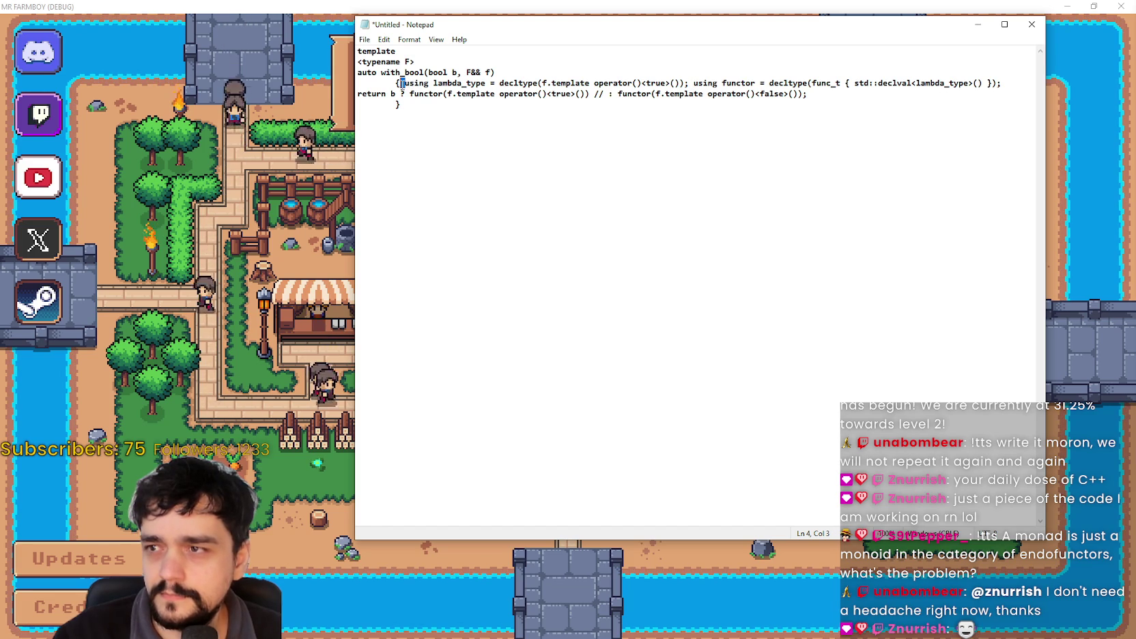
pyautogui.press('Return')
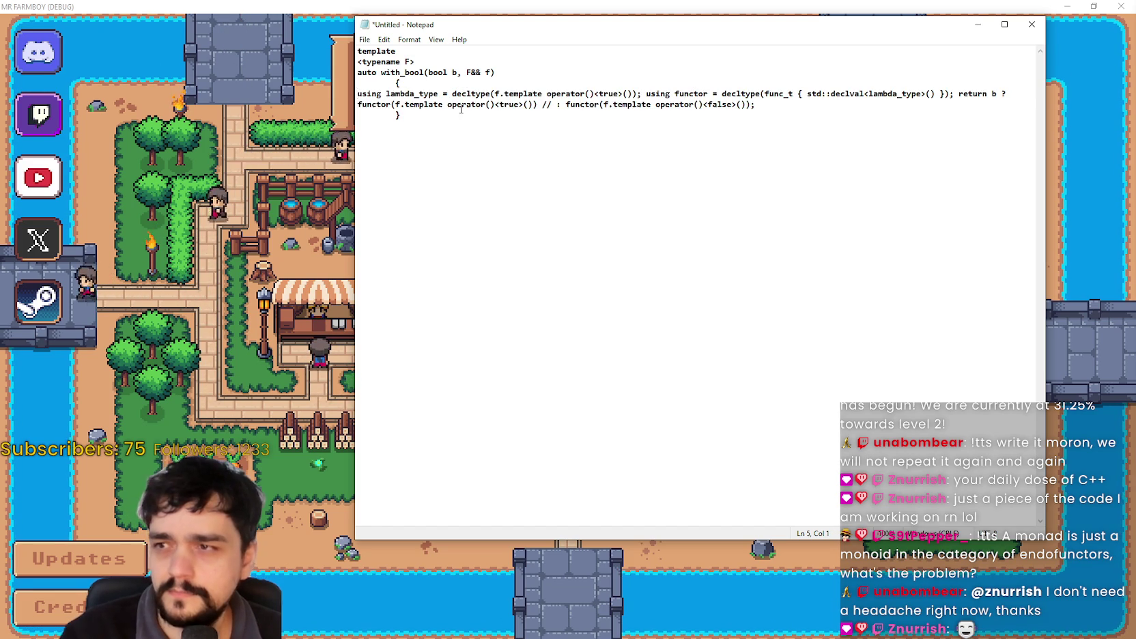
pyautogui.press('Tab')
pyautogui.press('Tab')
pyautogui.moveTo(722, 94); pyautogui.dragTo(718, 94)
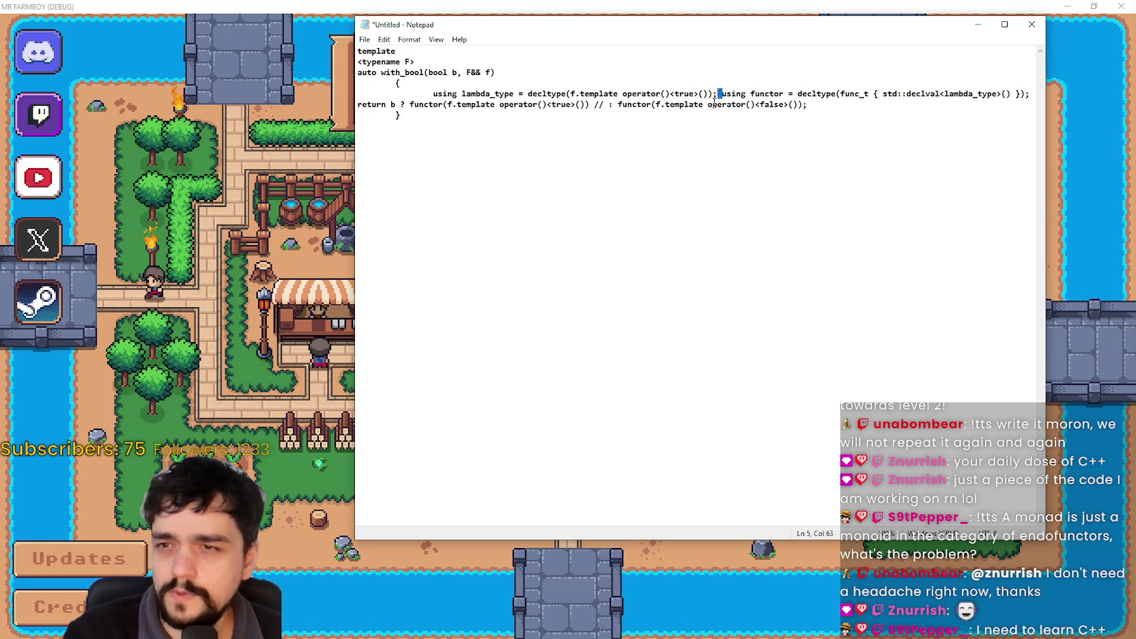
pyautogui.press('Return')
pyautogui.press('Tab')
pyautogui.press('Tab')
pyautogui.click(744, 104)
pyautogui.press('Return')
pyautogui.press('Tab')
pyautogui.press('Tab')
# Remove the space between the colon and functor, then review the true and false calls.
pyautogui.click(712, 123)
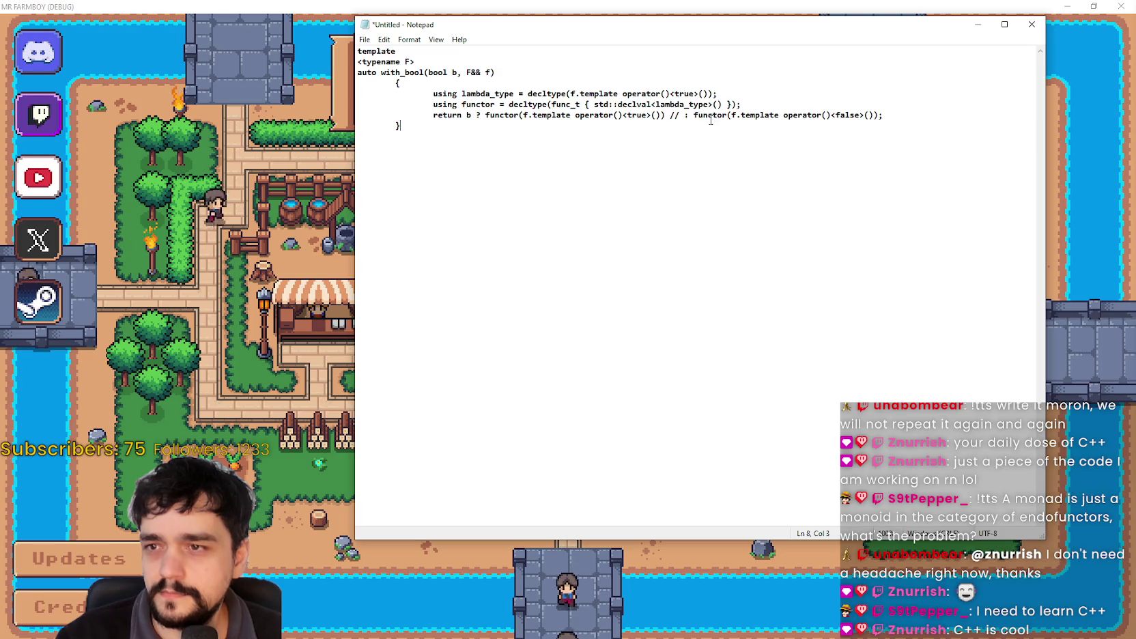
pyautogui.click(691, 115)
pyautogui.press('BackSpace')
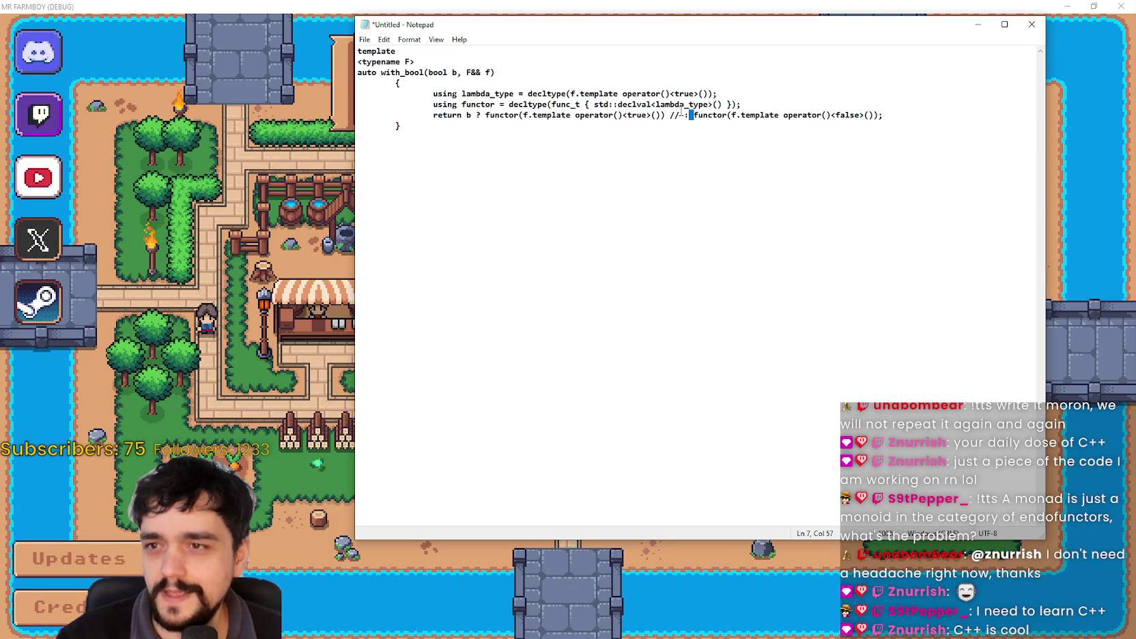
pyautogui.click(425, 73)
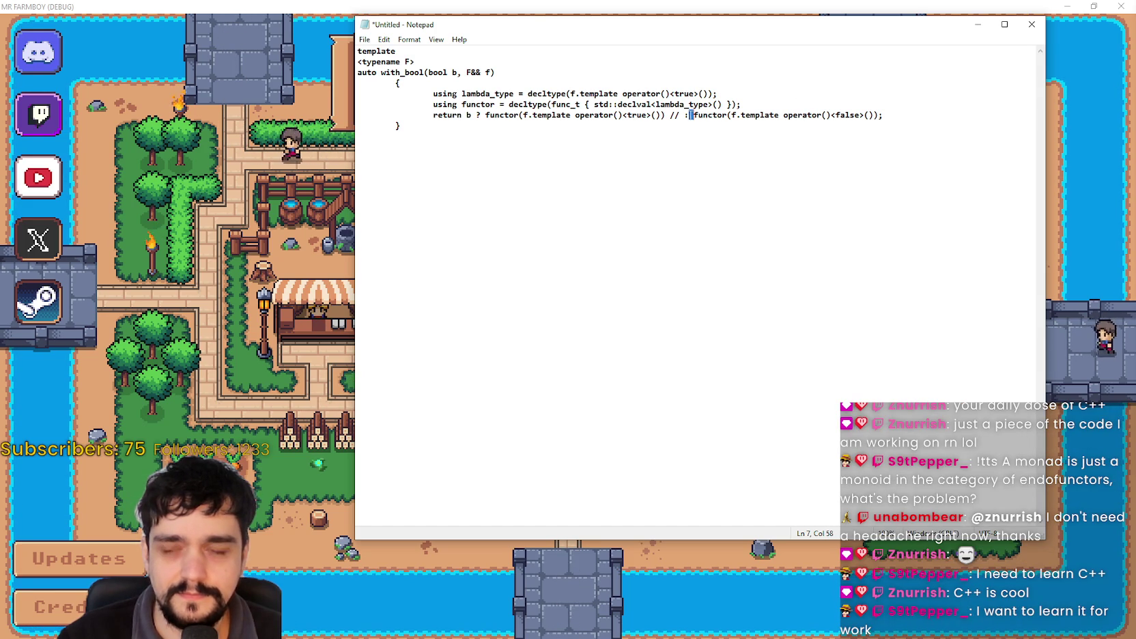
pyautogui.click(683, 116)
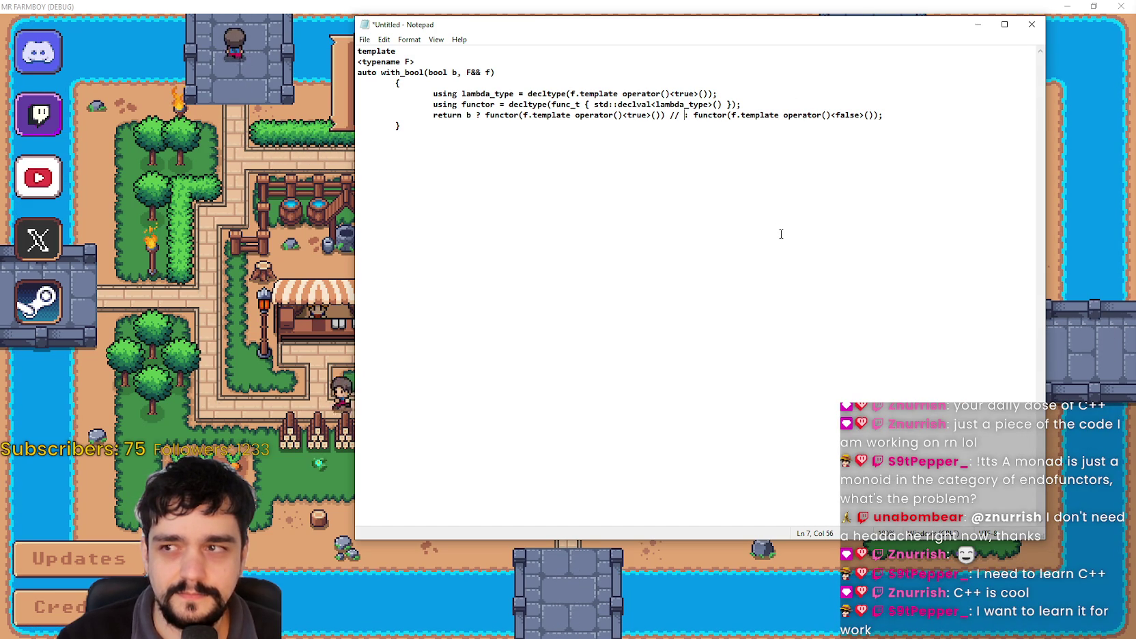
pyautogui.click(870, 120)
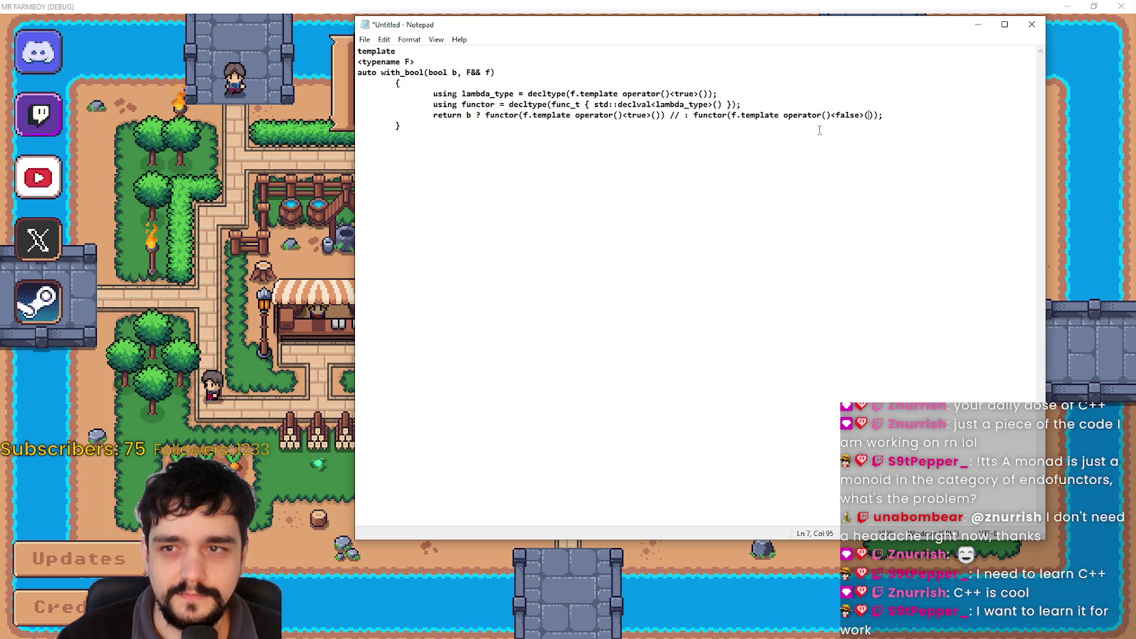
pyautogui.click(665, 114)
pyautogui.click(678, 114)
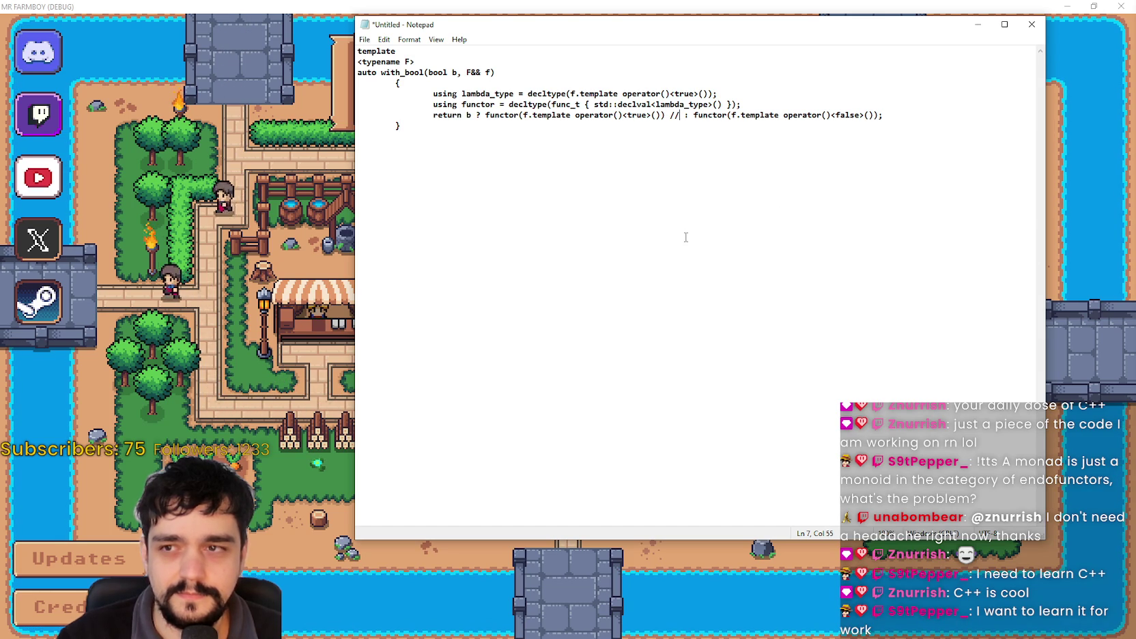
pyautogui.moveTo(482, 115); pyautogui.dragTo(662, 113)
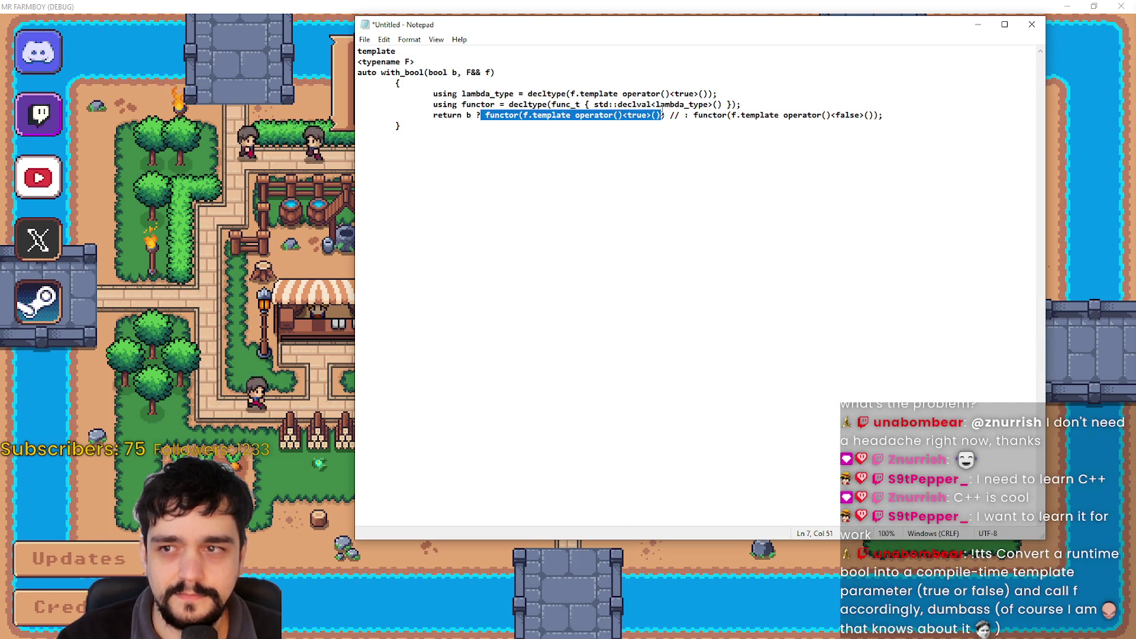
pyautogui.hotkey('shift', 'Right')
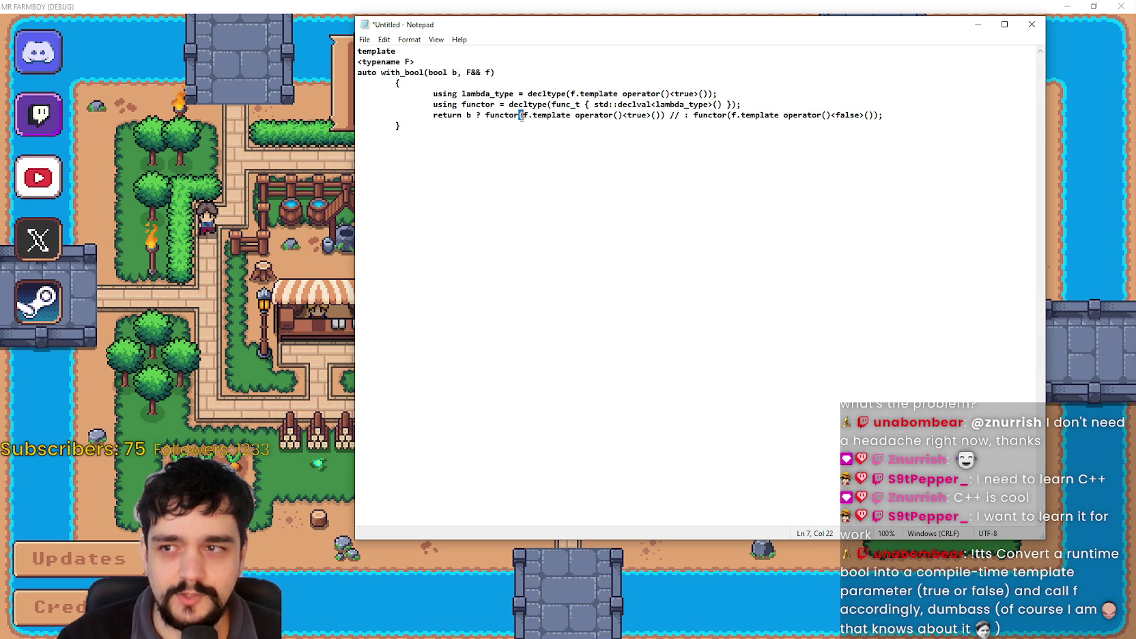
pyautogui.click(568, 118)
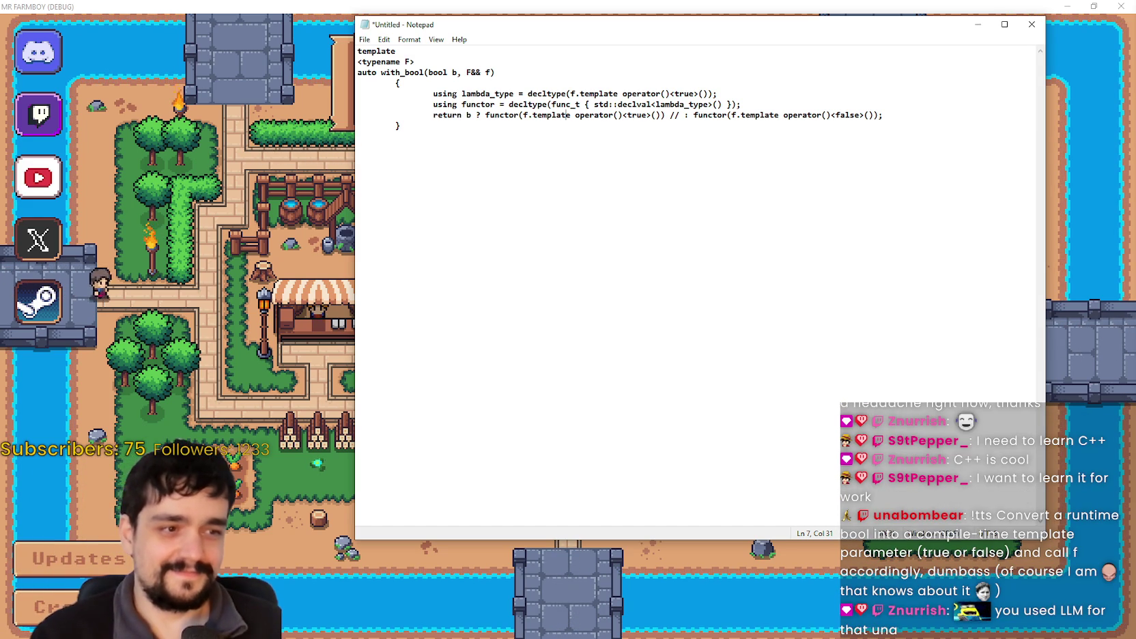
# Switch between windows, ending with Steam's store page in front.
pyautogui.hotkey('alt', 'Tab')
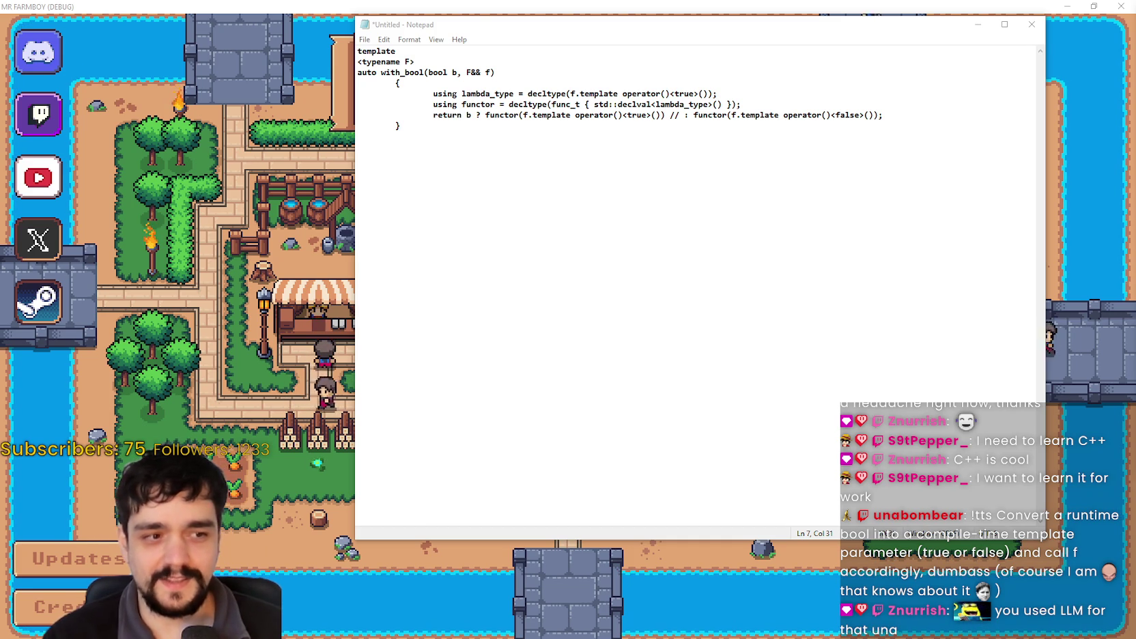
pyautogui.click(641, 193)
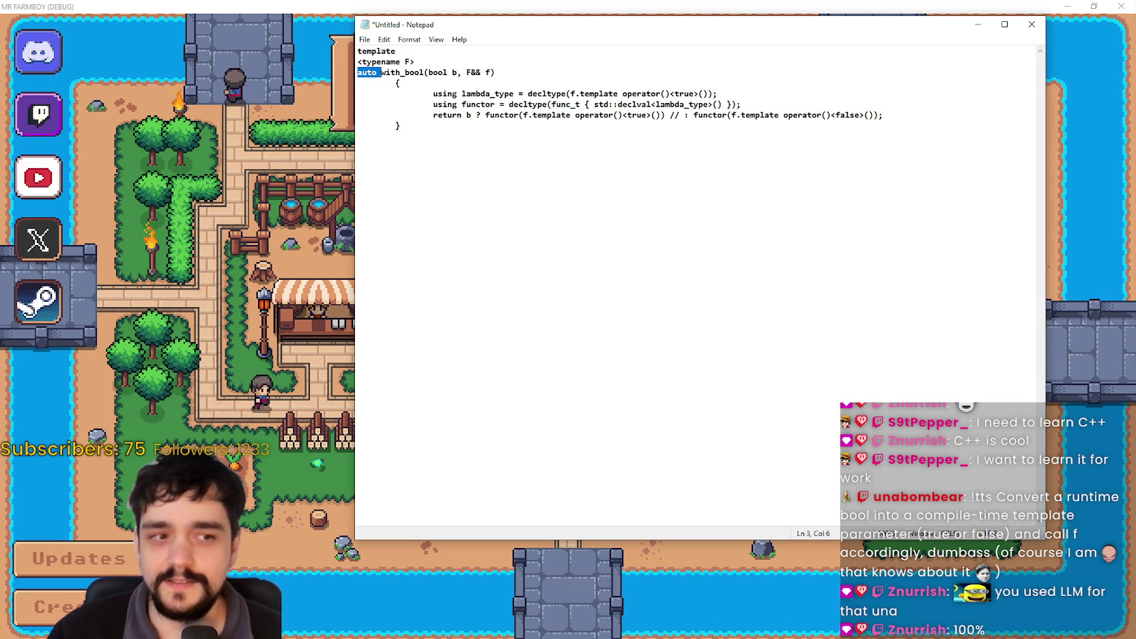
pyautogui.hotkey('alt', 'Tab')
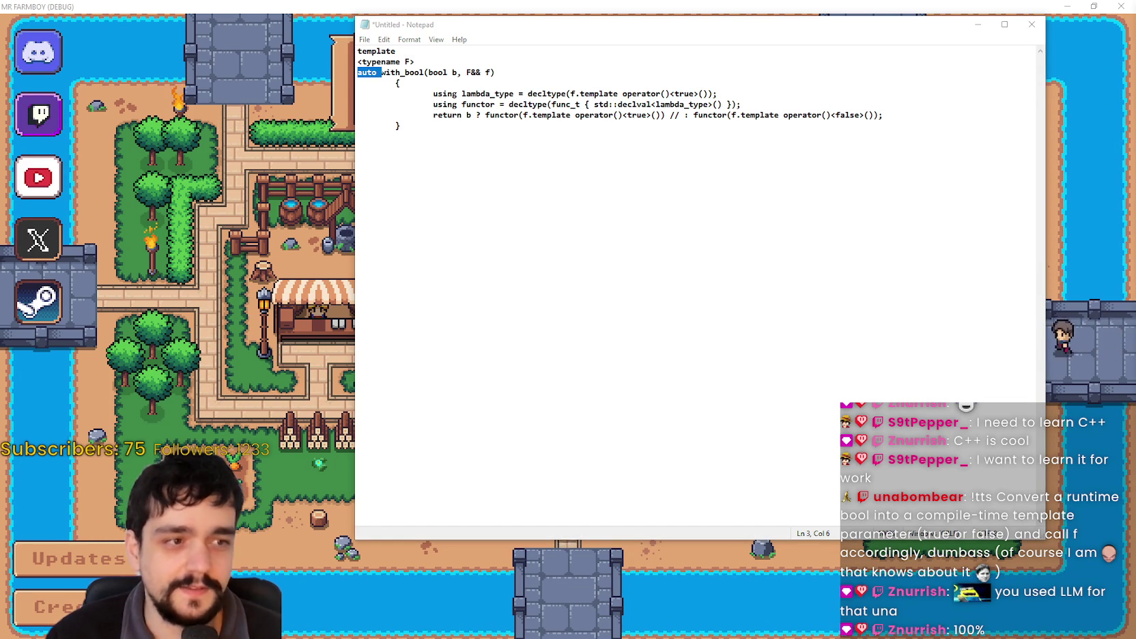
pyautogui.click(692, 219)
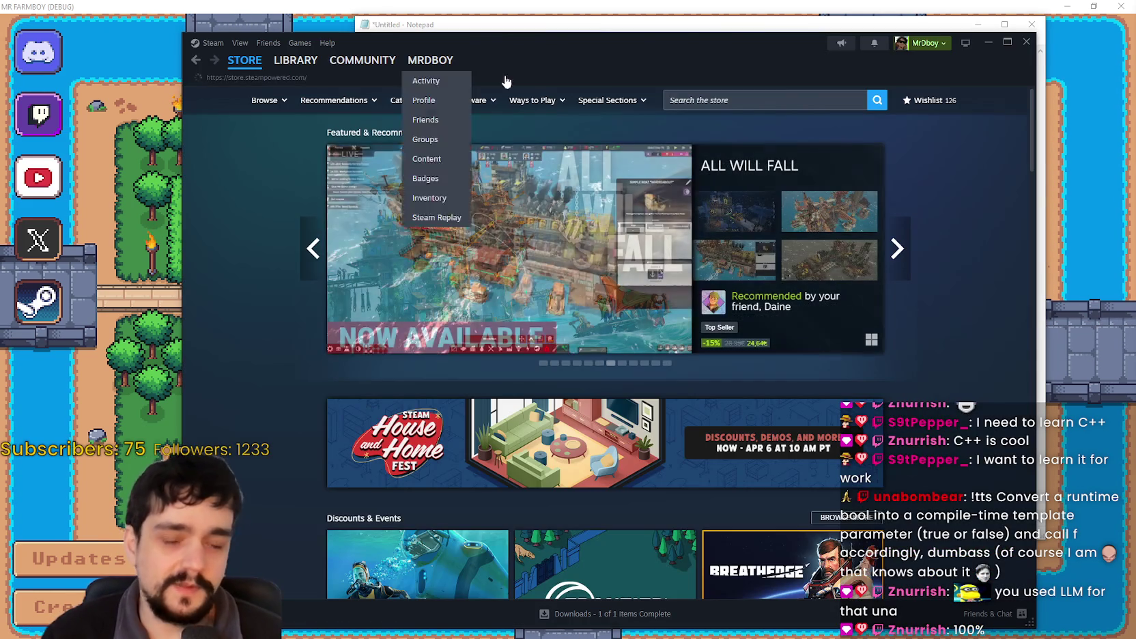
# Filter the Steam library by 's' and open the s&box store page.
pyautogui.click(712, 95)
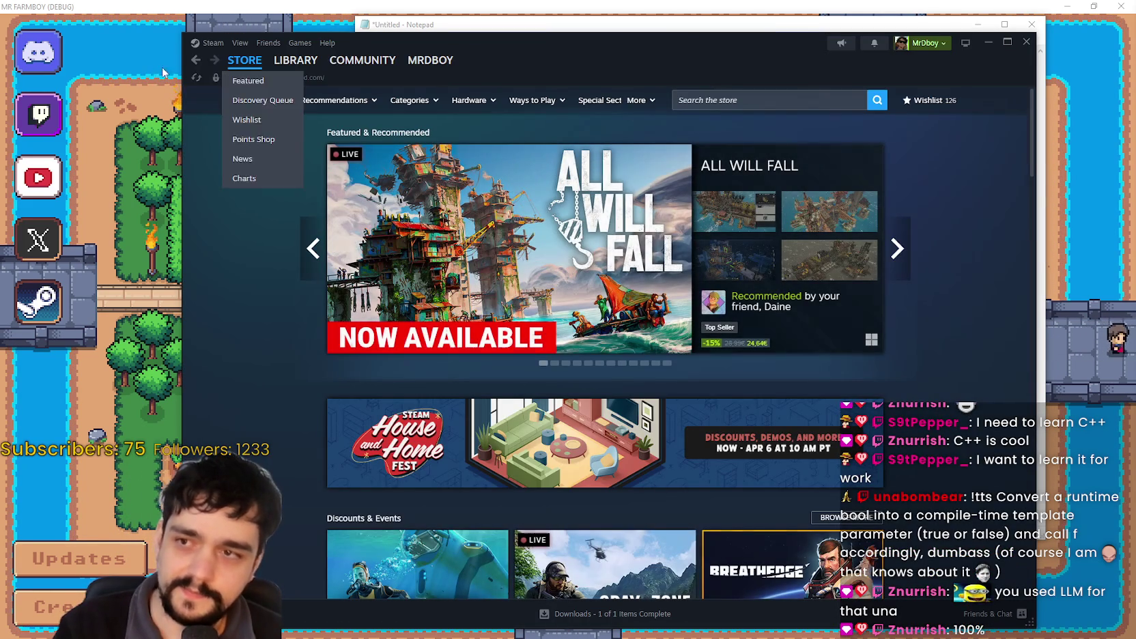
pyautogui.click(198, 61)
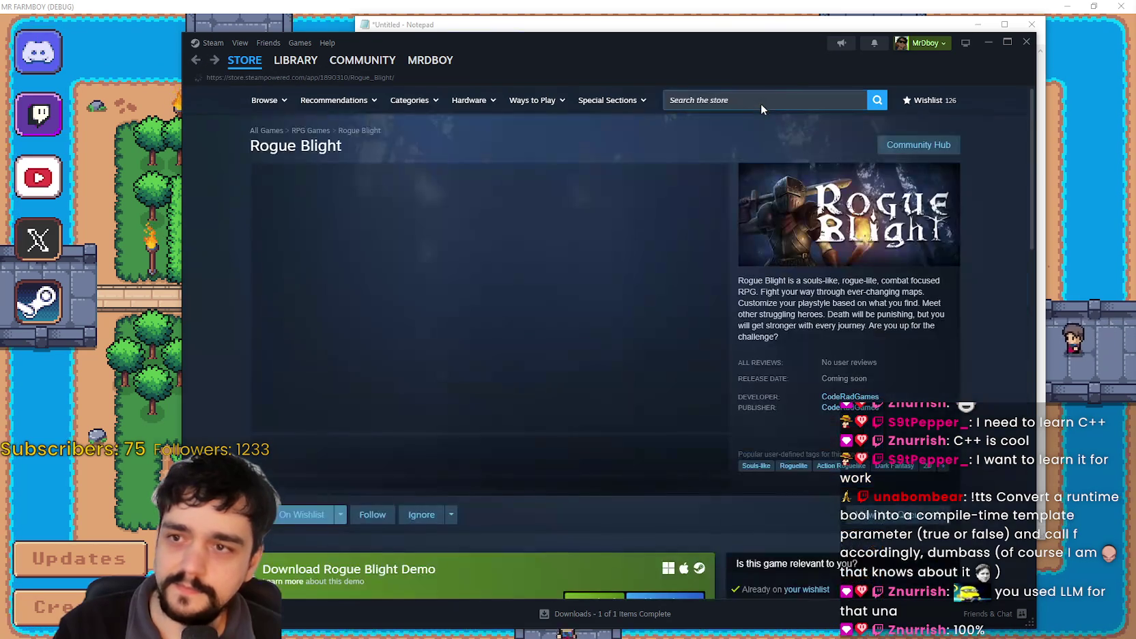
pyautogui.click(296, 60)
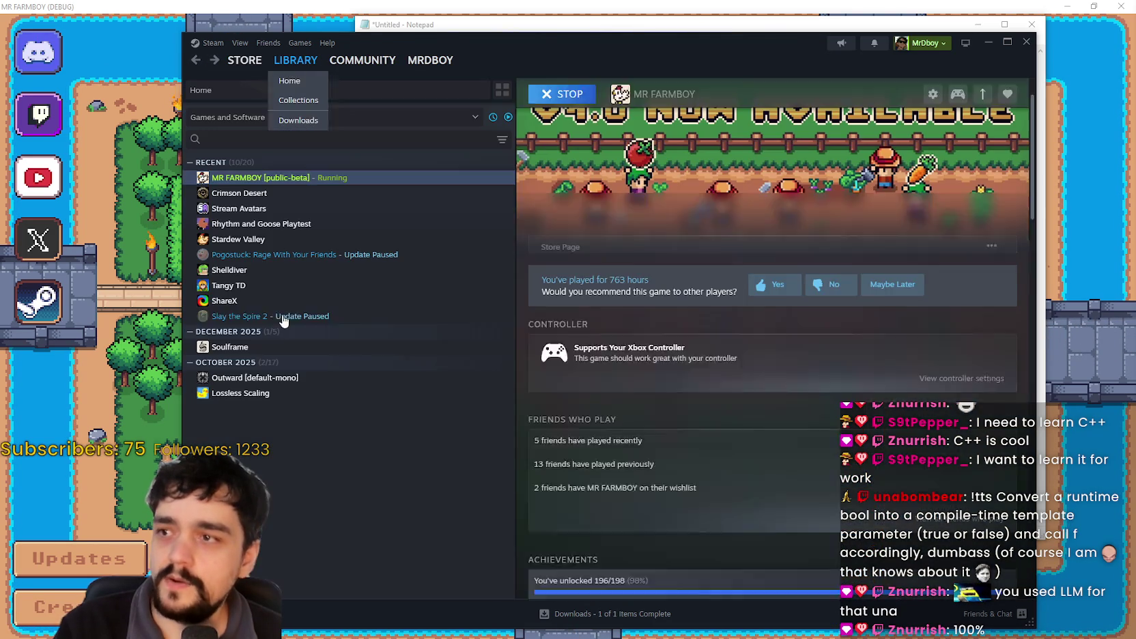
pyautogui.click(259, 144)
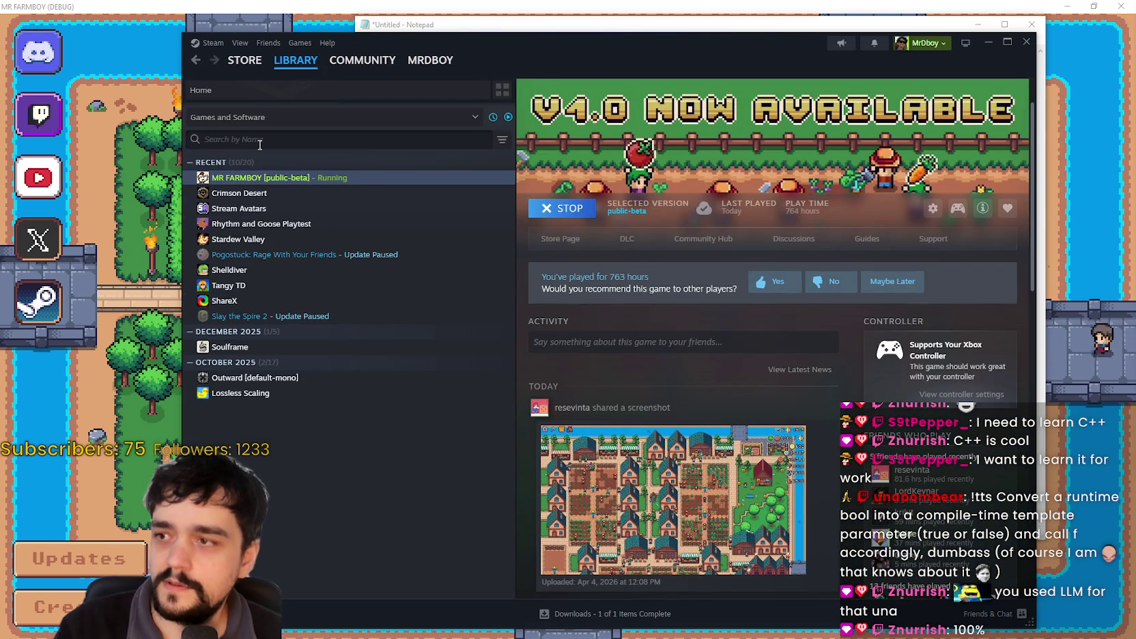
pyautogui.click(351, 461)
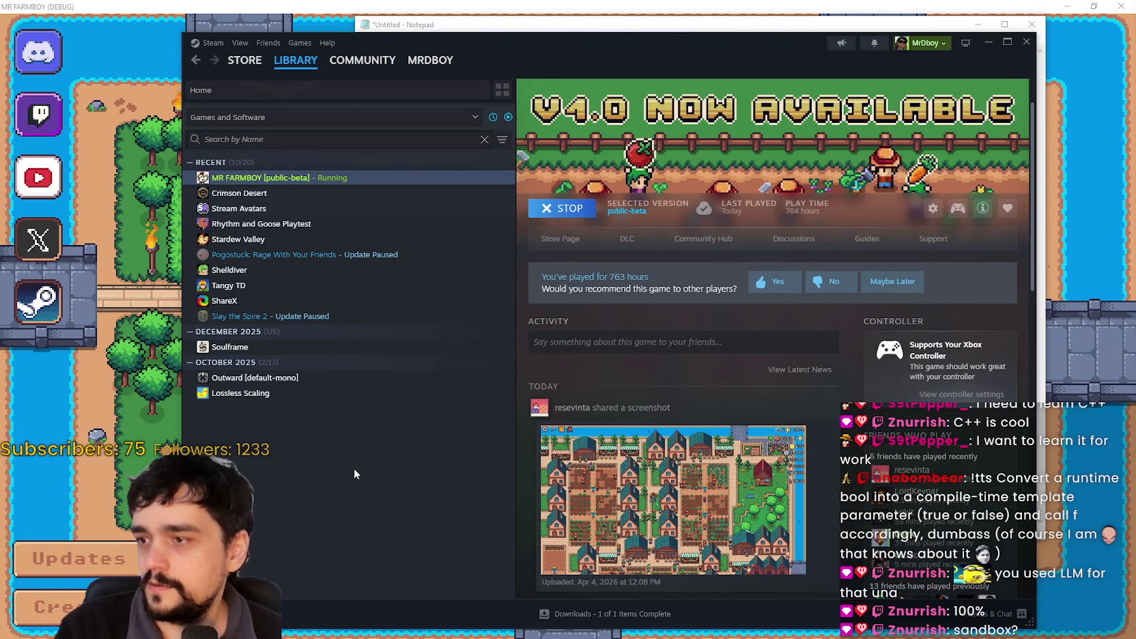
pyautogui.write('s')
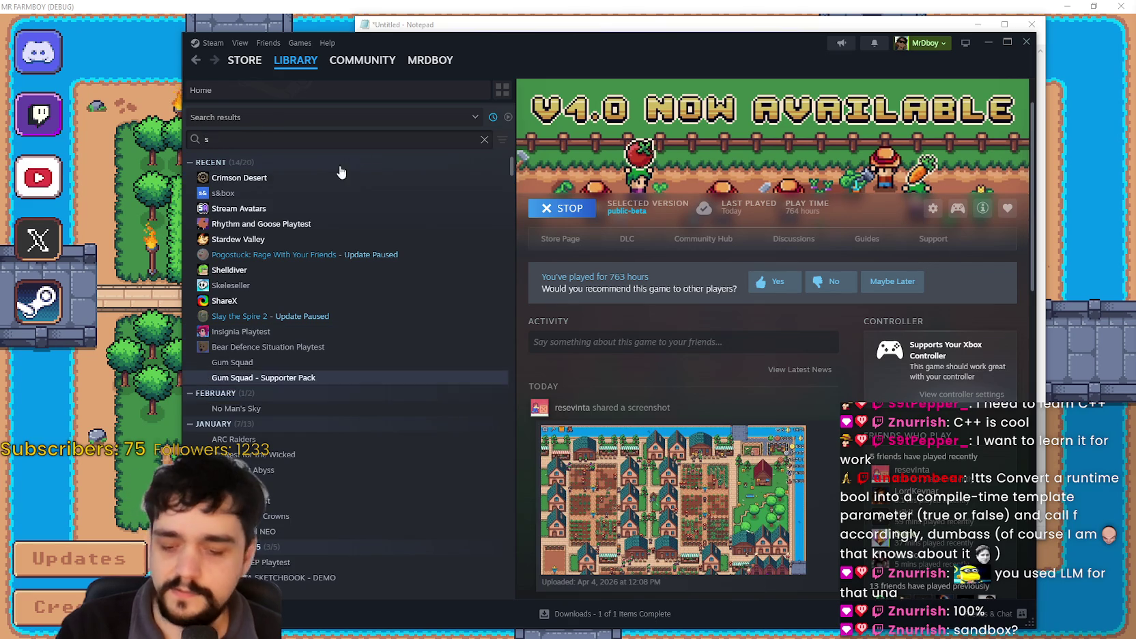
pyautogui.click(223, 193)
pyautogui.click(572, 295)
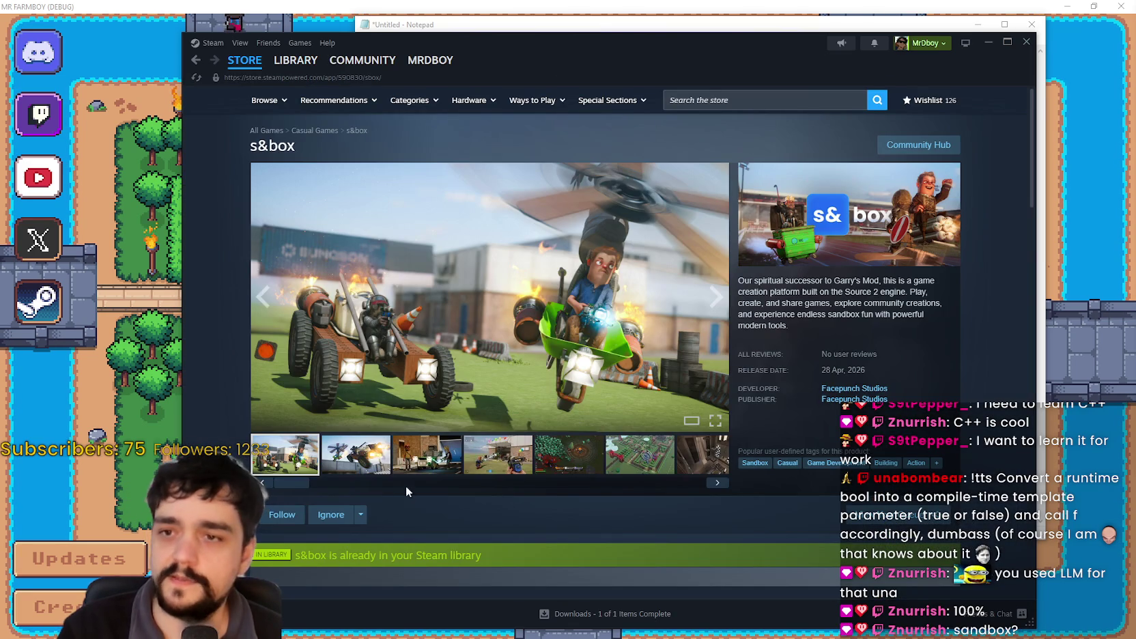
# Browse the s&box screenshots to the sixth, then search the store for 'counter'.
pyautogui.click(356, 454)
pyautogui.click(498, 454)
pyautogui.click(570, 447)
pyautogui.click(652, 462)
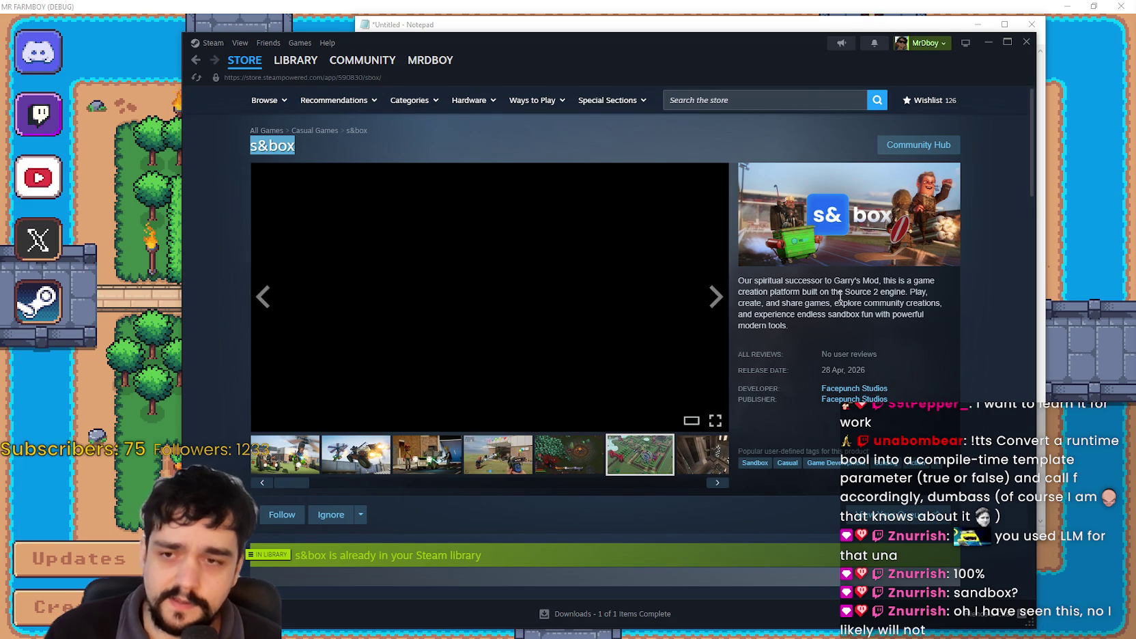
pyautogui.moveTo(843, 290); pyautogui.dragTo(761, 290)
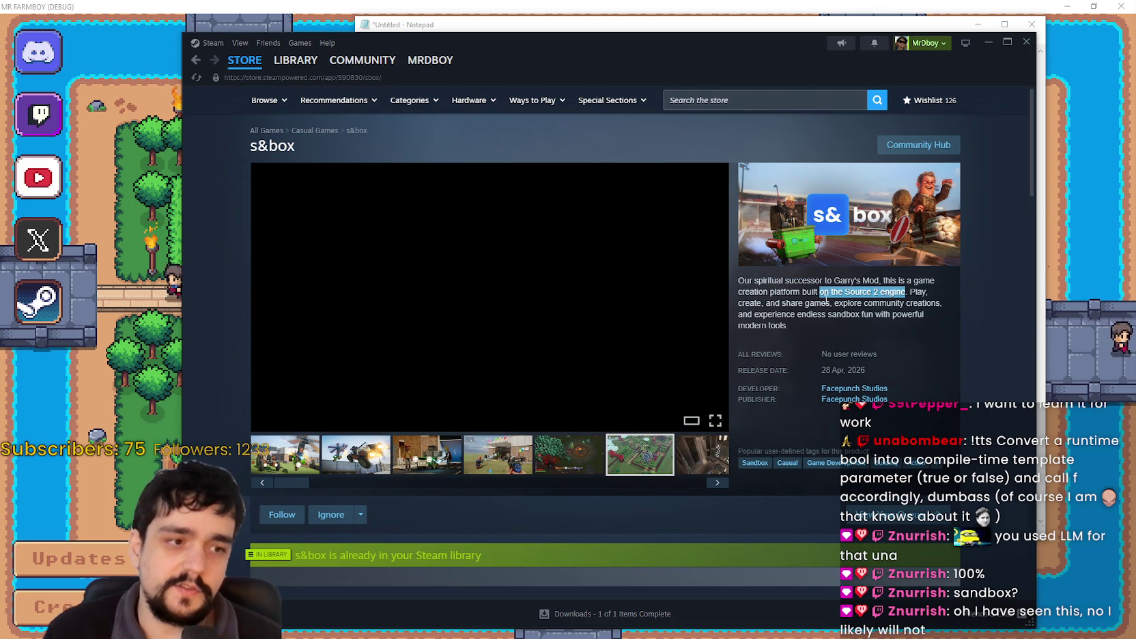
pyautogui.click(848, 298)
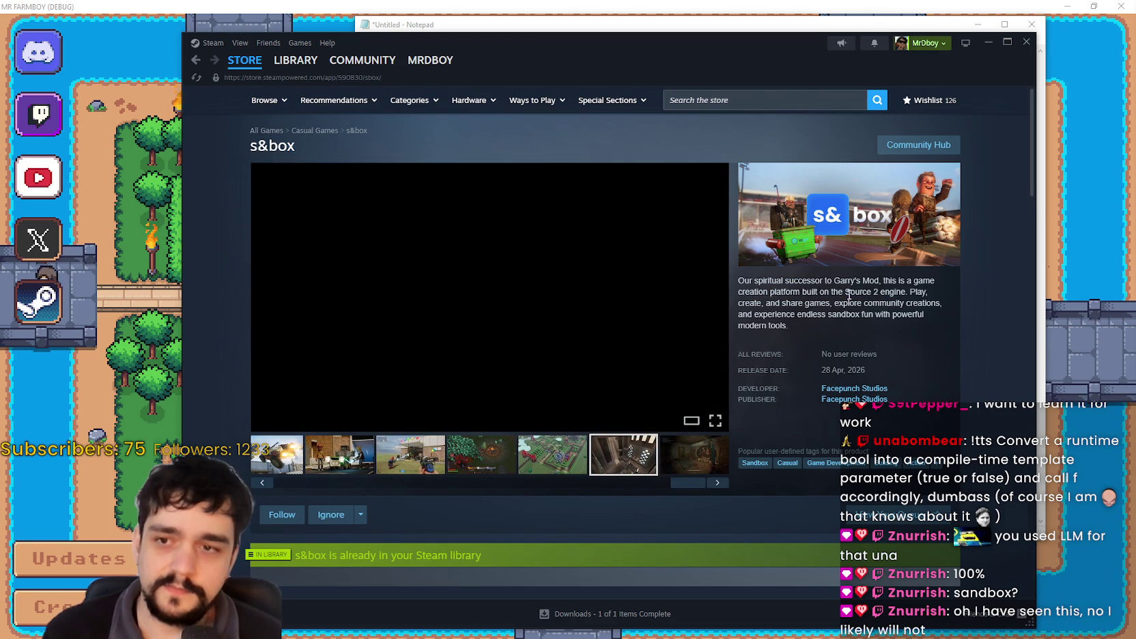
pyautogui.click(761, 100)
pyautogui.write('c')
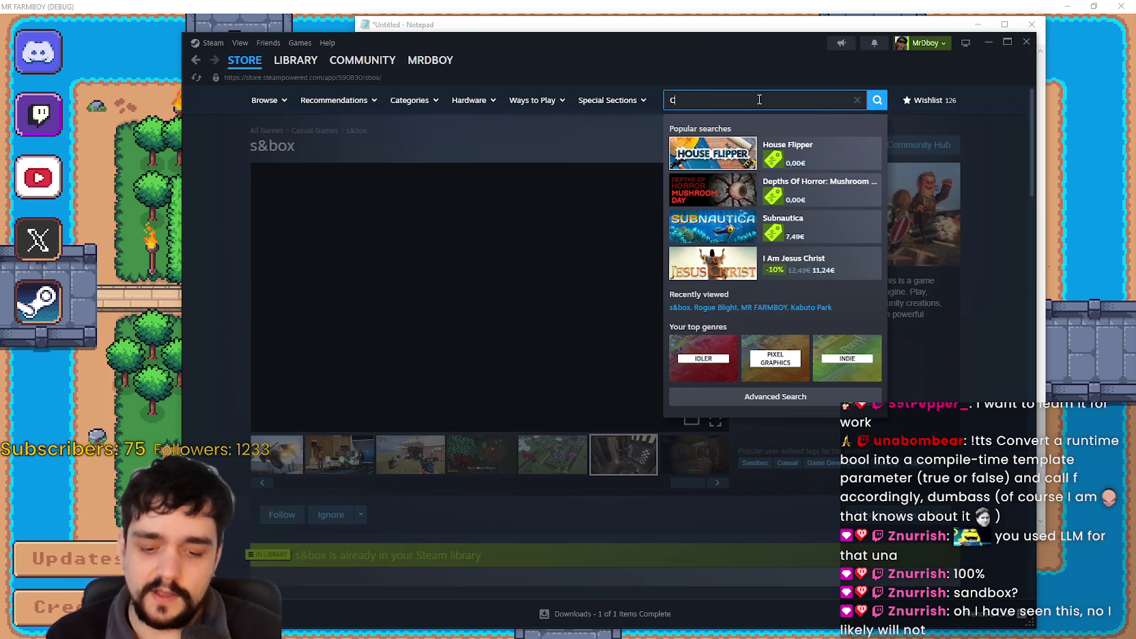
pyautogui.write('ounter')
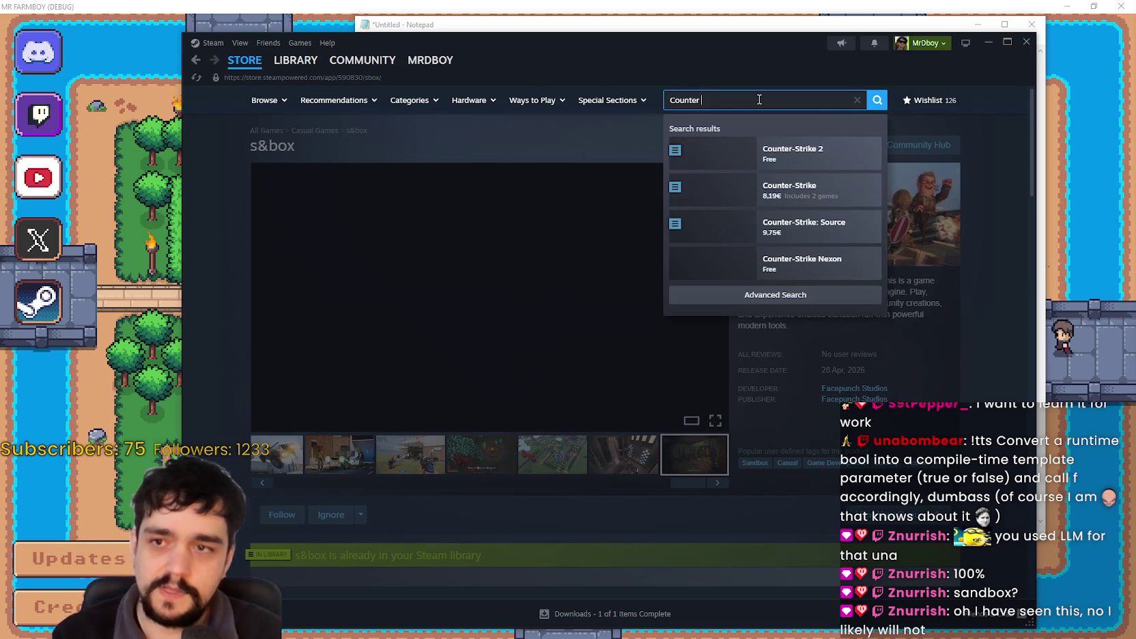
# Open the Counter-Strike 2 result and scroll down to Valve's game list.
pyautogui.click(797, 147)
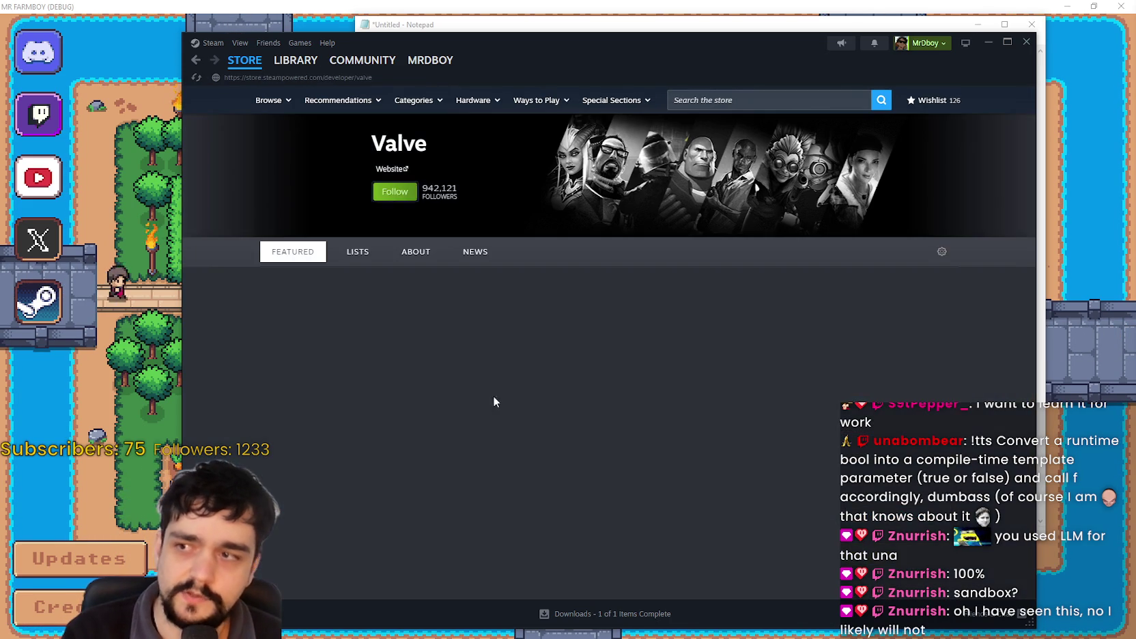
pyautogui.scroll(-5, 538, 430)
pyautogui.scroll(-10, 505, 396)
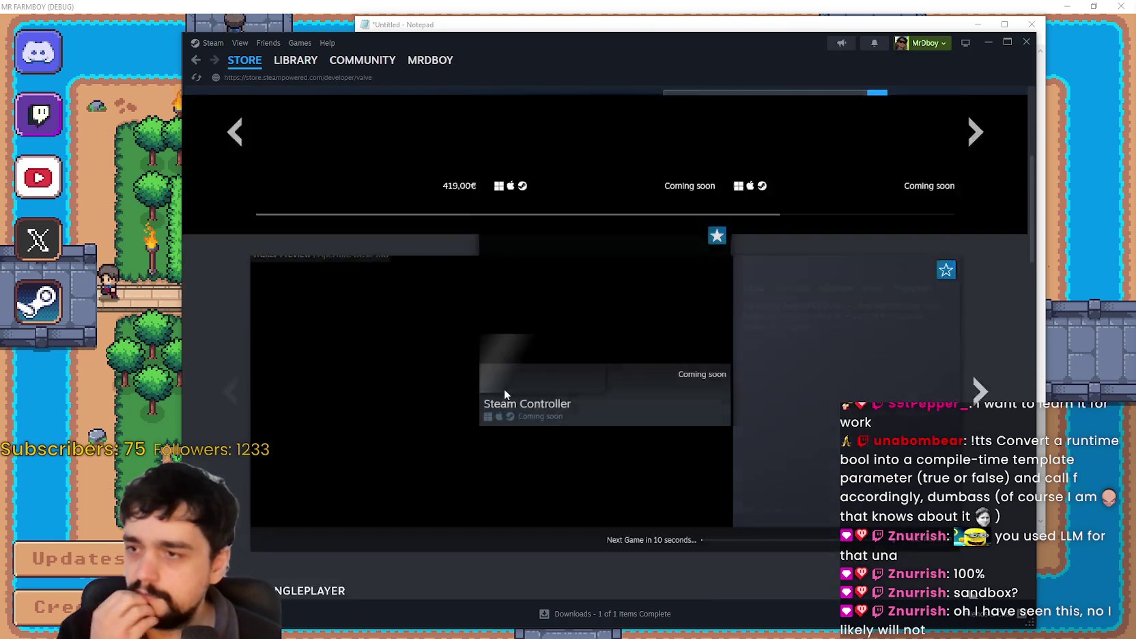
pyautogui.scroll(-5, 956, 465)
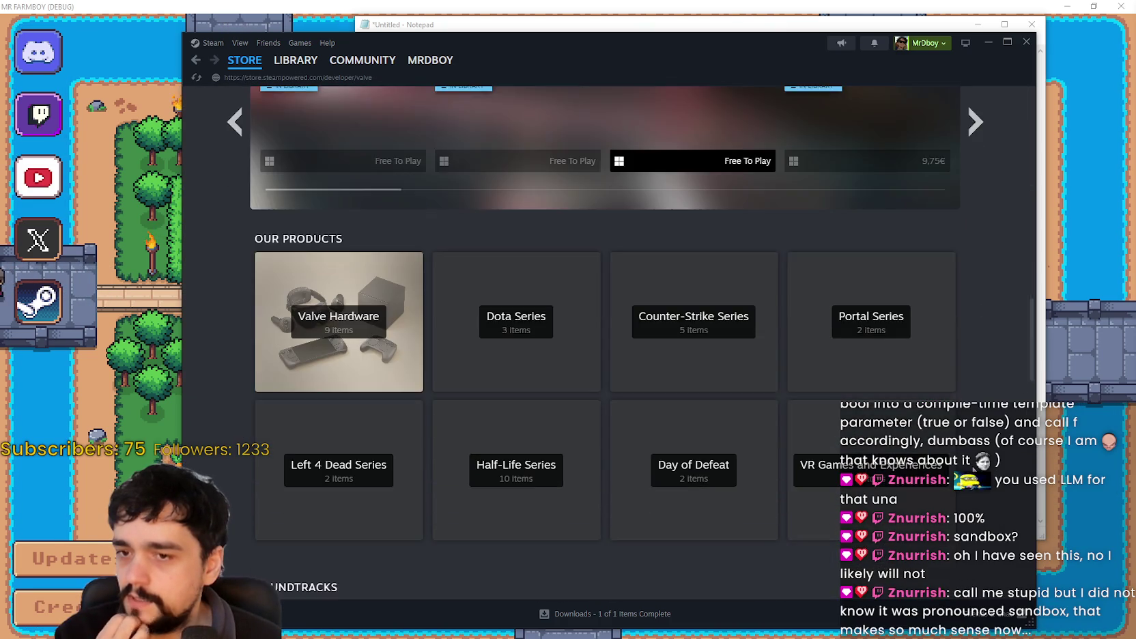
pyautogui.scroll(5, 970, 466)
pyautogui.scroll(-4, 969, 466)
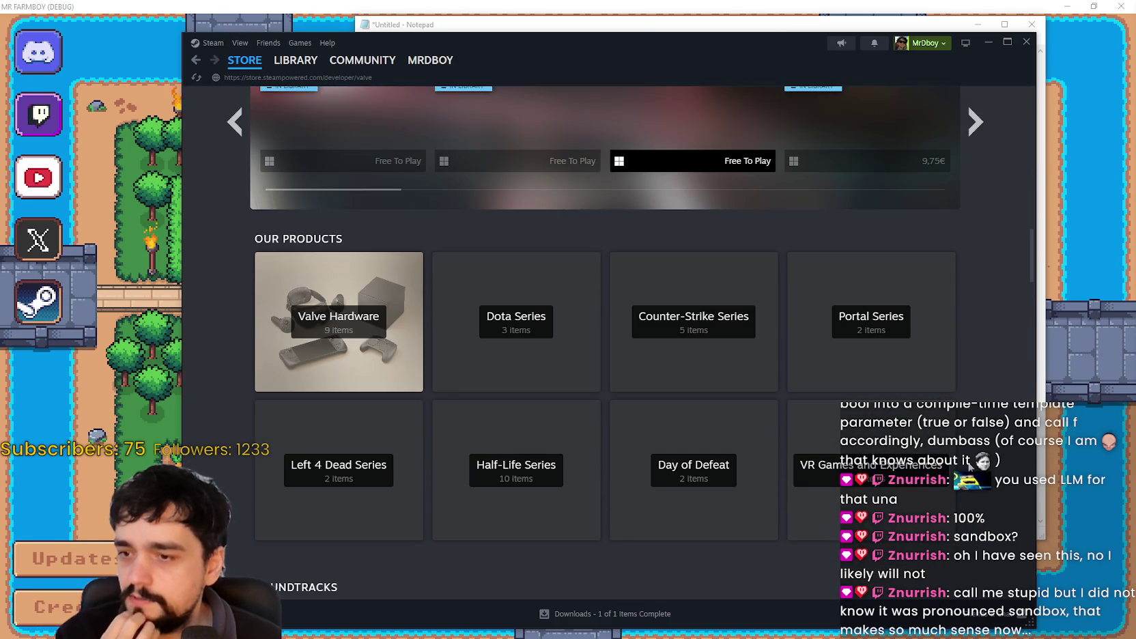
pyautogui.scroll(4, 709, 405)
pyautogui.scroll(-1, 361, 517)
pyautogui.scroll(-10, 360, 517)
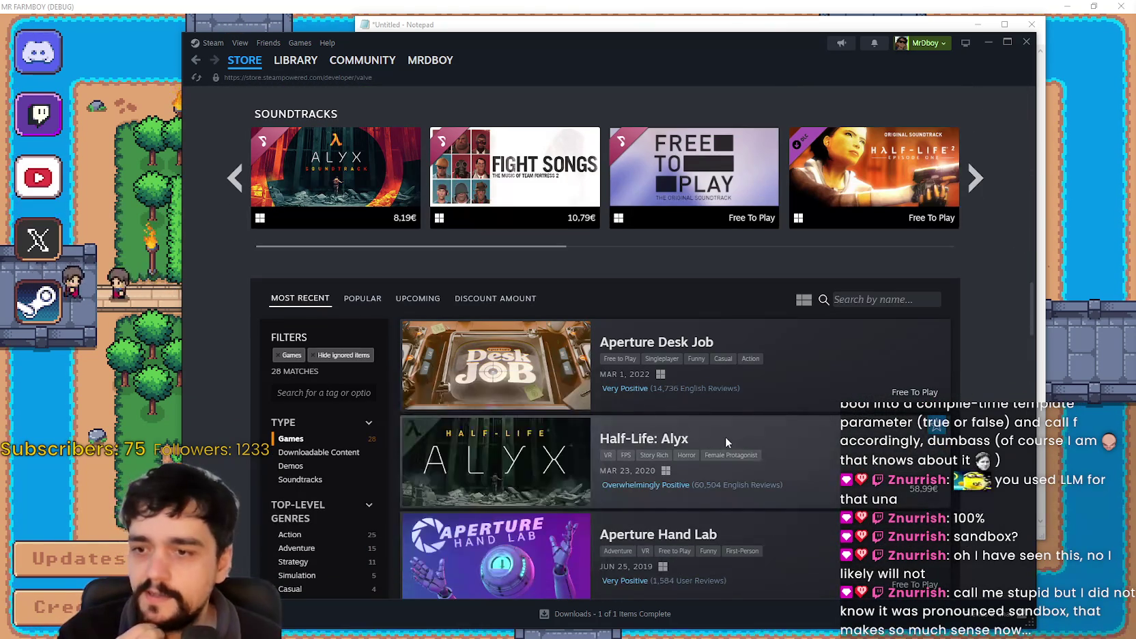
pyautogui.scroll(-2, 490, 370)
pyautogui.scroll(-5, 490, 370)
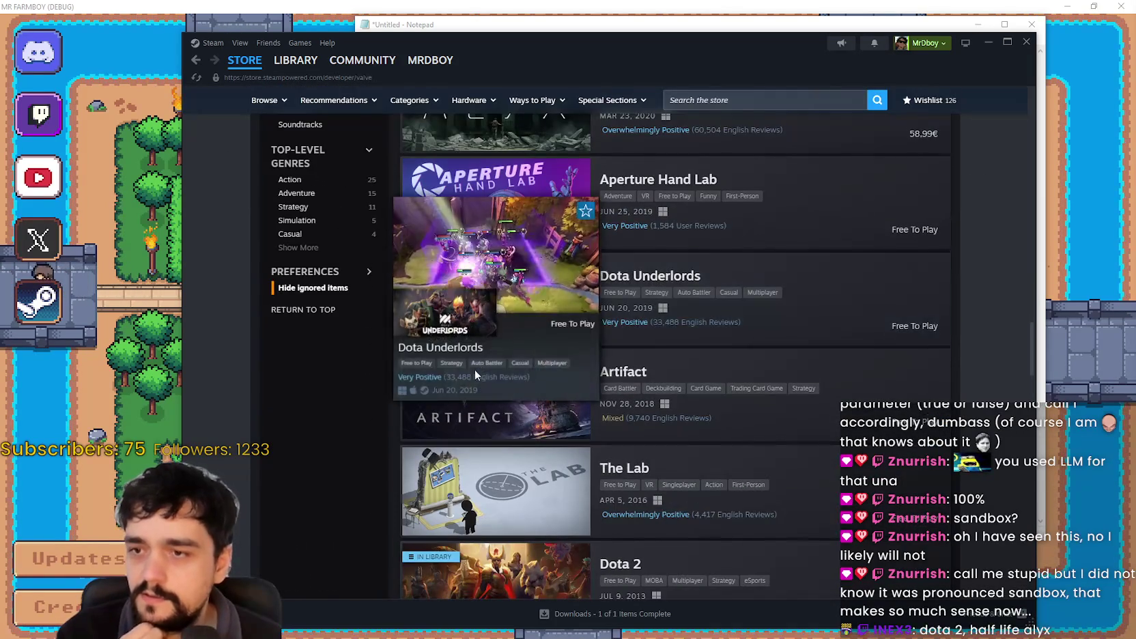
pyautogui.scroll(-3, 475, 369)
pyautogui.scroll(-3, 469, 372)
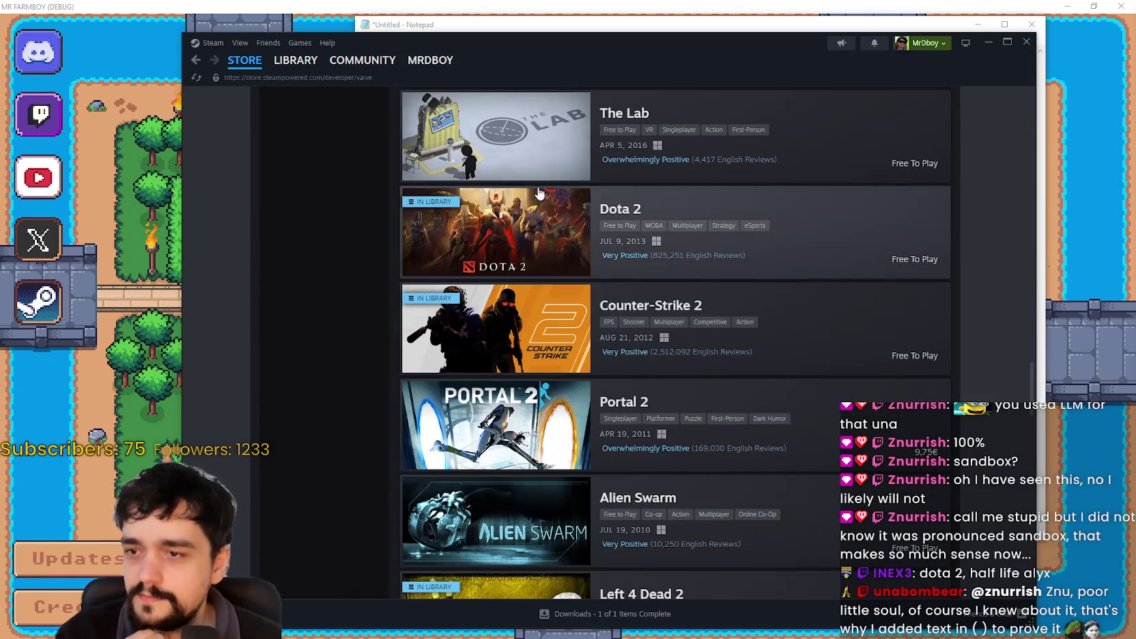
pyautogui.scroll(-2, 455, 359)
pyautogui.scroll(-10, 454, 359)
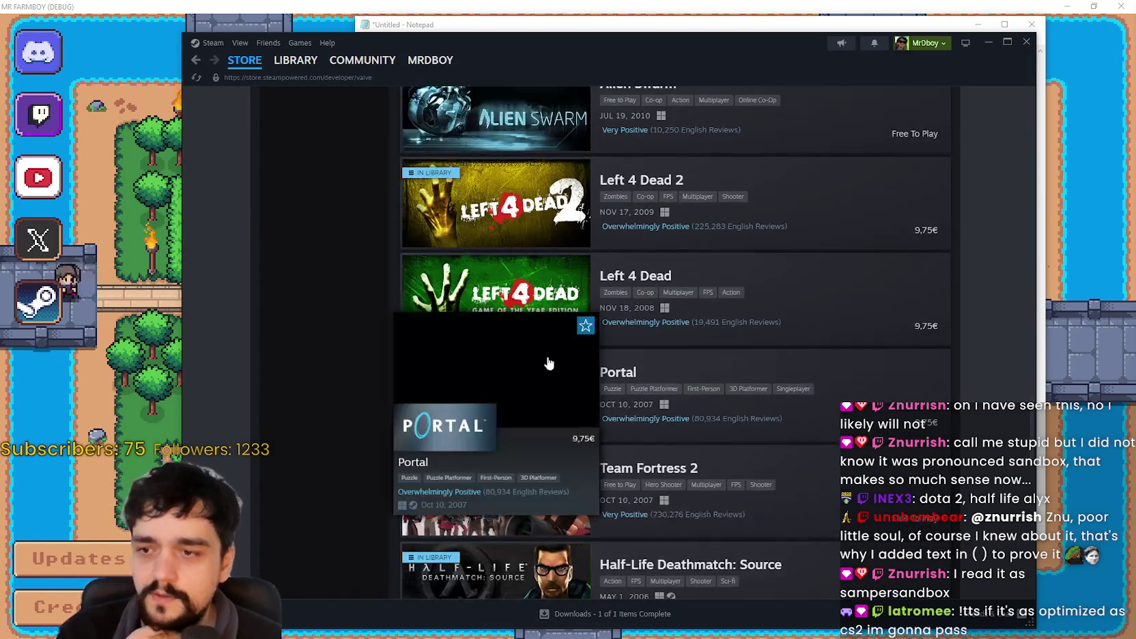
pyautogui.scroll(-7, 537, 330)
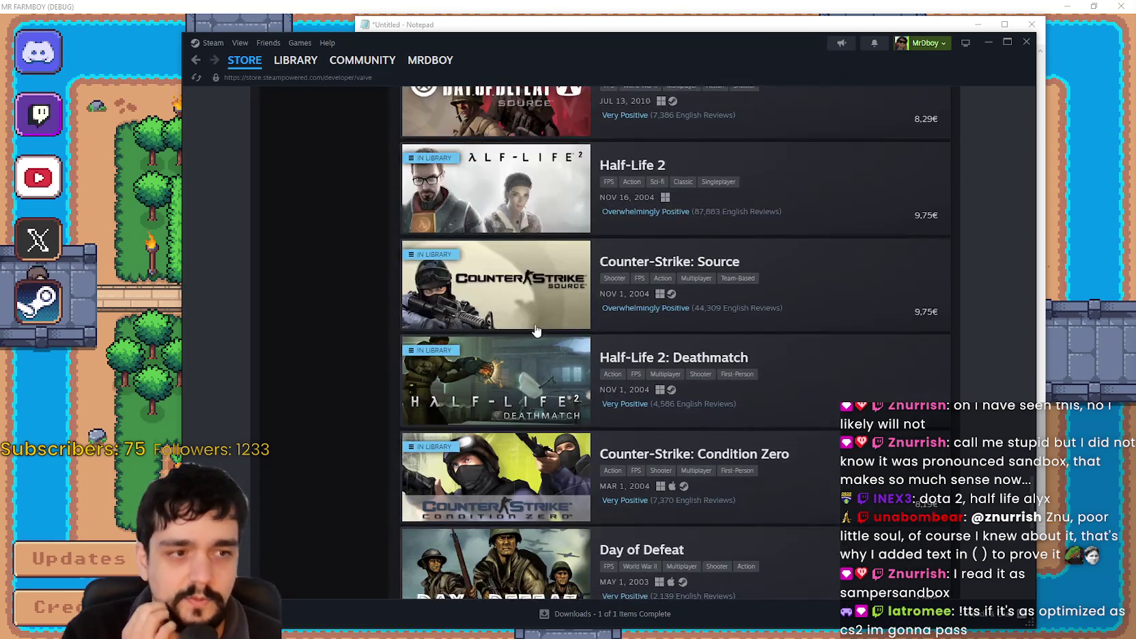
pyautogui.scroll(-4, 534, 330)
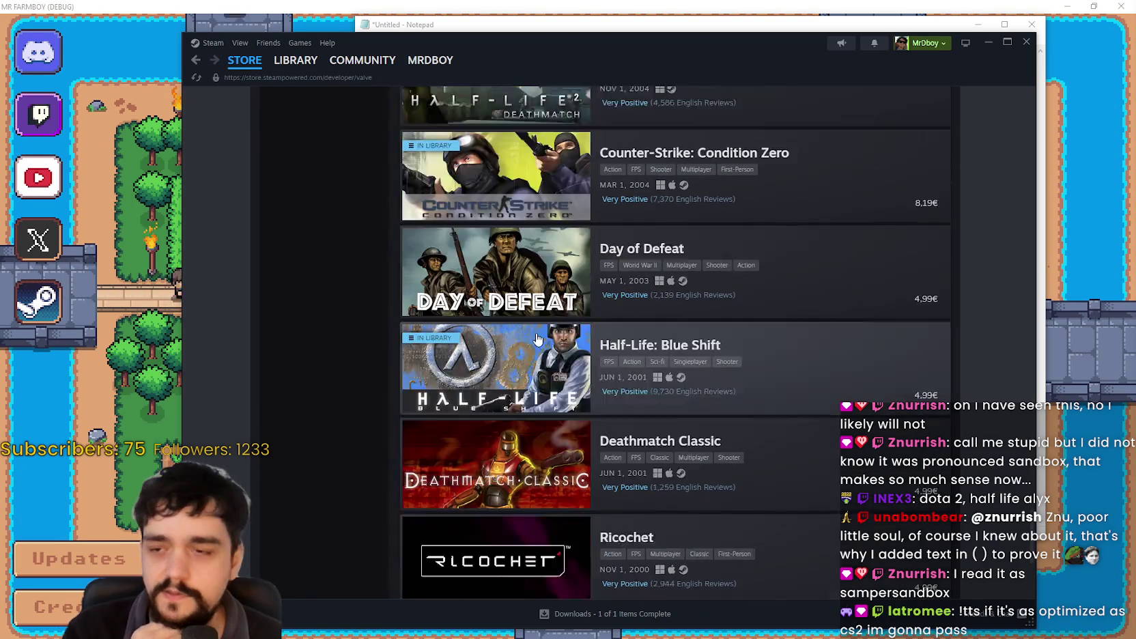
pyautogui.scroll(6, 703, 457)
pyautogui.scroll(15, 703, 455)
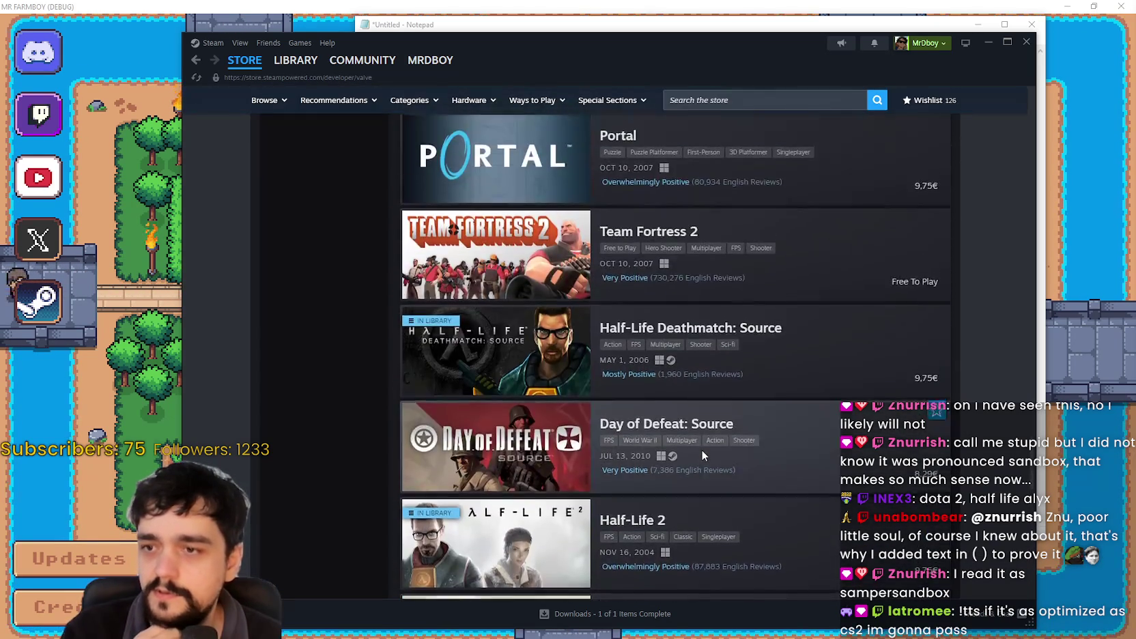
pyautogui.scroll(10, 526, 307)
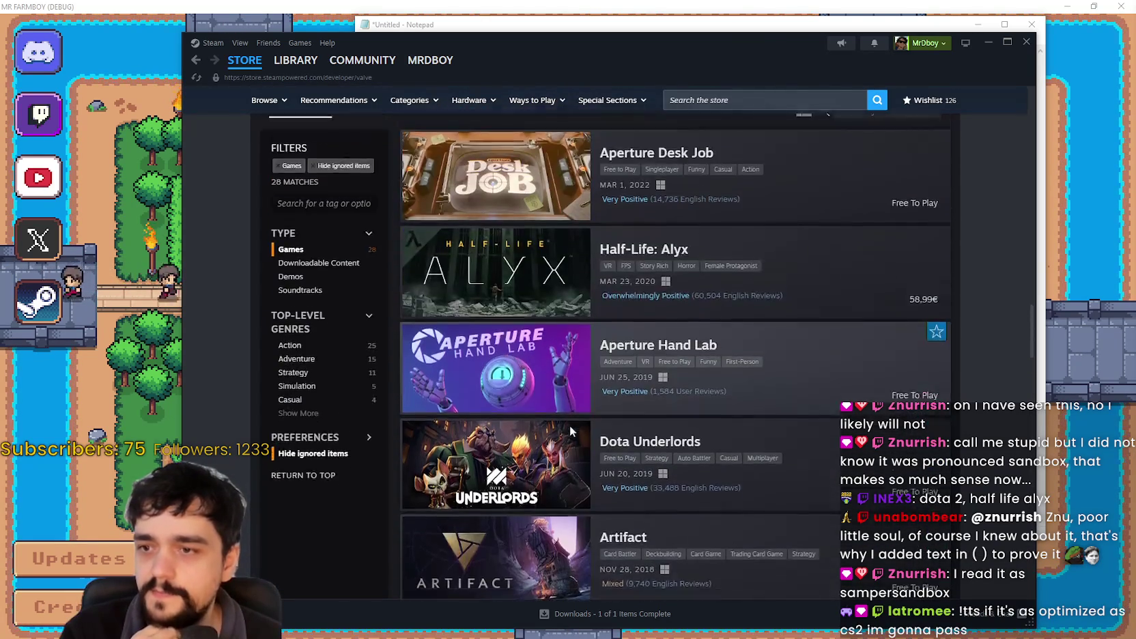
pyautogui.scroll(-3, 546, 369)
pyautogui.scroll(3, 552, 384)
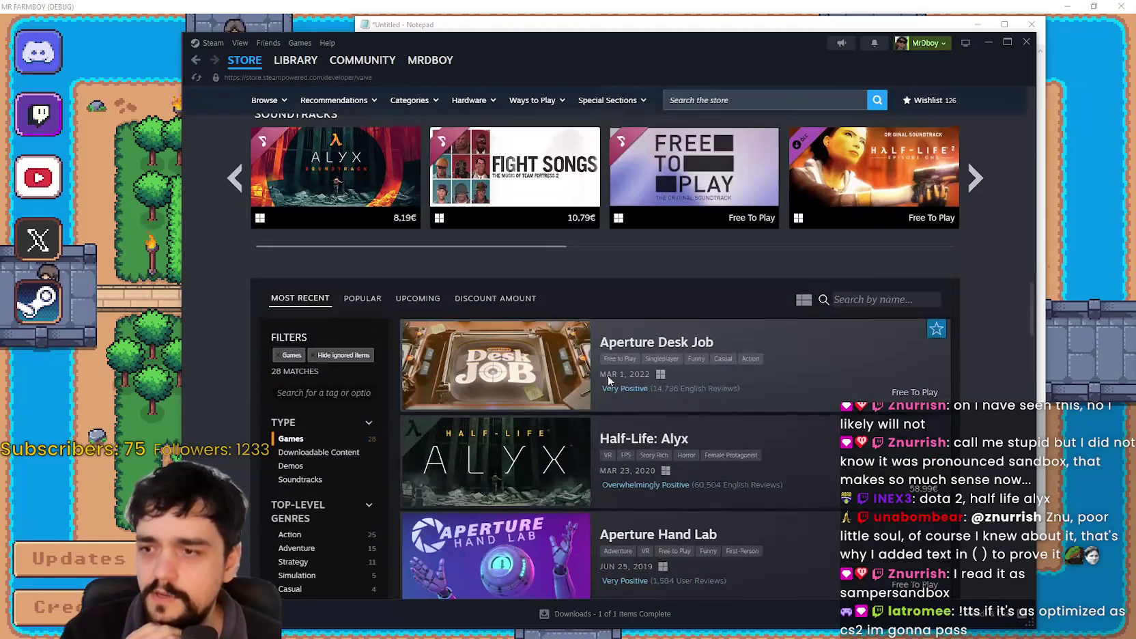
# Sort Valve's games by POPULAR and load more of them into the list.
pyautogui.click(346, 299)
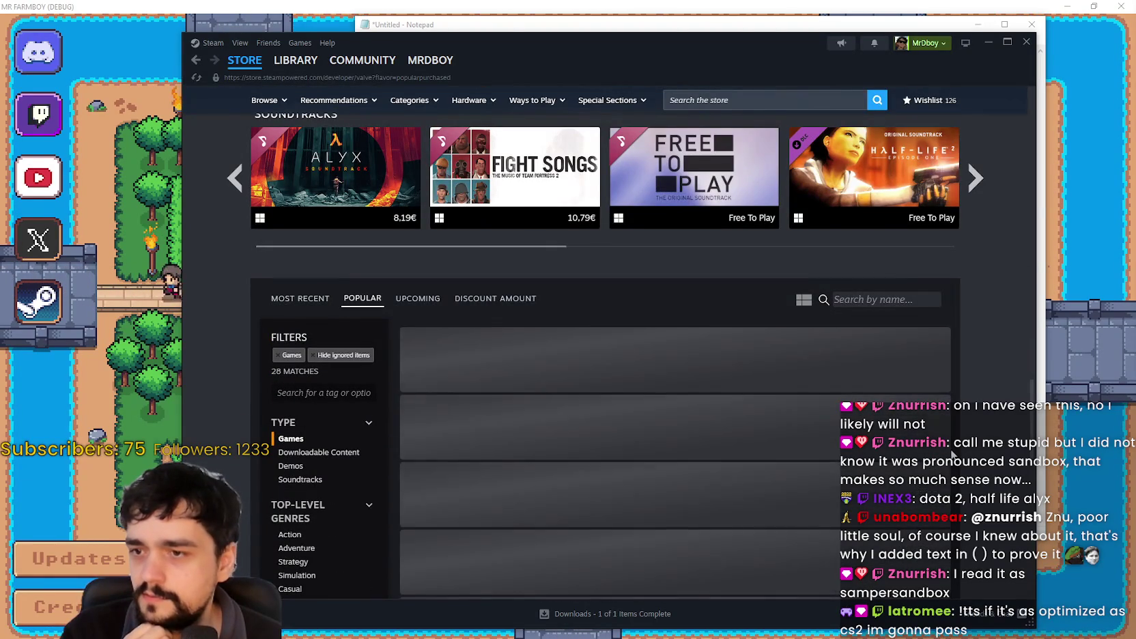
pyautogui.scroll(-6, 952, 444)
pyautogui.scroll(-12, 948, 440)
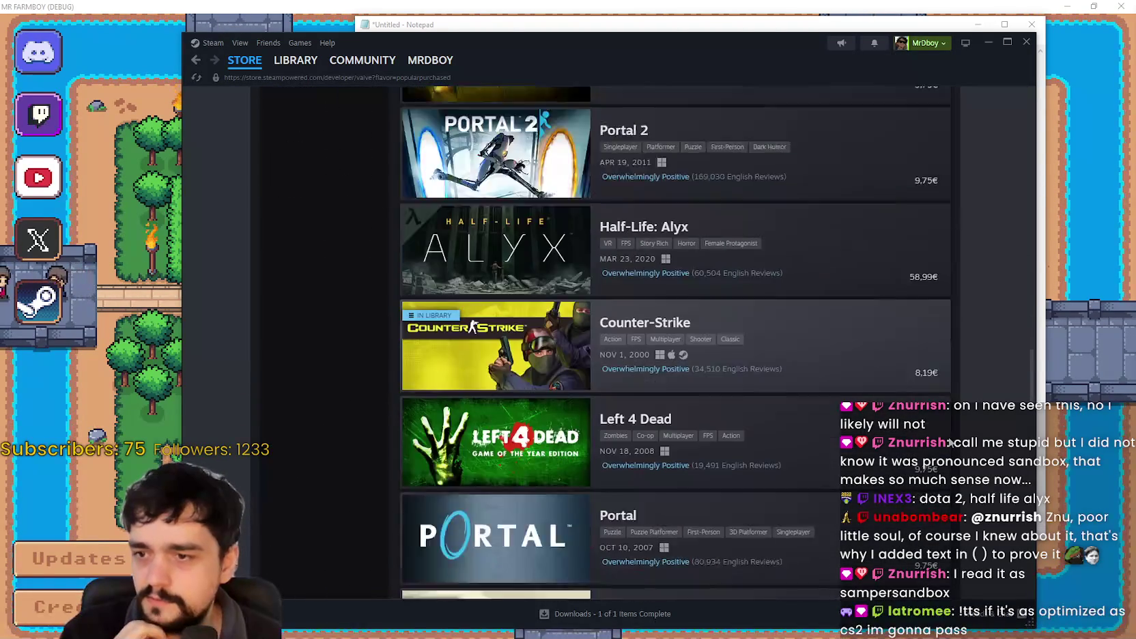
pyautogui.scroll(-10, 942, 439)
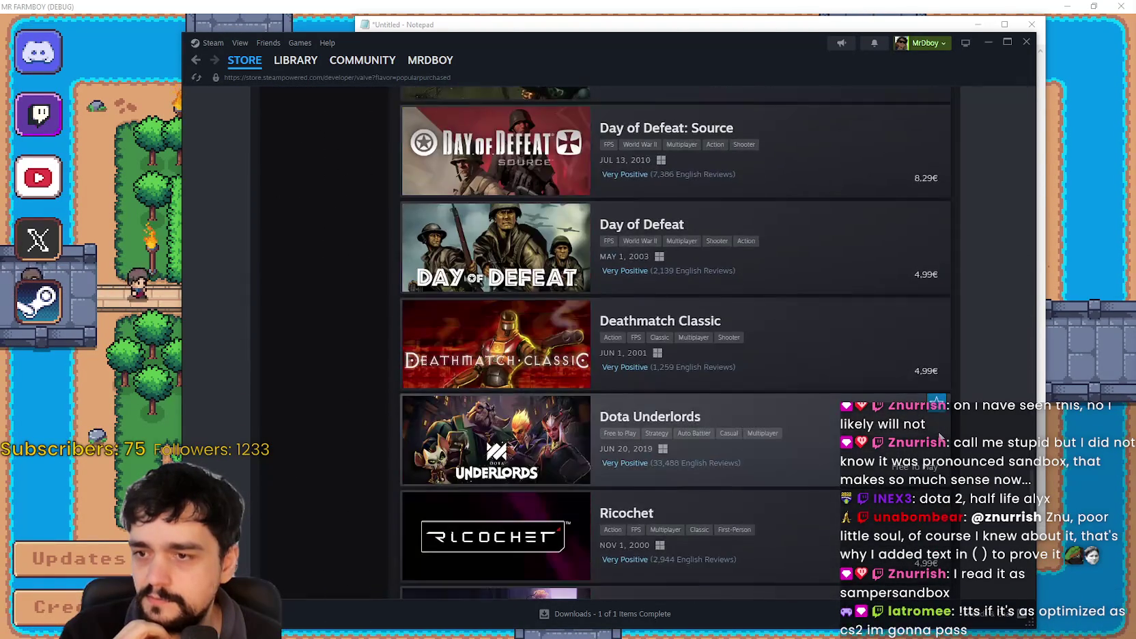
pyautogui.scroll(-2, 540, 307)
pyautogui.click(741, 576)
pyautogui.scroll(-10, 471, 437)
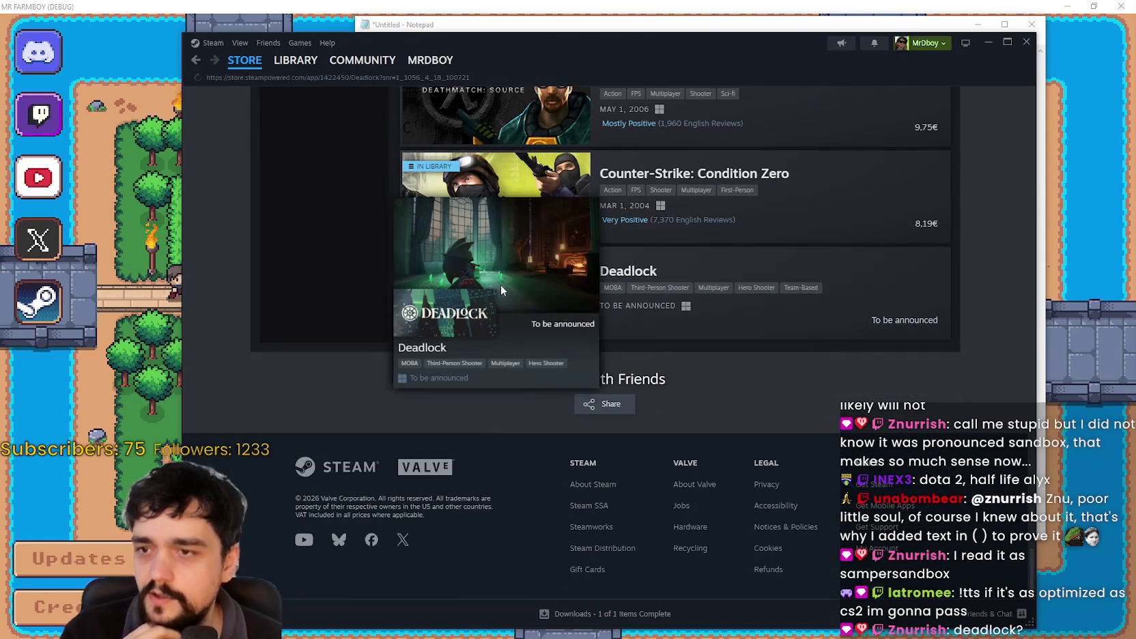
# Open Deadlock's store page and step back through its screenshots to the first.
pyautogui.click(580, 321)
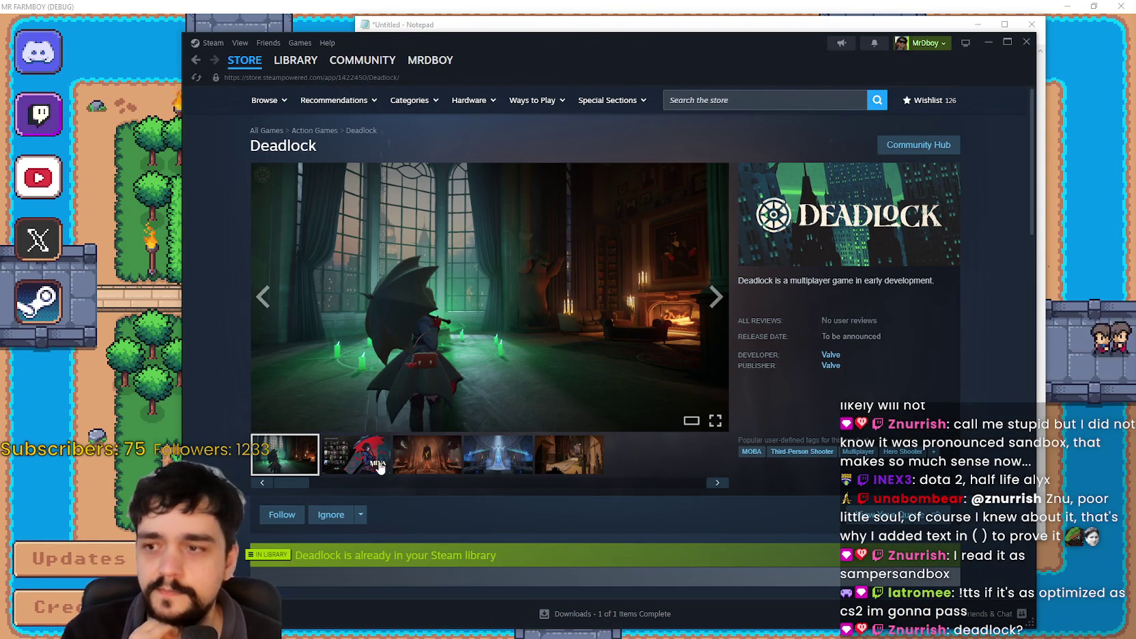
pyautogui.moveTo(314, 68)
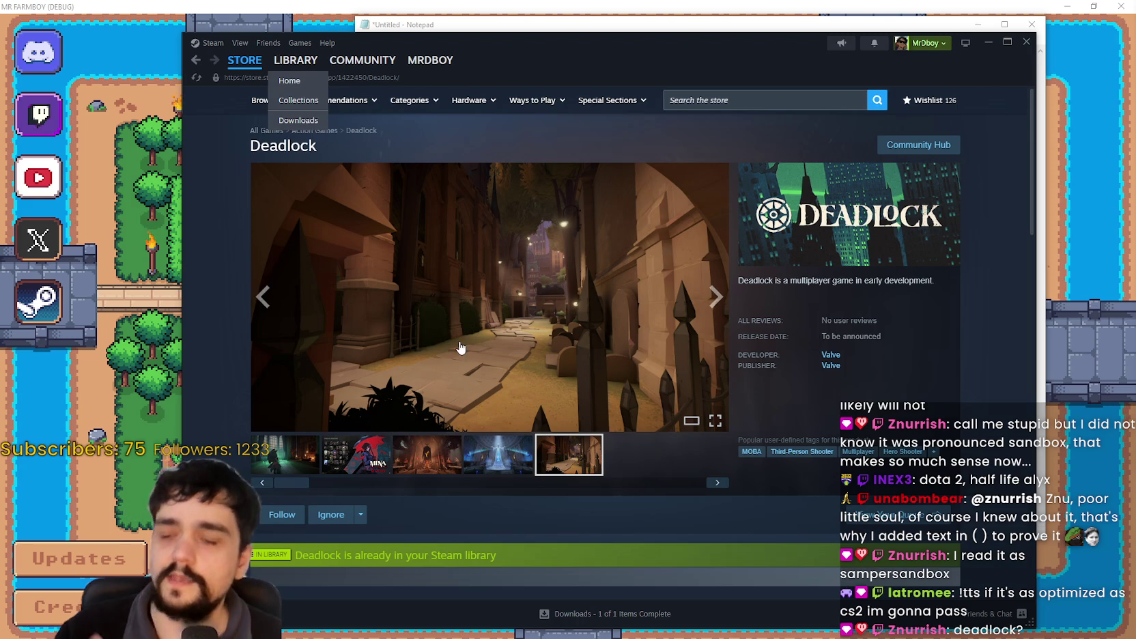
pyautogui.click(263, 298)
pyautogui.click(262, 298)
pyautogui.click(262, 298)
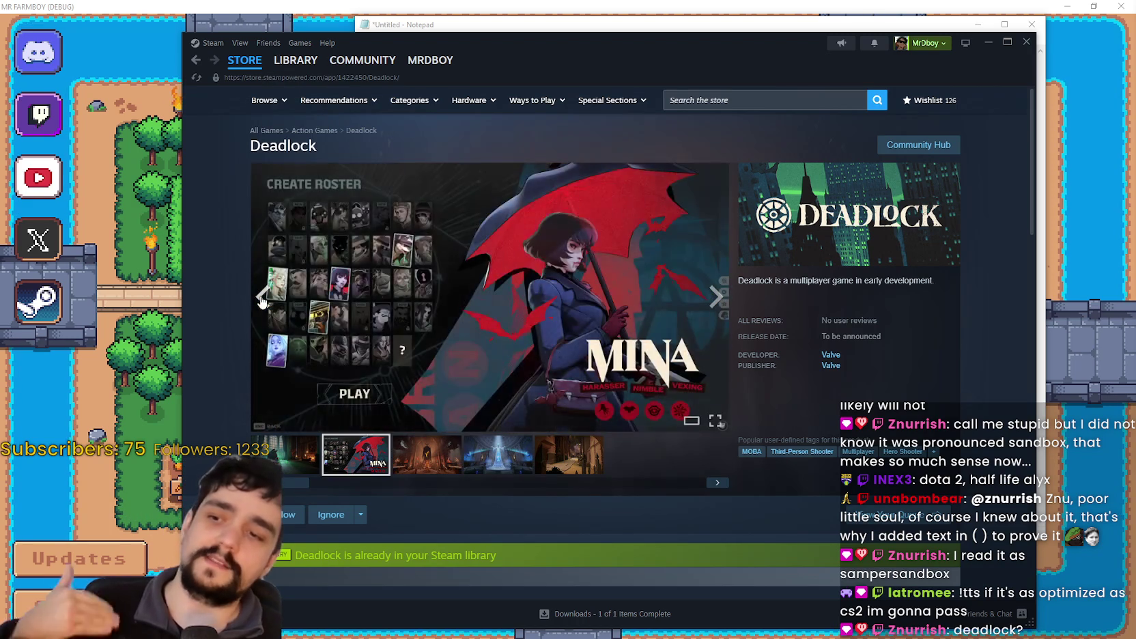
pyautogui.click(263, 298)
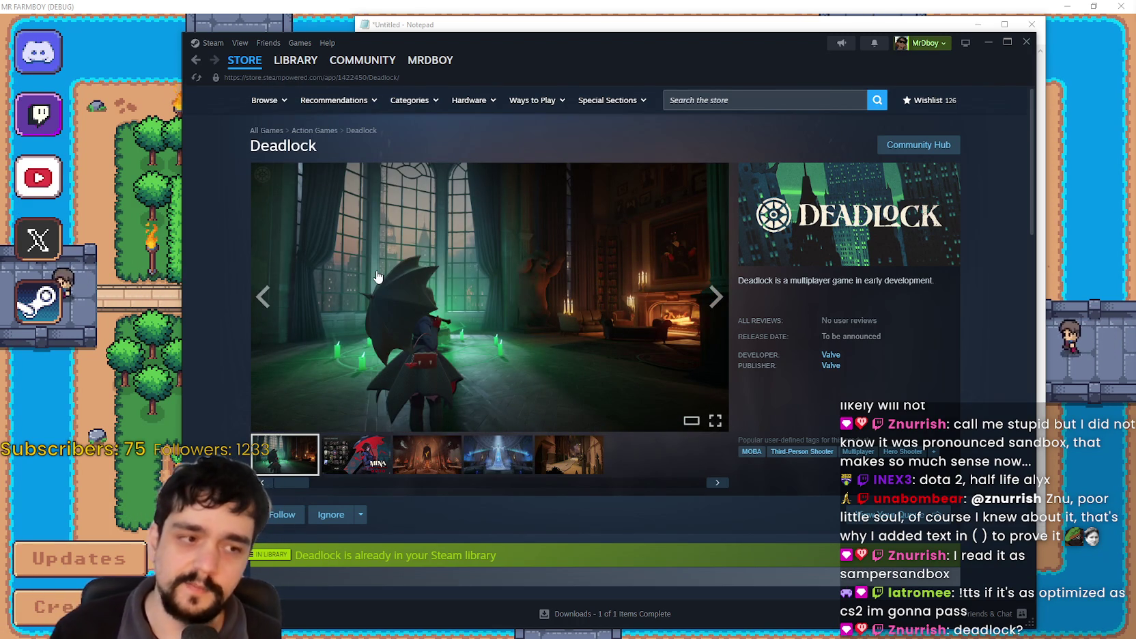
# Open the s&box store page from the library, then go to the Facepunch Studios publisher page.
pyautogui.click(287, 67)
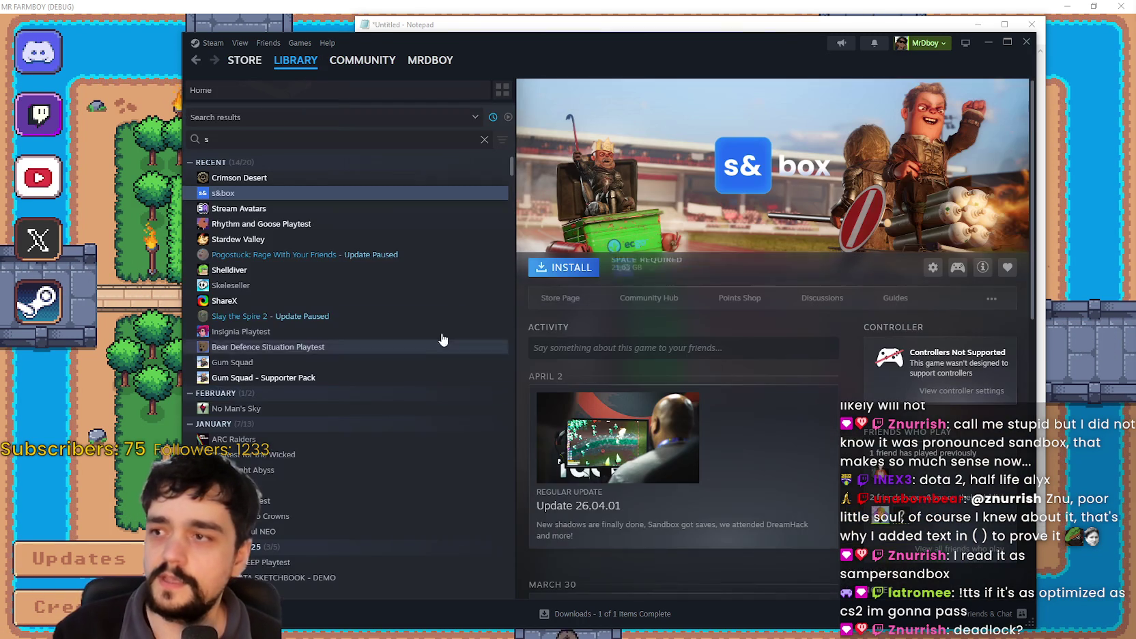
pyautogui.click(557, 295)
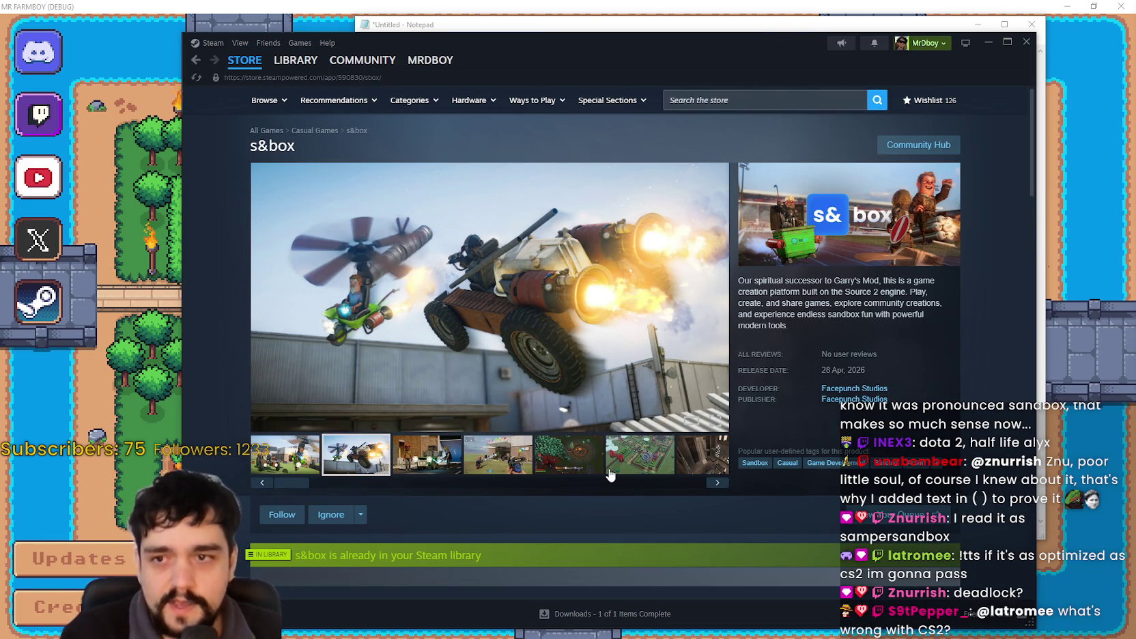
pyautogui.moveTo(858, 282); pyautogui.dragTo(873, 292)
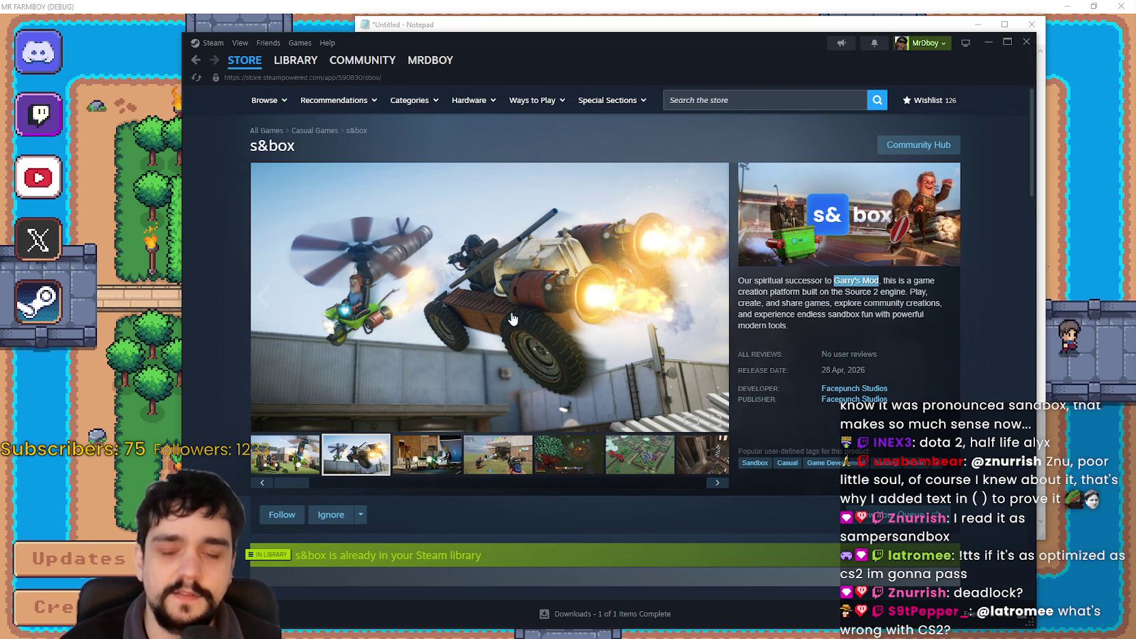
pyautogui.click(888, 399)
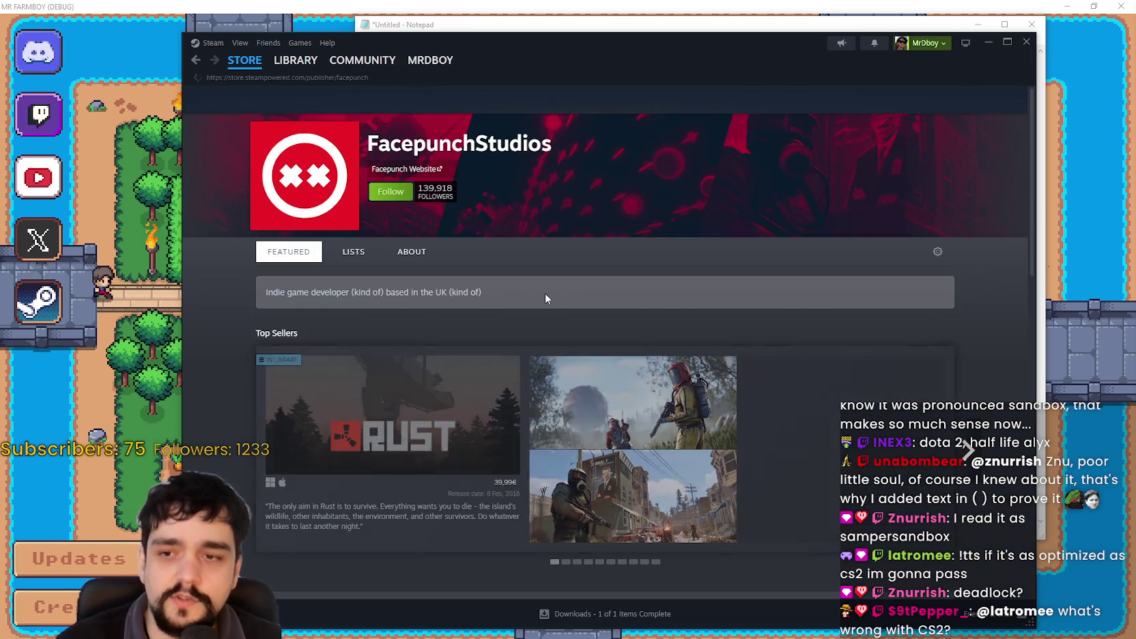
pyautogui.scroll(-4, 536, 286)
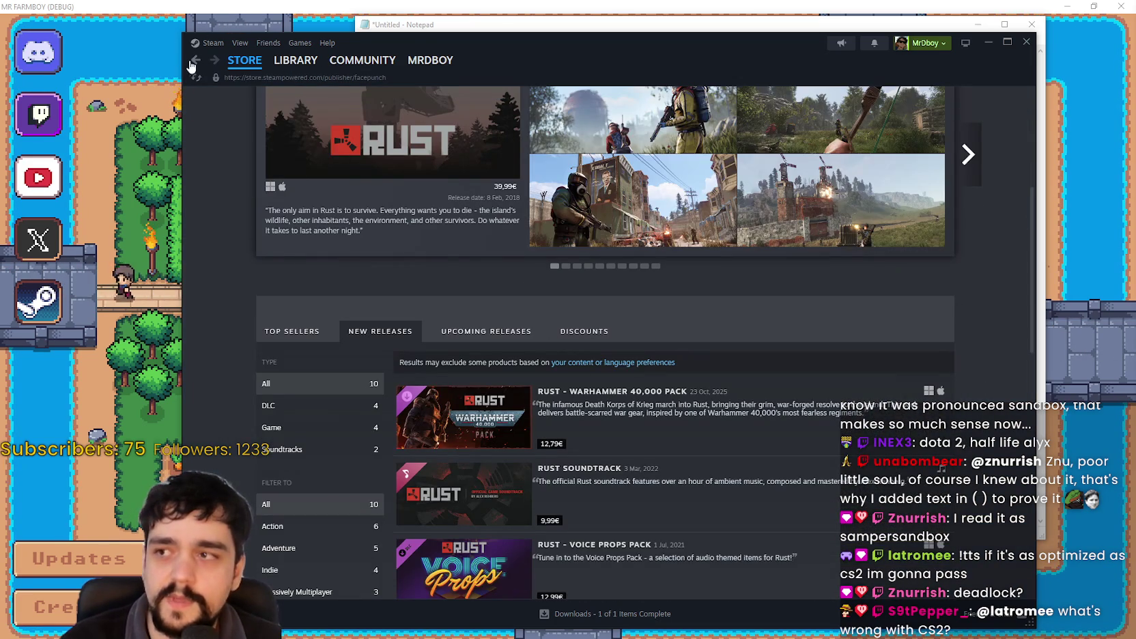
pyautogui.scroll(-2, 781, 443)
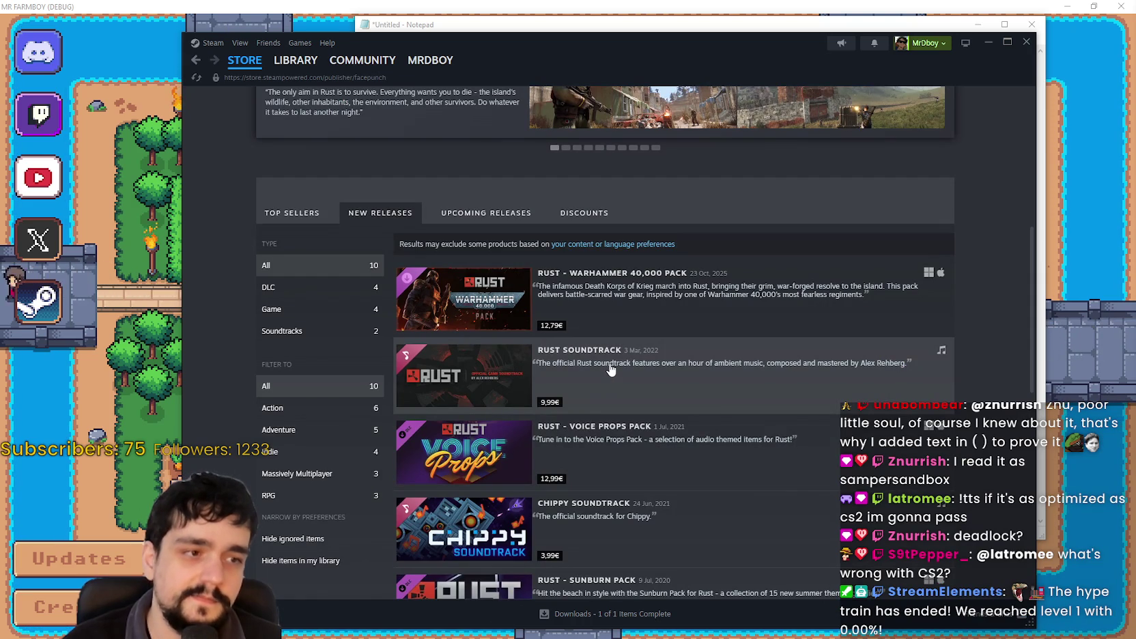
pyautogui.scroll(-8, 732, 394)
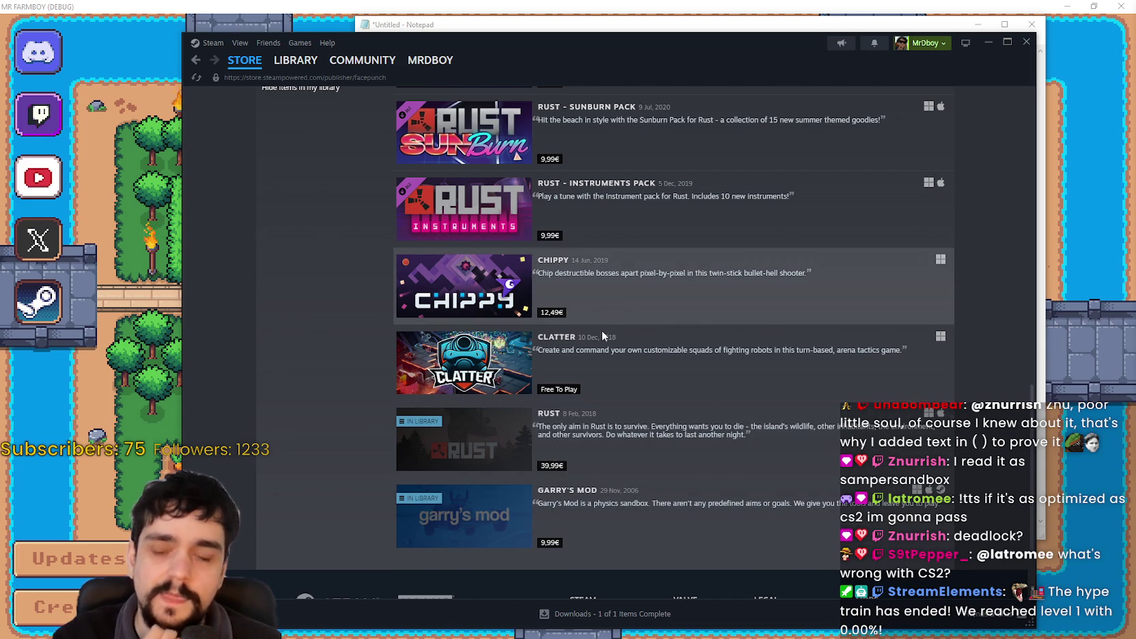
pyautogui.scroll(5, 484, 462)
pyautogui.scroll(2, 287, 109)
pyautogui.click(194, 63)
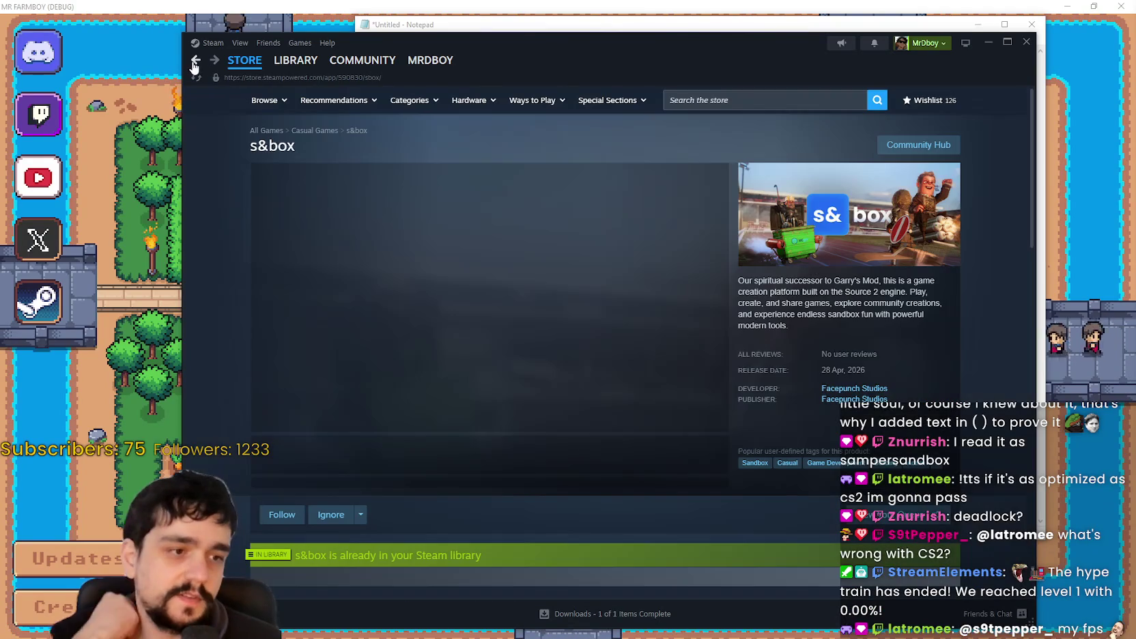
# Step through the s&box thumbnails, including the theme-park and dark interior shots, to the seventh.
pyautogui.click(370, 450)
pyautogui.click(426, 454)
pyautogui.click(569, 454)
pyautogui.click(660, 464)
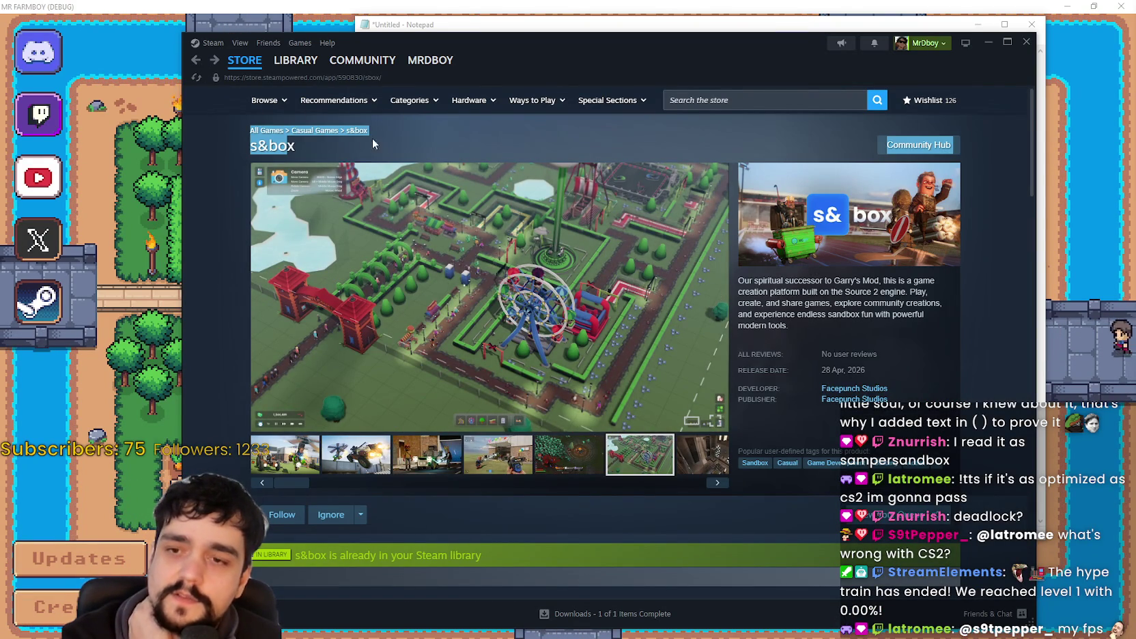
pyautogui.click(703, 454)
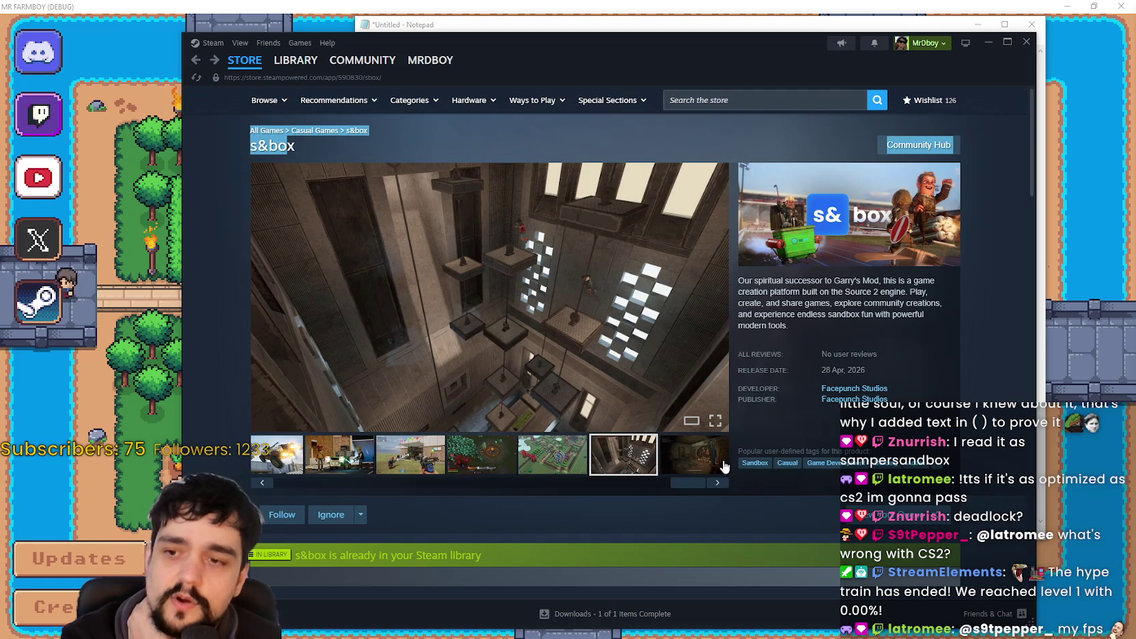
pyautogui.click(694, 454)
# Open the main screenshot in the Trailers & Screenshots viewer at image 1 of 8.
pyautogui.scroll(-3, 667, 501)
pyautogui.scroll(-5, 598, 453)
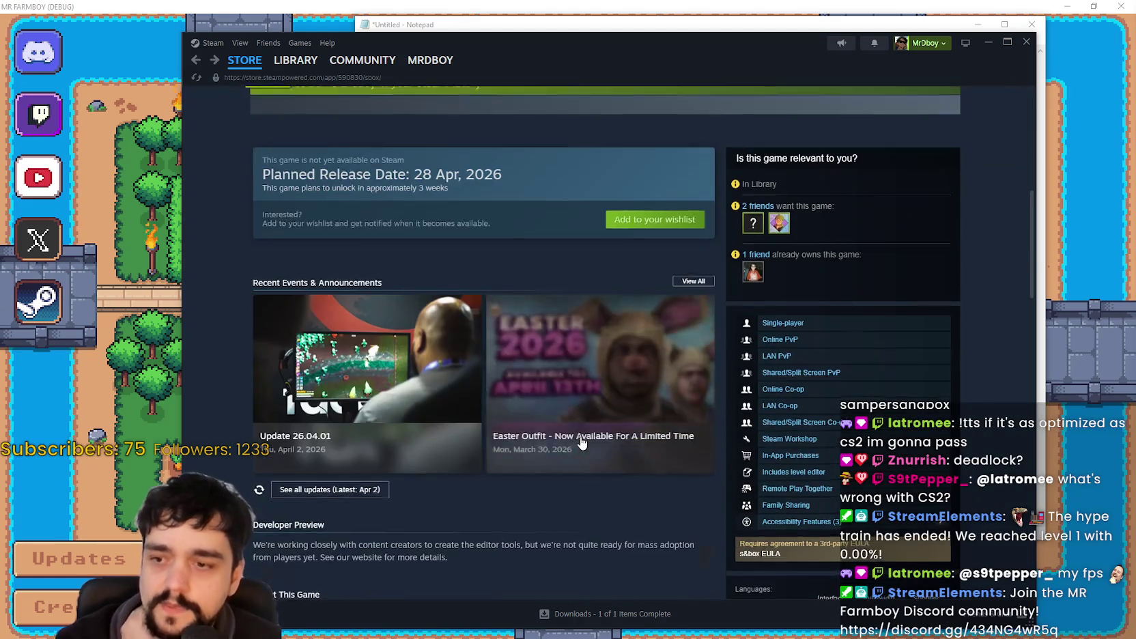
pyautogui.scroll(4, 575, 438)
pyautogui.scroll(5, 574, 440)
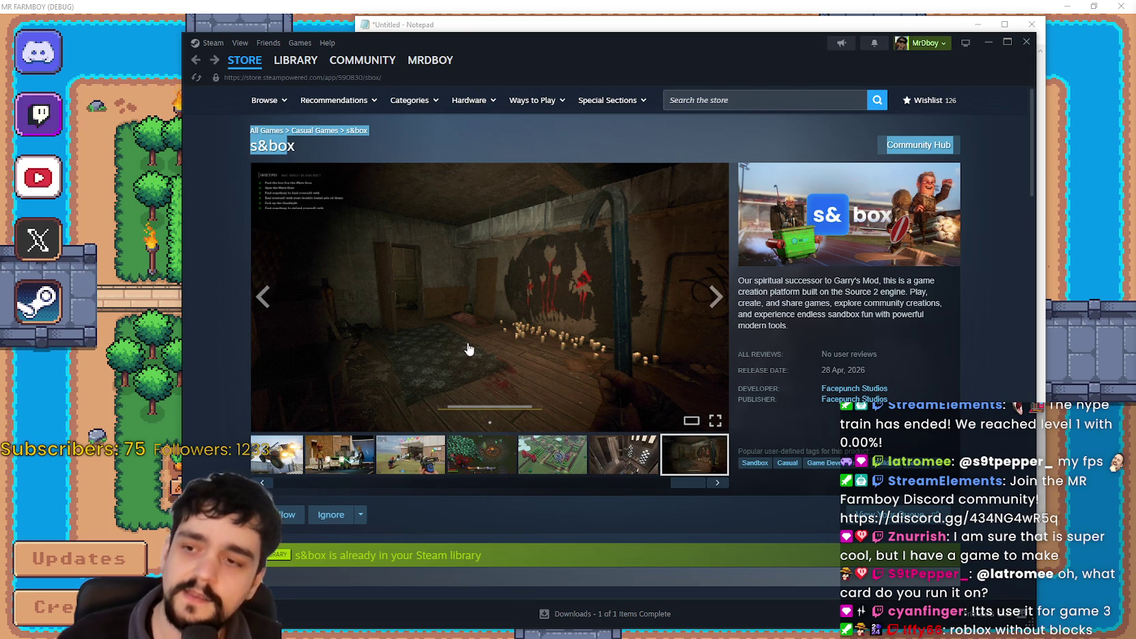
pyautogui.scroll(-2, 605, 358)
pyautogui.scroll(2, 273, 273)
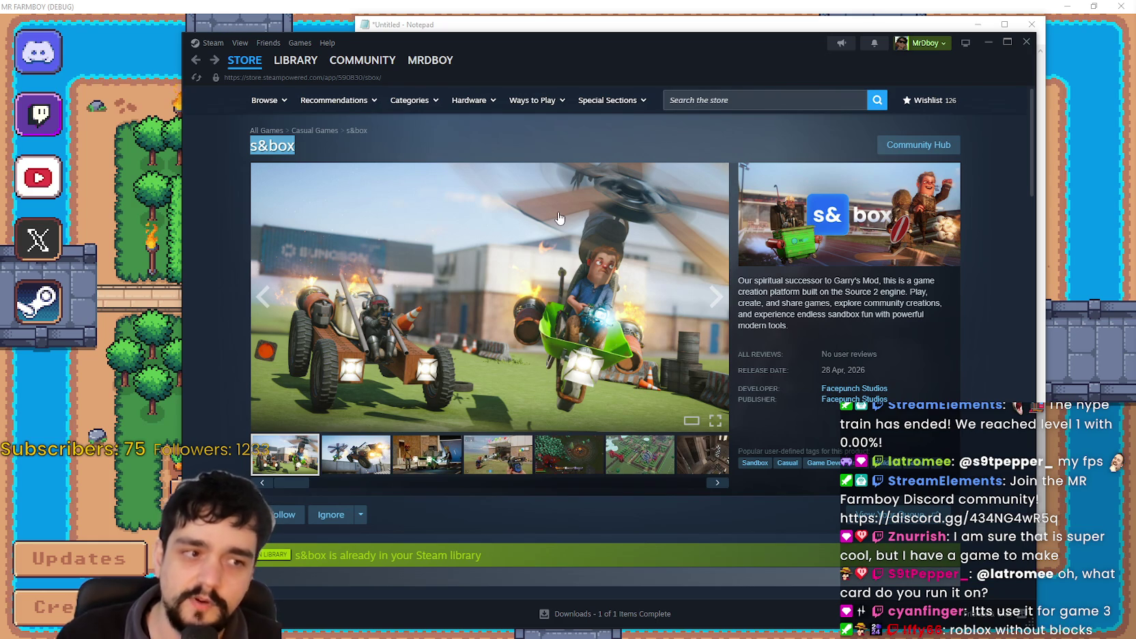
pyautogui.click(580, 286)
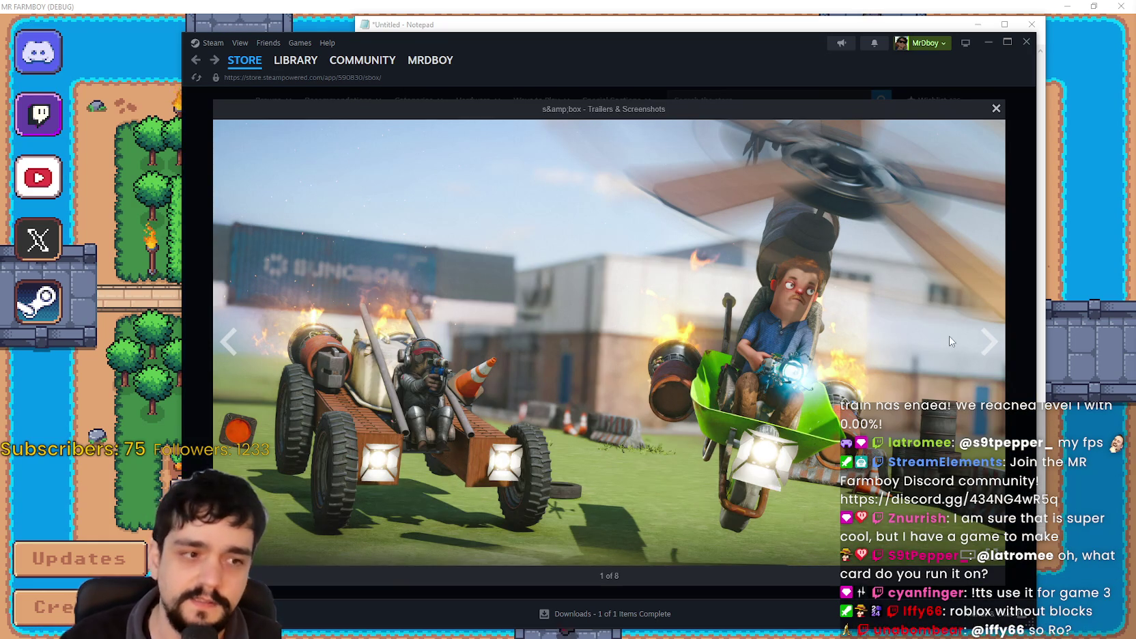
# Exit the full-size screenshot and select the s&box title text.
pyautogui.press('Escape')
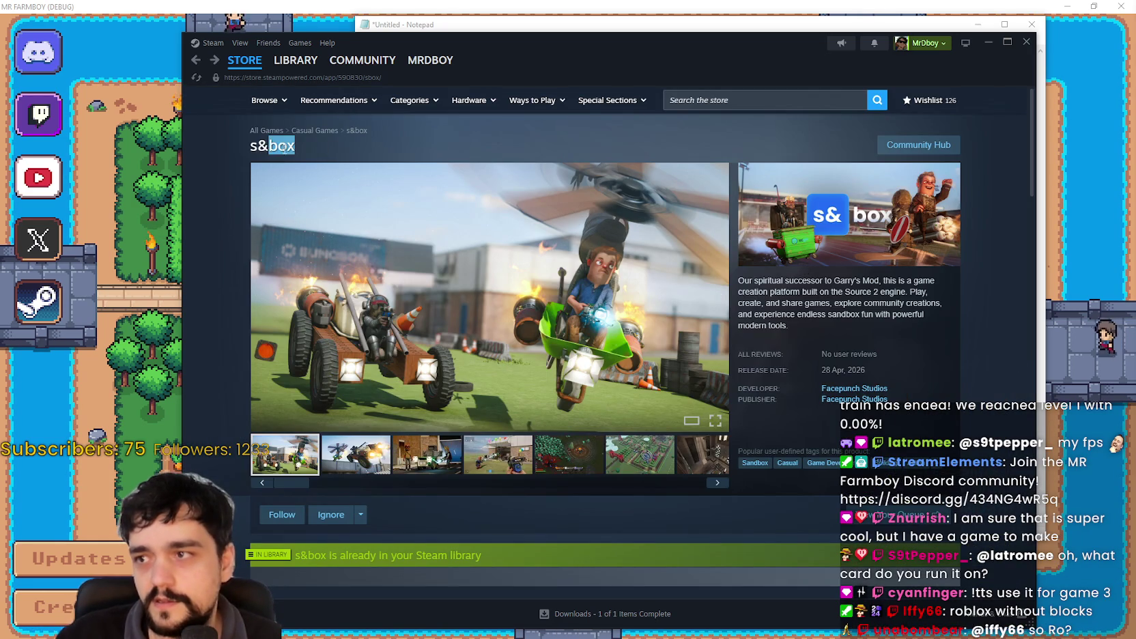
pyautogui.moveTo(262, 146); pyautogui.dragTo(253, 146)
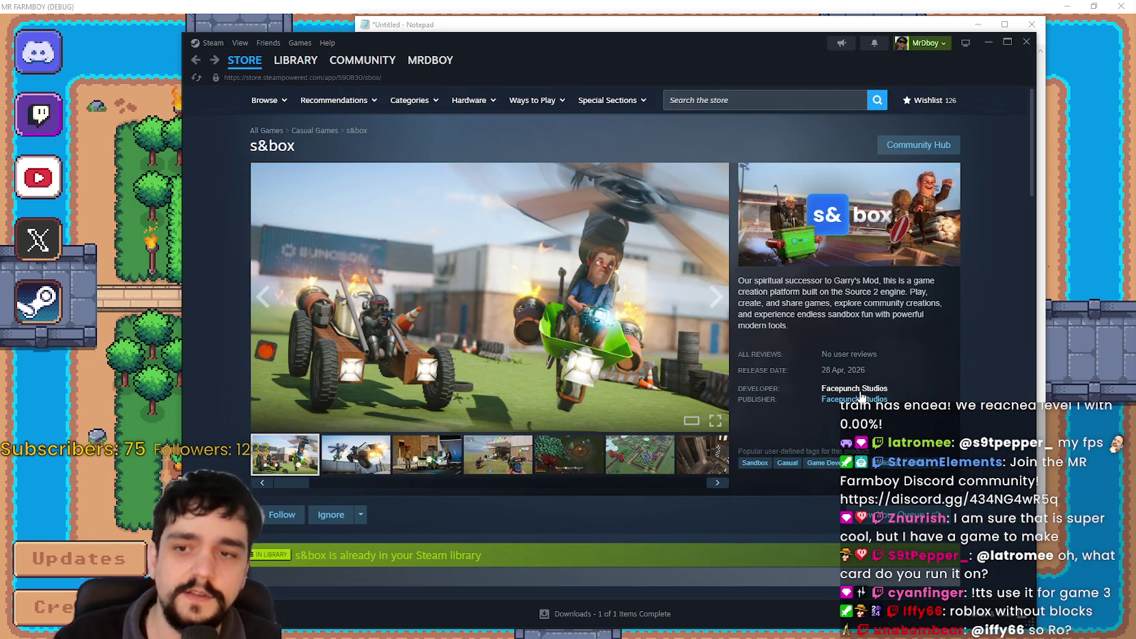
pyautogui.moveTo(248, 148); pyautogui.dragTo(349, 143)
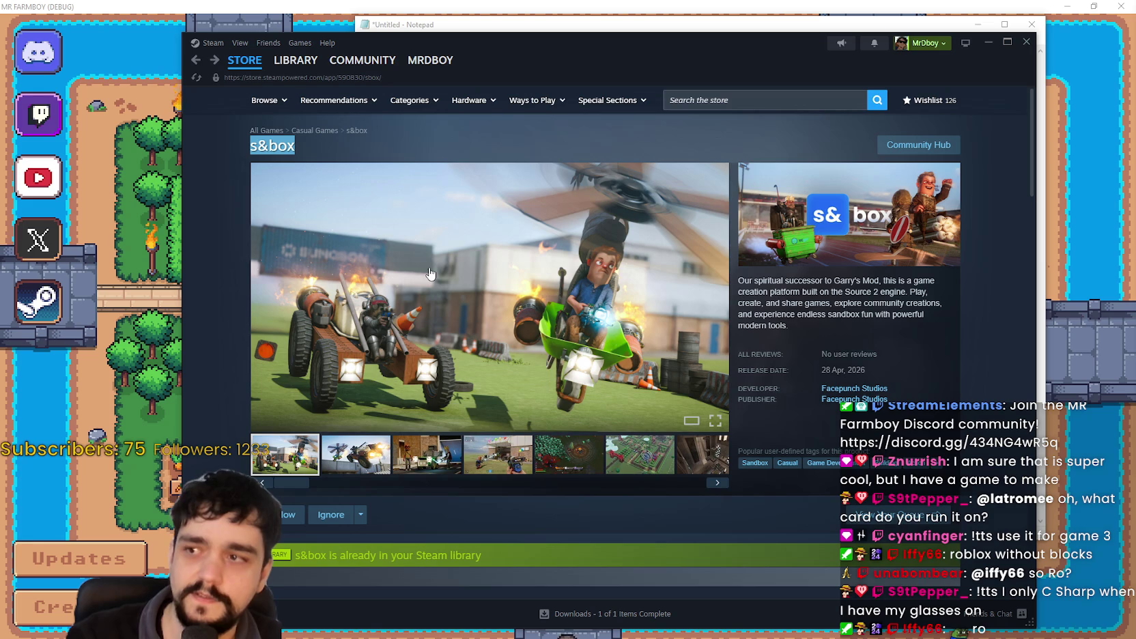
# Flip through the s&box screenshot thumbnails and open the theme-park shot full size.
pyautogui.click(356, 454)
pyautogui.click(427, 454)
pyautogui.click(497, 454)
pyautogui.click(624, 459)
pyautogui.scroll(-4, 604, 439)
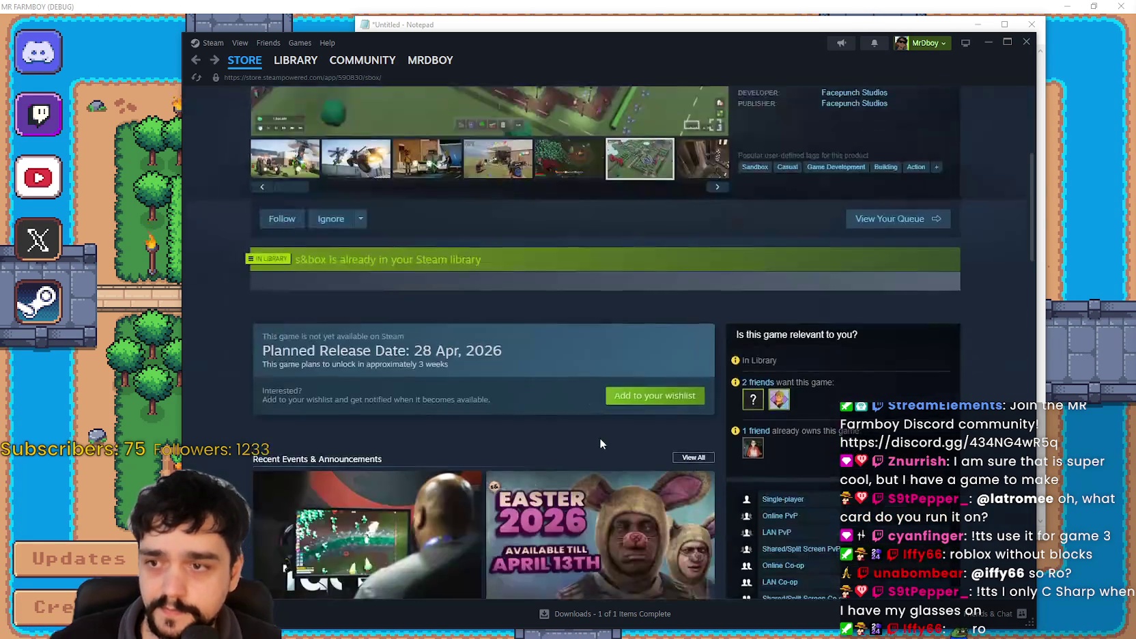
pyautogui.scroll(4, 599, 437)
pyautogui.click(656, 382)
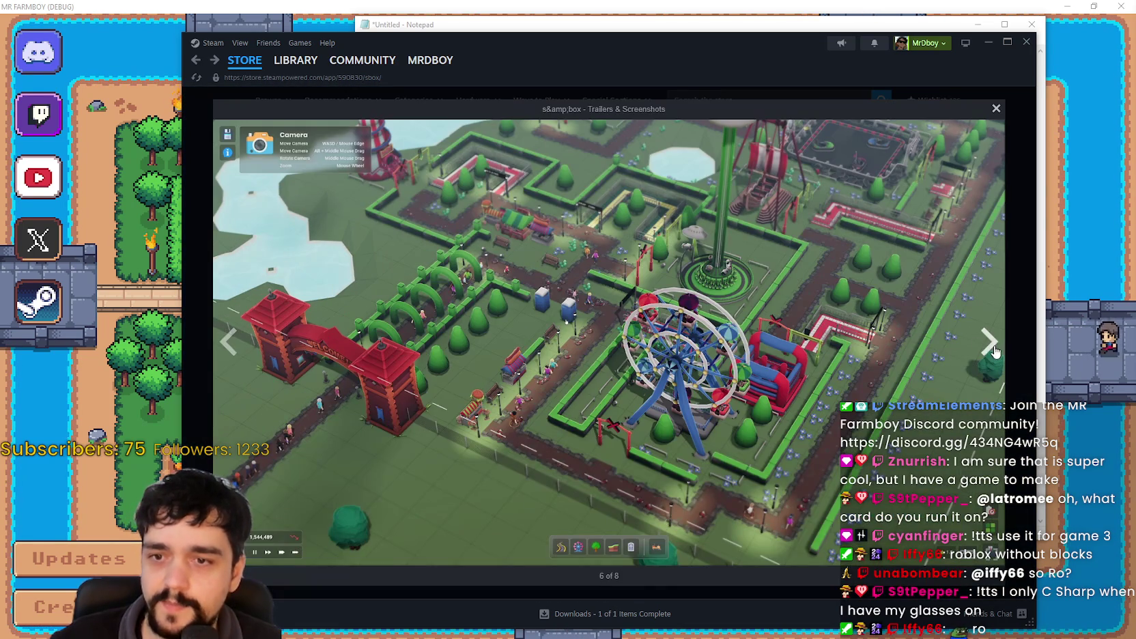
# Cycle through the full-size screenshots, wrapping around and landing on screenshot 2 of 8.
pyautogui.click(990, 342)
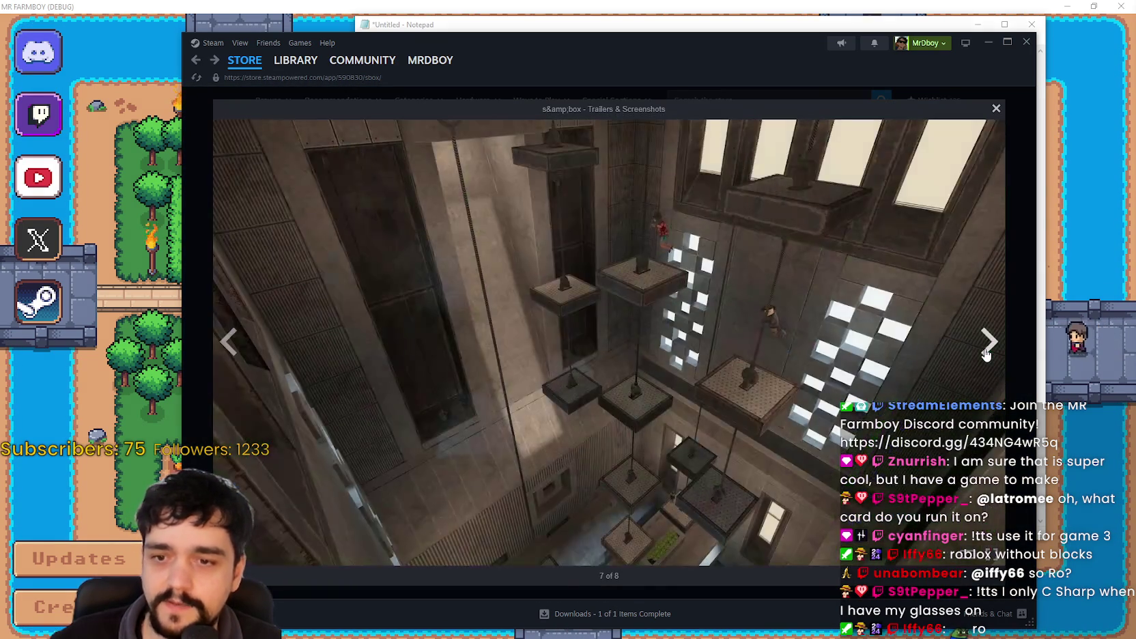
pyautogui.click(990, 343)
pyautogui.click(990, 343)
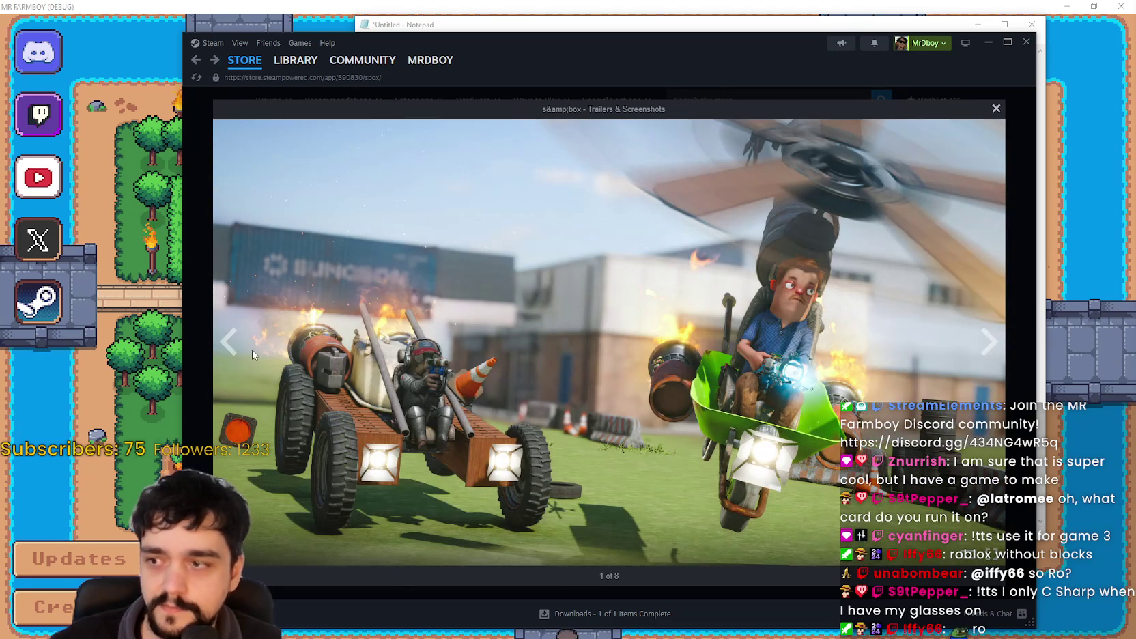
pyautogui.click(229, 342)
pyautogui.click(229, 341)
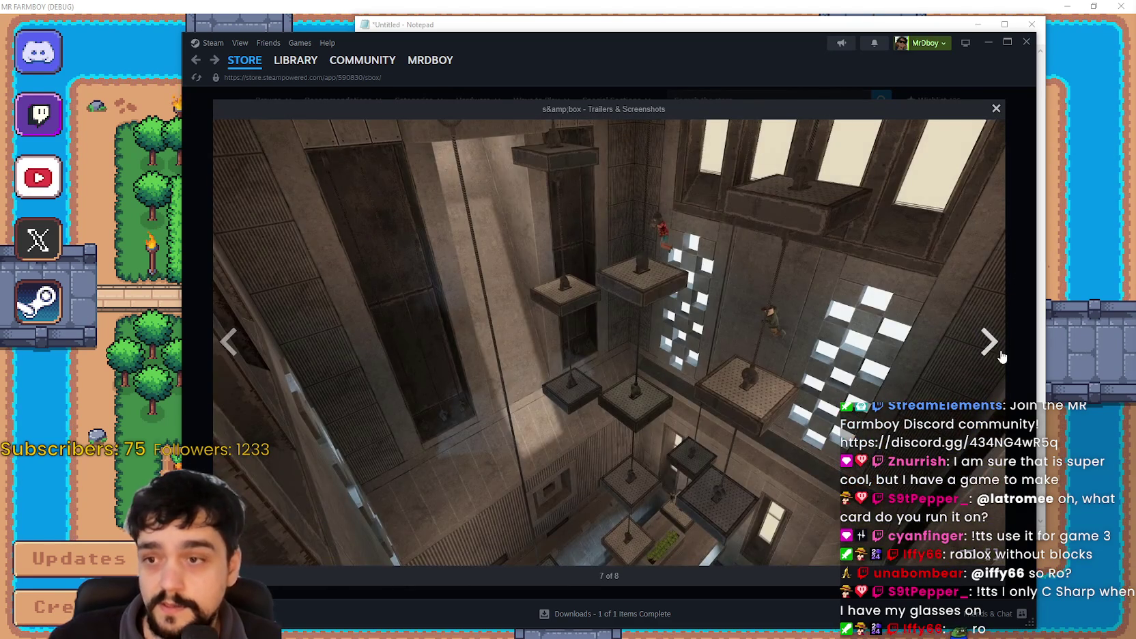
pyautogui.click(990, 343)
pyautogui.click(989, 343)
pyautogui.click(990, 342)
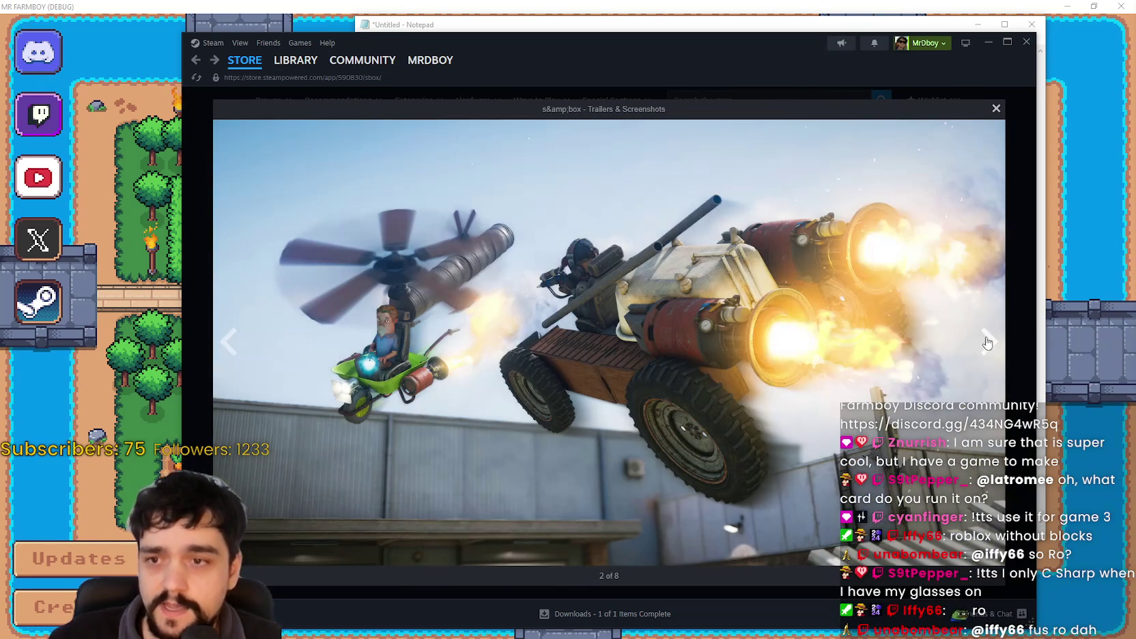
# Advance past the street scene and balloon garage shots, then close the viewer.
pyautogui.click(985, 345)
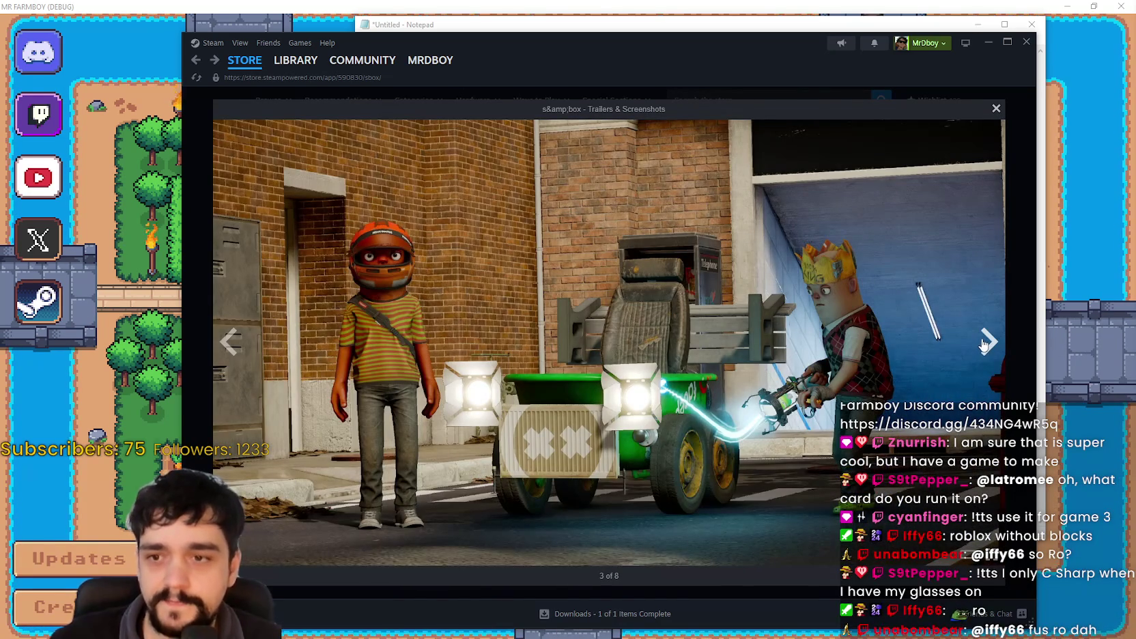
pyautogui.click(982, 347)
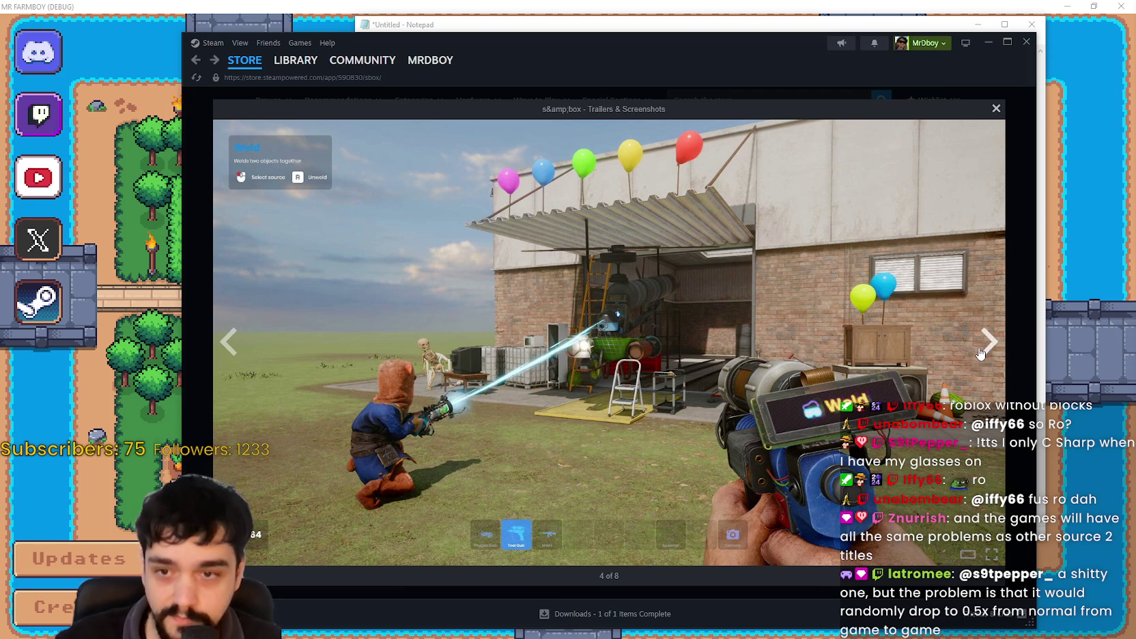
pyautogui.click(981, 351)
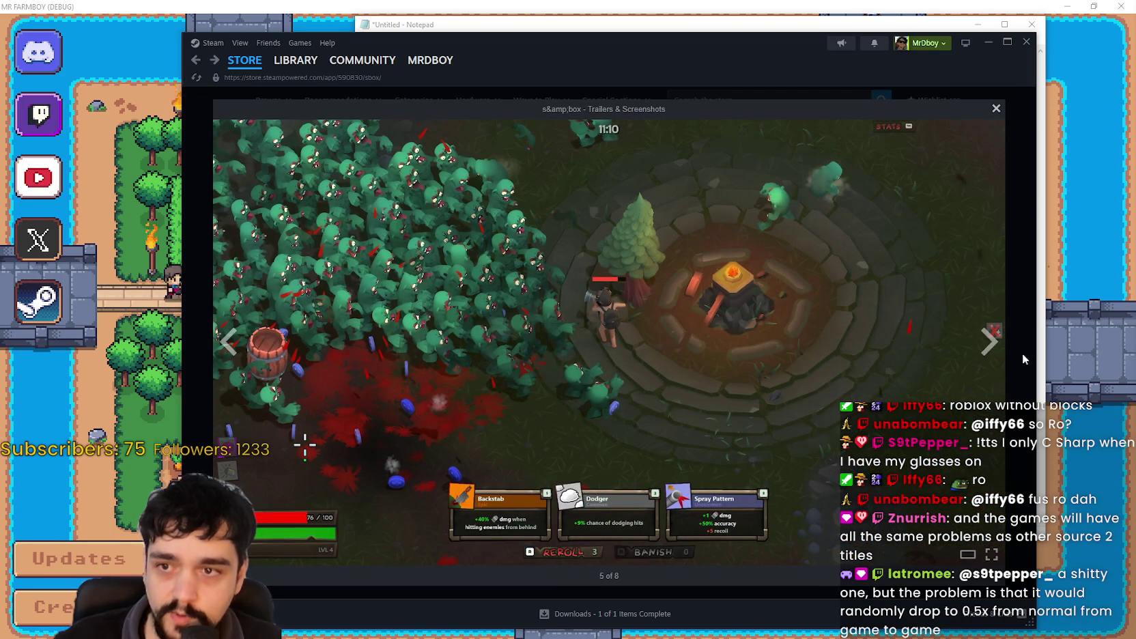
pyautogui.click(990, 343)
pyautogui.click(989, 343)
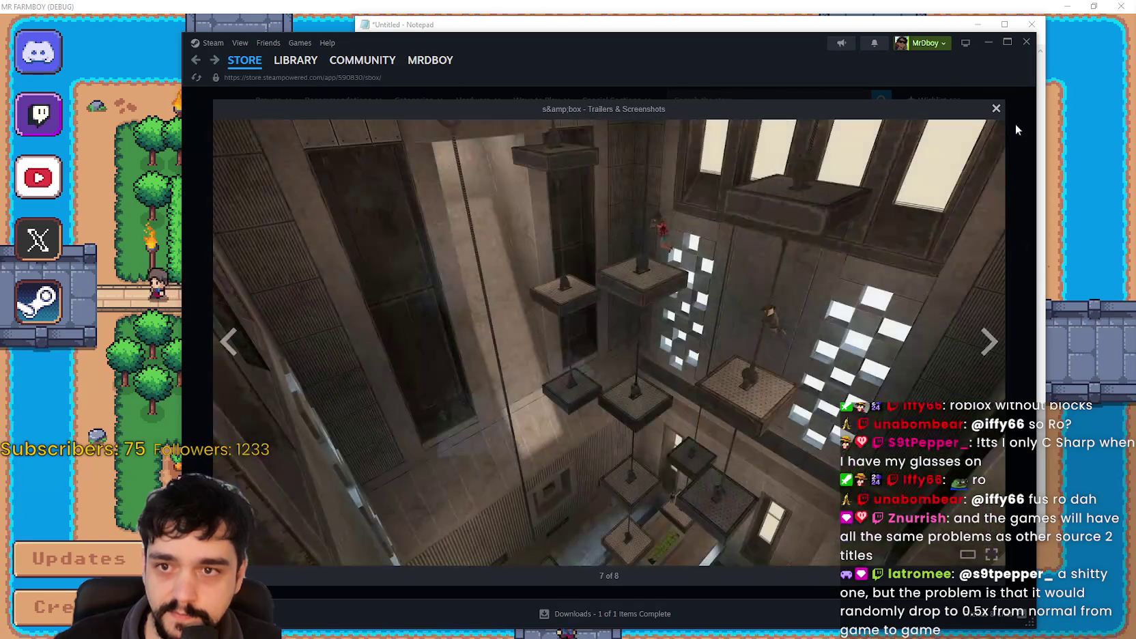
pyautogui.click(996, 109)
pyautogui.scroll(-10, 650, 512)
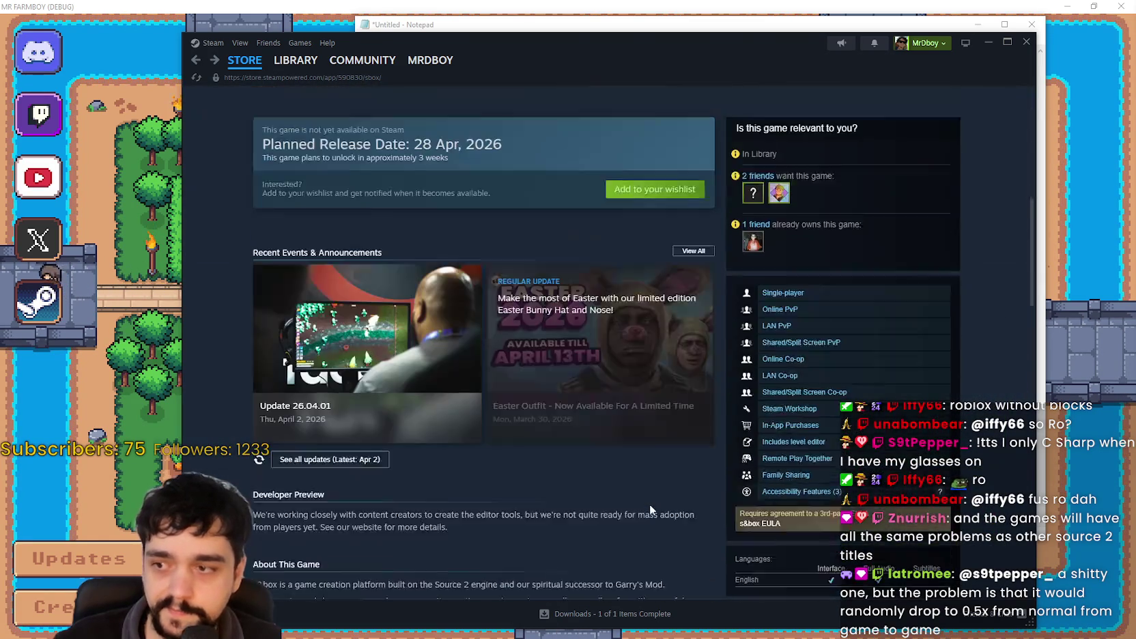
# Open the Update 26.04.01 announcement and highlight the Vehicle Camera section.
pyautogui.scroll(-4, 648, 508)
pyautogui.scroll(4, 649, 508)
pyautogui.click(369, 301)
pyautogui.scroll(-2, 795, 430)
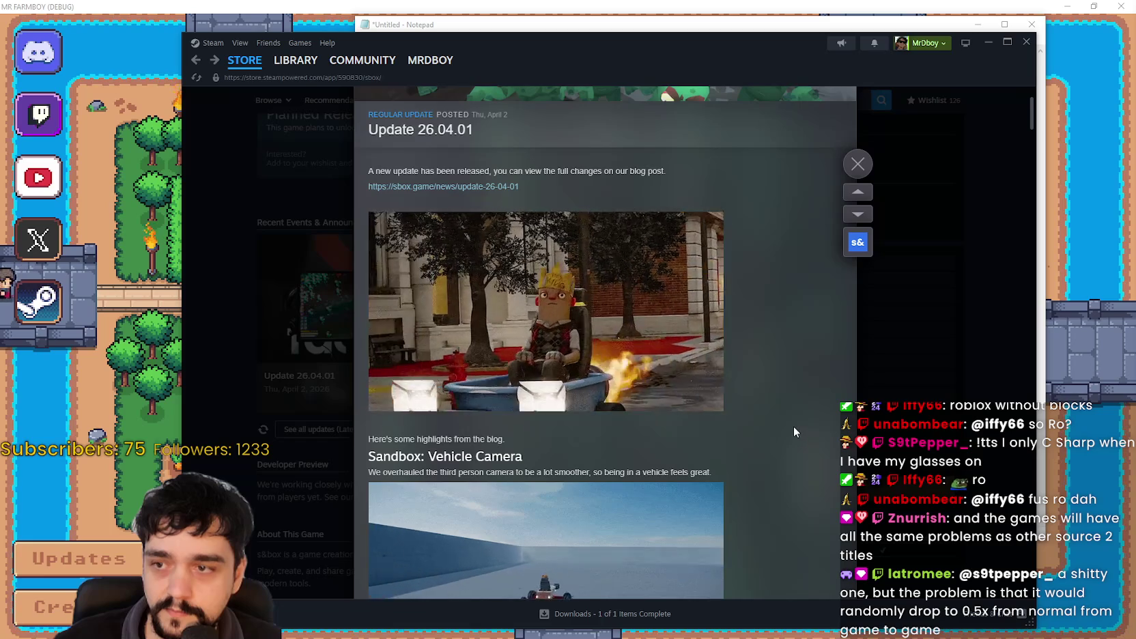
pyautogui.scroll(-2, 793, 426)
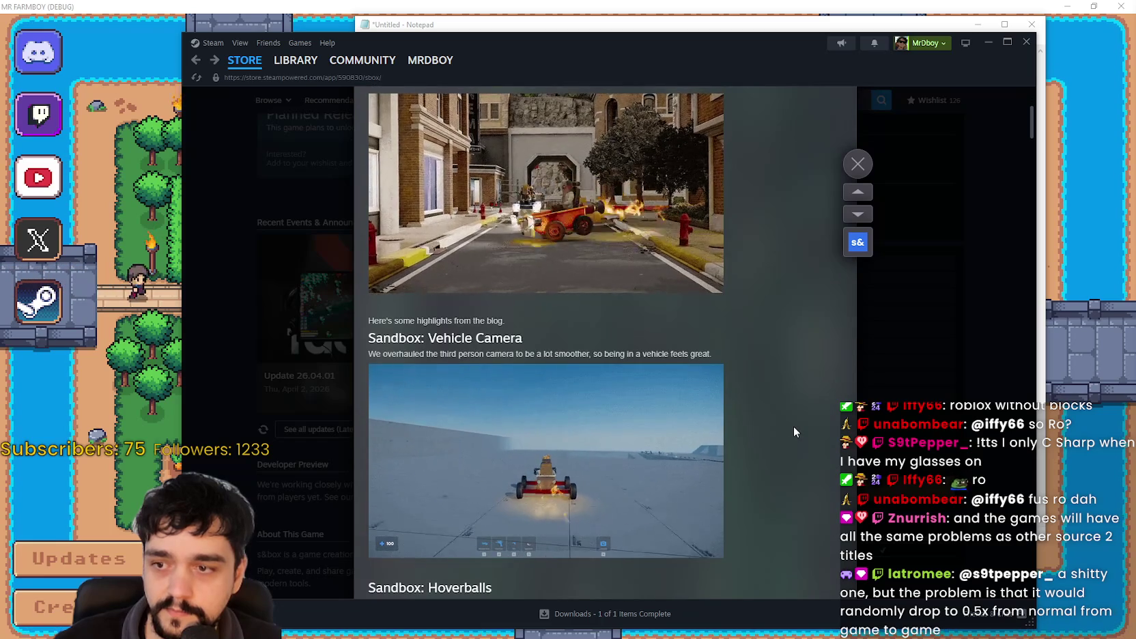
pyautogui.scroll(-3, 793, 426)
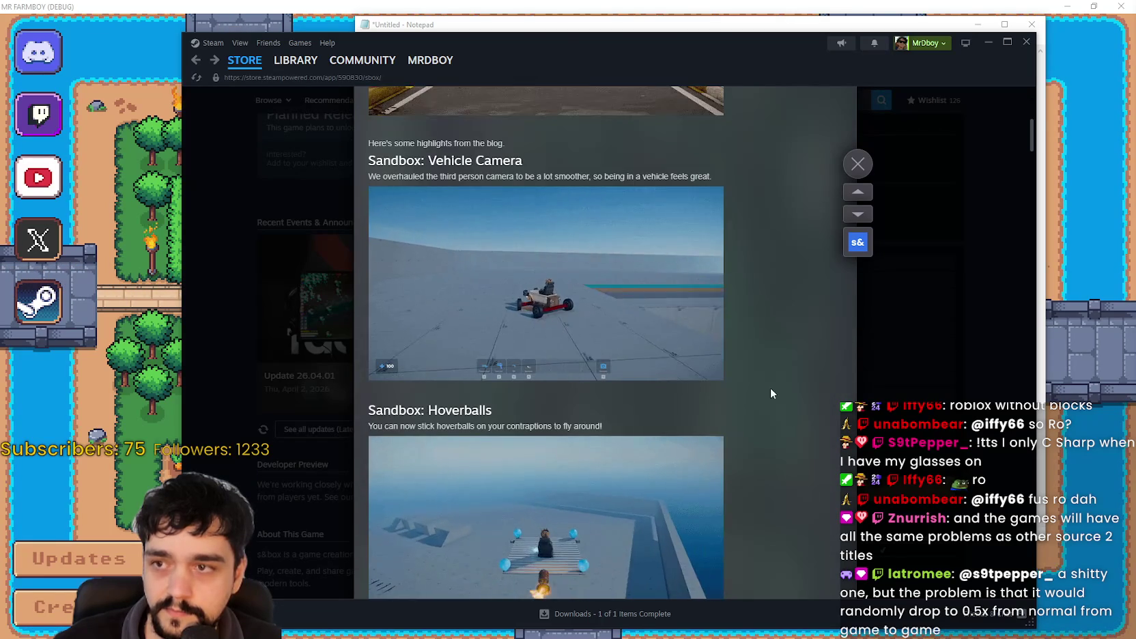
pyautogui.moveTo(365, 162); pyautogui.dragTo(727, 171)
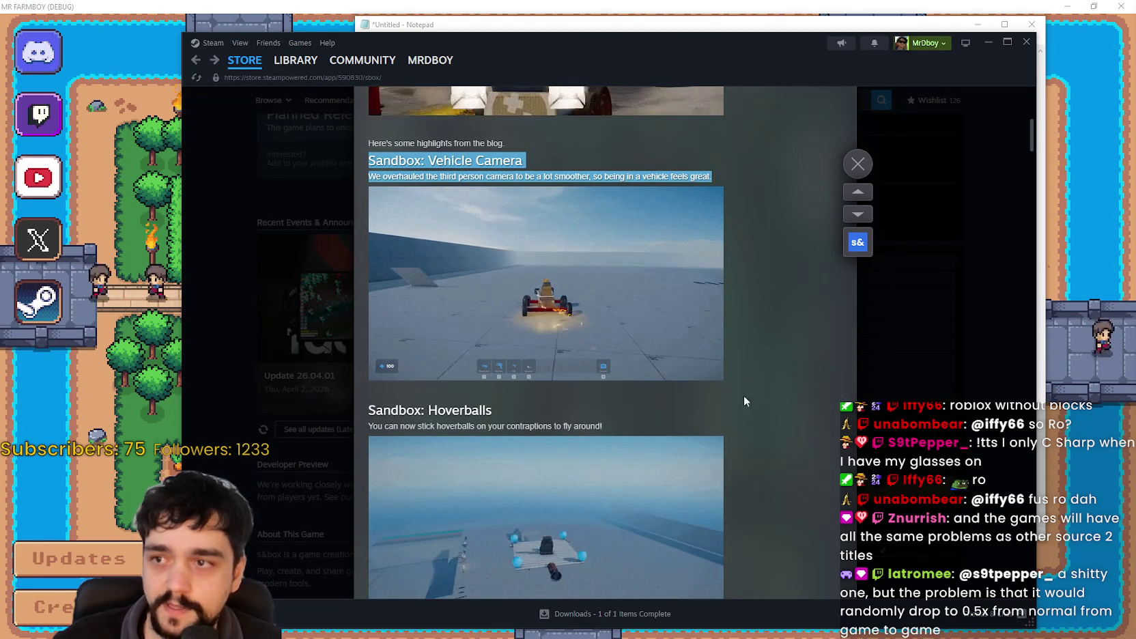
pyautogui.click(735, 435)
pyautogui.scroll(-2, 735, 427)
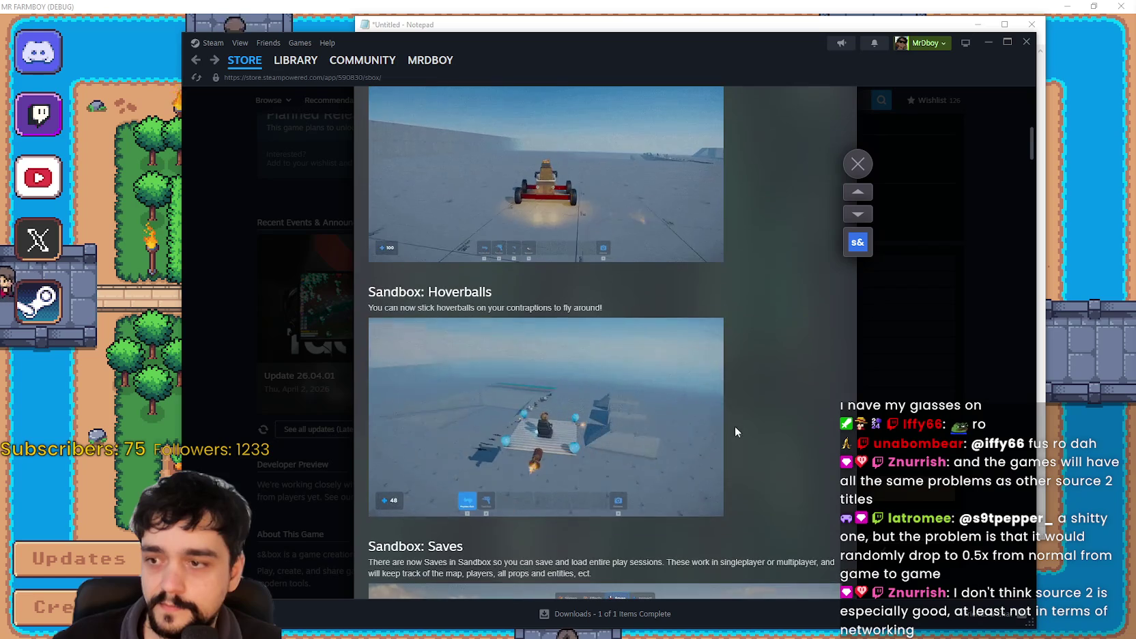
pyautogui.scroll(2, 499, 299)
pyautogui.moveTo(366, 161)
pyautogui.mouseDown()
pyautogui.moveTo(537, 157)
pyautogui.moveTo(754, 179)
pyautogui.mouseUp()
pyautogui.scroll(-2, 754, 179)
pyautogui.moveTo(355, 285); pyautogui.dragTo(665, 310)
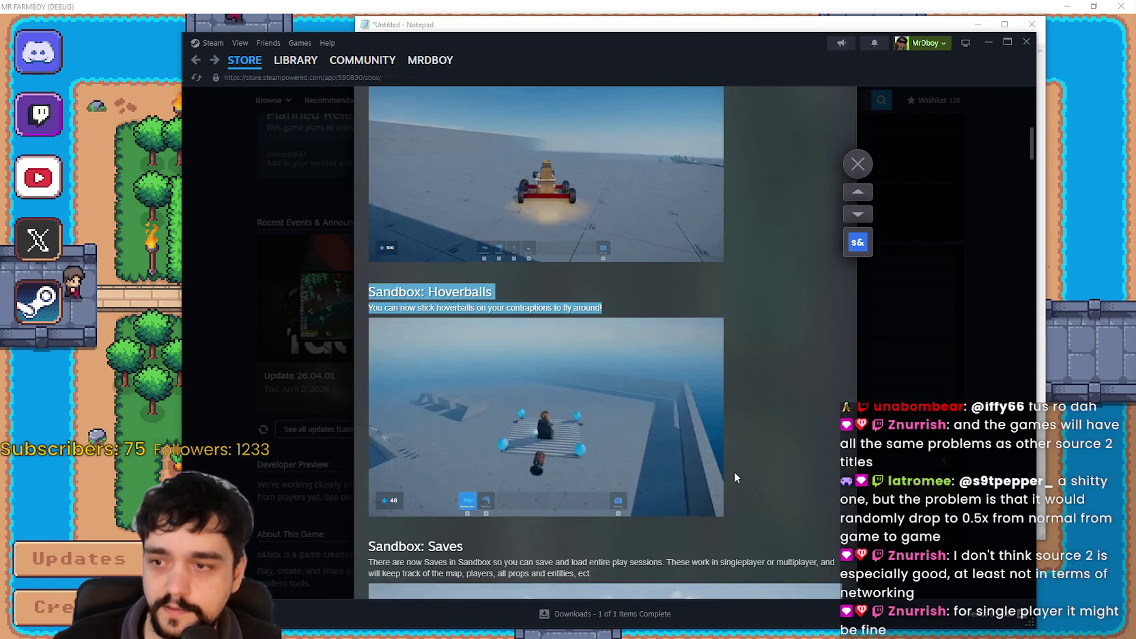
# Read through the rest of the changelog and close the announcement.
pyautogui.scroll(-2, 736, 472)
pyautogui.scroll(-4, 493, 364)
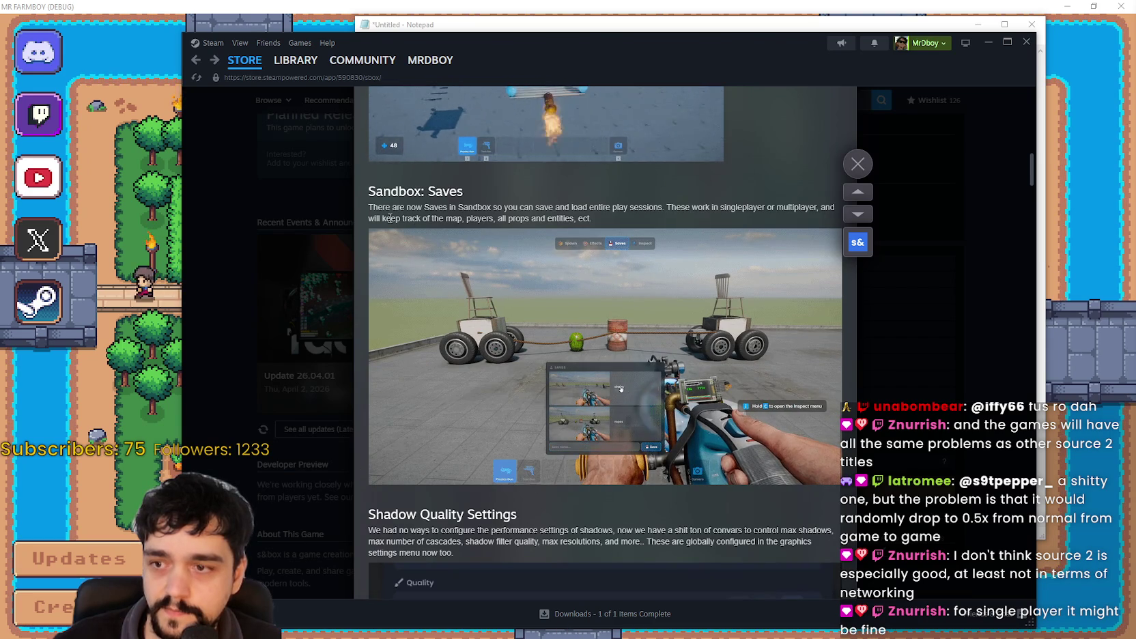
pyautogui.scroll(-4, 553, 384)
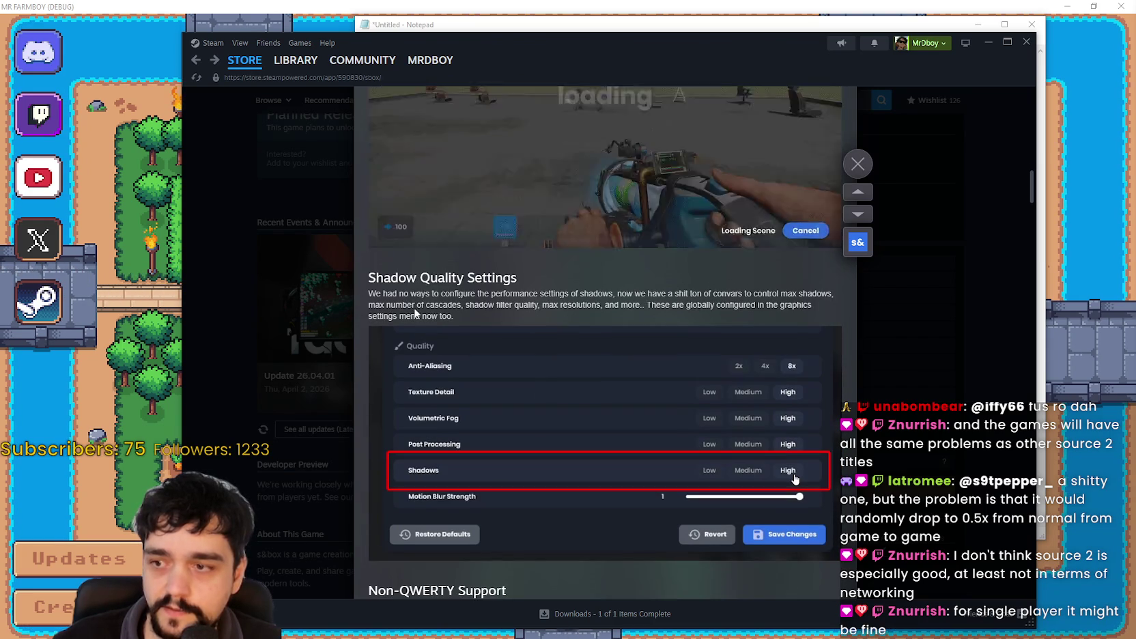
pyautogui.scroll(-3, 559, 403)
pyautogui.scroll(-5, 561, 417)
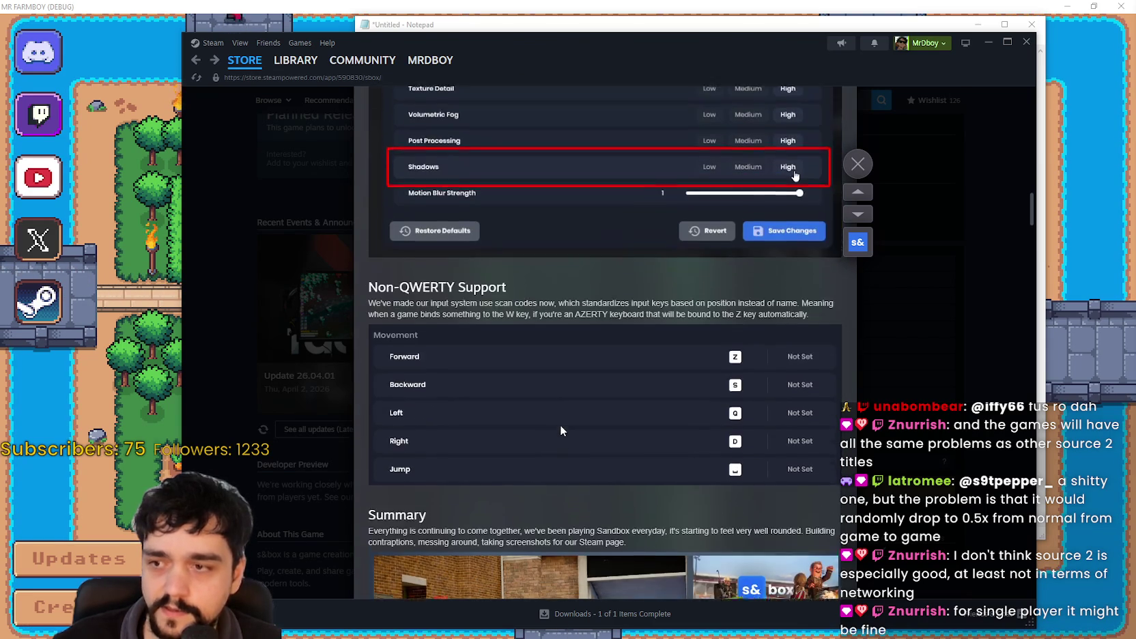
pyautogui.scroll(-3, 543, 387)
pyautogui.scroll(-5, 543, 387)
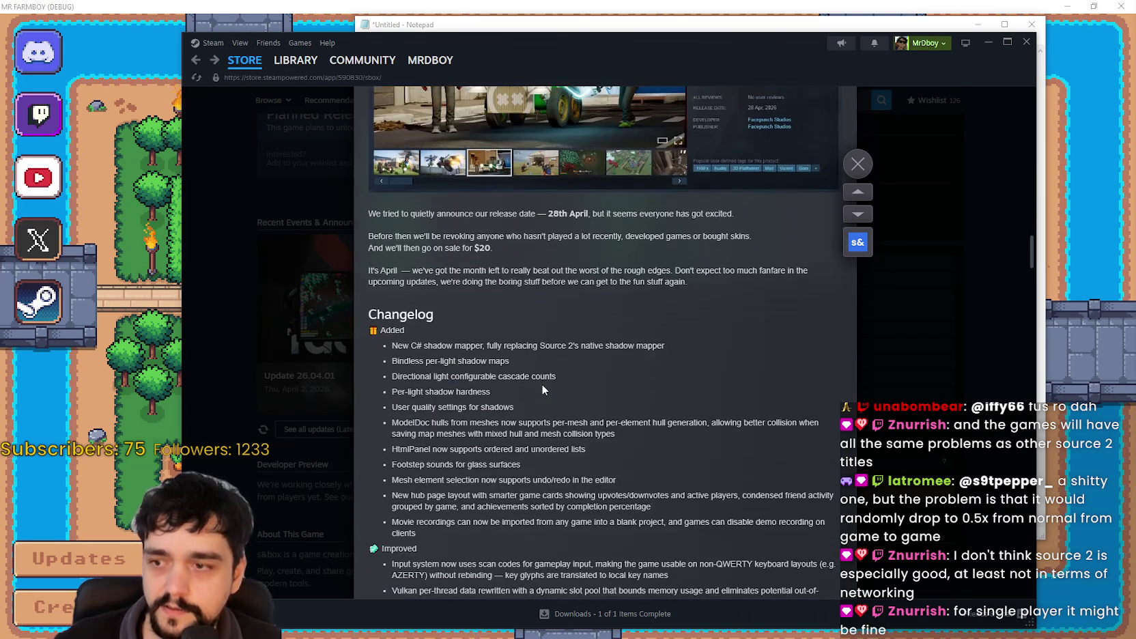
pyautogui.scroll(-15, 772, 348)
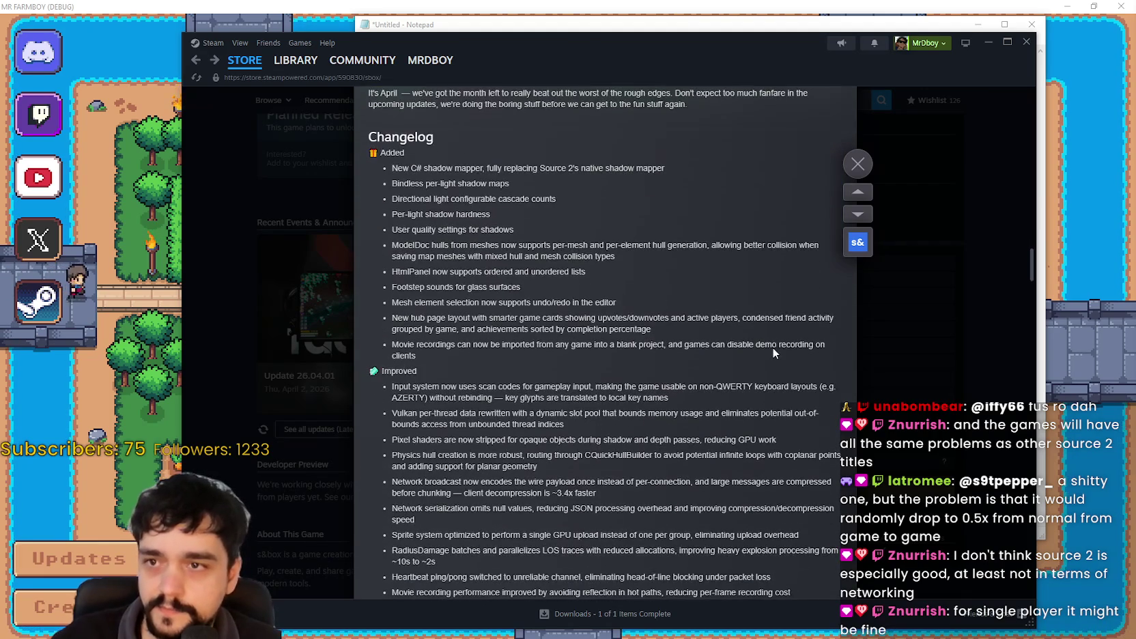
pyautogui.scroll(-3, 774, 341)
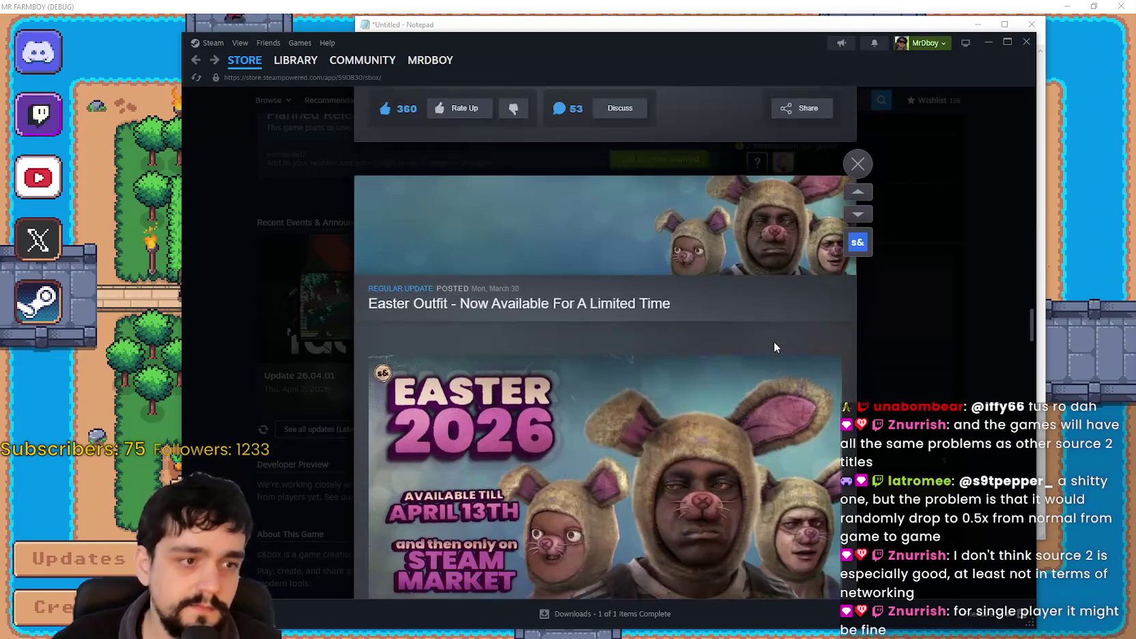
pyautogui.scroll(8, 768, 341)
pyautogui.scroll(17, 751, 386)
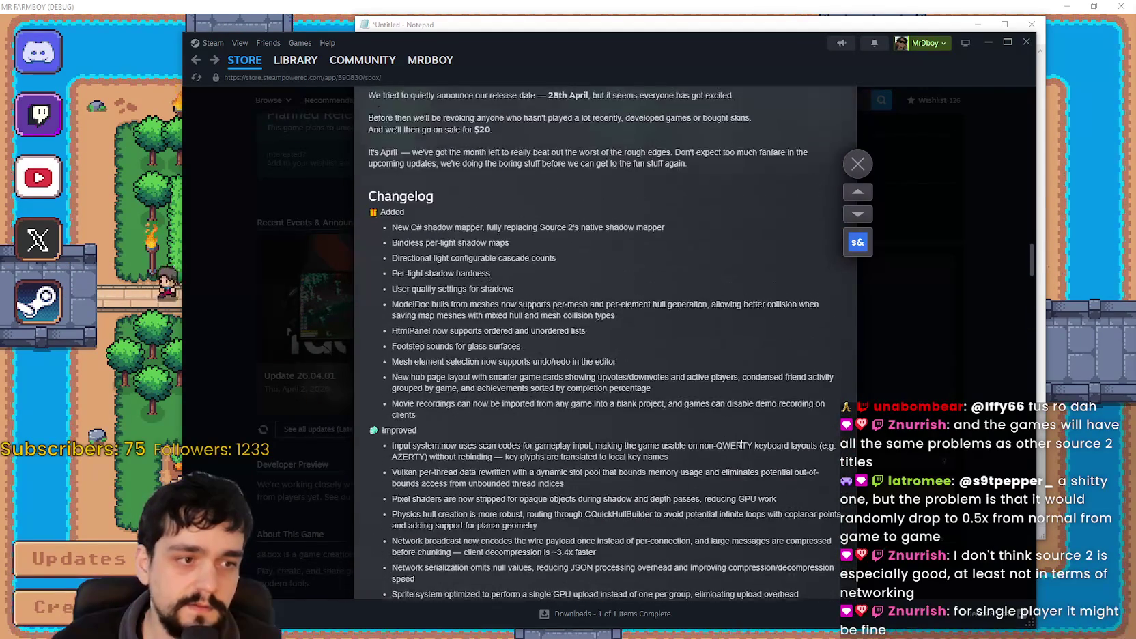
pyautogui.scroll(15, 731, 482)
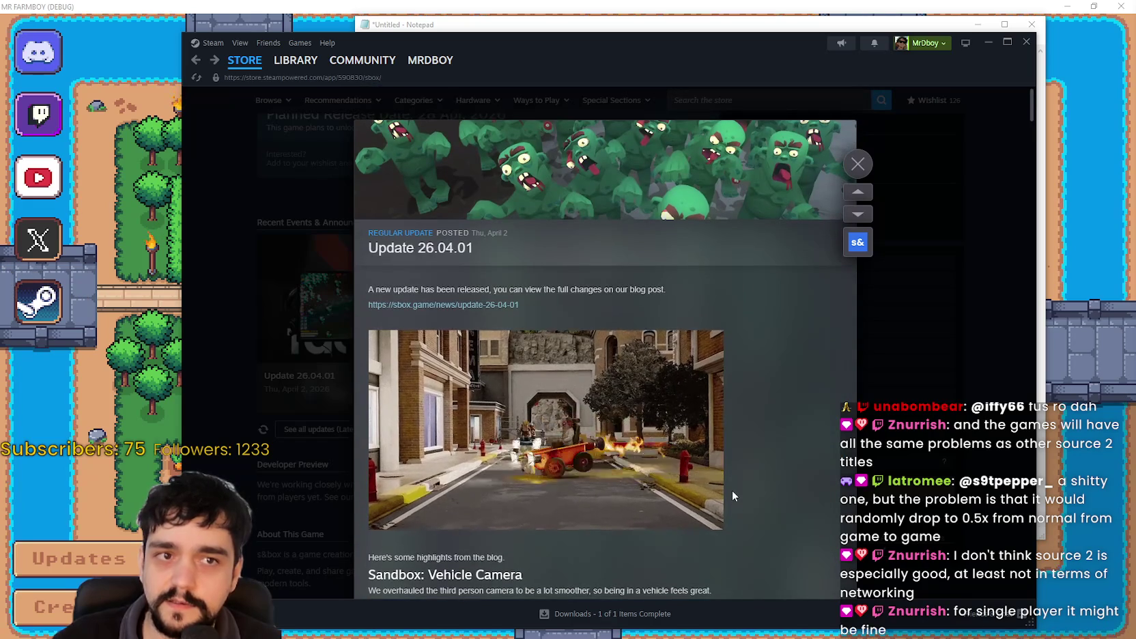
pyautogui.click(885, 344)
# Select the s&box supported game features list on the store page.
pyautogui.scroll(3, 657, 415)
pyautogui.scroll(-4, 657, 415)
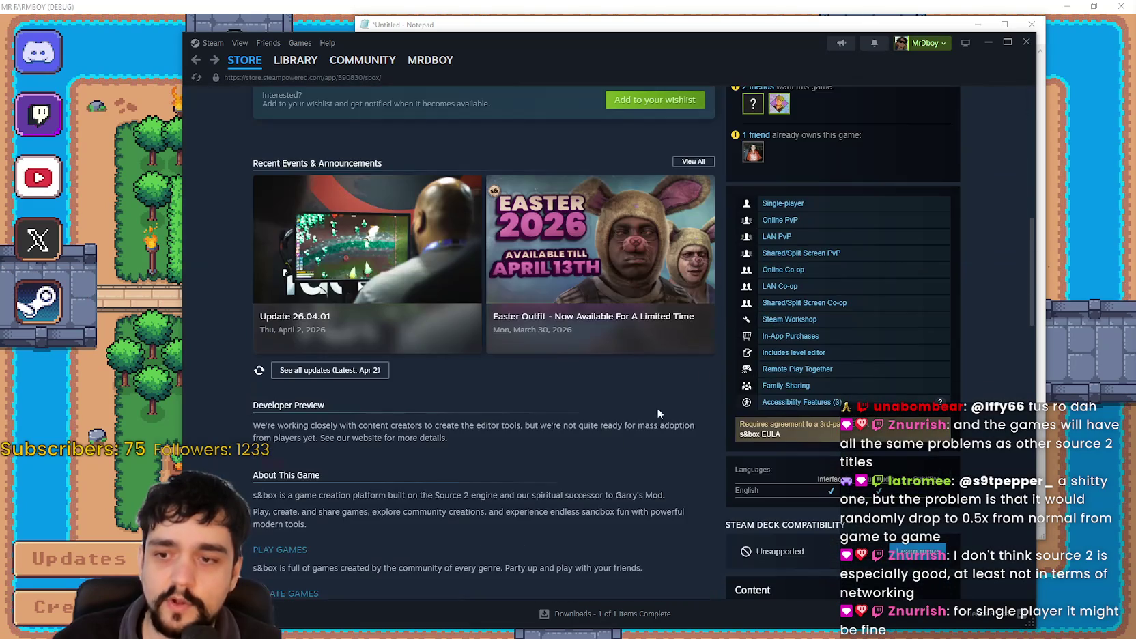
pyautogui.moveTo(740, 198)
pyautogui.mouseDown()
pyautogui.moveTo(975, 395)
pyautogui.moveTo(877, 524)
pyautogui.mouseUp()
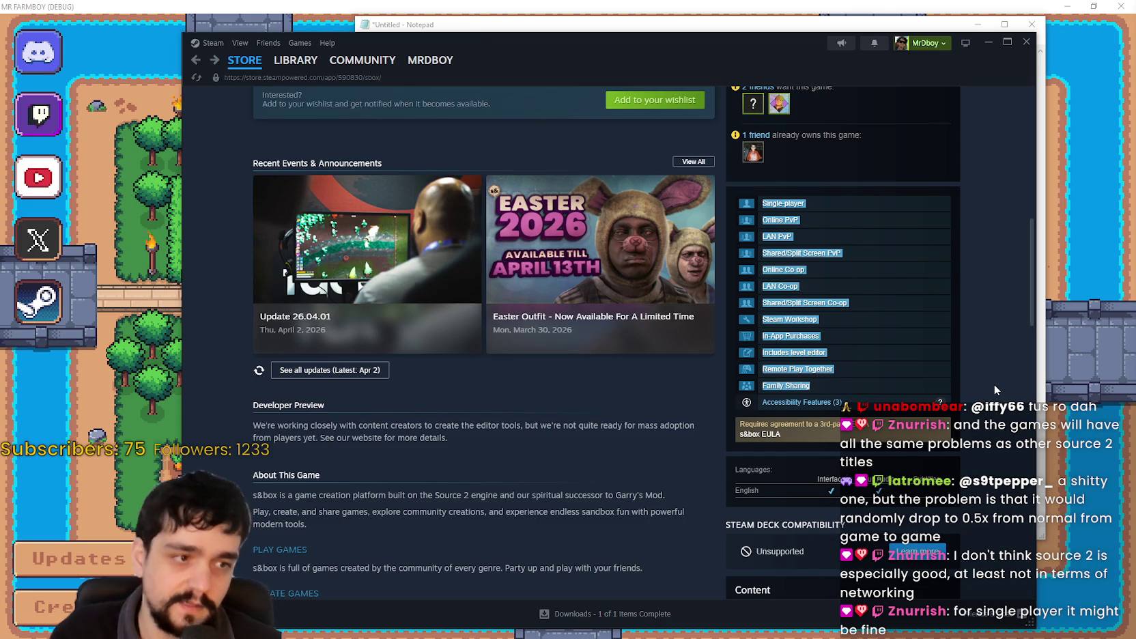
pyautogui.click(1011, 403)
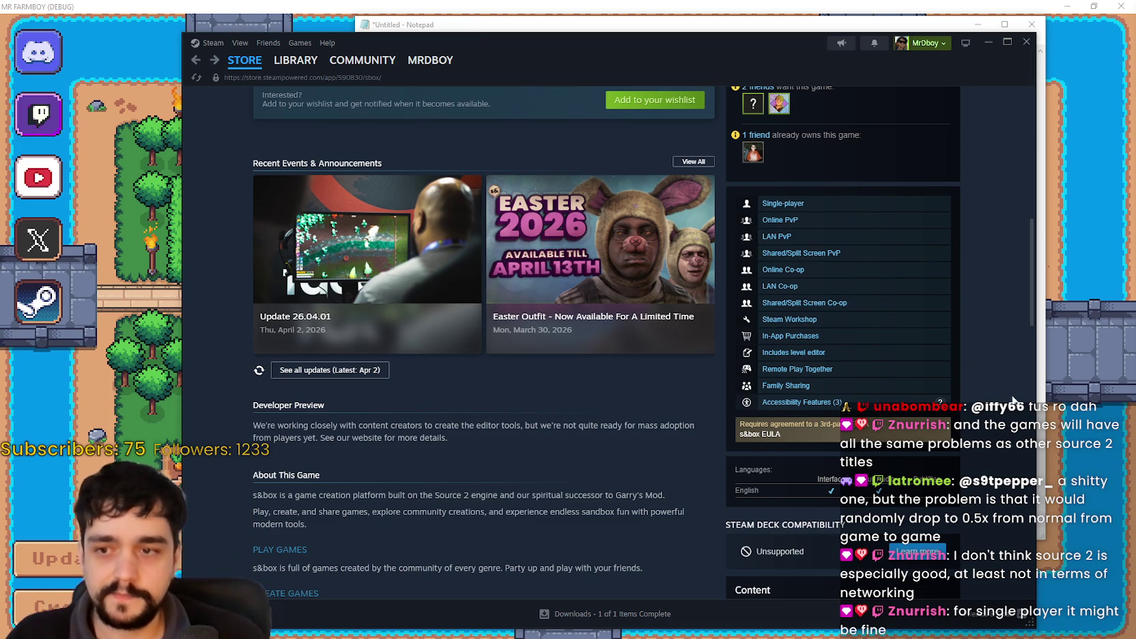
pyautogui.moveTo(727, 180)
pyautogui.mouseDown()
pyautogui.moveTo(975, 389)
pyautogui.moveTo(954, 483)
pyautogui.mouseUp()
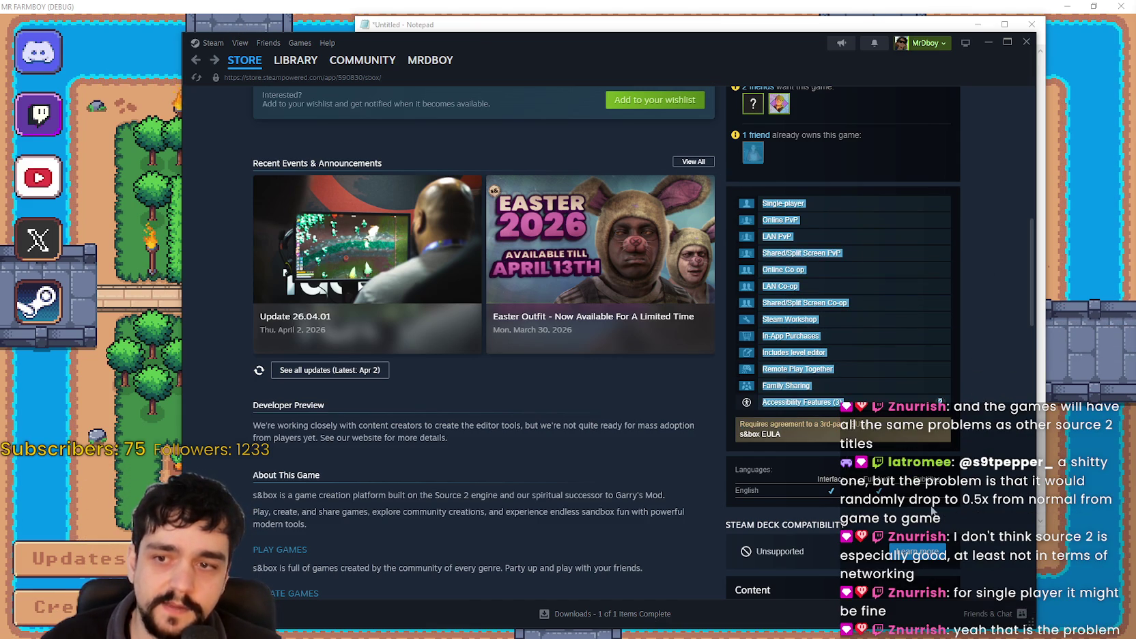
# Return to the top of the s&box page and open the store search.
pyautogui.scroll(8, 590, 389)
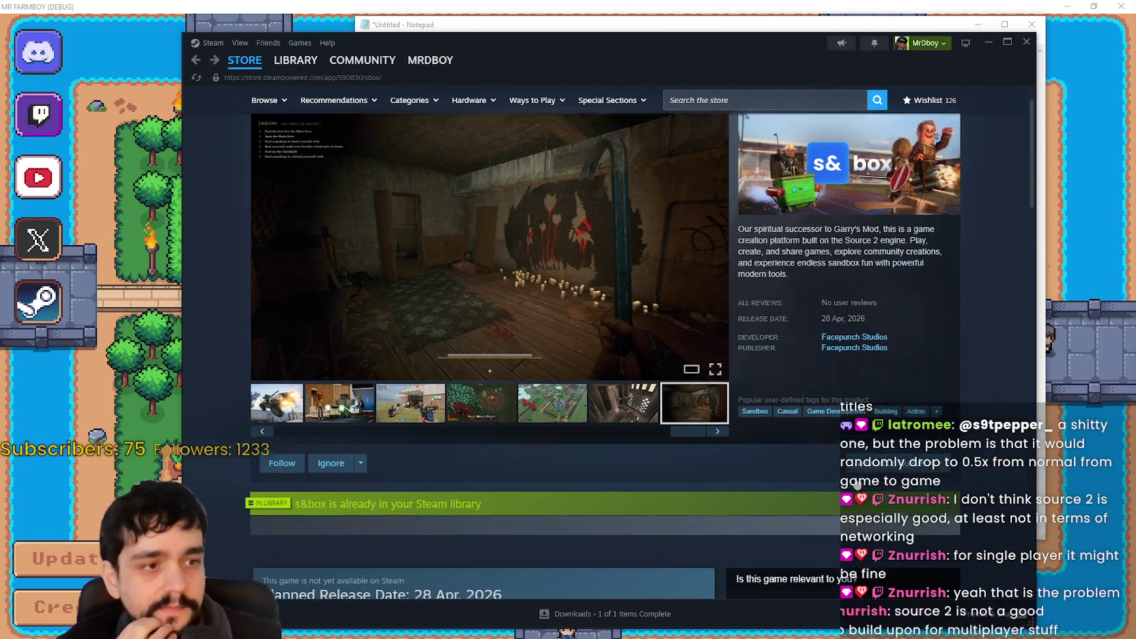
pyautogui.scroll(1, 846, 380)
pyautogui.click(761, 104)
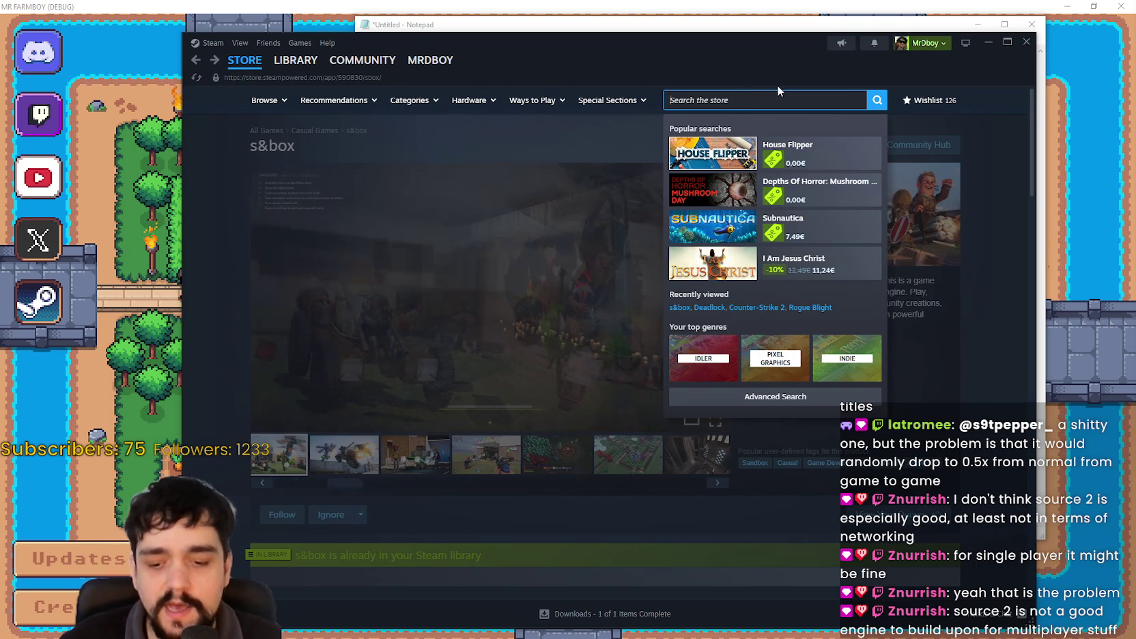
# Search 'counter', open Counter-Strike 2, and browse its screenshots through the market shot.
pyautogui.write('counter')
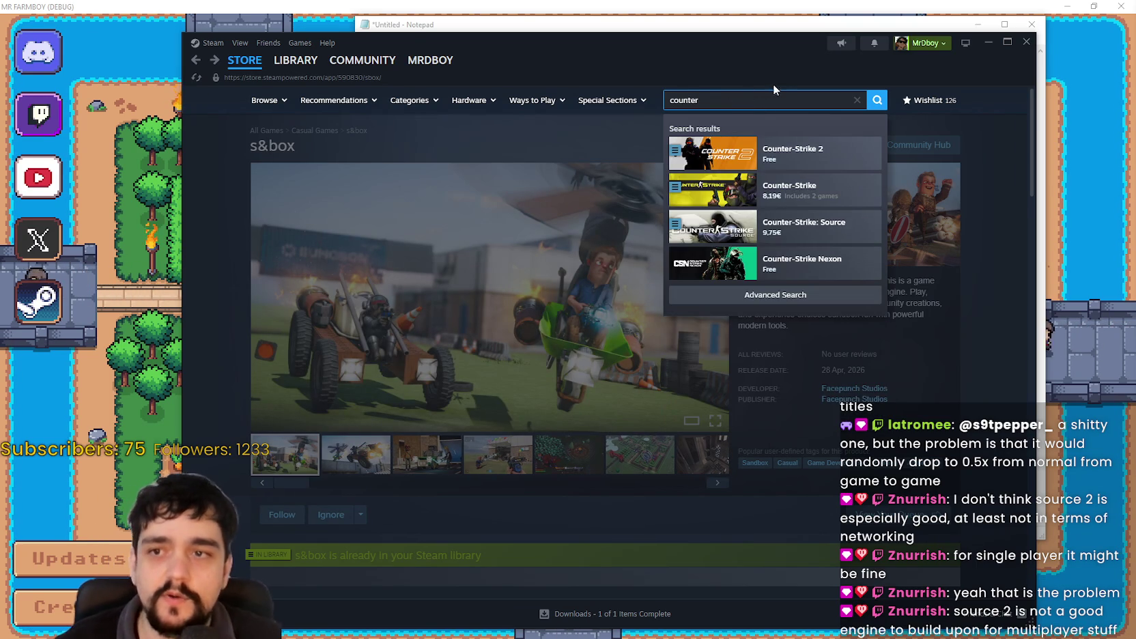
pyautogui.click(777, 157)
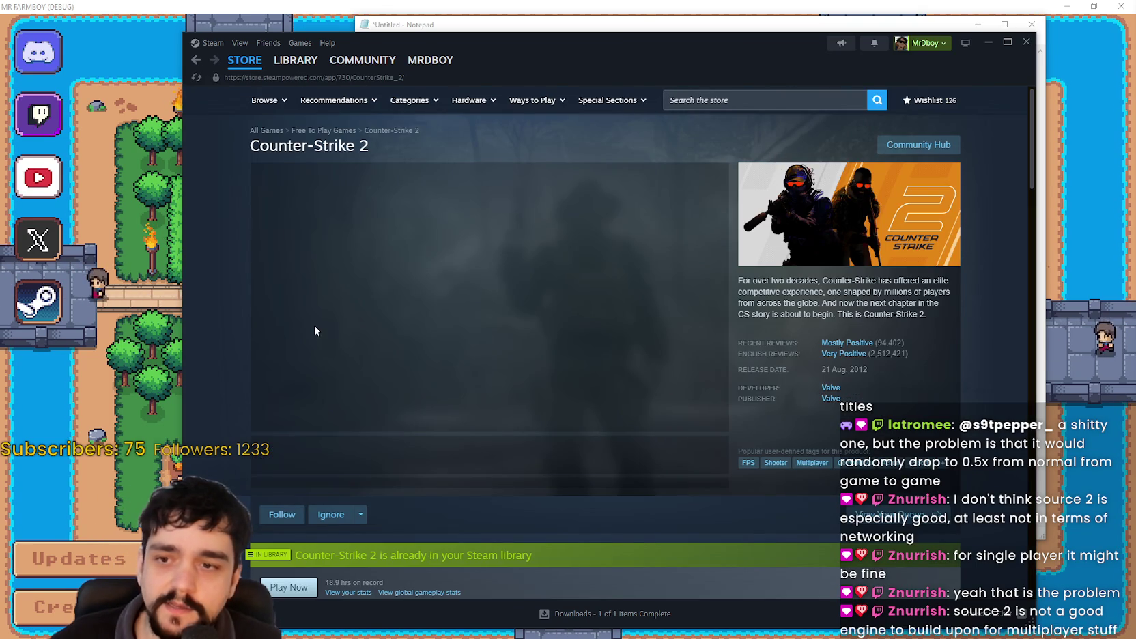
pyautogui.click(430, 457)
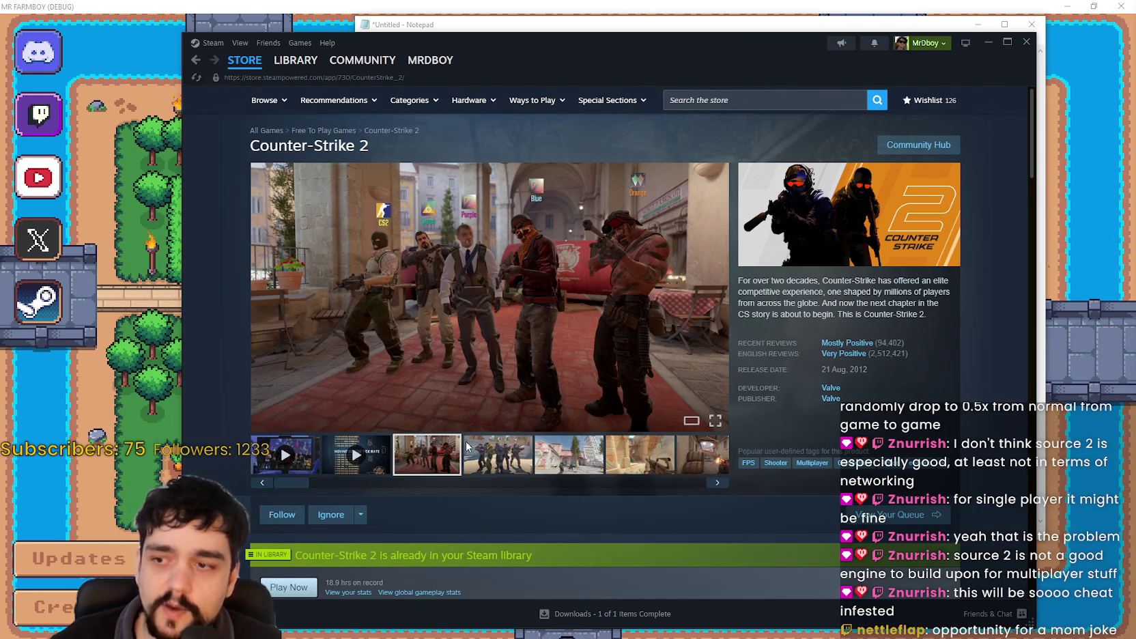
pyautogui.click(515, 452)
pyautogui.click(569, 453)
pyautogui.click(640, 454)
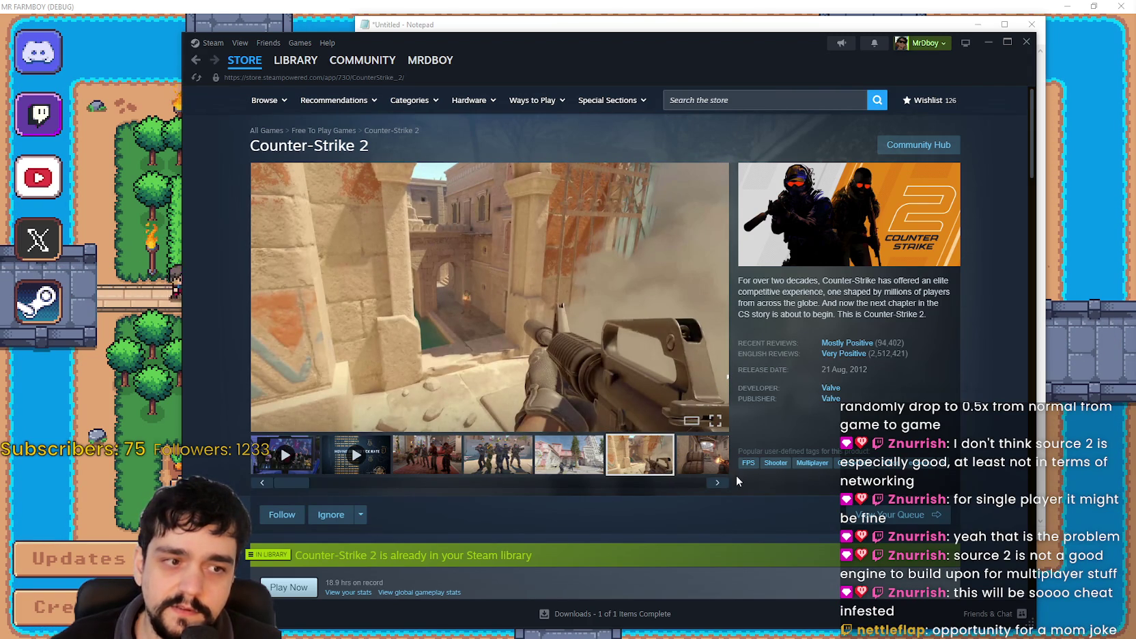
pyautogui.click(703, 471)
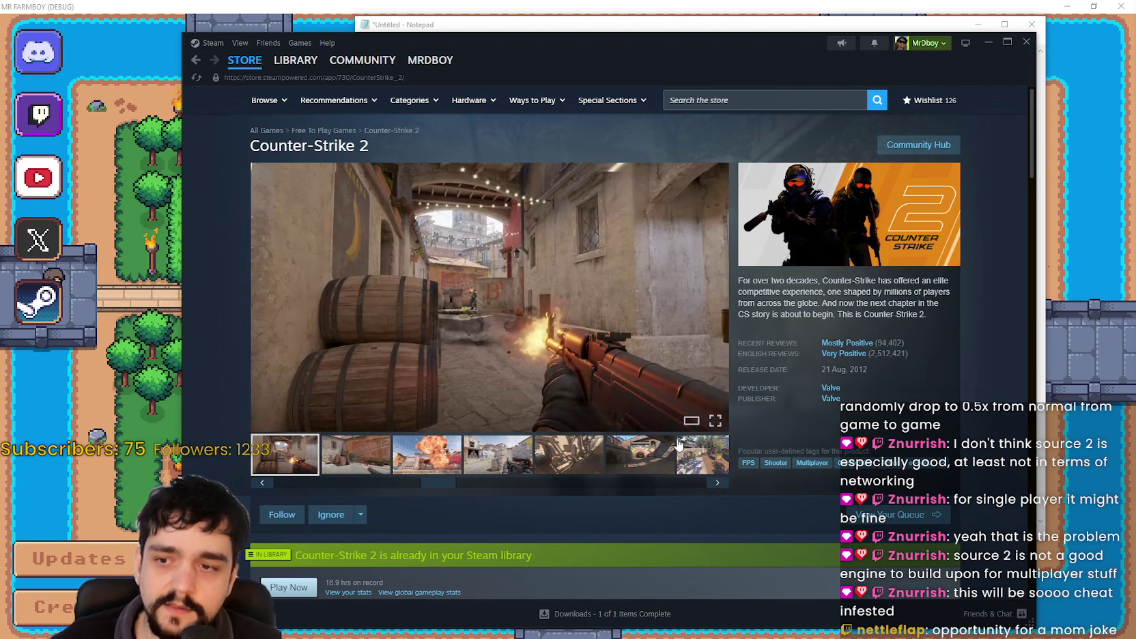
pyautogui.click(617, 482)
pyautogui.click(660, 472)
pyautogui.click(786, 110)
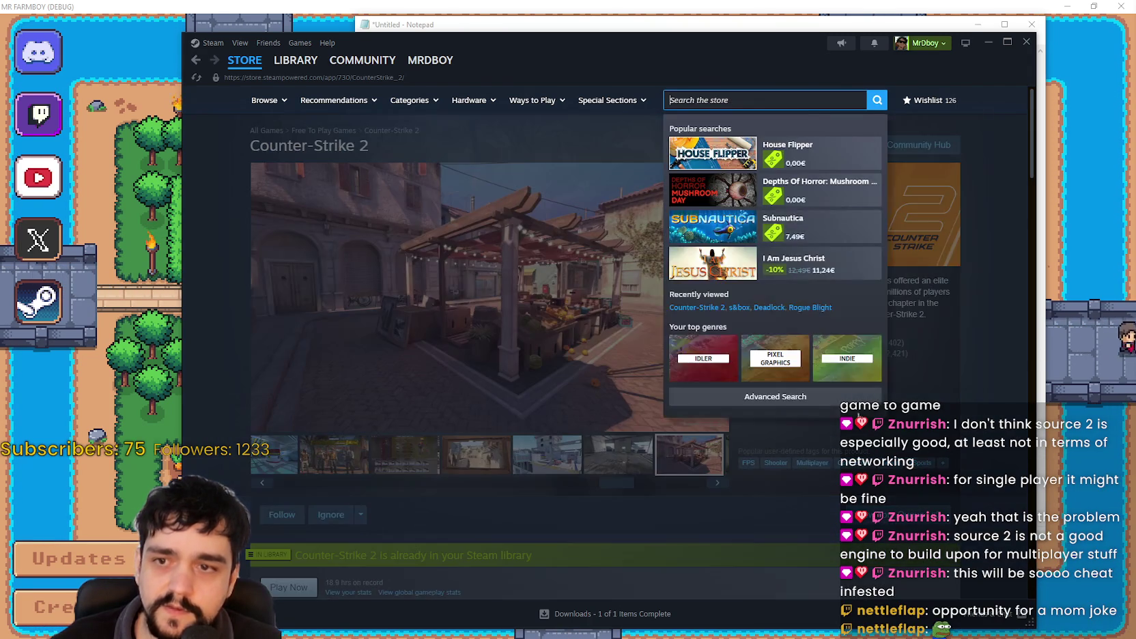
# Open the Dota 2 store page via search, then start searching for 'Dead'.
pyautogui.click(737, 92)
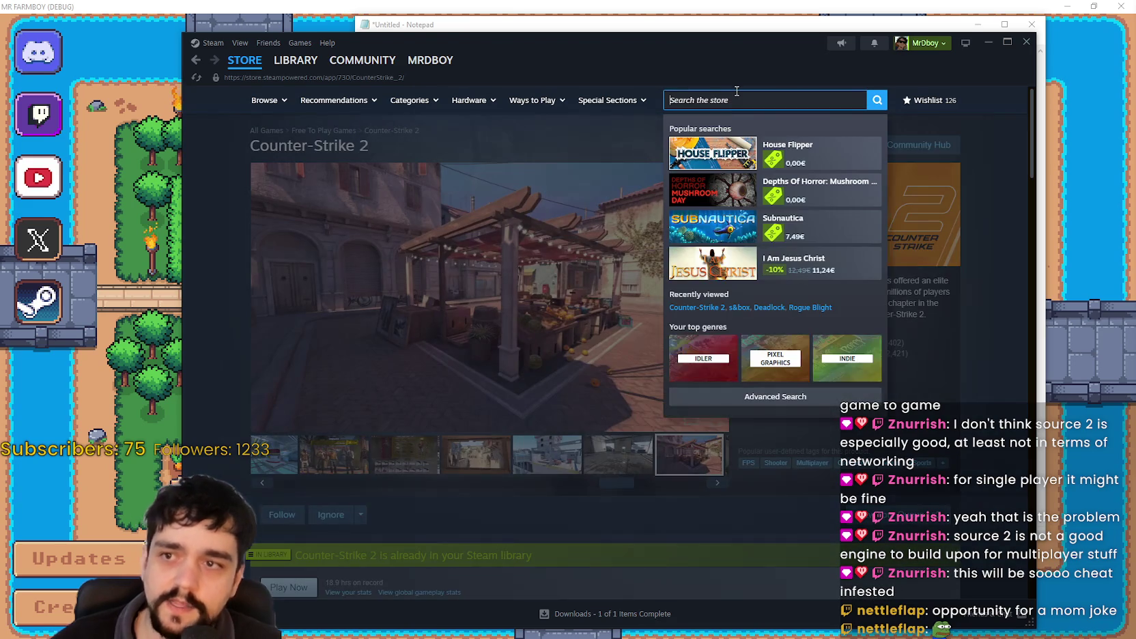
pyautogui.write('Dota 2')
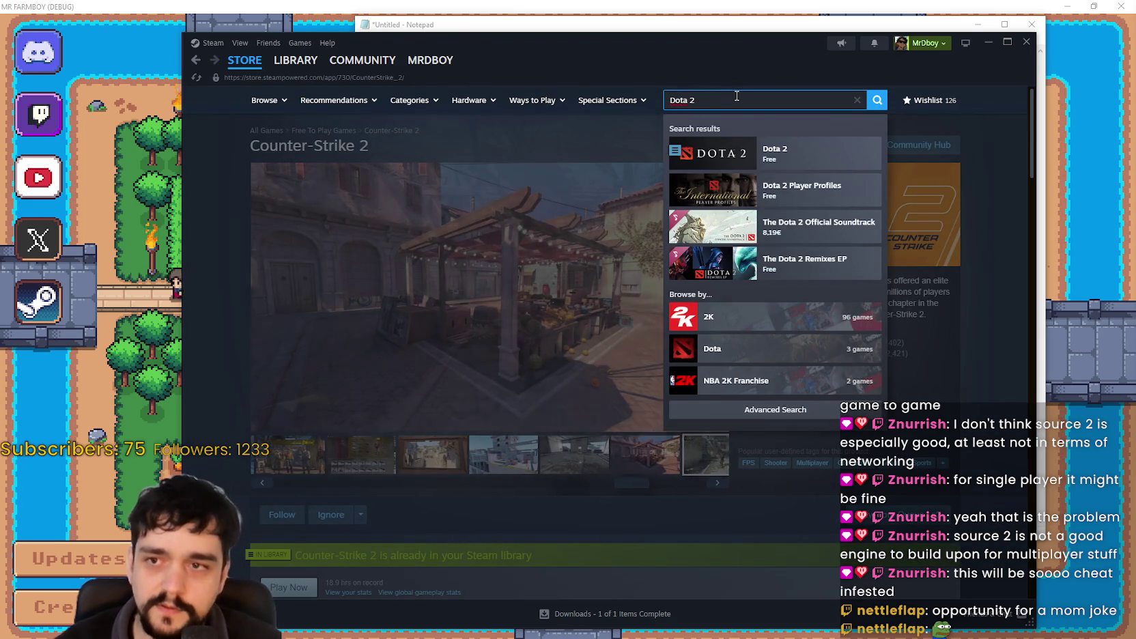
pyautogui.click(767, 154)
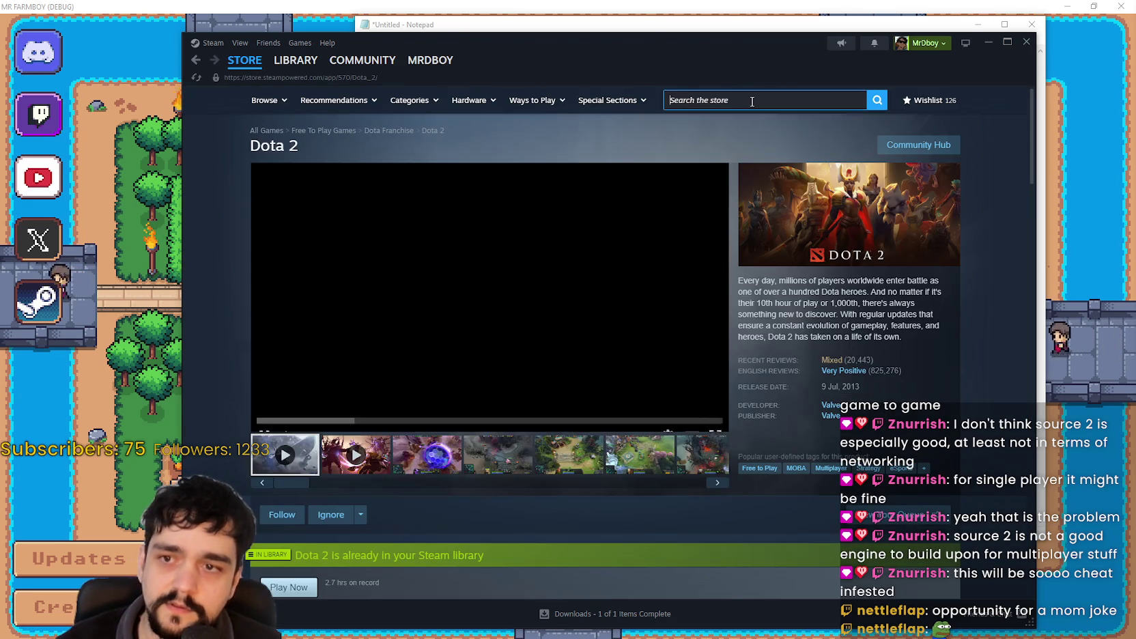
pyautogui.click(760, 101)
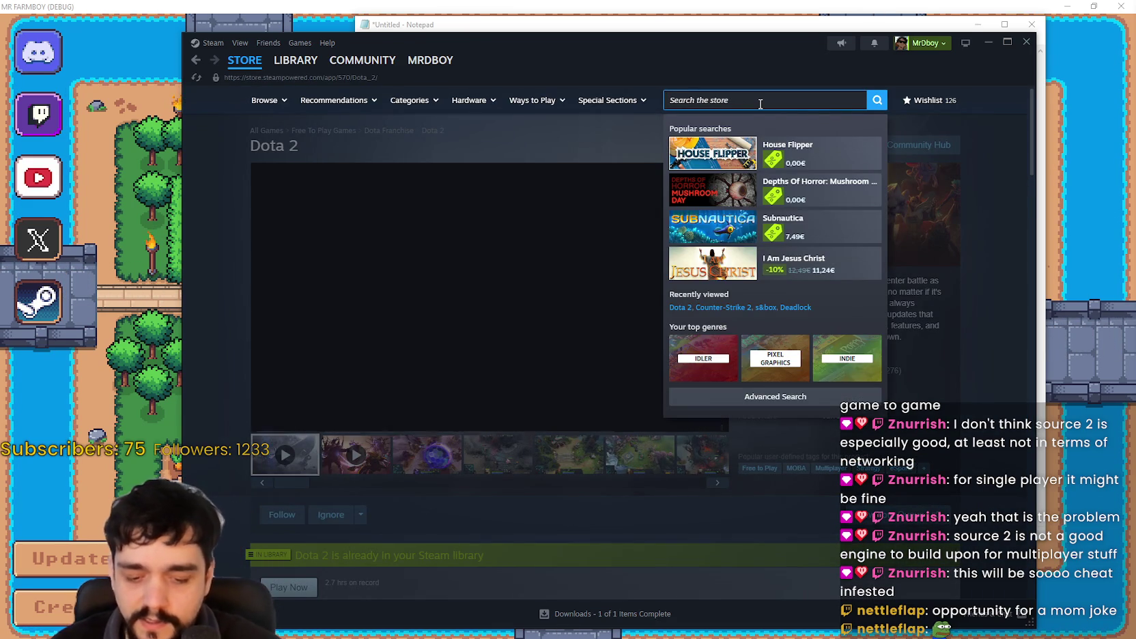
pyautogui.write('D')
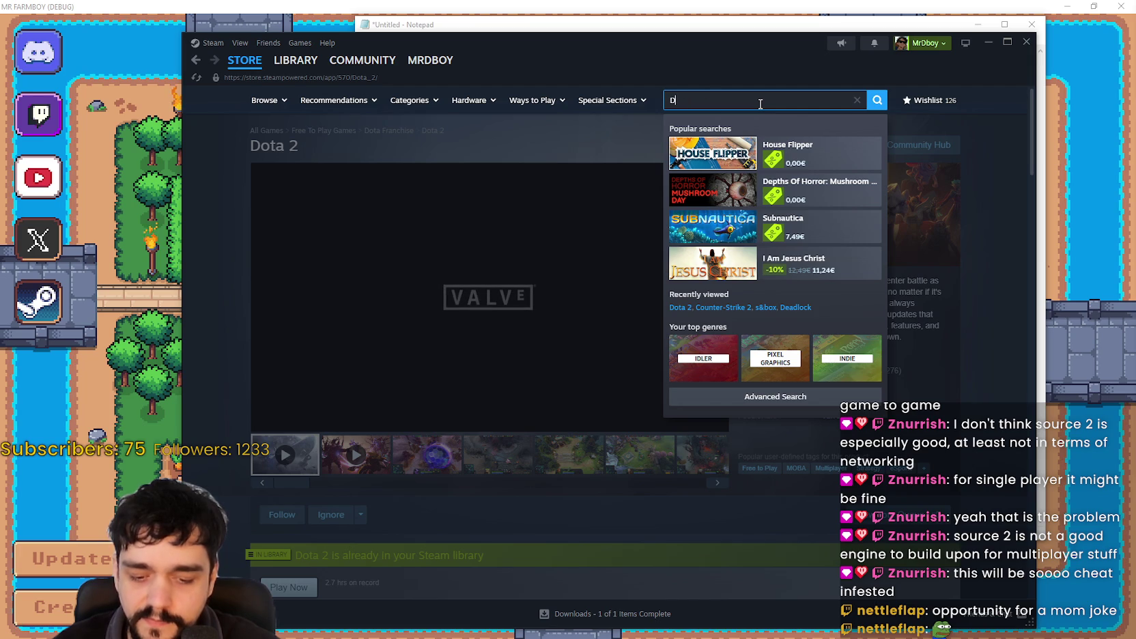
pyautogui.write('ead')
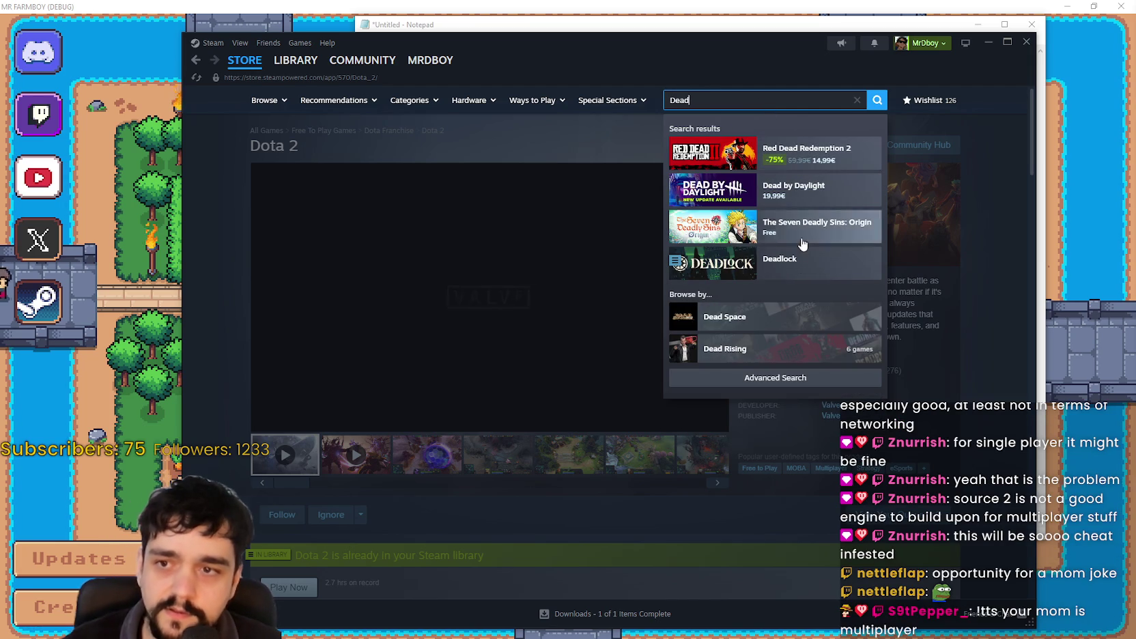
# Open the Deadlock store page and flip through its screenshots, ending on the alley shot.
pyautogui.click(809, 267)
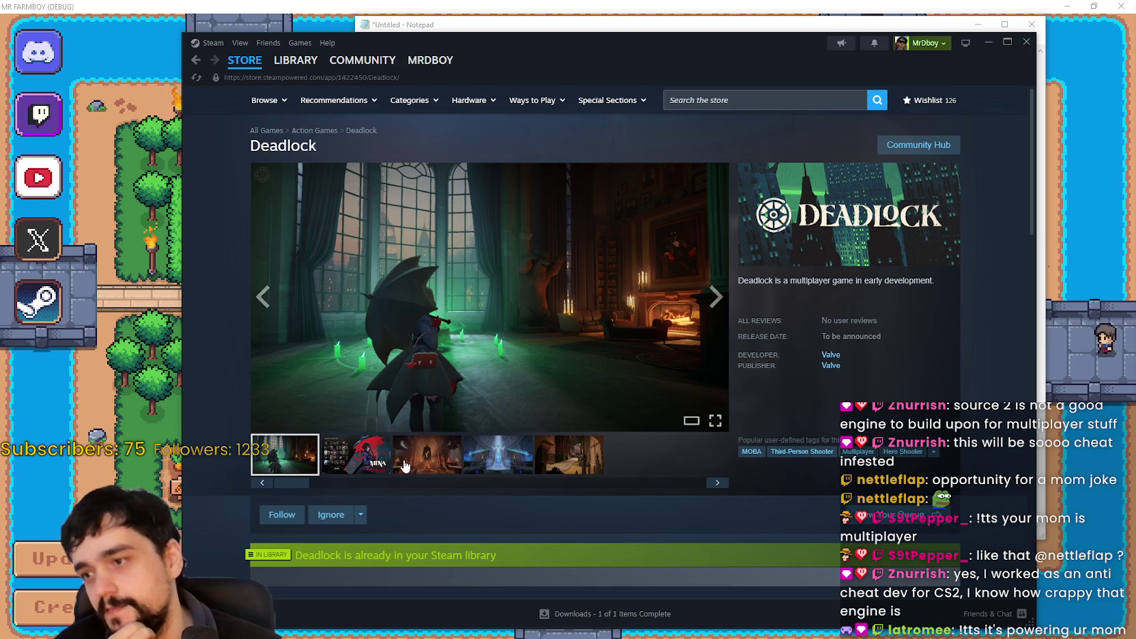
pyautogui.click(429, 447)
pyautogui.click(583, 462)
pyautogui.click(498, 471)
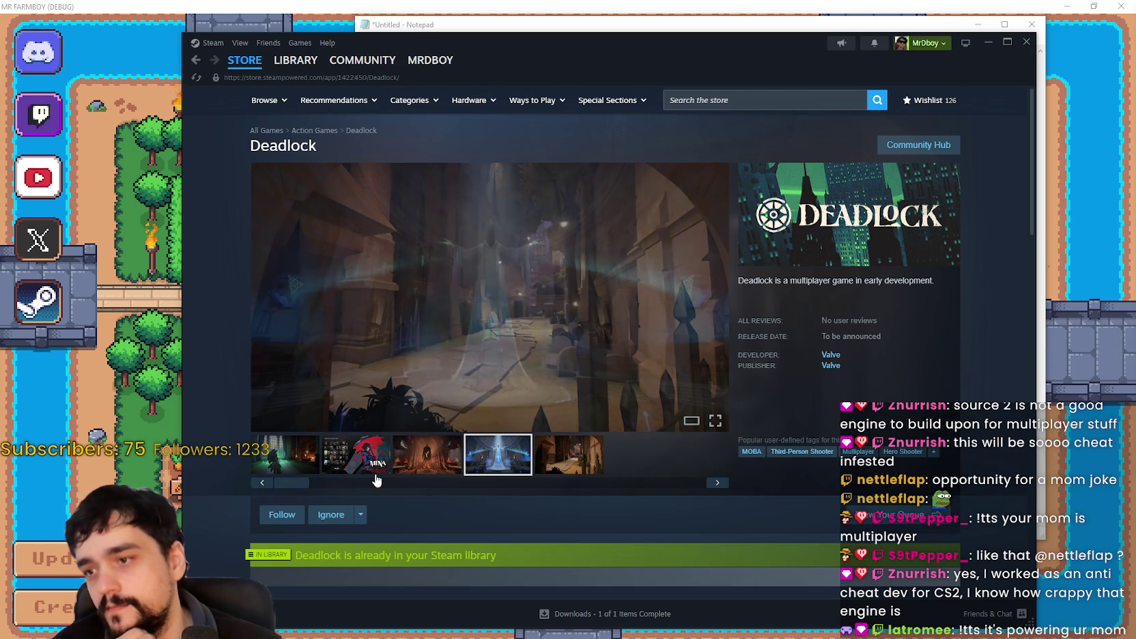
pyautogui.click(345, 472)
pyautogui.click(300, 473)
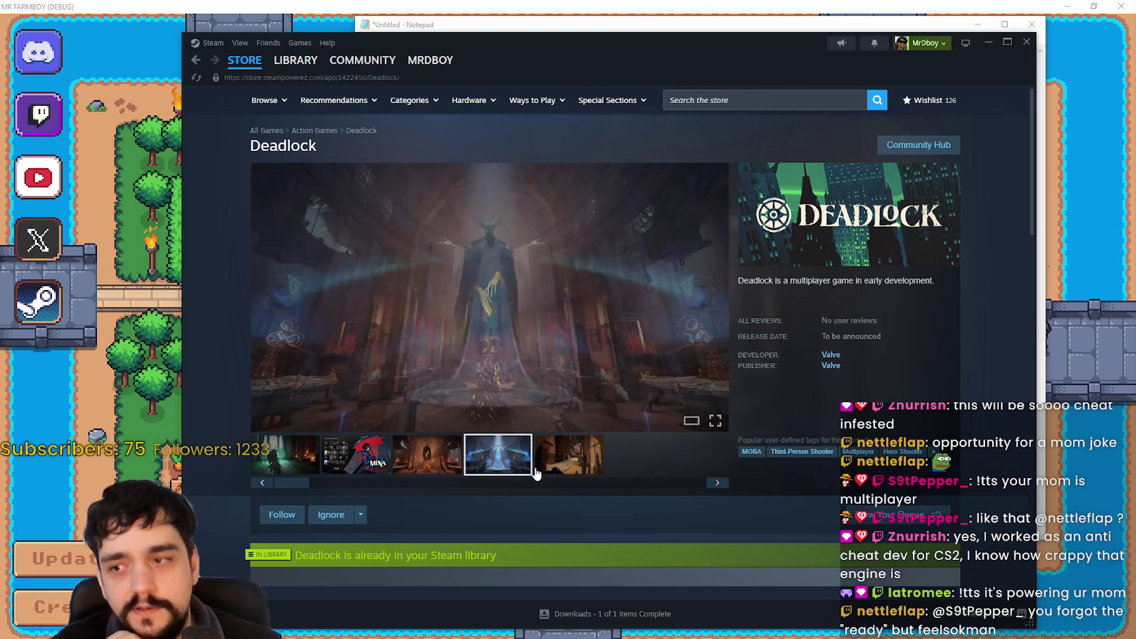
pyautogui.click(583, 461)
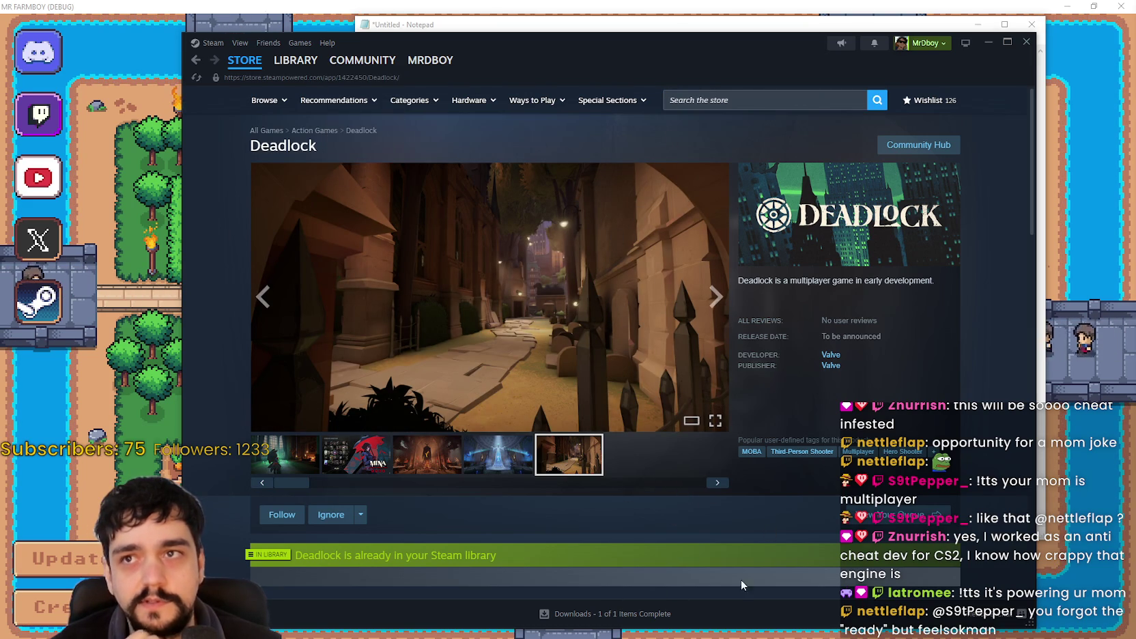
# Scroll through the Deadlock page, then return to the Steam store front.
pyautogui.scroll(-3, 802, 560)
pyautogui.scroll(-6, 639, 458)
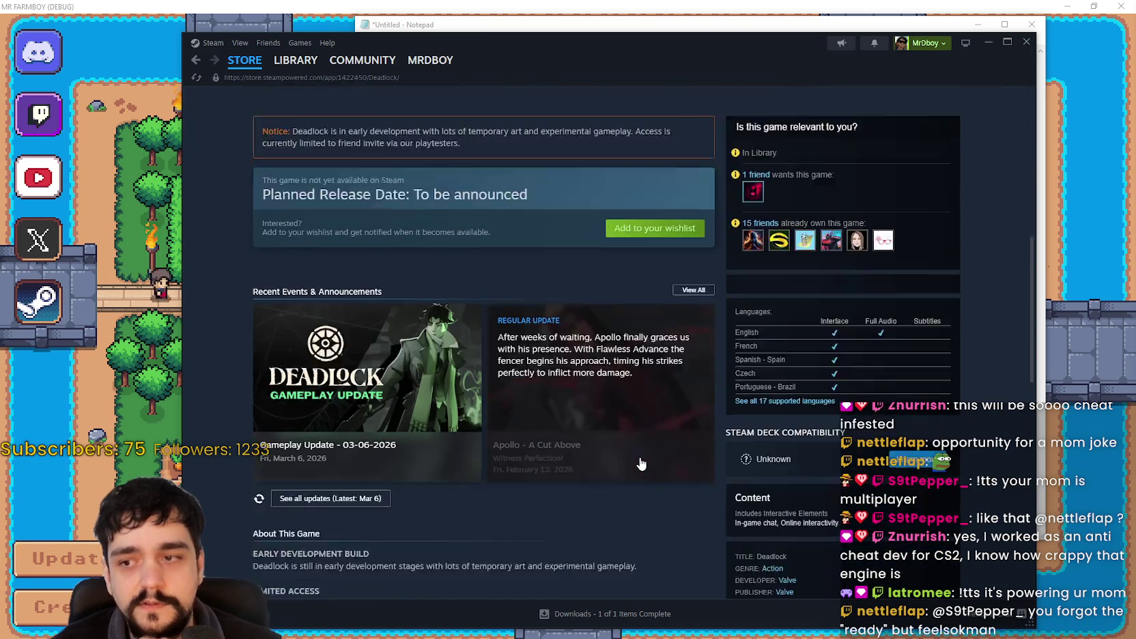
pyautogui.scroll(-3, 639, 459)
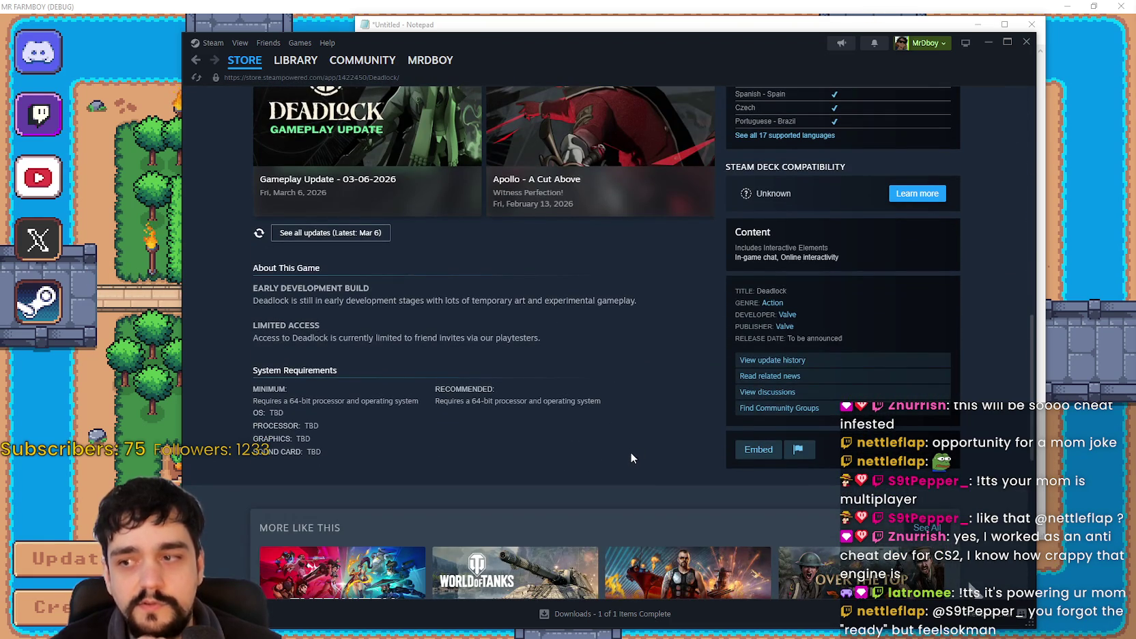
pyautogui.scroll(4, 631, 457)
pyautogui.scroll(-4, 631, 456)
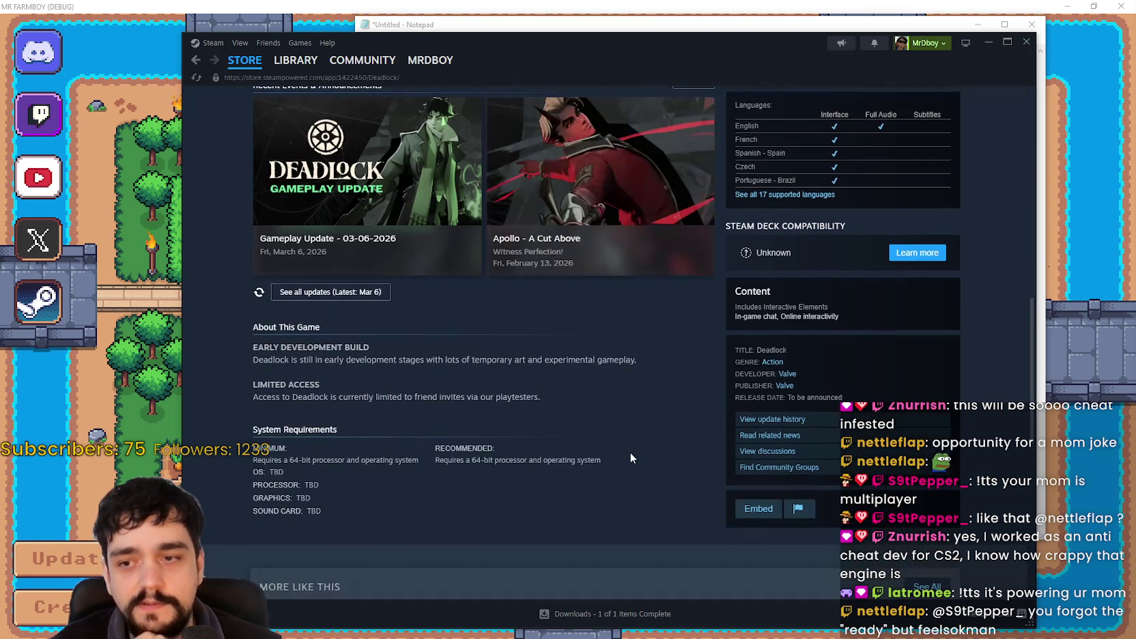
pyautogui.scroll(5, 631, 456)
pyautogui.scroll(5, 631, 459)
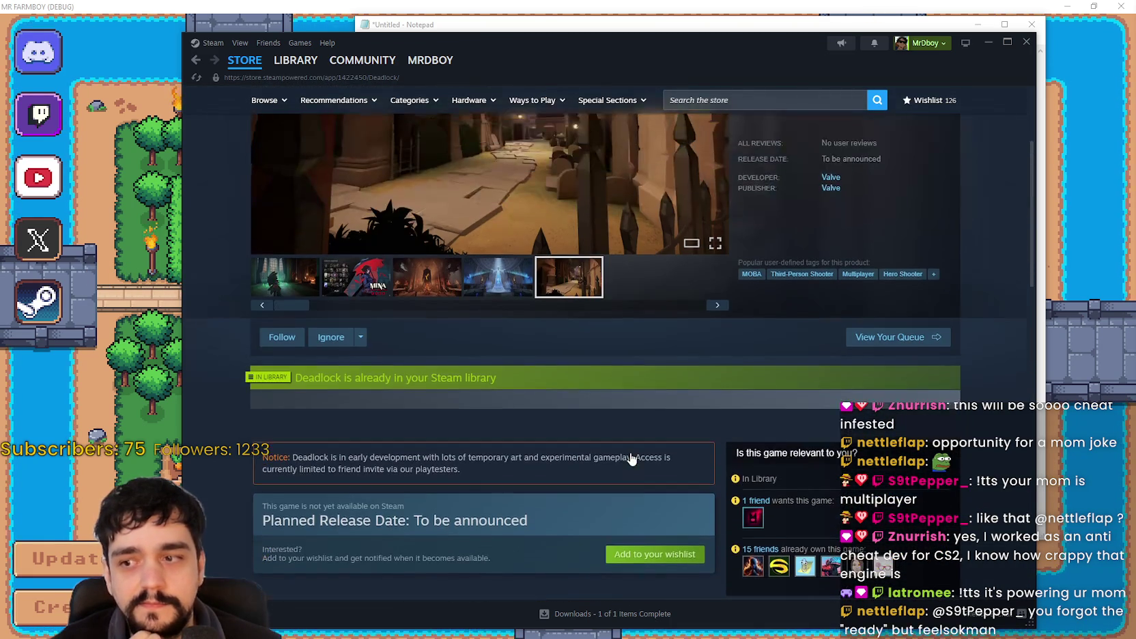
pyautogui.scroll(3, 632, 453)
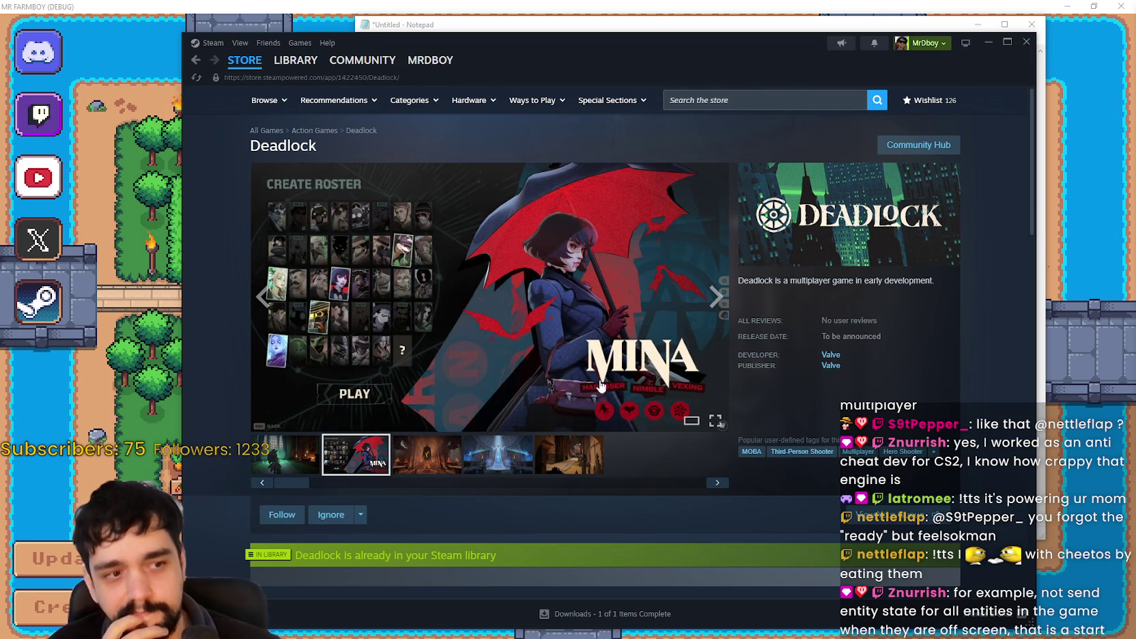
pyautogui.scroll(-3, 595, 382)
pyautogui.scroll(3, 596, 389)
pyautogui.scroll(1, 595, 394)
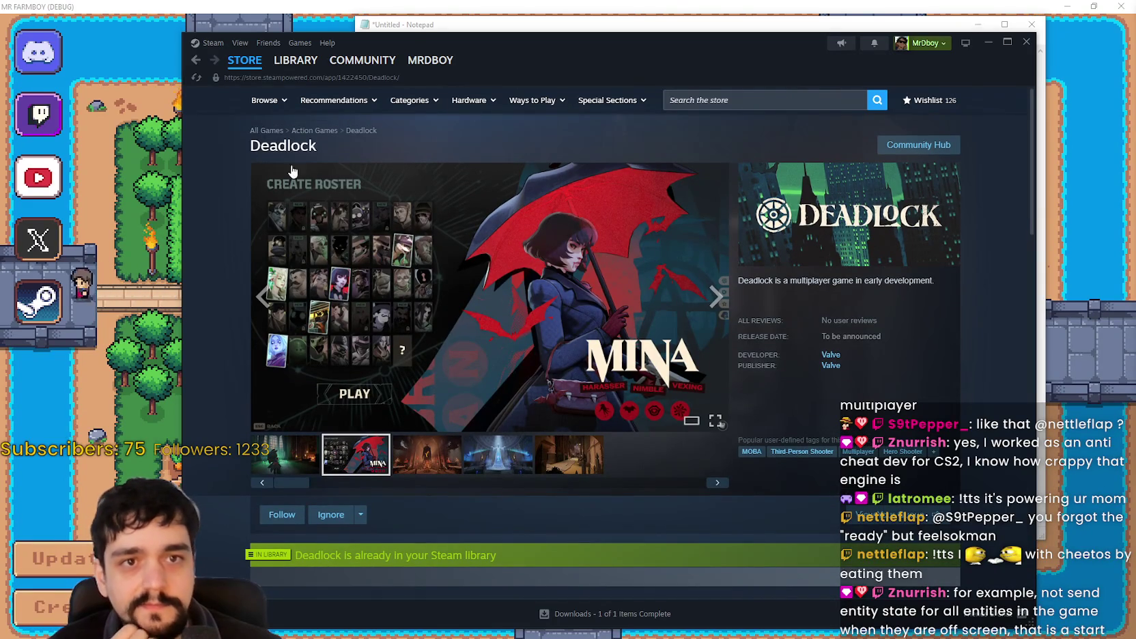
pyautogui.click(245, 60)
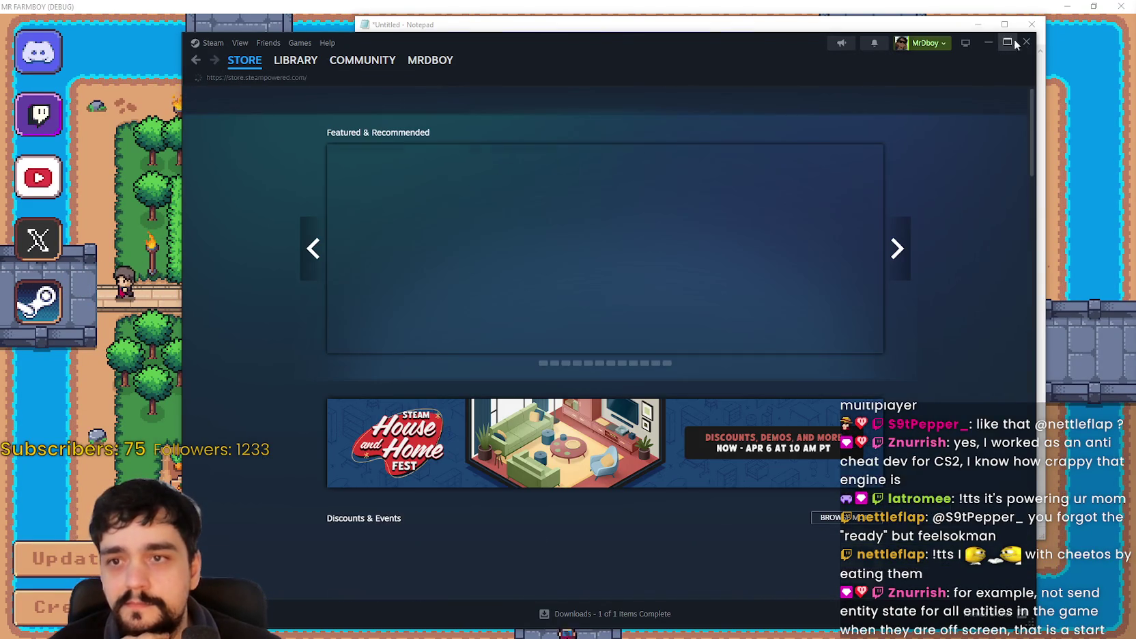
# Minimize Steam and close the untitled Notepad scratchpad without saving.
pyautogui.click(1026, 41)
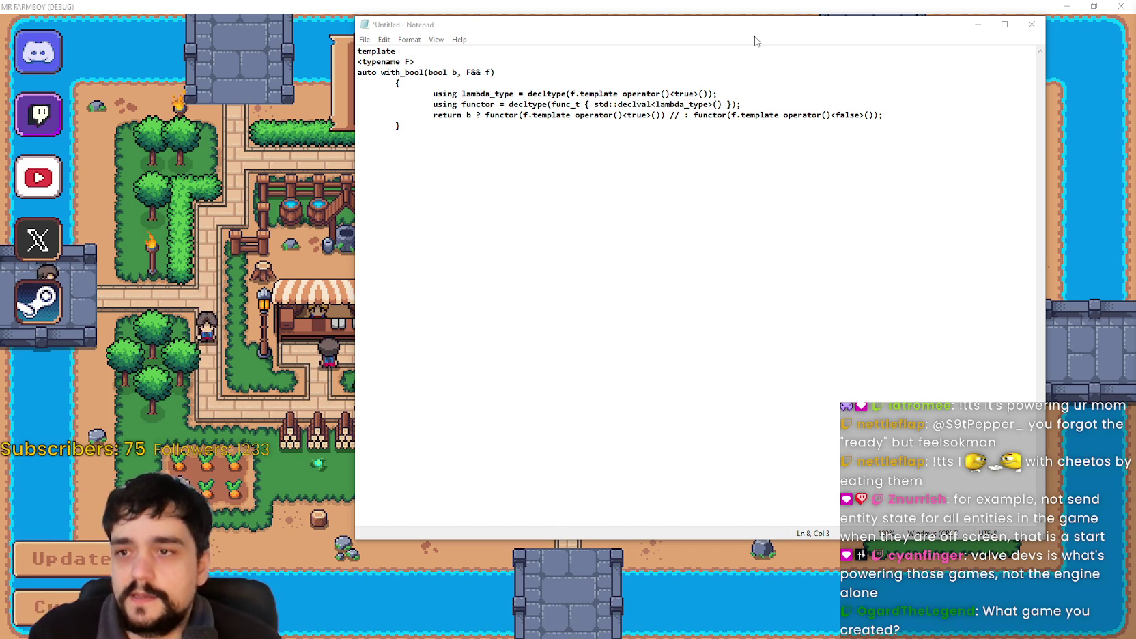
pyautogui.click(1041, 27)
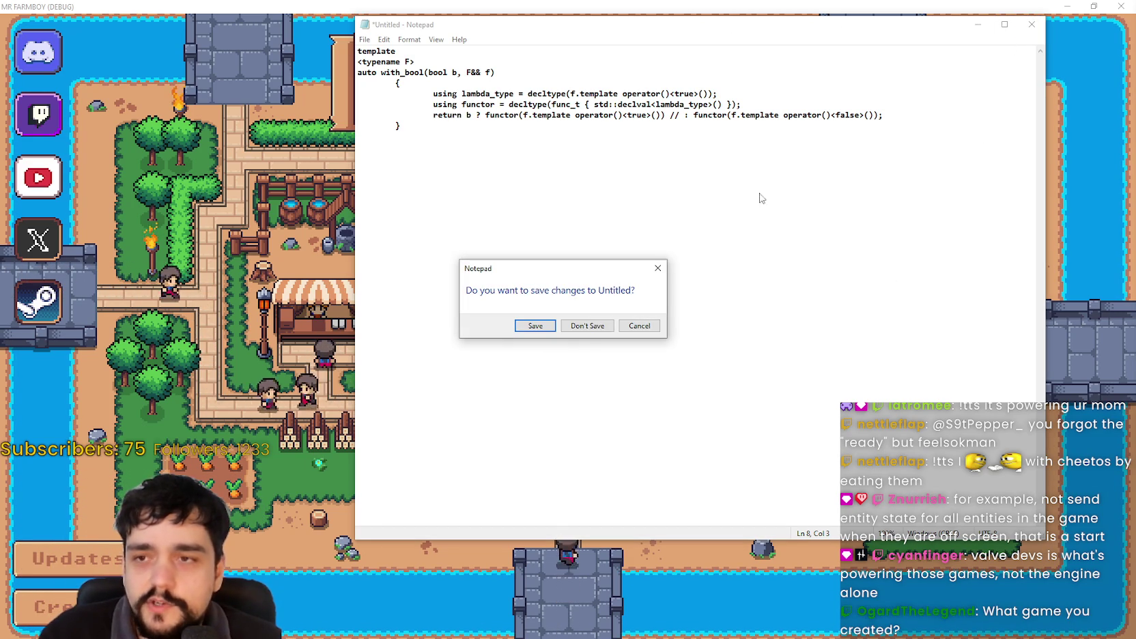
pyautogui.press('n')
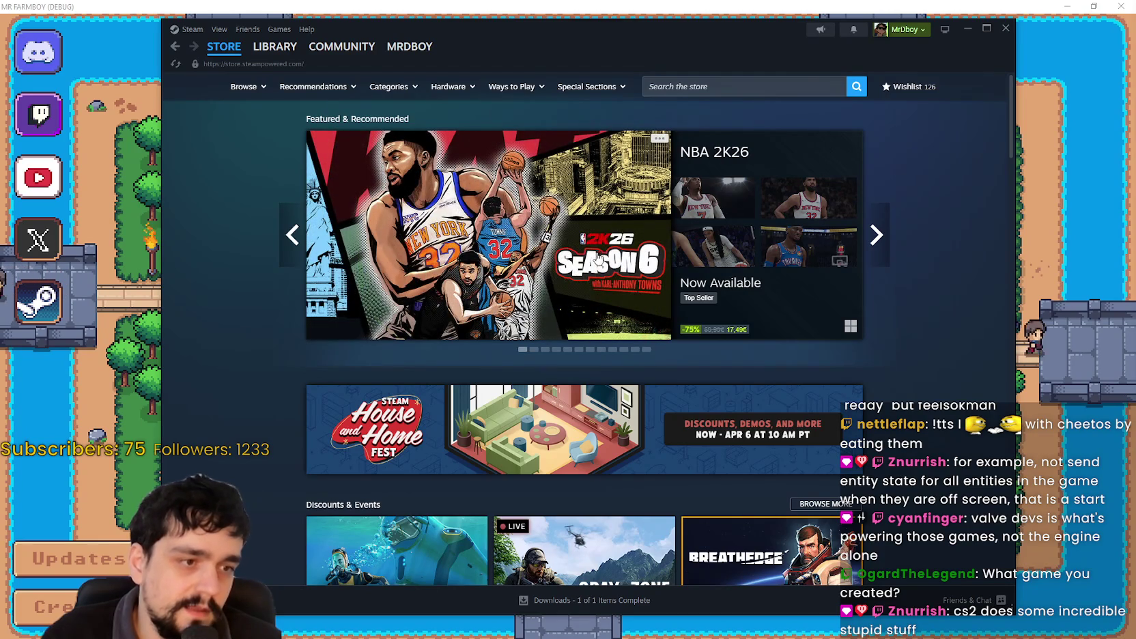
# Search for 'MR FARMBOY' and open its store page with the 1.0 trailer.
pyautogui.click(681, 87)
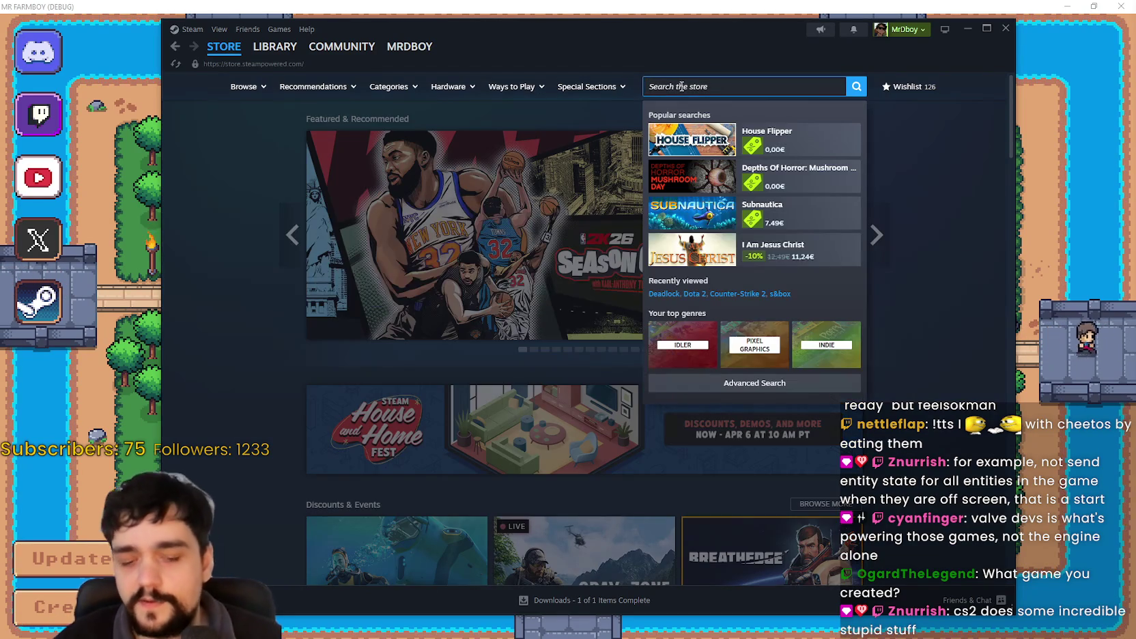
pyautogui.write('MR FARMBOY')
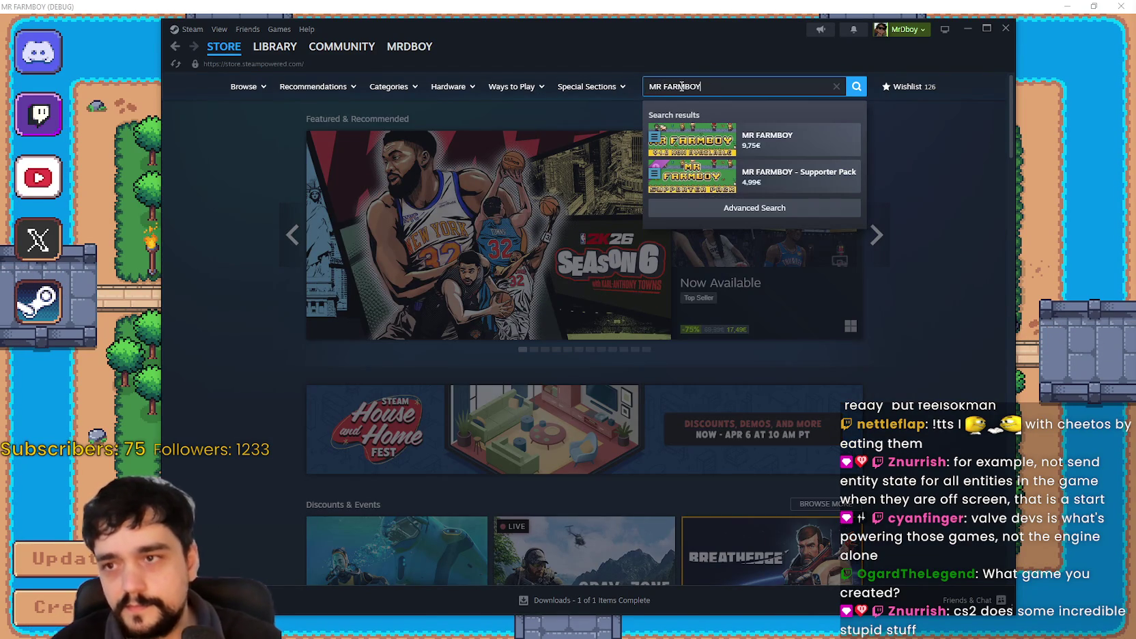
pyautogui.click(792, 139)
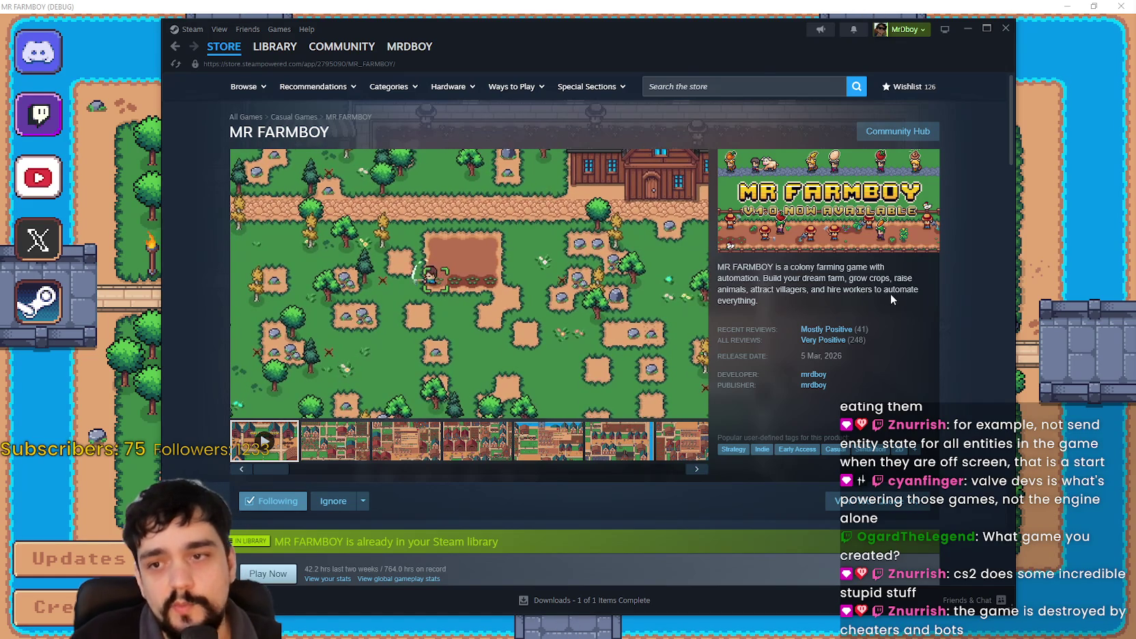
pyautogui.moveTo(843, 329)
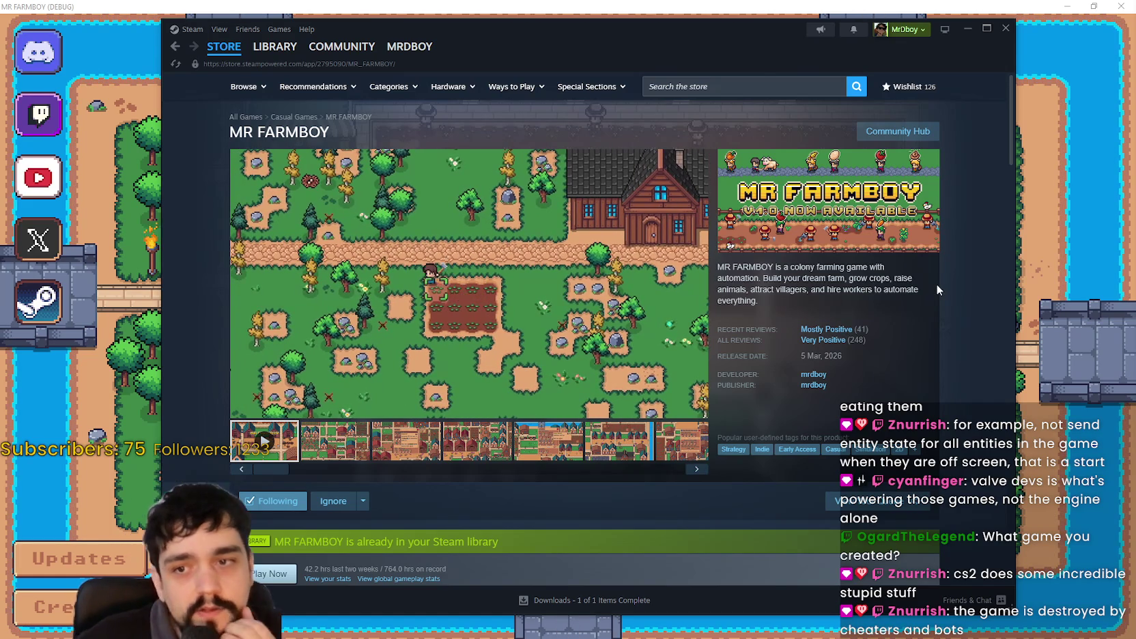
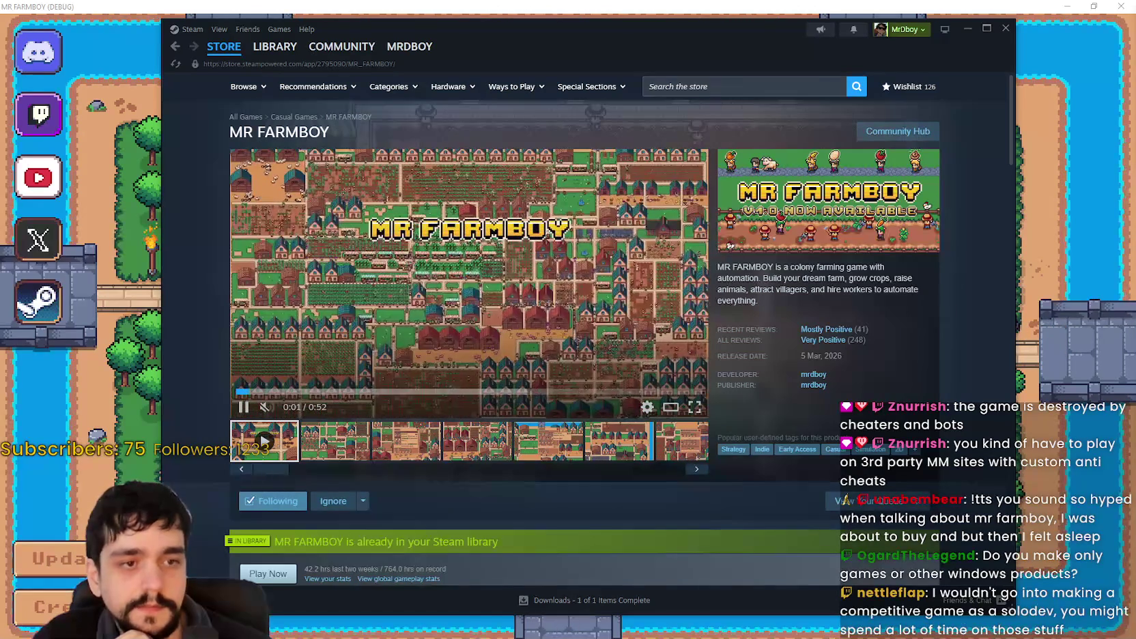
# Open Options > Change Keybinds in MR FARMBOY and bind Move Left to A.
pyautogui.click(1104, 384)
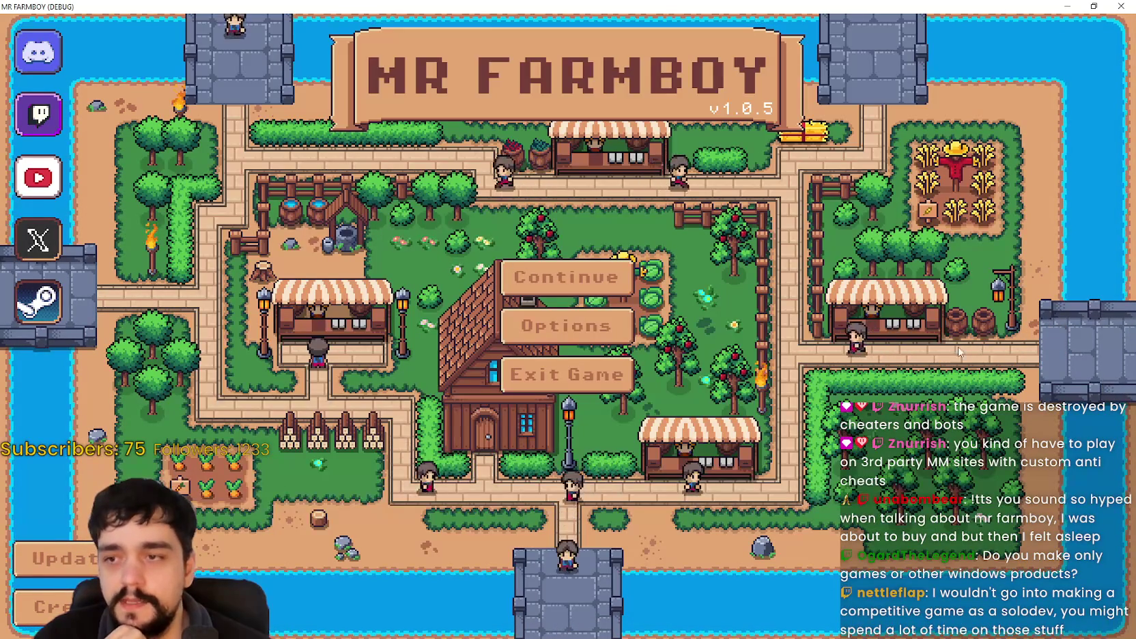
pyautogui.click(628, 335)
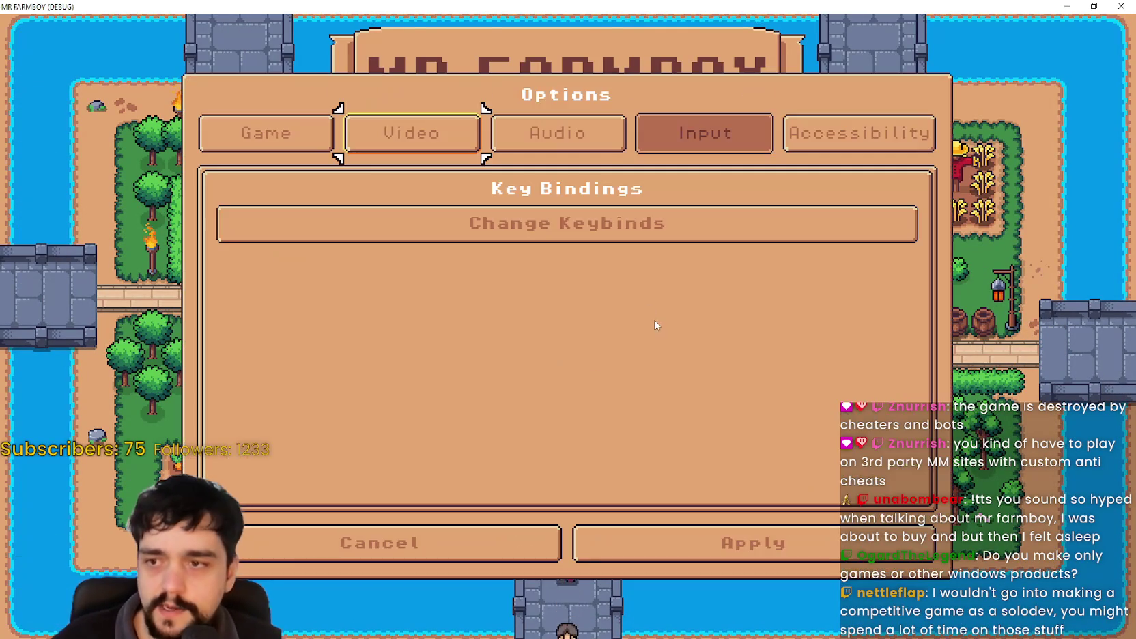
pyautogui.click(555, 211)
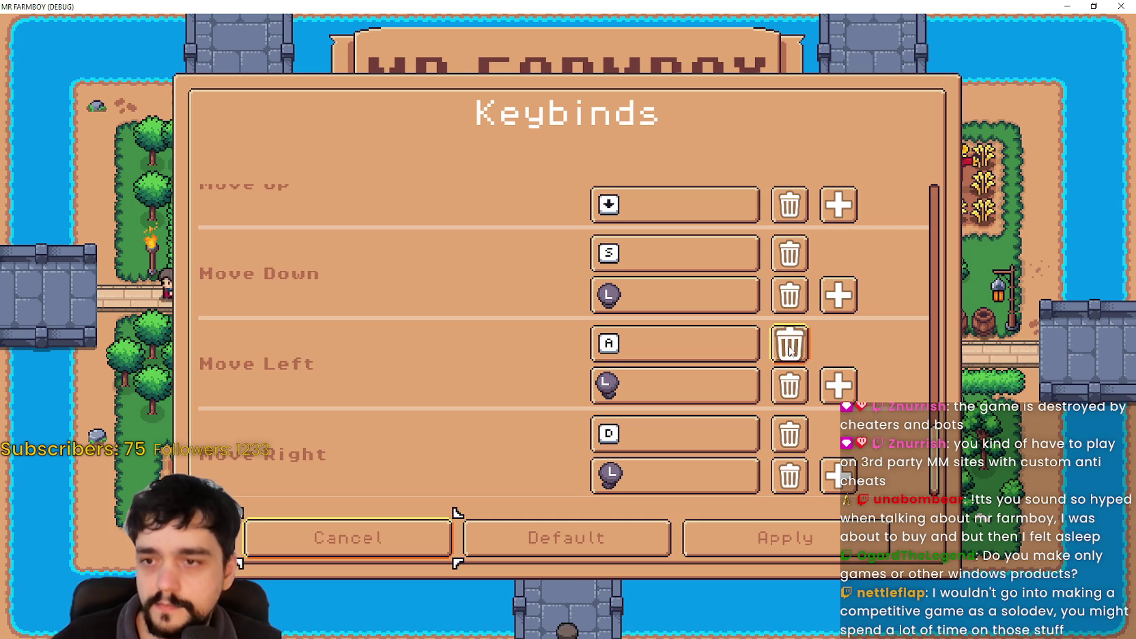
pyautogui.click(723, 333)
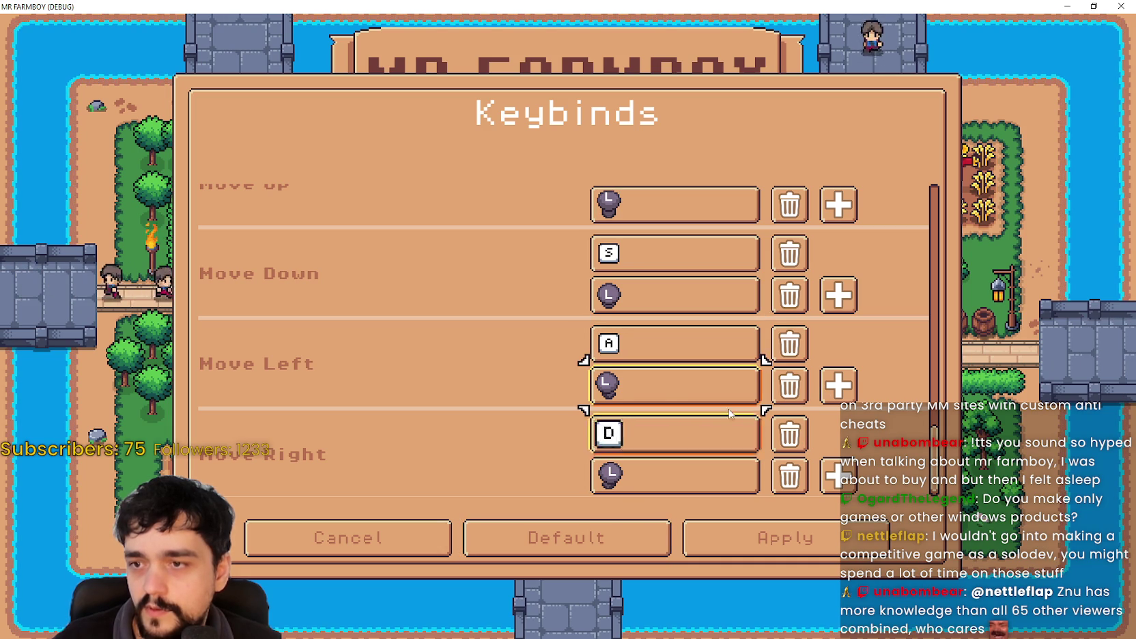
# Move keyboard focus up the keybind list to Character Roll's SPACE binding.
pyautogui.press('Down')
pyautogui.press('Up')
pyautogui.press('Up')
pyautogui.press('Up')
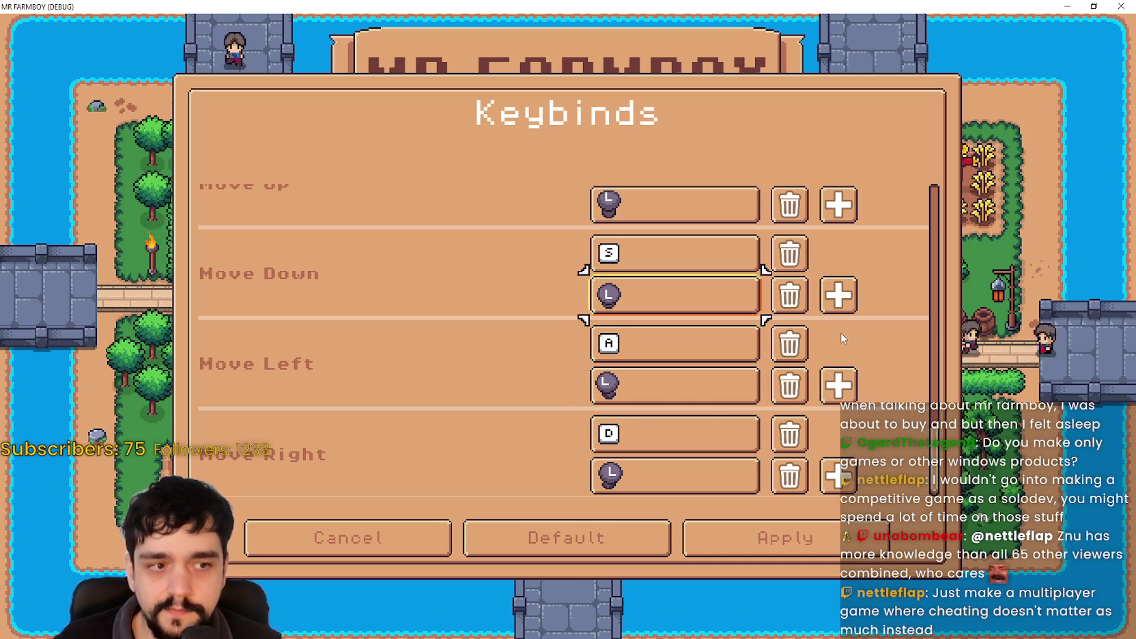
pyautogui.press('Up')
pyautogui.press('Up')
pyautogui.press('Up')
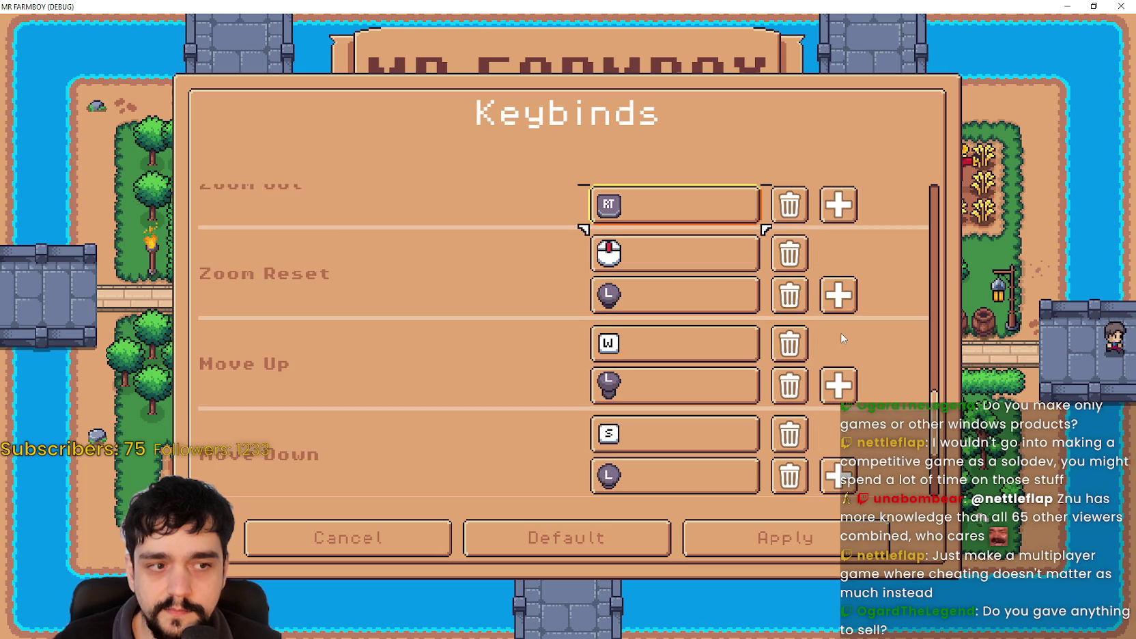
pyautogui.press('Up')
pyautogui.press('Up')
pyautogui.press('Up')
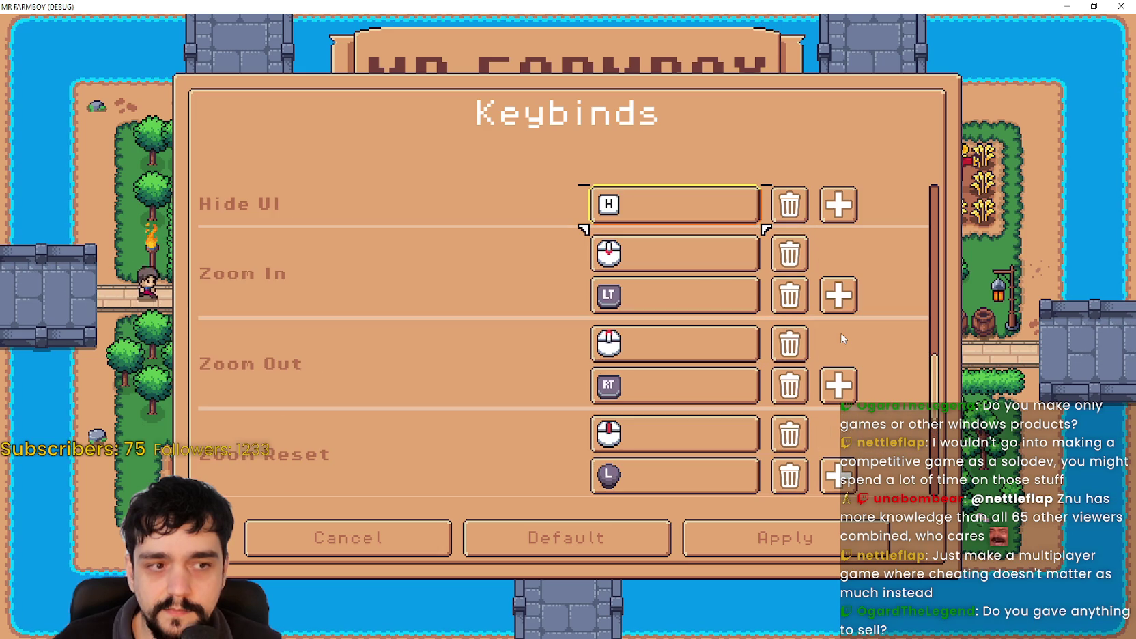
pyautogui.press('Up')
pyautogui.press('Up')
pyautogui.press('Up')
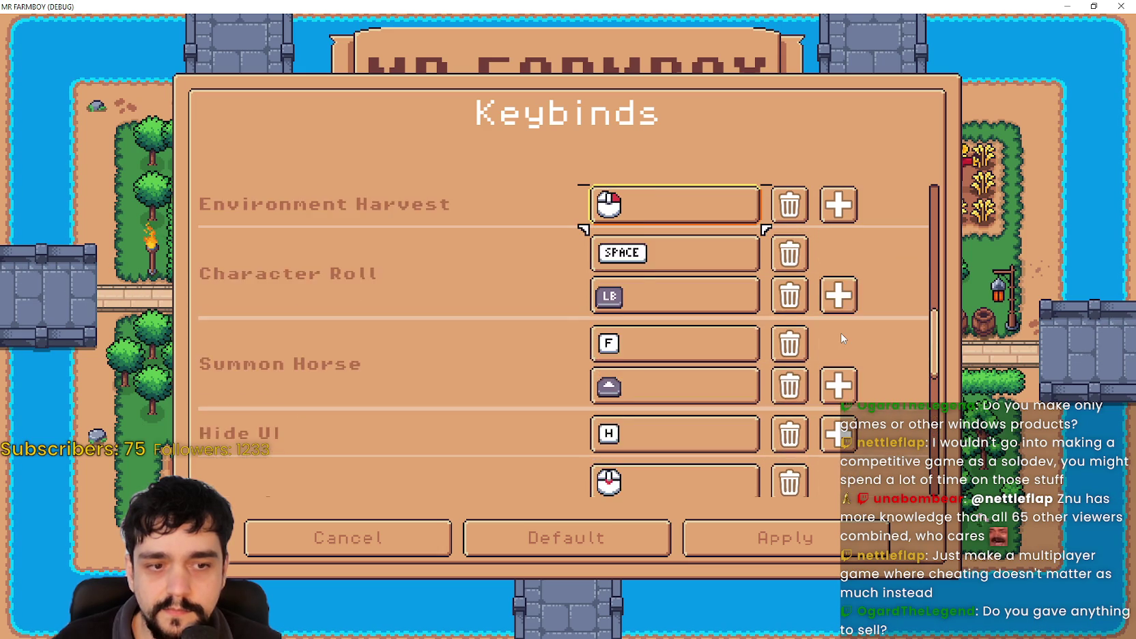
pyautogui.press('Up')
pyautogui.press('Up')
pyautogui.press('Down')
pyautogui.press('Down')
pyautogui.press('Down')
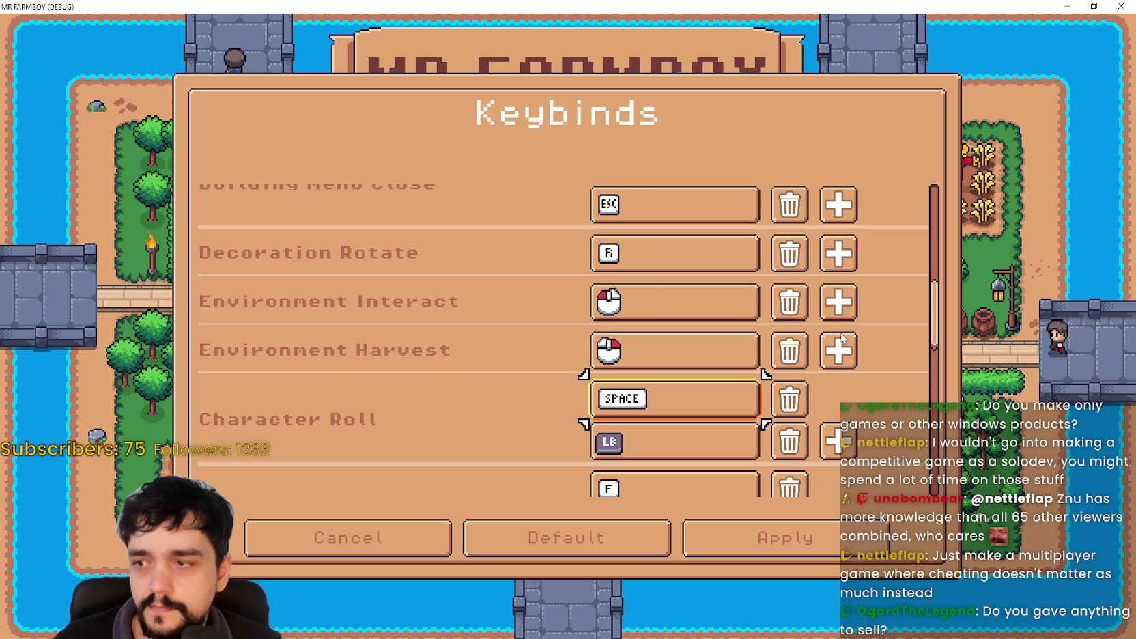
# Rebind Character Roll's LB controller binding to RB.
pyautogui.press('Down')
pyautogui.press('Return')
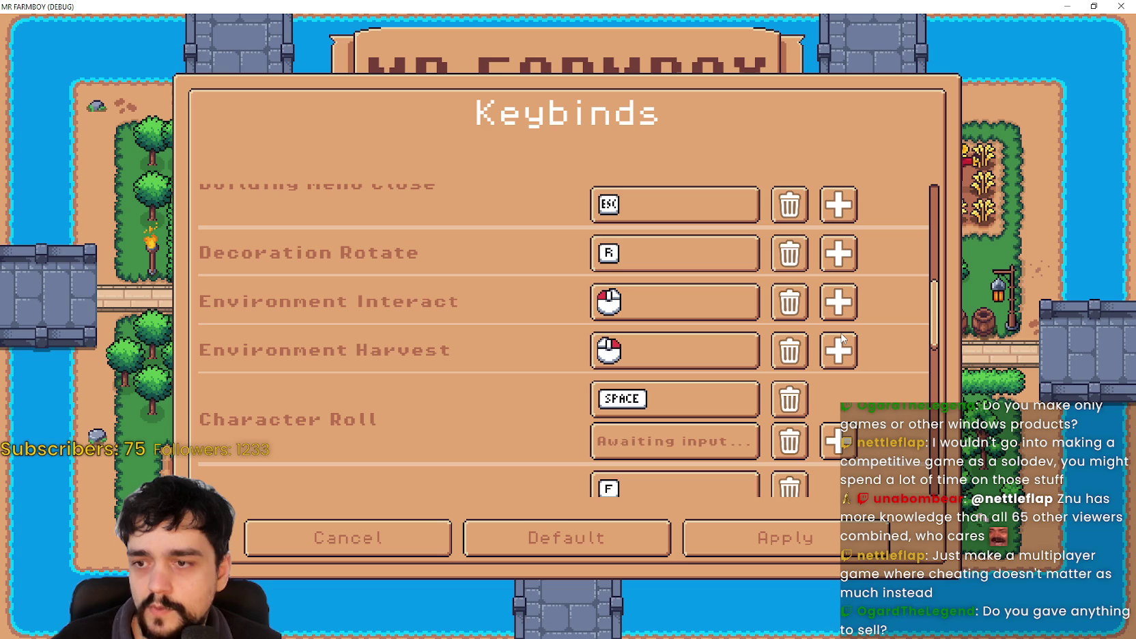
pyautogui.press('Right')
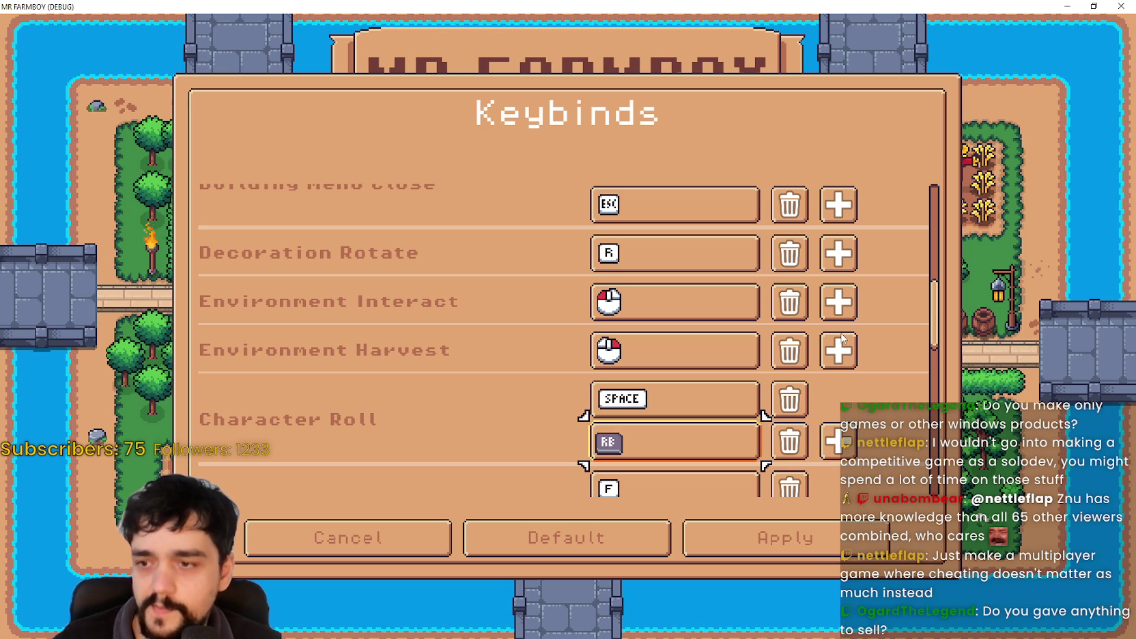
# Add an empty third binding slot to Character Roll and switch back to Godot.
pyautogui.press('Right')
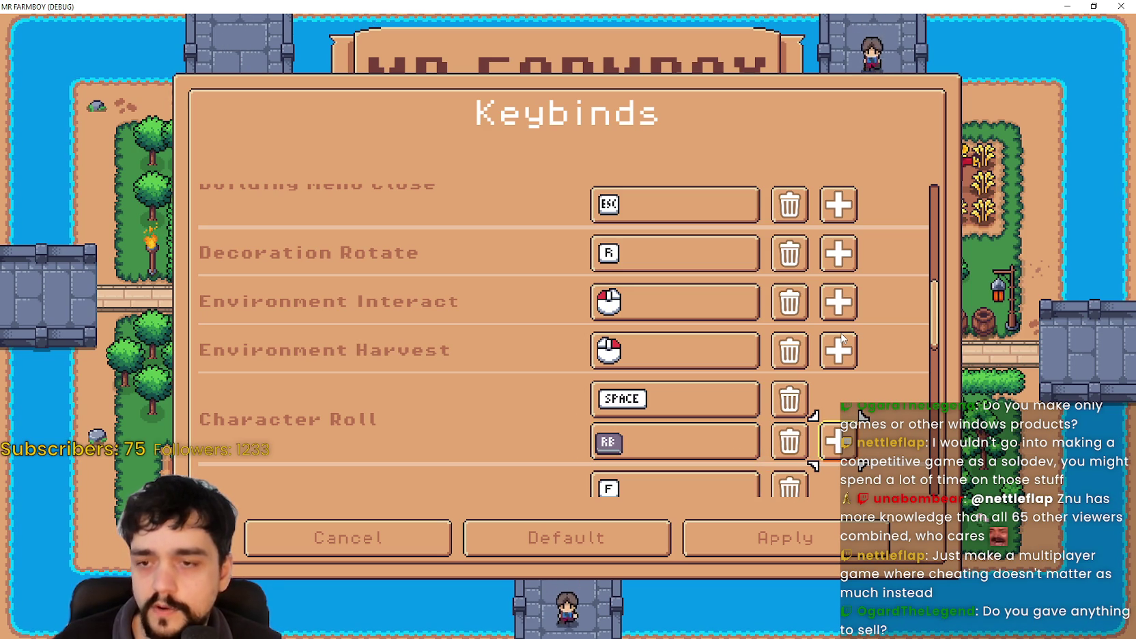
pyautogui.press('Return')
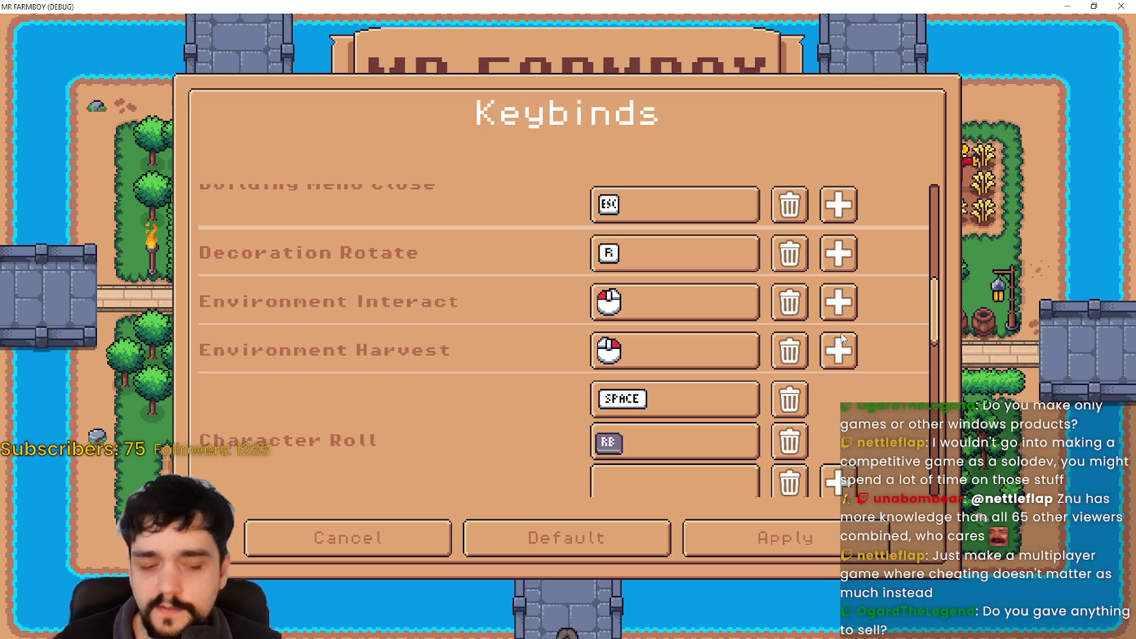
pyautogui.scroll(-3, 842, 341)
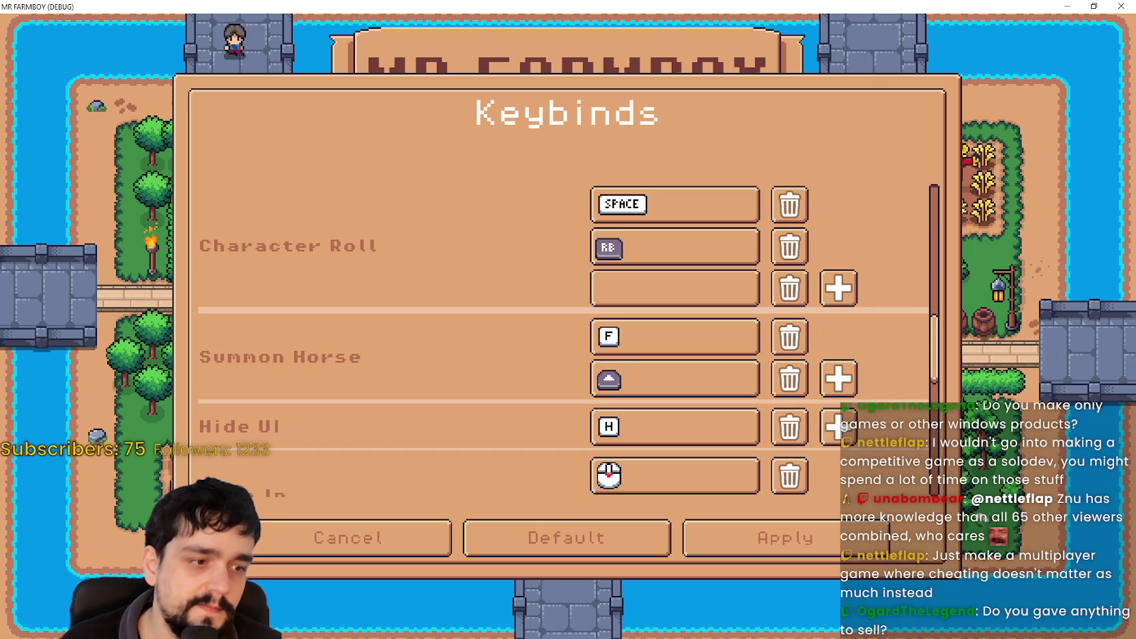
pyautogui.hotkey('alt', 'Tab')
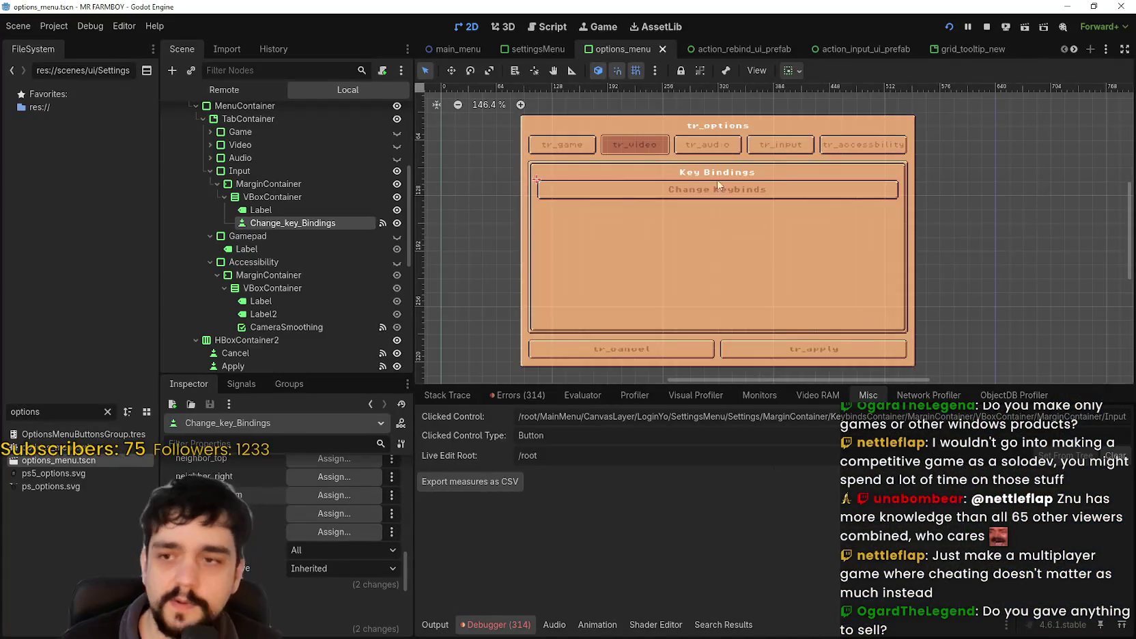
# Open the InputRemap scene in its own tab and inspect its GridContainer and ScrollContainer nodes.
pyautogui.scroll(1, 699, 171)
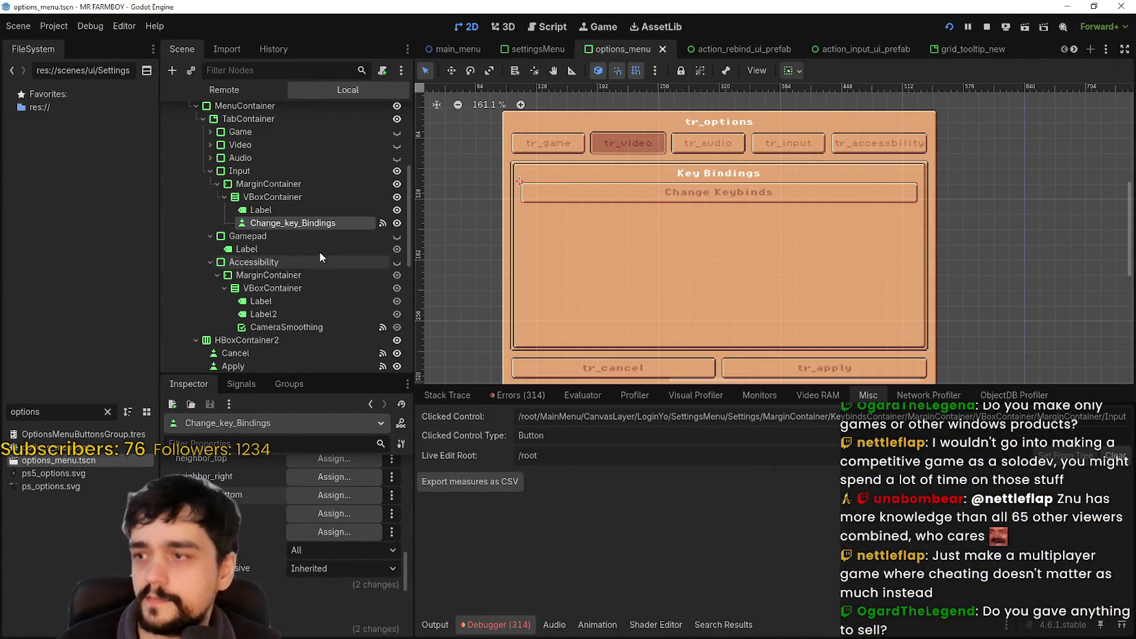
pyautogui.scroll(-7, 328, 273)
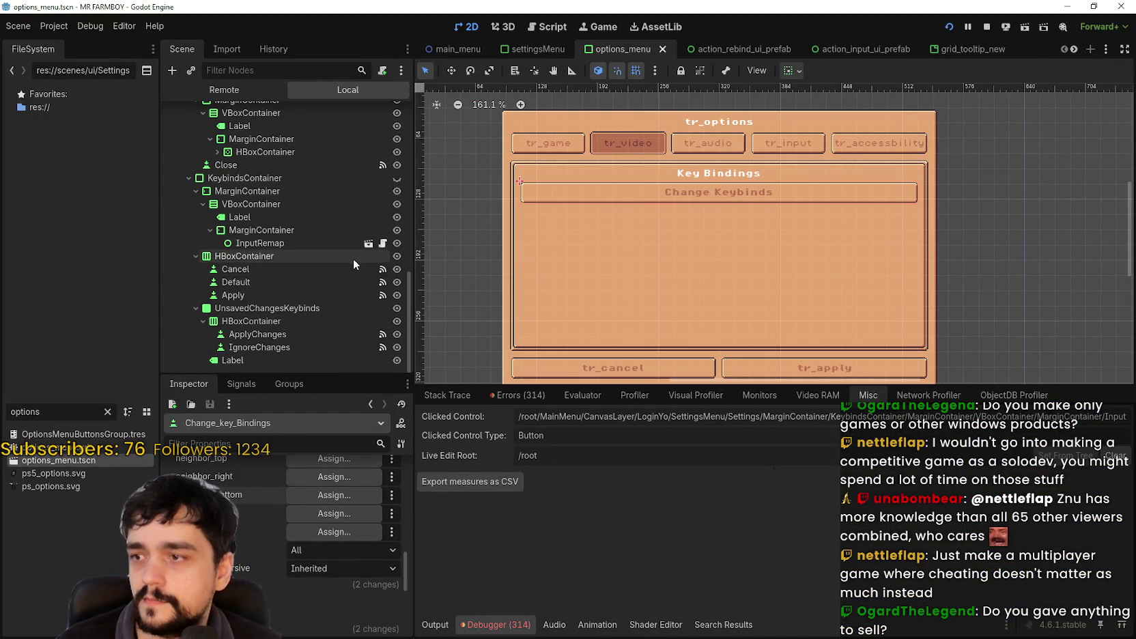
pyautogui.scroll(1, 348, 263)
pyautogui.click(342, 276)
pyautogui.click(369, 276)
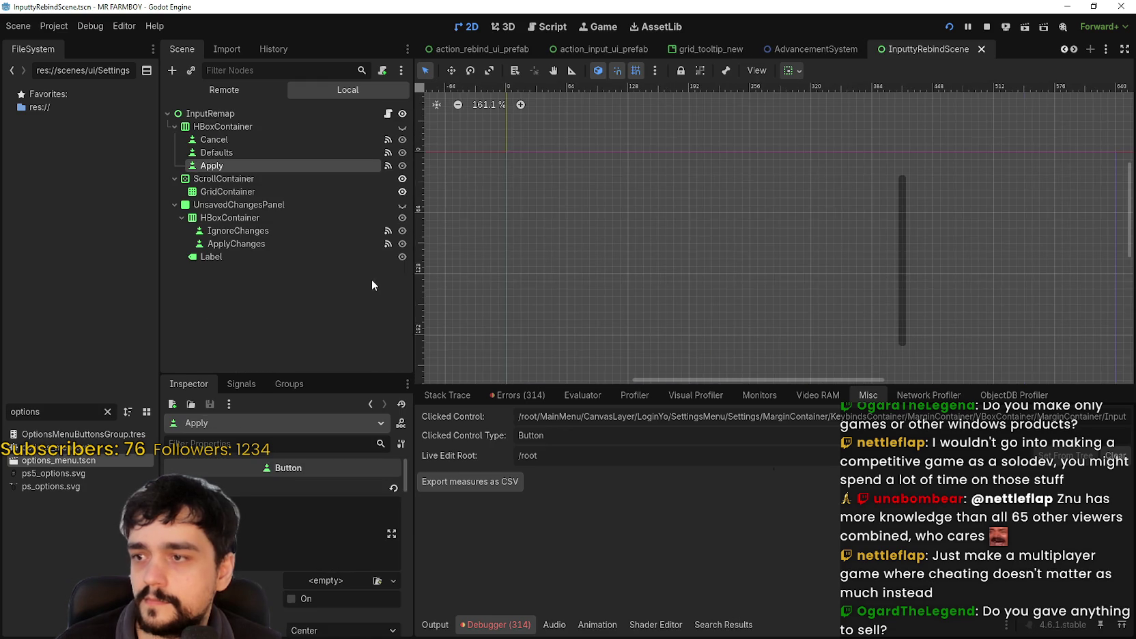
pyautogui.click(272, 191)
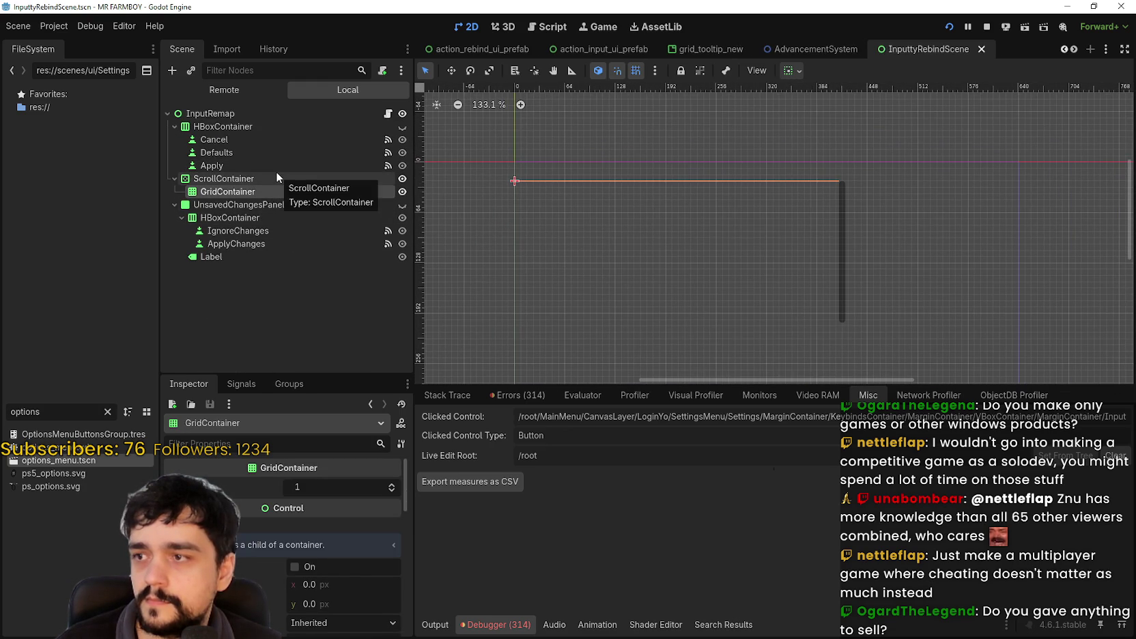
pyautogui.click(278, 177)
pyautogui.click(293, 487)
pyautogui.click(262, 113)
pyautogui.scroll(3, 317, 573)
pyautogui.scroll(3, 316, 571)
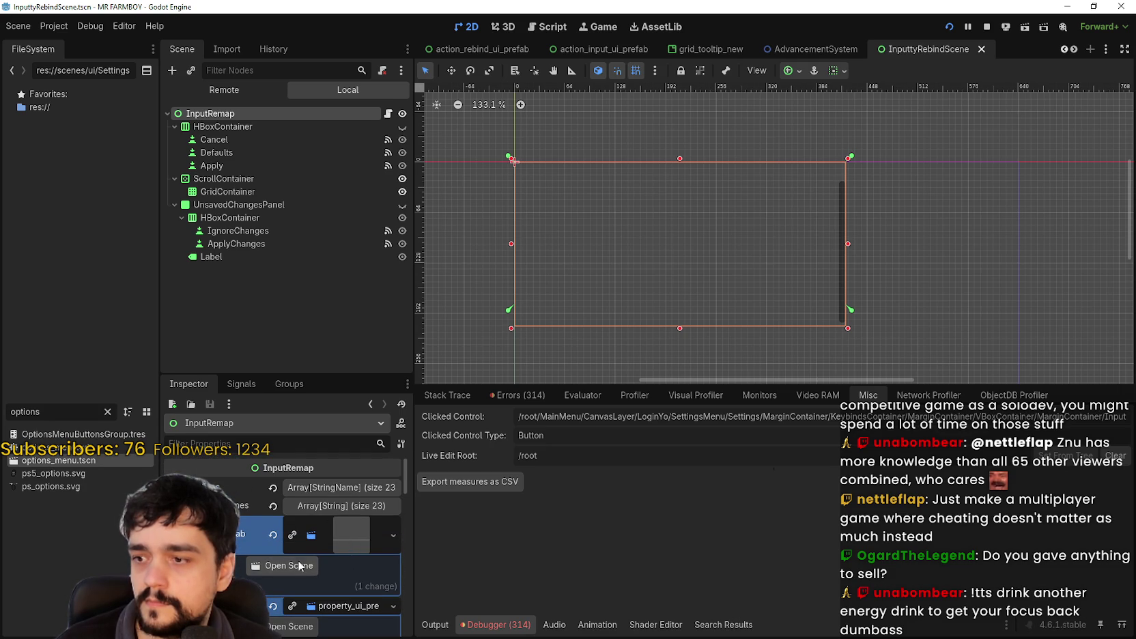
# Open the action_rebind_ui_prefab scene in the 2D view.
pyautogui.click(300, 566)
pyautogui.scroll(-2, 668, 290)
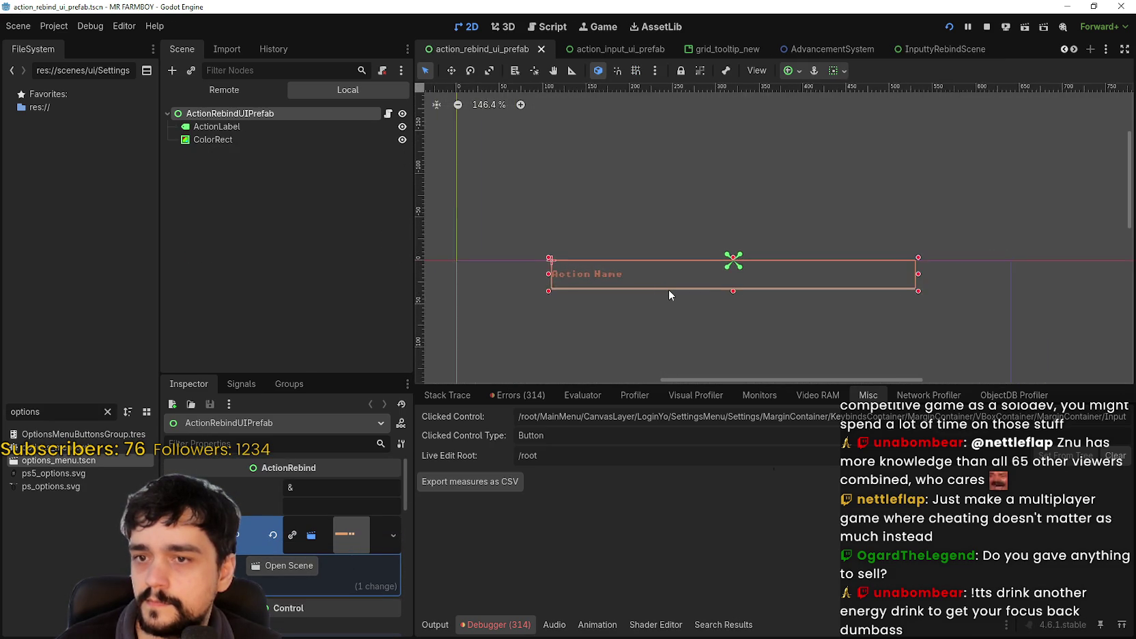
pyautogui.scroll(-1, 271, 486)
pyautogui.scroll(1, 271, 486)
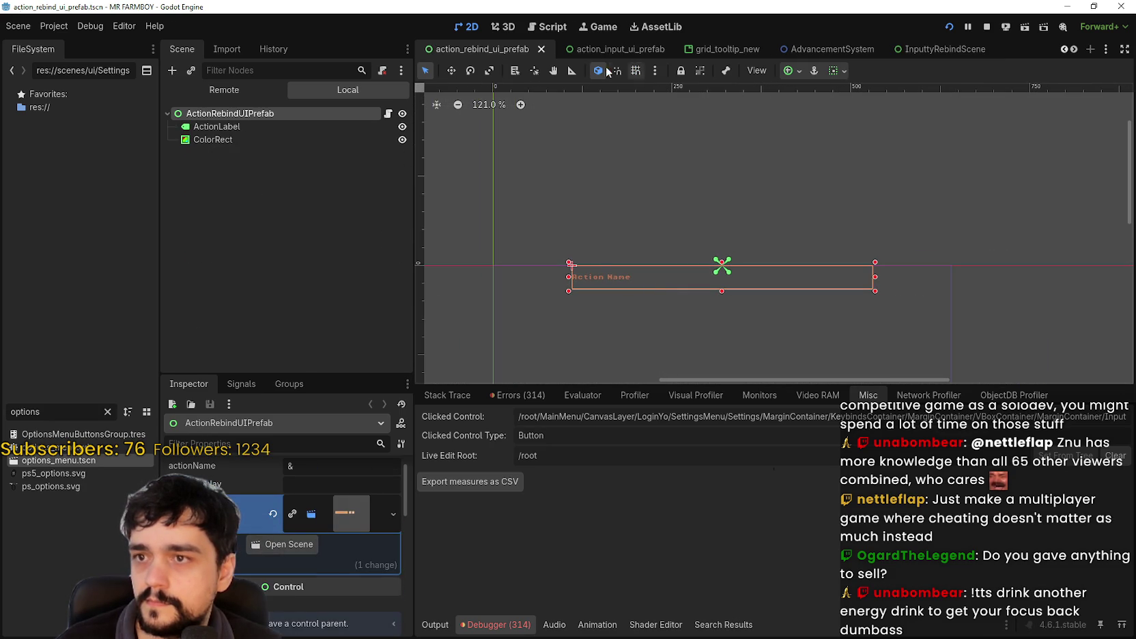
# Inspect the Button and Button2 delete nodes in the action_input_ui_prefab scene.
pyautogui.click(1063, 49)
pyautogui.click(1063, 49)
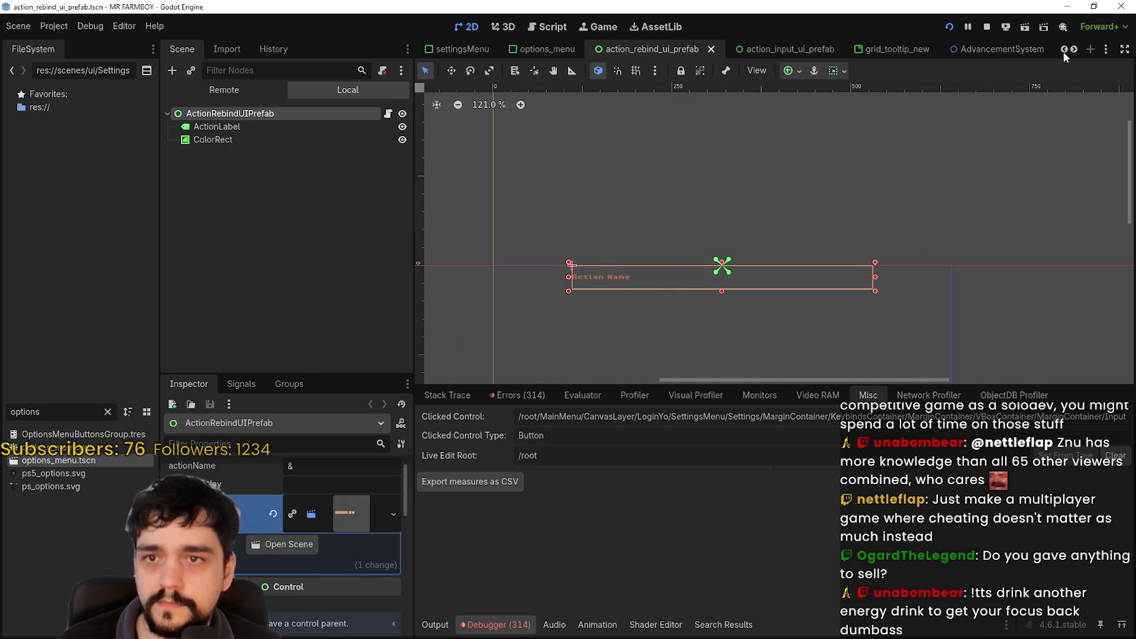
pyautogui.click(796, 45)
pyautogui.scroll(12, 697, 294)
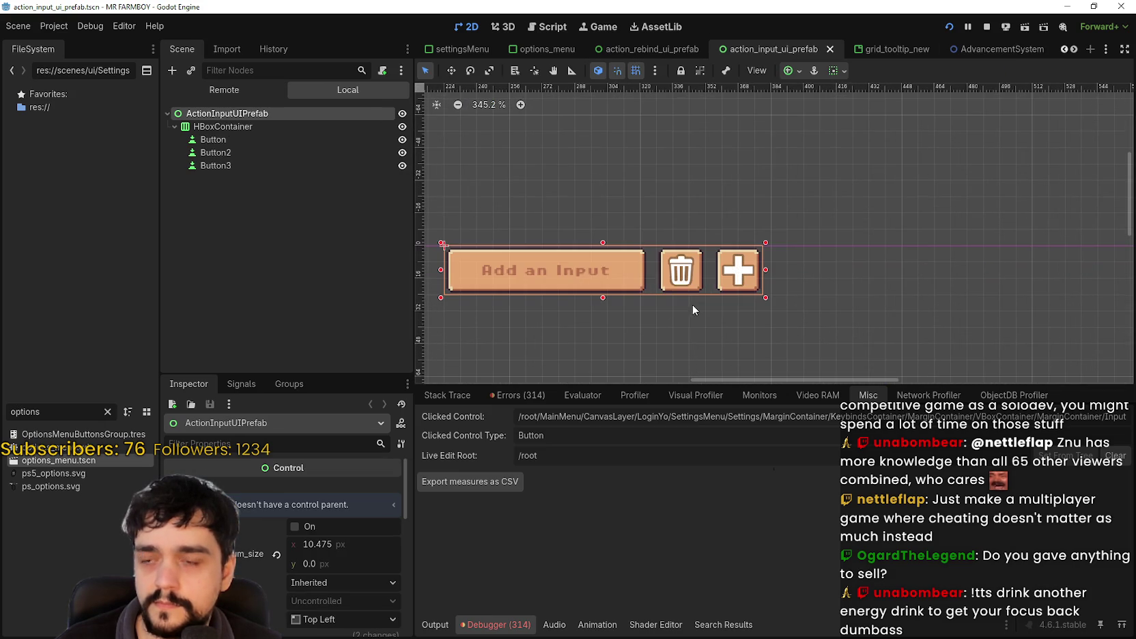
pyautogui.click(229, 143)
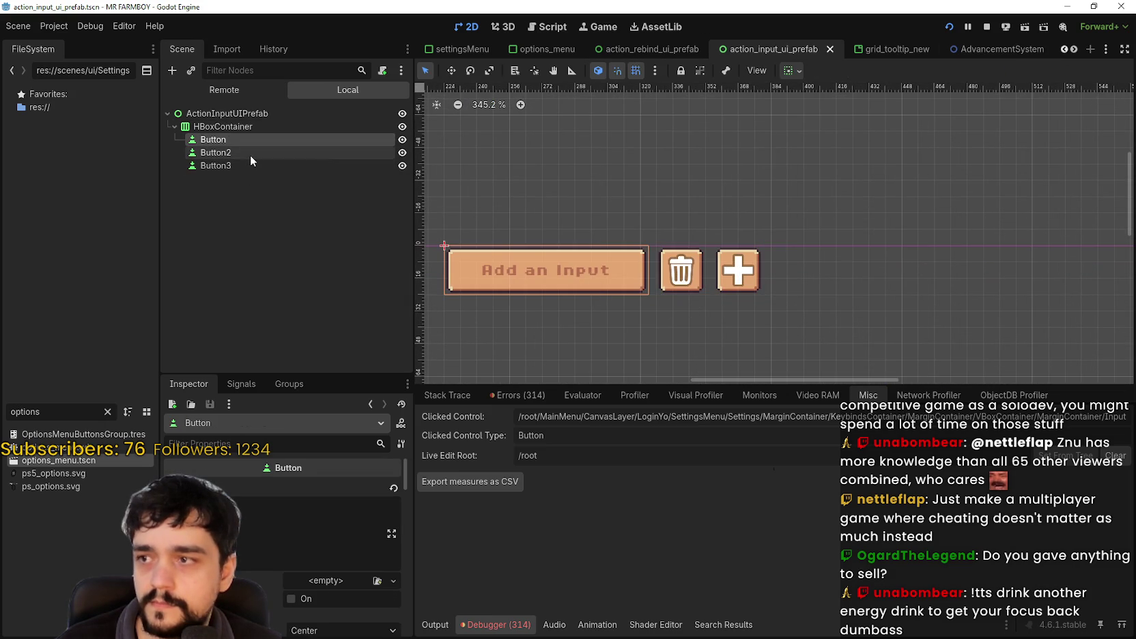
pyautogui.click(250, 156)
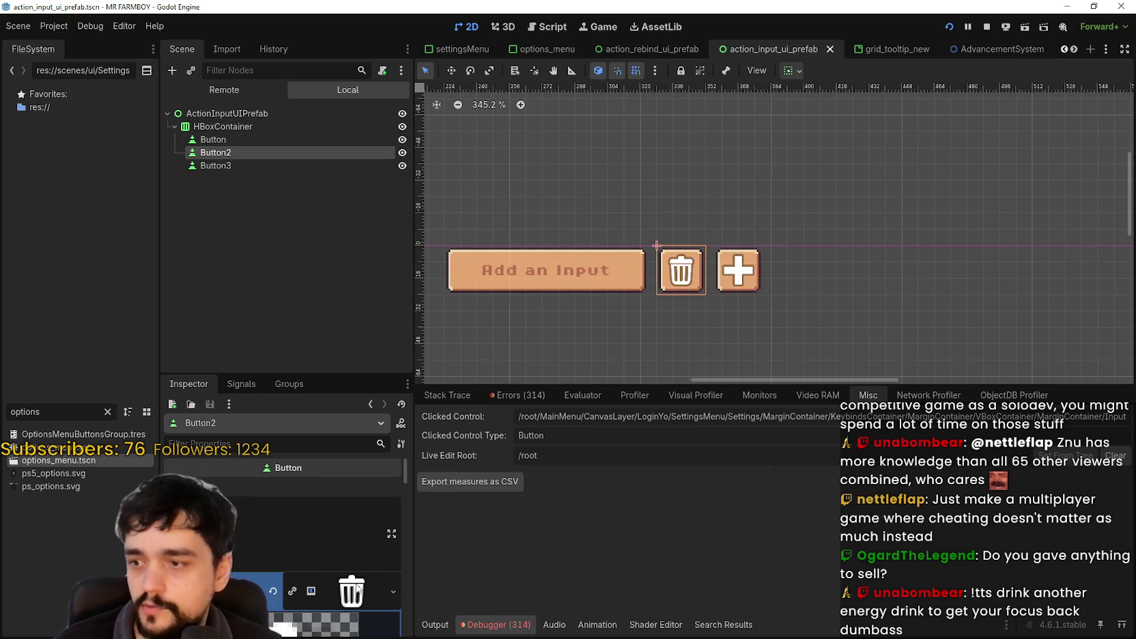
pyautogui.click(358, 115)
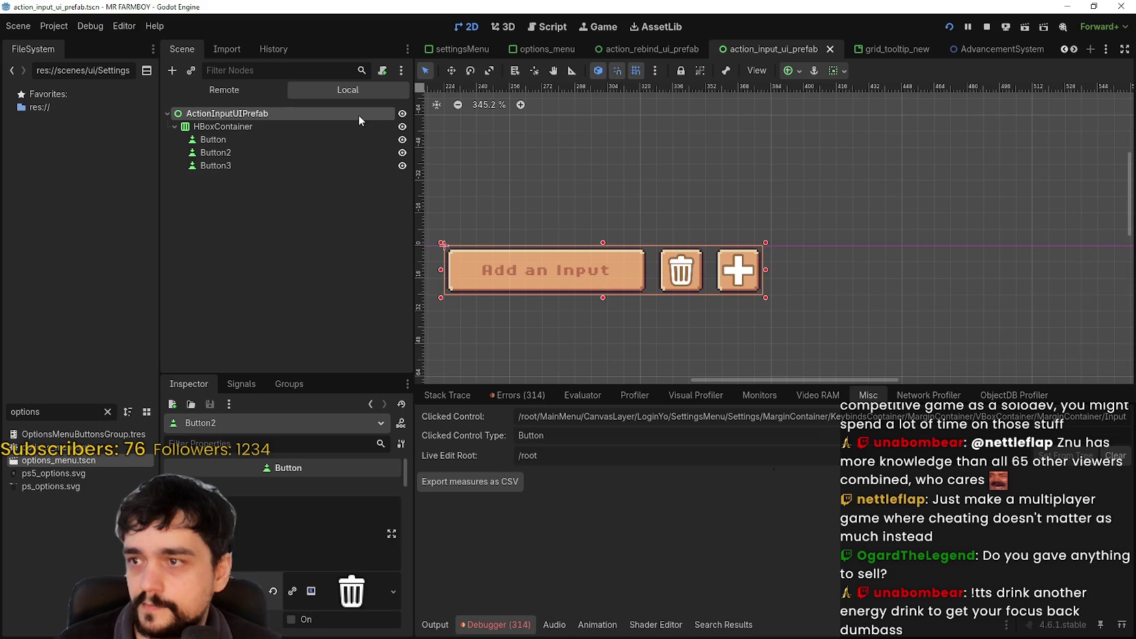
pyautogui.scroll(-2, 810, 257)
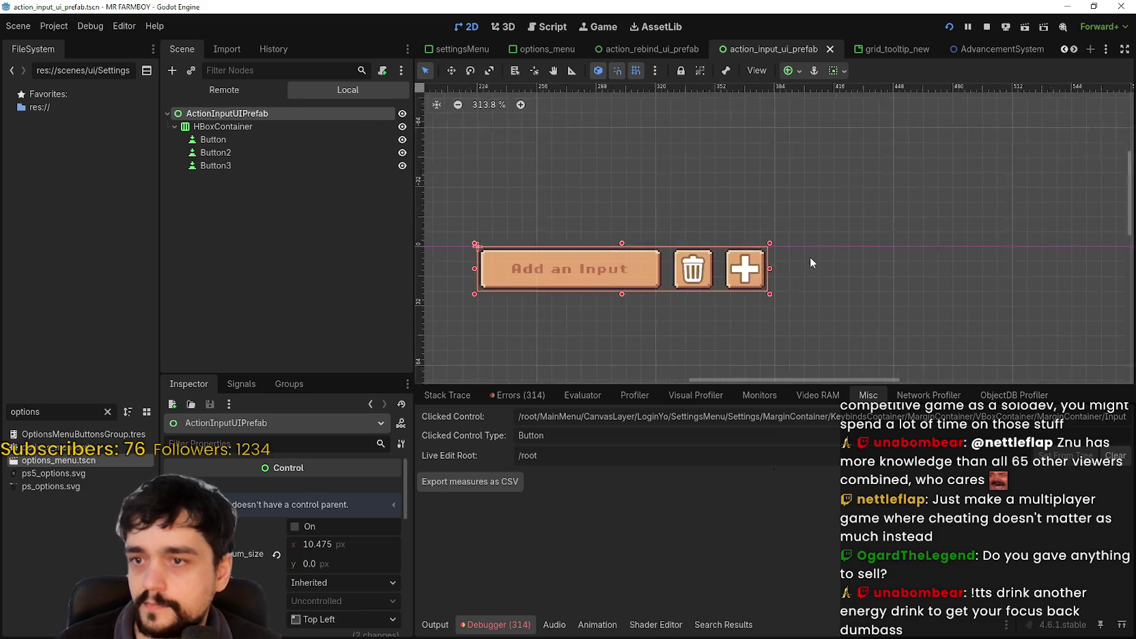
# Return to action_rebind_ui_prefab and open its ActionRebind.gd script.
pyautogui.click(657, 49)
pyautogui.scroll(2, 699, 286)
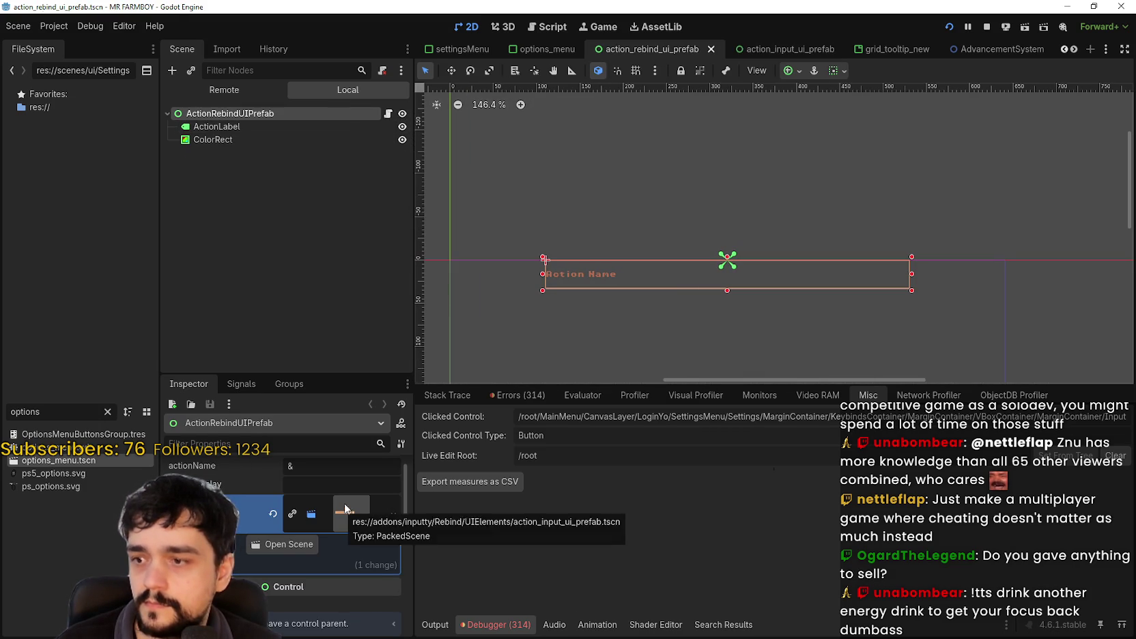
pyautogui.click(388, 114)
# Widen the code view and look up refreshAllInputDisplays' definition from line 51.
pyautogui.scroll(-5, 825, 185)
pyautogui.scroll(-3, 826, 186)
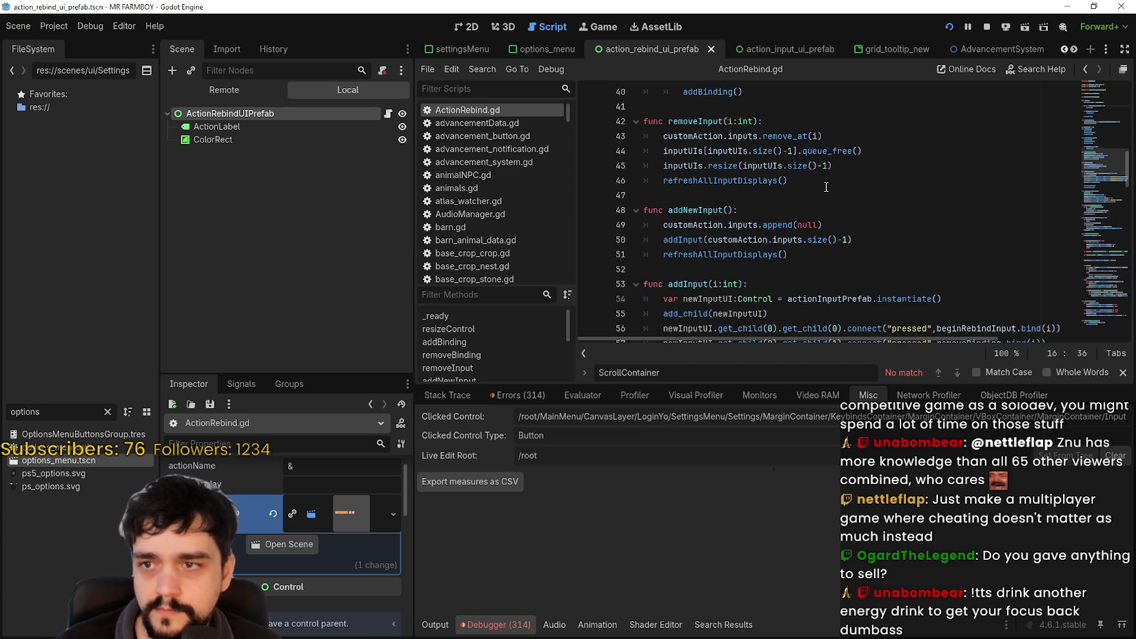
pyautogui.doubleClick(688, 241)
pyautogui.scroll(-1, 881, 266)
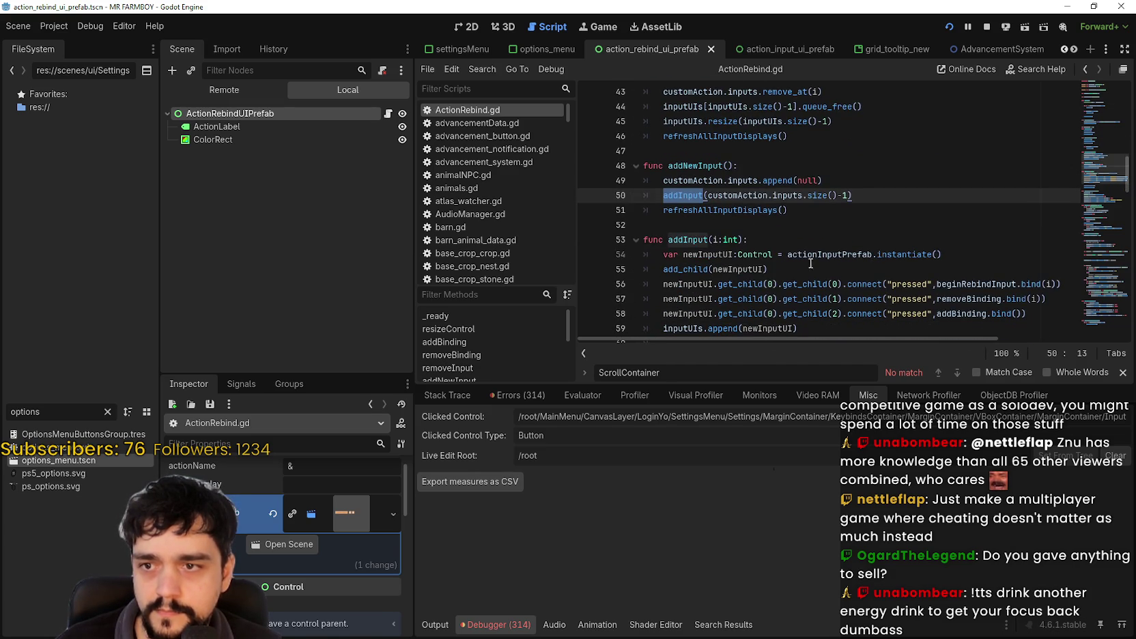
pyautogui.moveTo(415, 294); pyautogui.dragTo(312, 294)
pyautogui.doubleClick(587, 209)
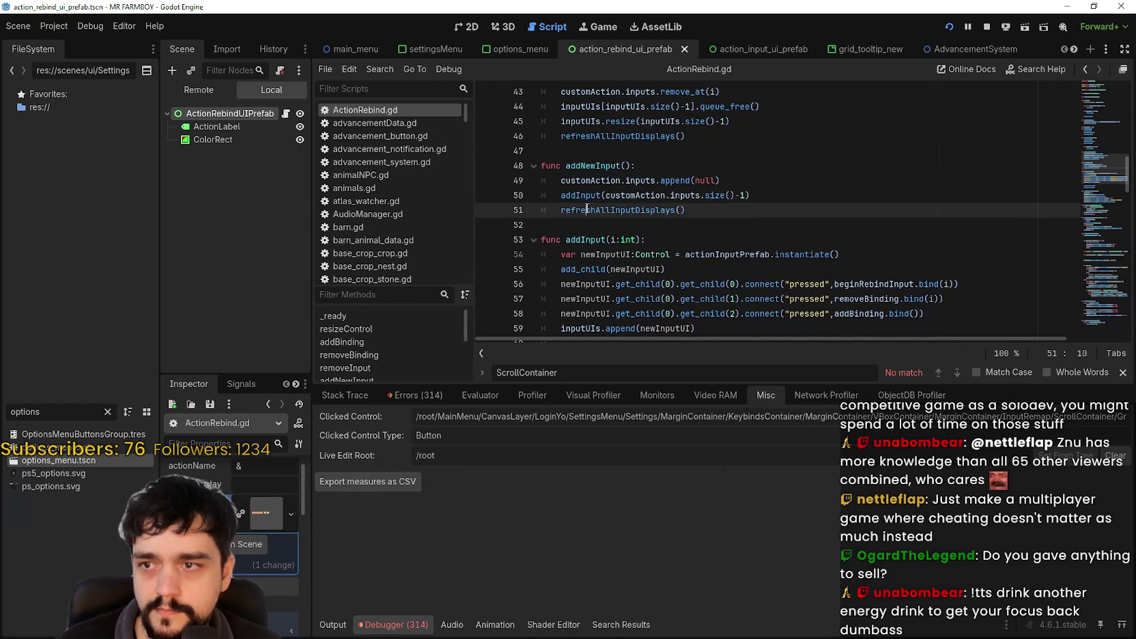
pyautogui.scroll(1, 630, 239)
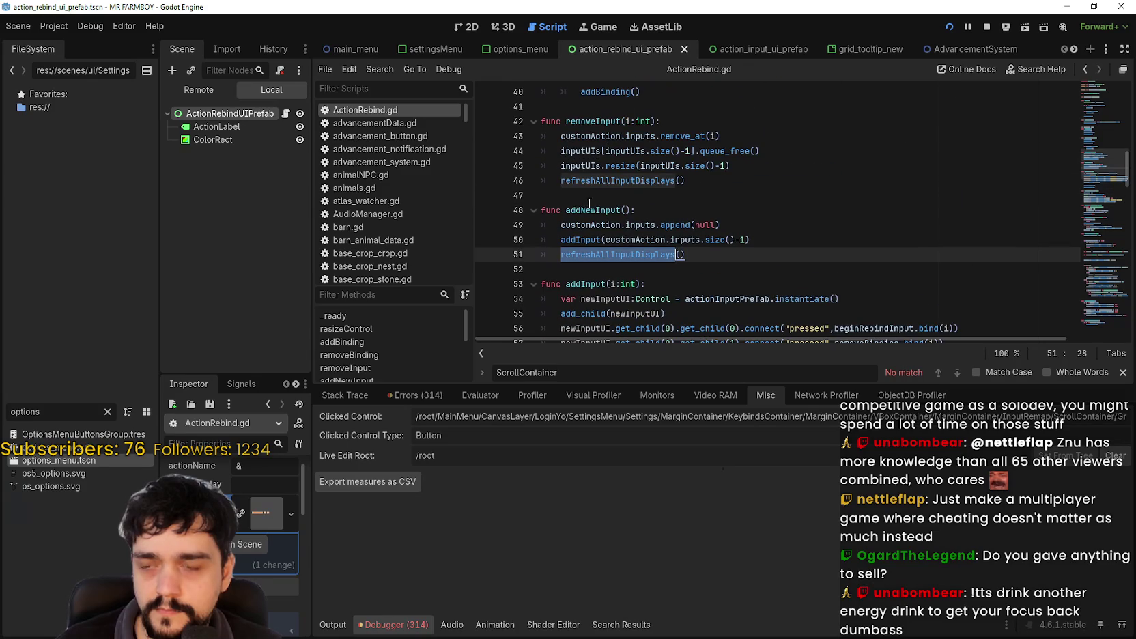
pyautogui.rightClick(626, 254)
pyautogui.click(692, 500)
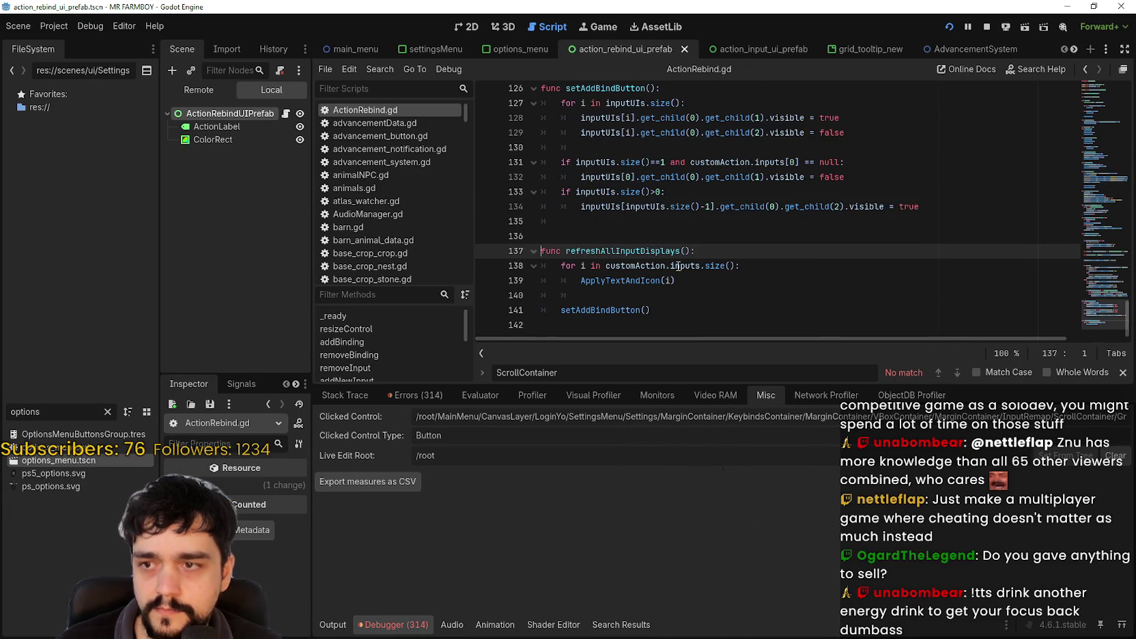
# Look up setAddBindButton's definition from line 141, then open Find in Files.
pyautogui.click(617, 284)
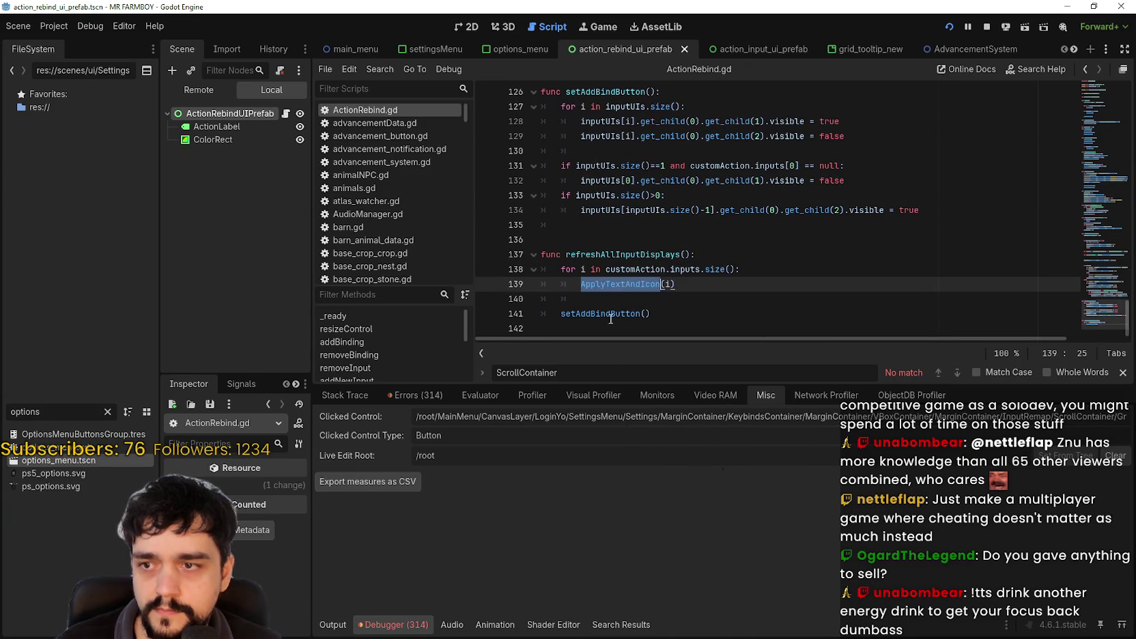
pyautogui.click(611, 314)
pyautogui.rightClick(625, 314)
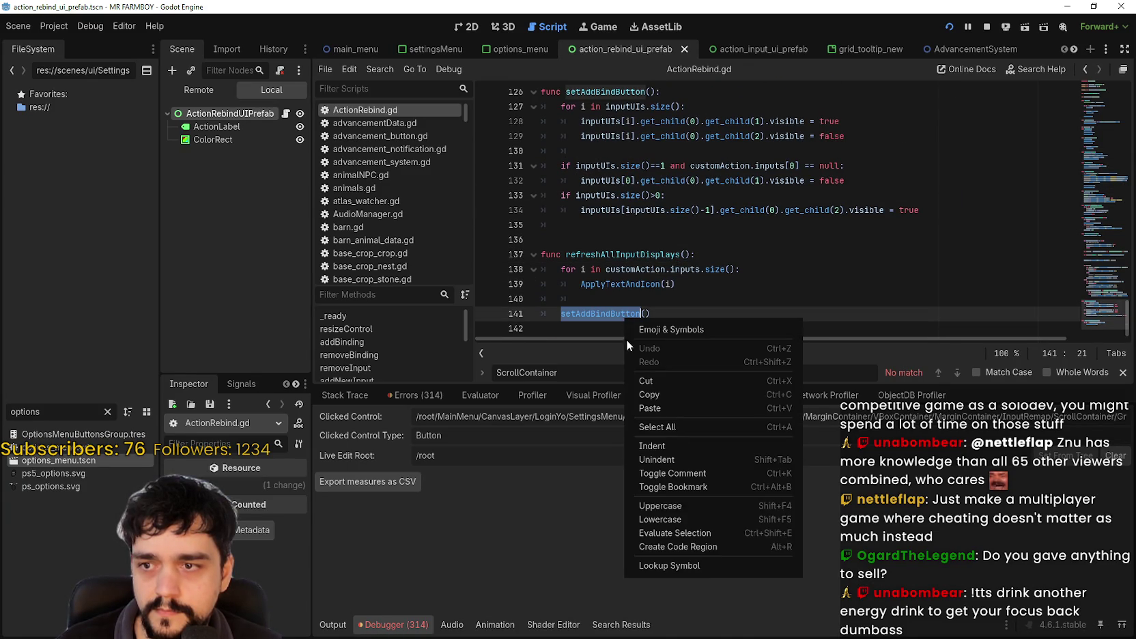
pyautogui.click(719, 563)
pyautogui.scroll(-2, 691, 318)
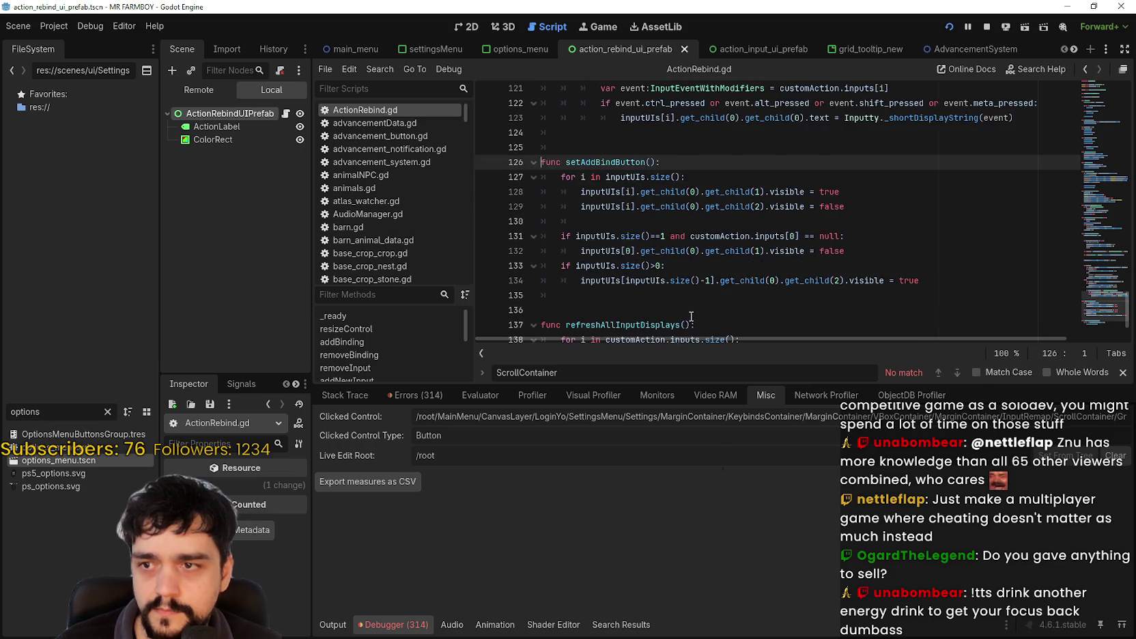
pyautogui.click(741, 227)
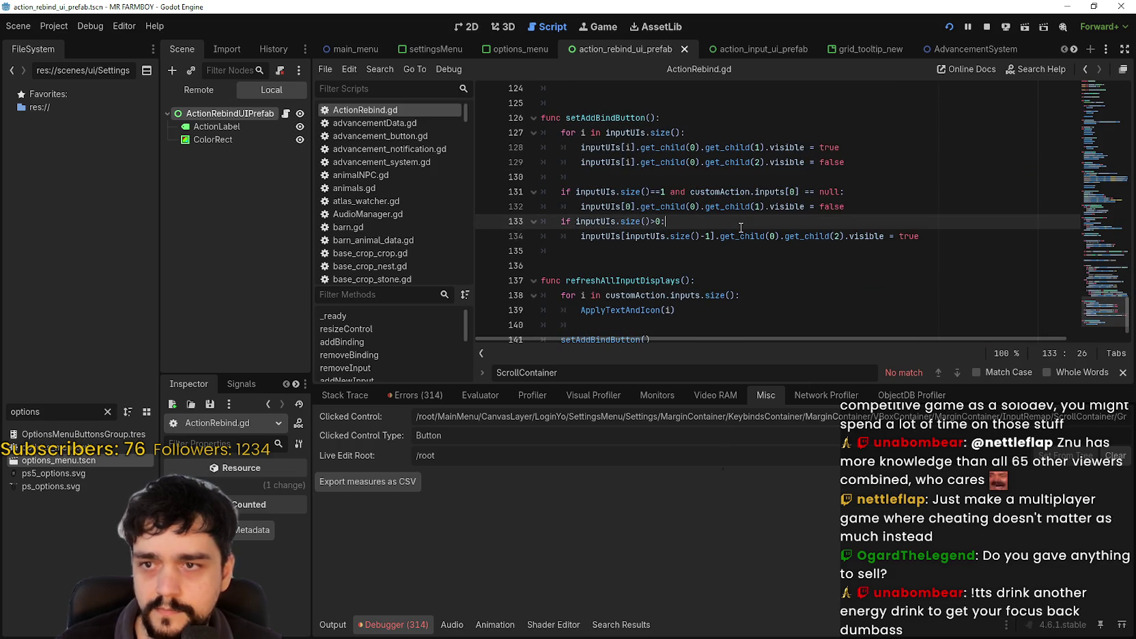
pyautogui.hotkey('ctrl', 'shift', 'f')
# Search the project for grab_focus and jump to ActionRebind.gd's match on line 85.
pyautogui.write('grab')
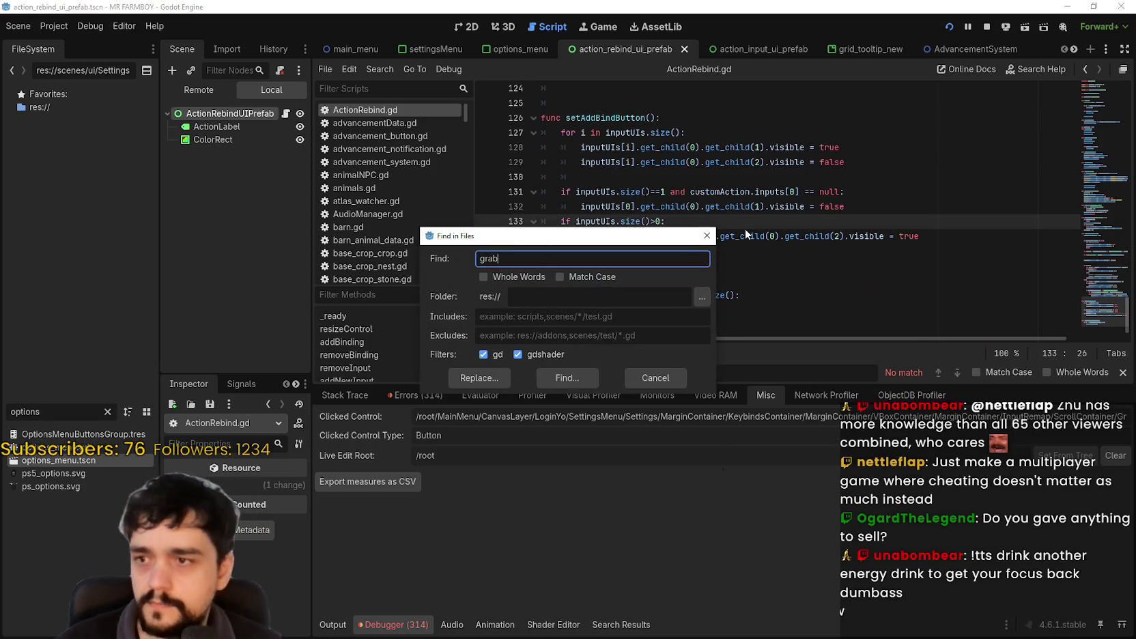
pyautogui.write('_focus')
pyautogui.press('Return')
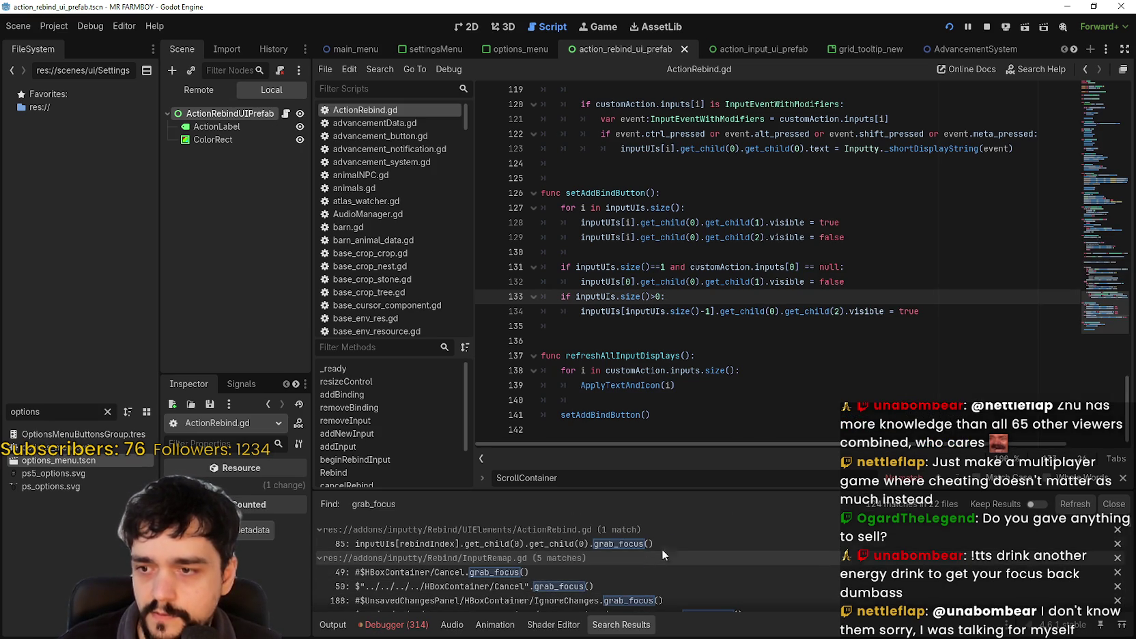
pyautogui.click(695, 546)
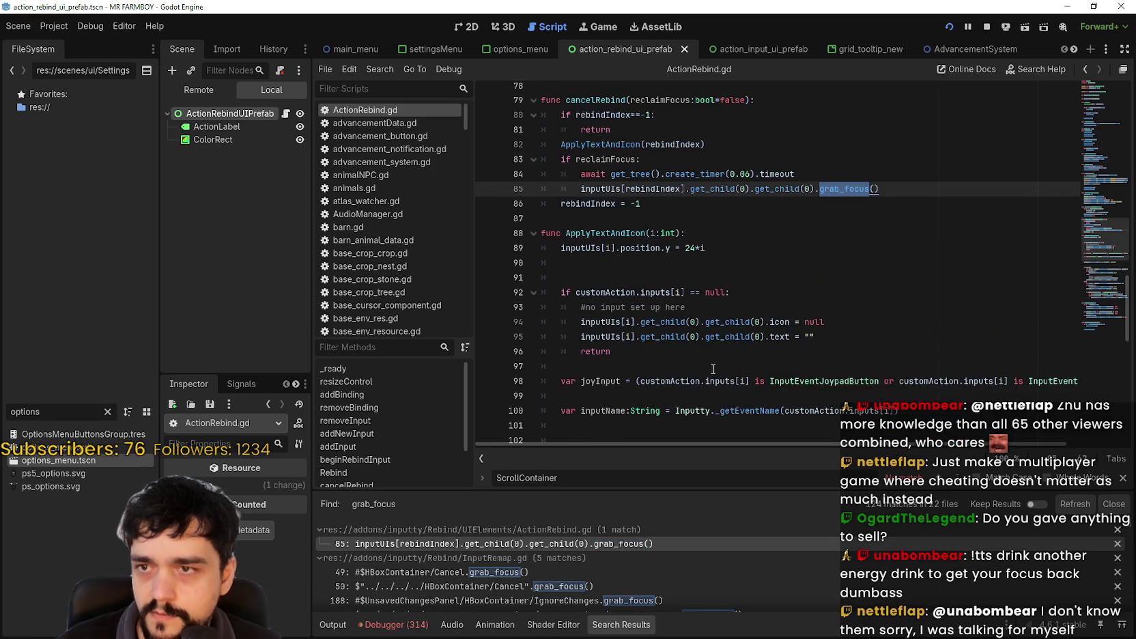
pyautogui.scroll(3, 712, 369)
pyautogui.click(715, 334)
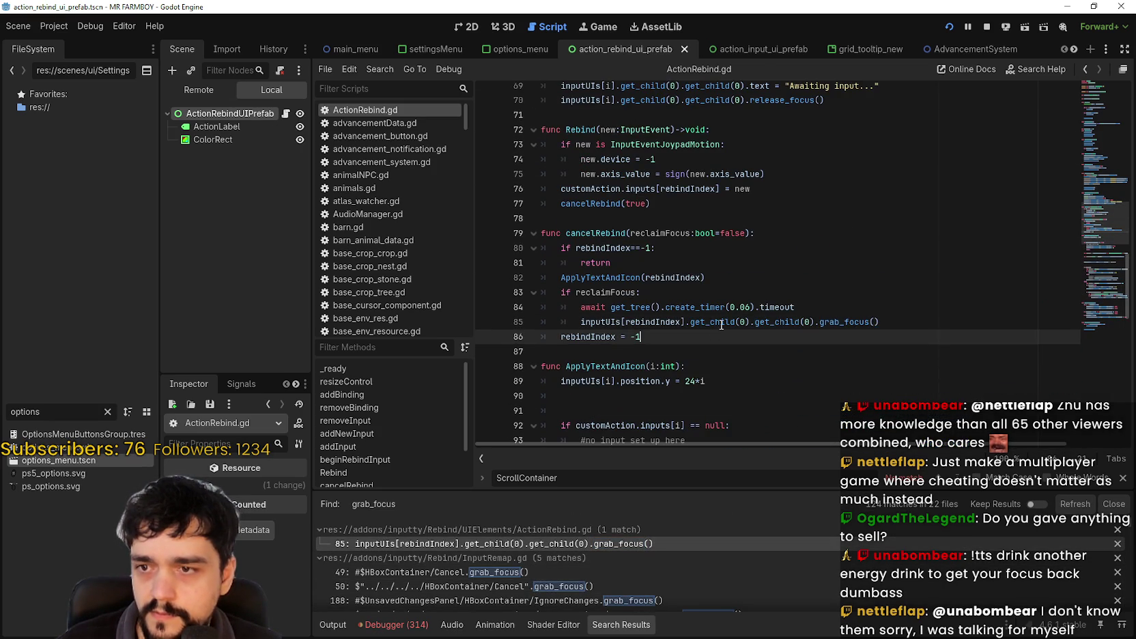
pyautogui.doubleClick(621, 321)
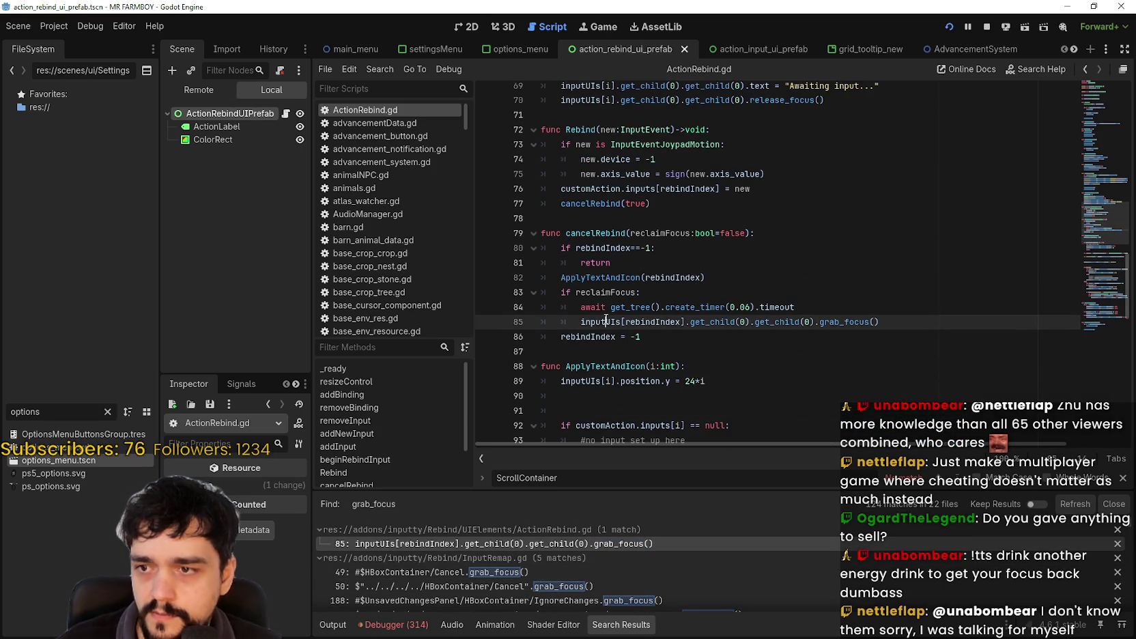
pyautogui.click(711, 327)
pyautogui.doubleClick(783, 322)
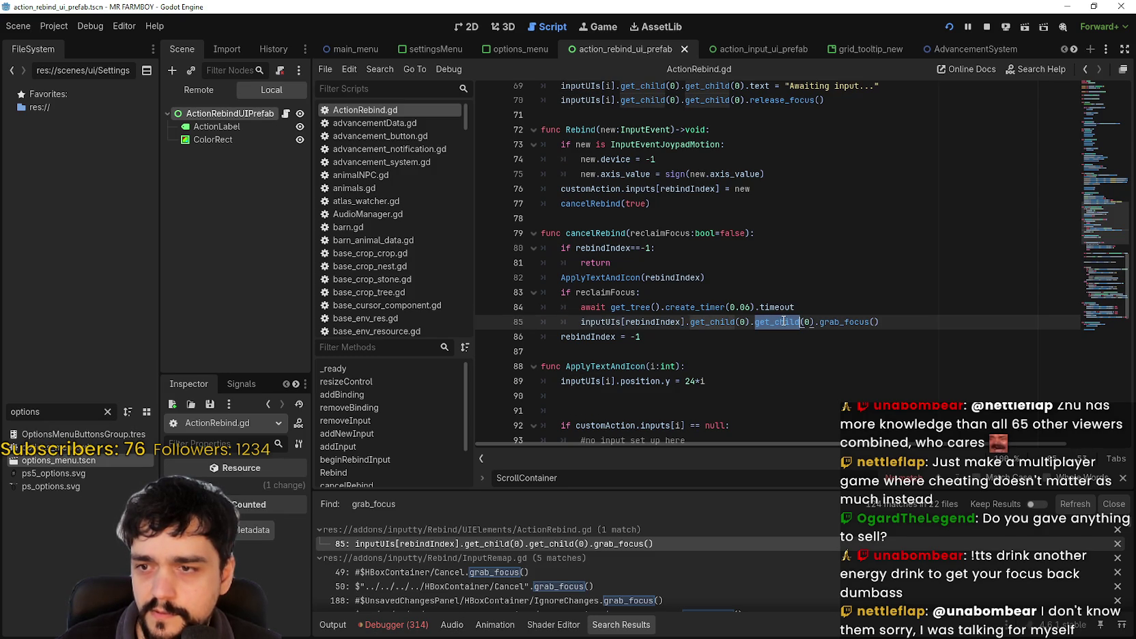
# Review cancelRebind and the Rebind function around lines 72–85.
pyautogui.doubleClick(591, 233)
pyautogui.scroll(3, 591, 232)
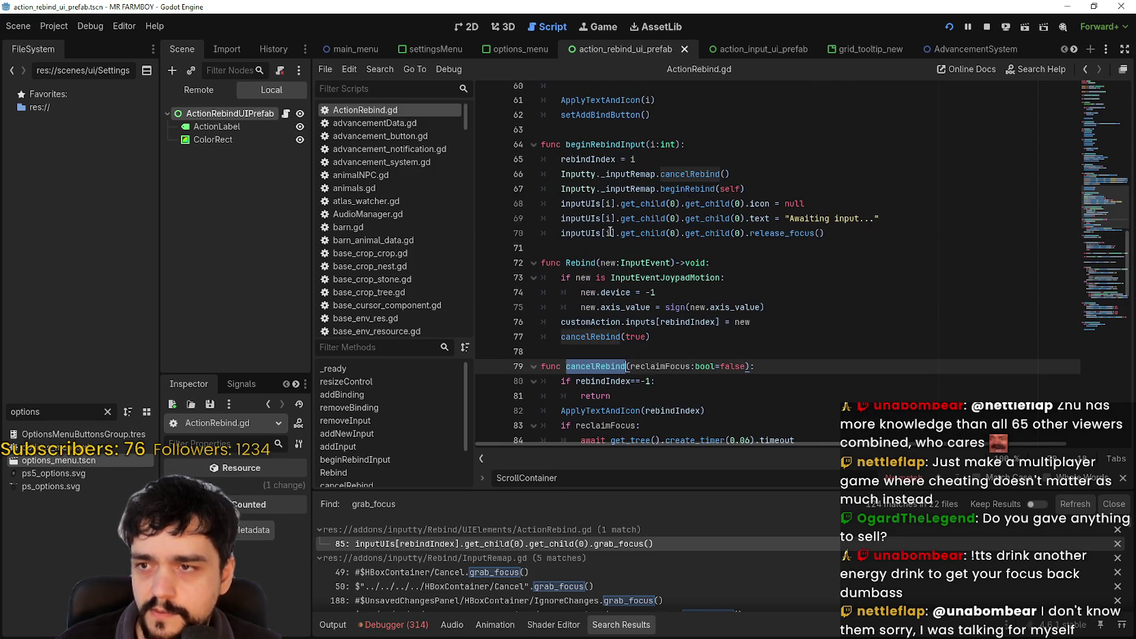
pyautogui.doubleClick(581, 262)
pyautogui.scroll(-4, 832, 341)
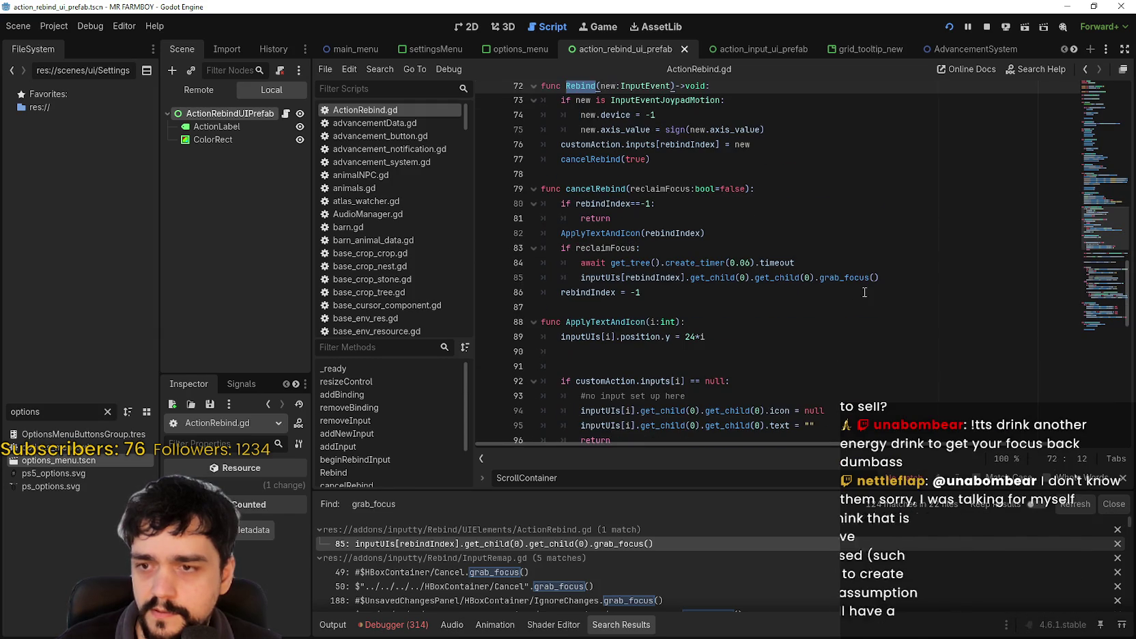
pyautogui.doubleClick(792, 276)
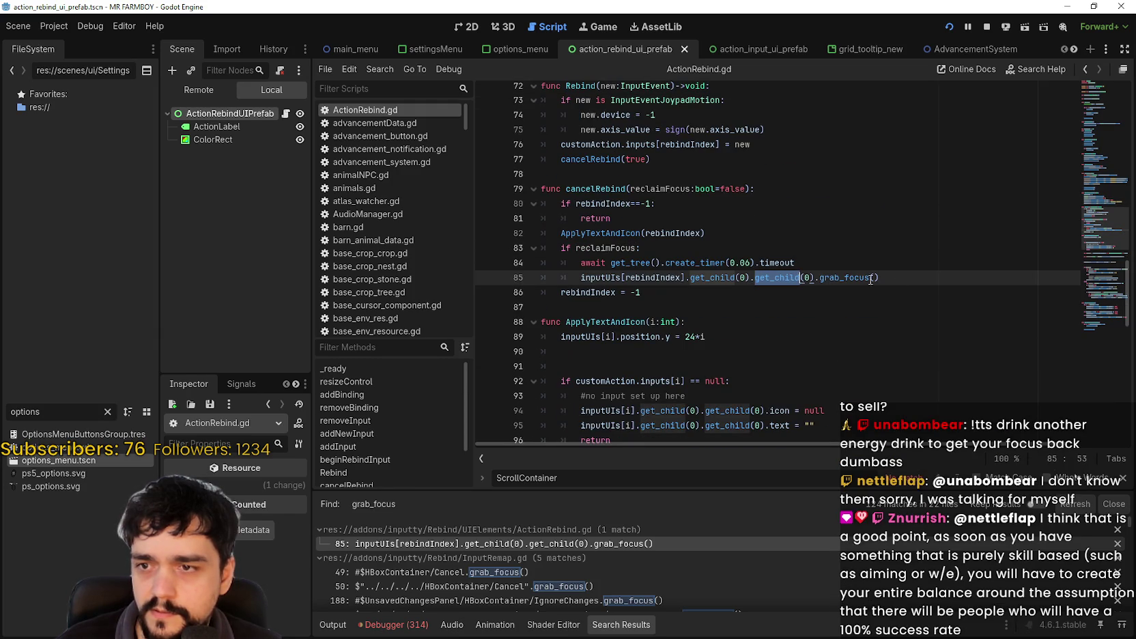
pyautogui.click(923, 279)
pyautogui.scroll(-3, 849, 337)
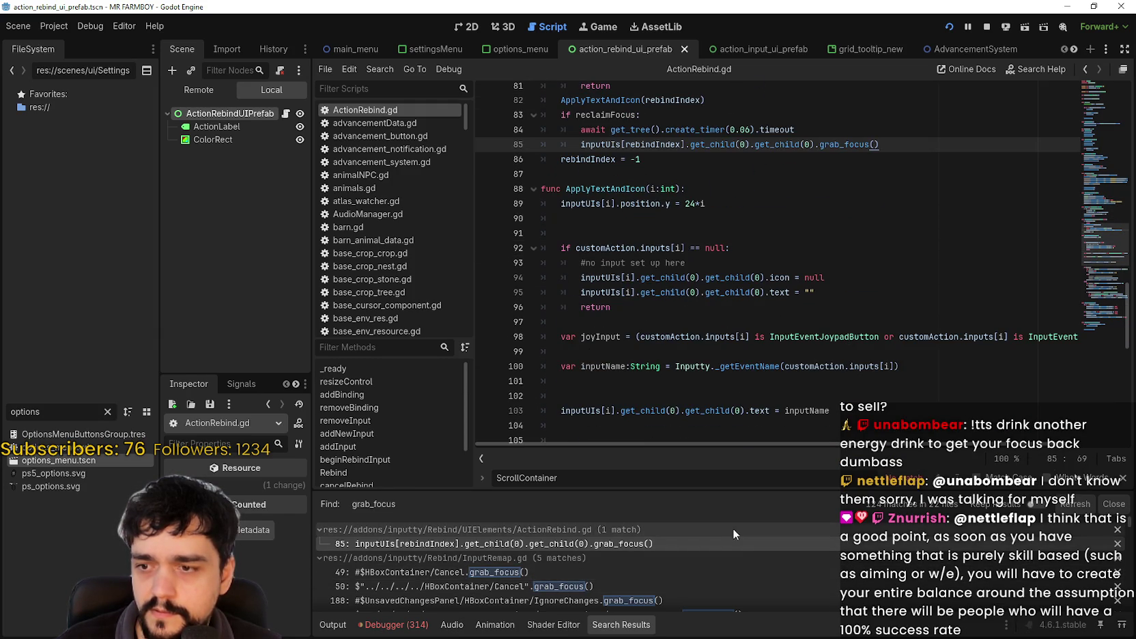
pyautogui.scroll(-2, 726, 537)
# Step through InputRemap.gd's grab_focus matches on lines 49, 50, 188, 189 and 205.
pyautogui.click(757, 573)
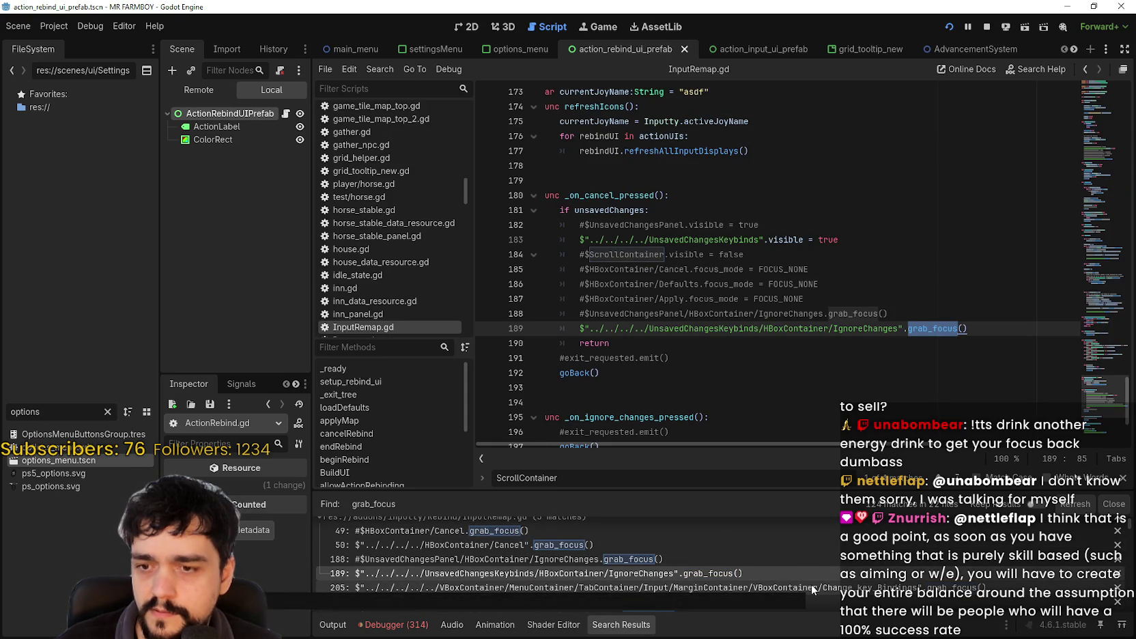
pyautogui.click(810, 585)
pyautogui.click(770, 572)
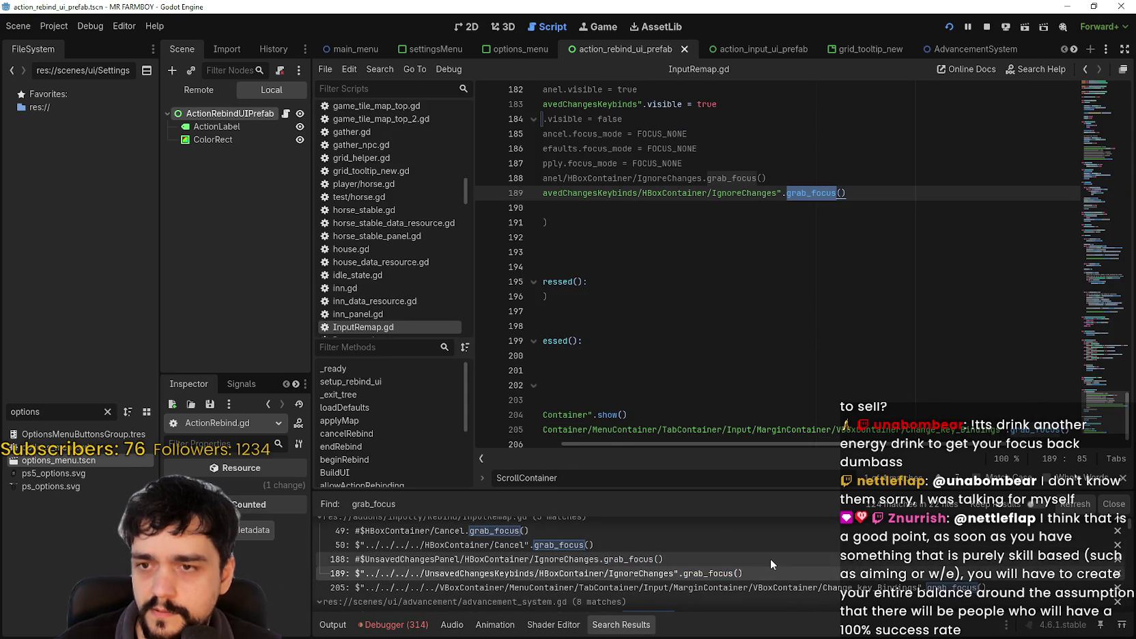
pyautogui.click(770, 558)
pyautogui.scroll(1, 723, 567)
pyautogui.click(724, 566)
pyautogui.scroll(1, 622, 558)
pyautogui.click(625, 557)
pyautogui.click(478, 556)
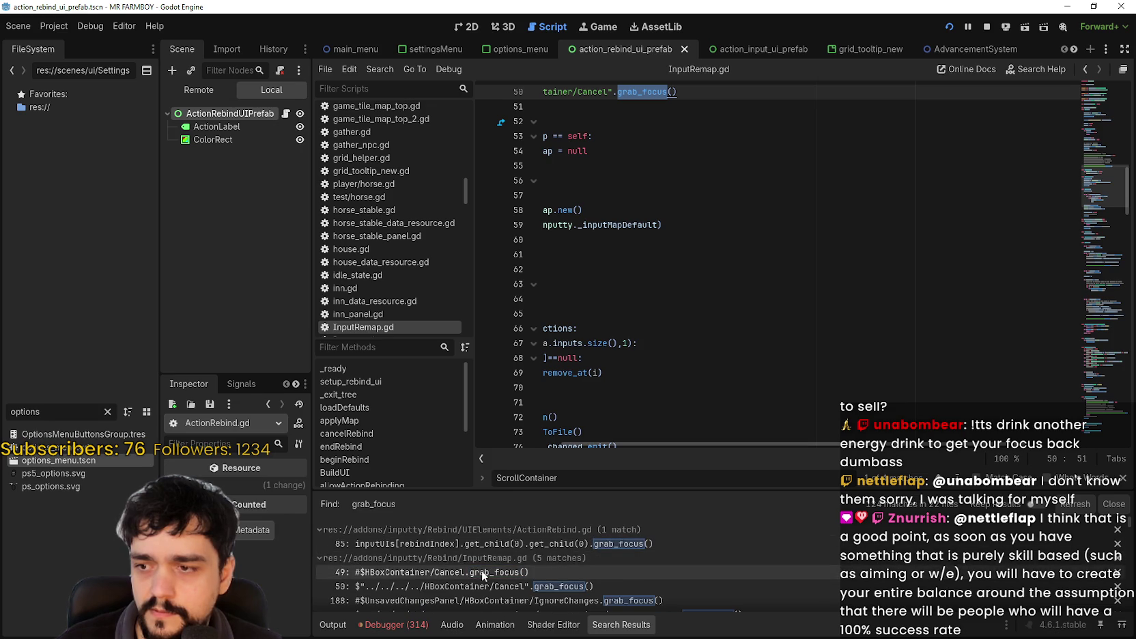
pyautogui.click(481, 572)
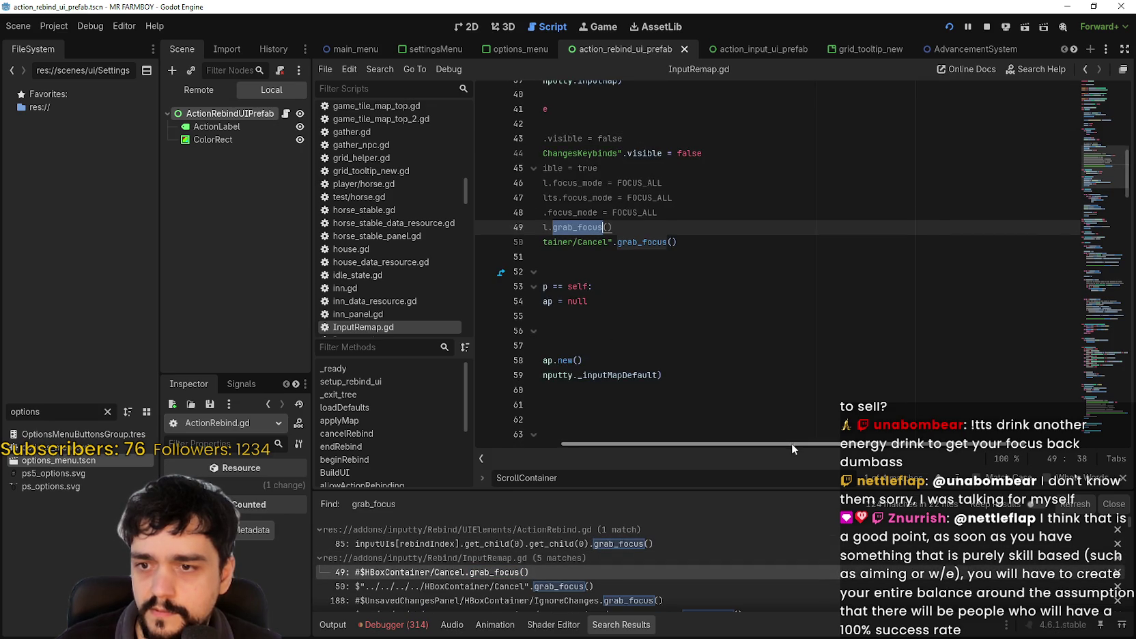
pyautogui.hscroll(-5, 792, 442)
pyautogui.click(752, 217)
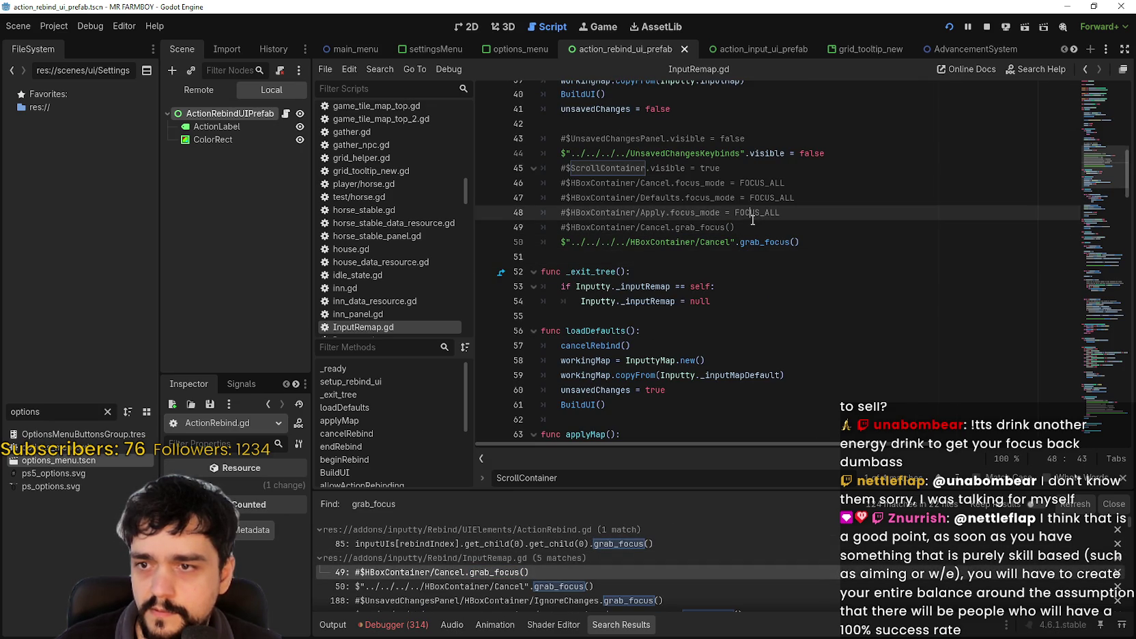
pyautogui.click(562, 555)
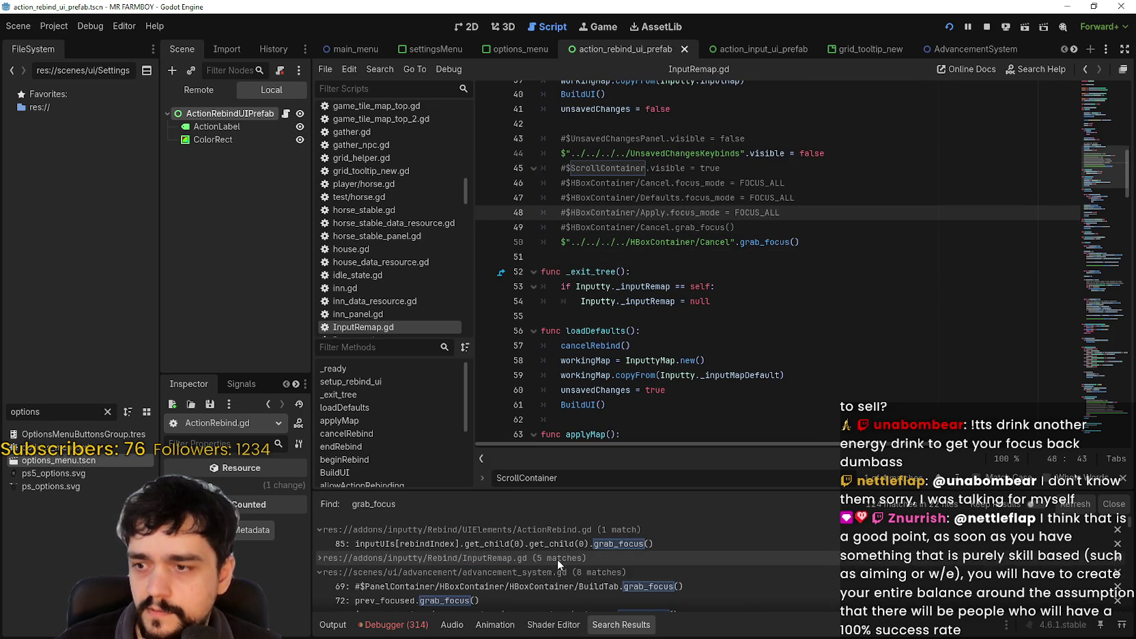
# Return to ActionRebind.gd's grab_focus match and place the caret at line 86 below cancelRebind.
pyautogui.click(615, 545)
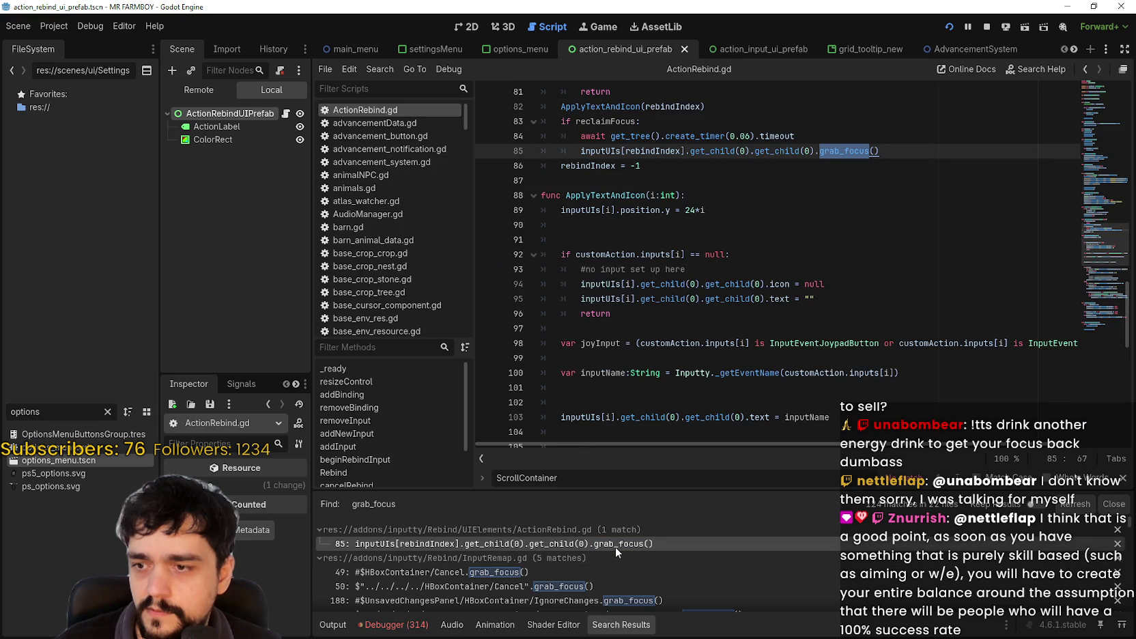
pyautogui.click(733, 170)
pyautogui.scroll(4, 718, 187)
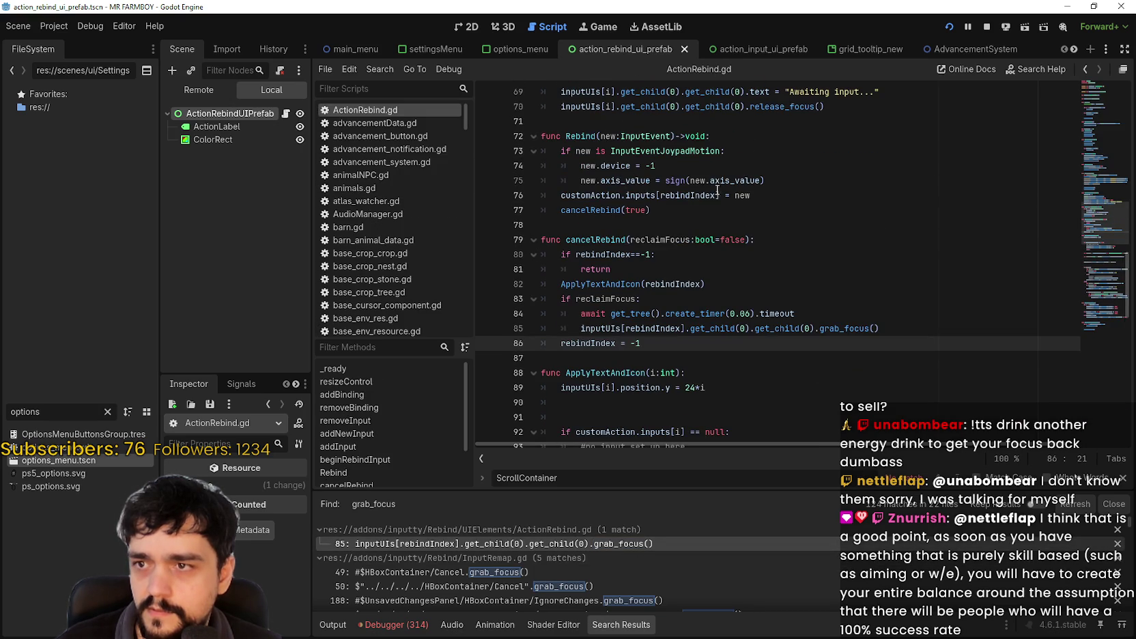
pyautogui.doubleClick(611, 240)
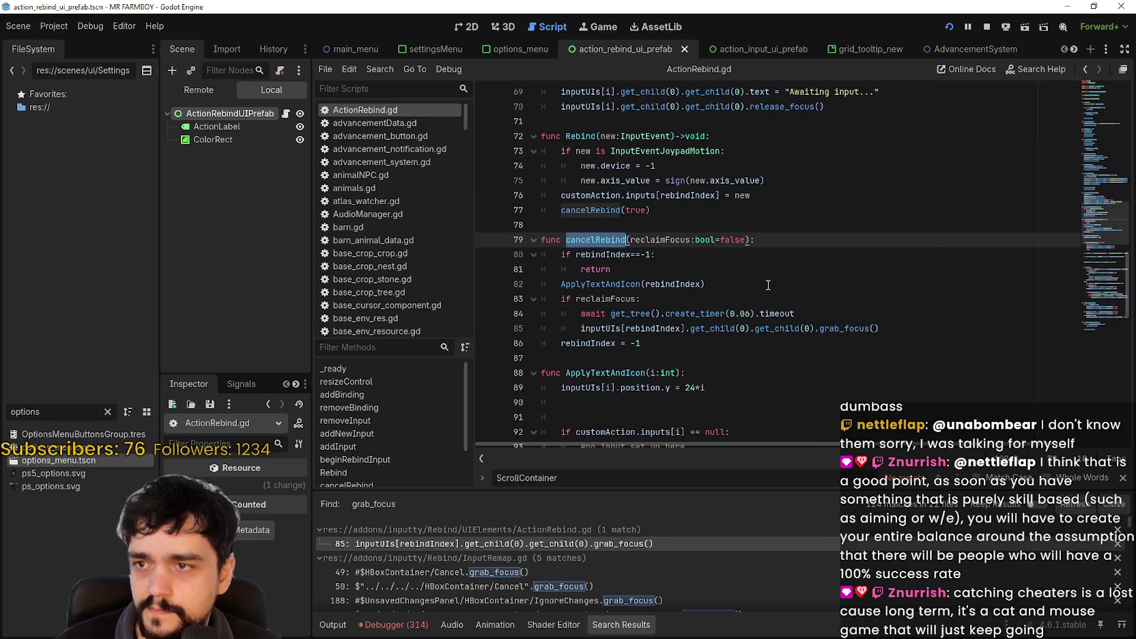
pyautogui.click(691, 352)
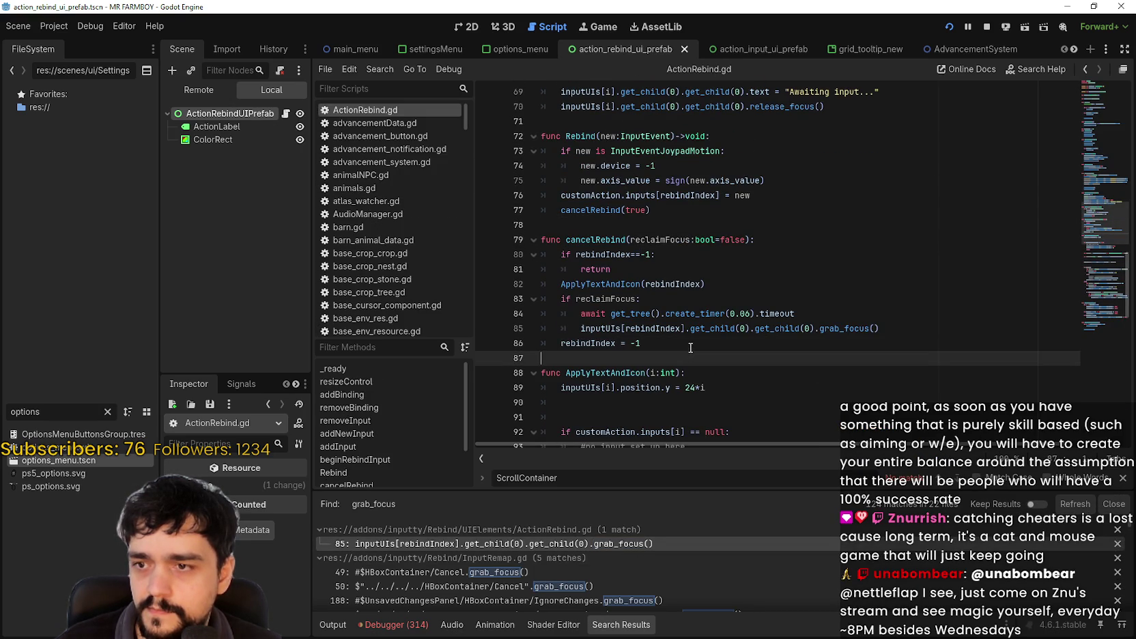
pyautogui.press('Up')
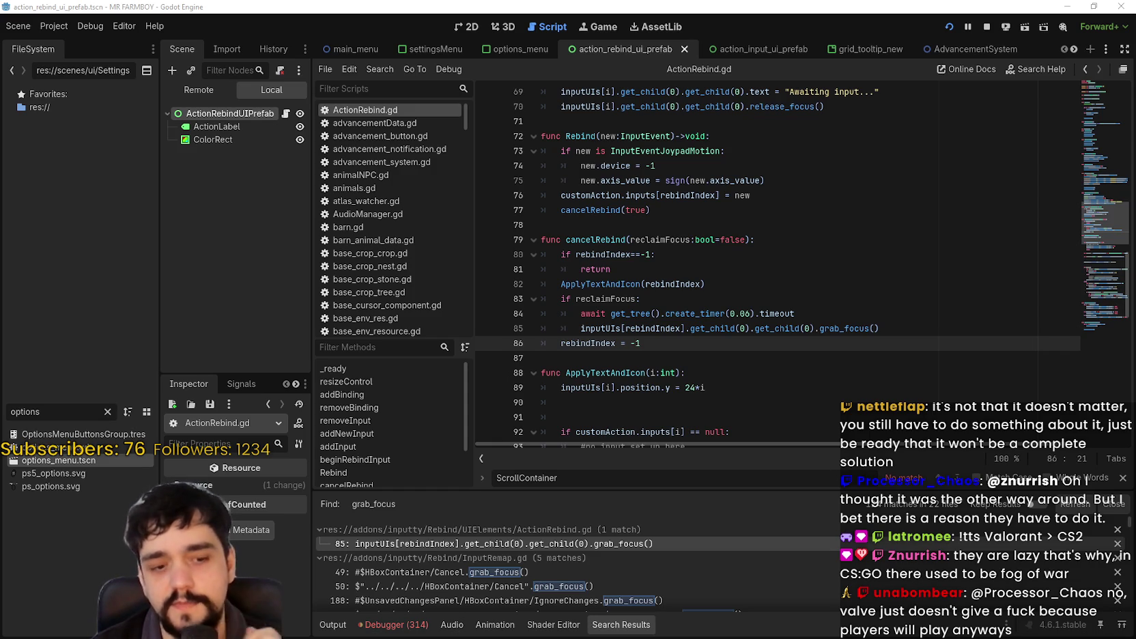
# Close the find bar and recheck the grab_focus matches around cancelRebind's line 85.
pyautogui.click(1123, 478)
pyautogui.click(876, 375)
pyautogui.scroll(-1, 819, 409)
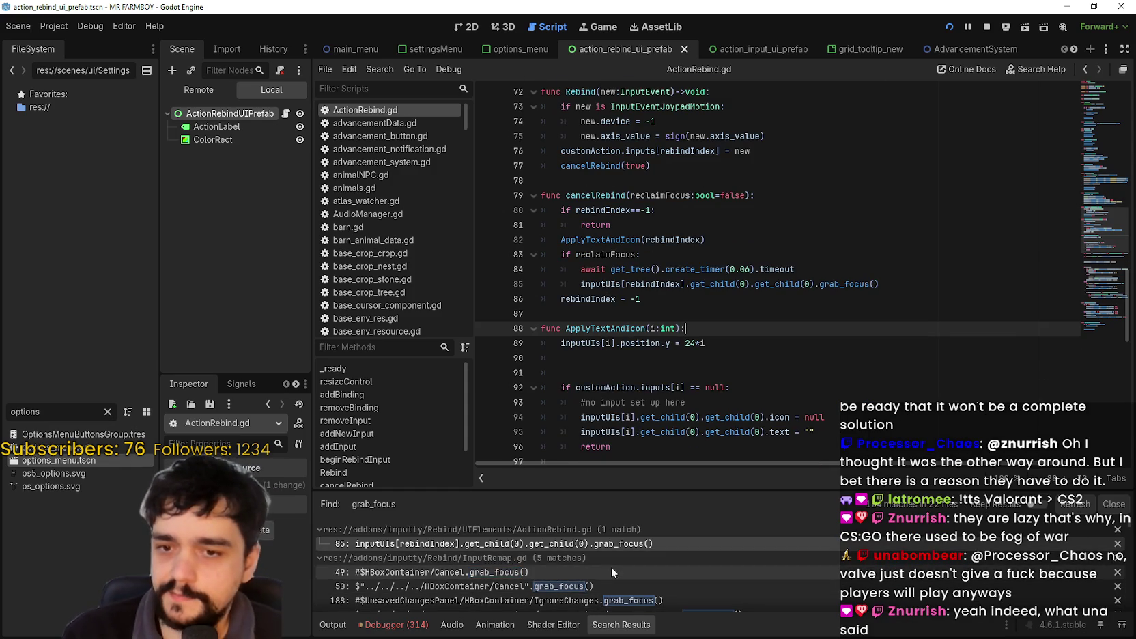
pyautogui.click(542, 571)
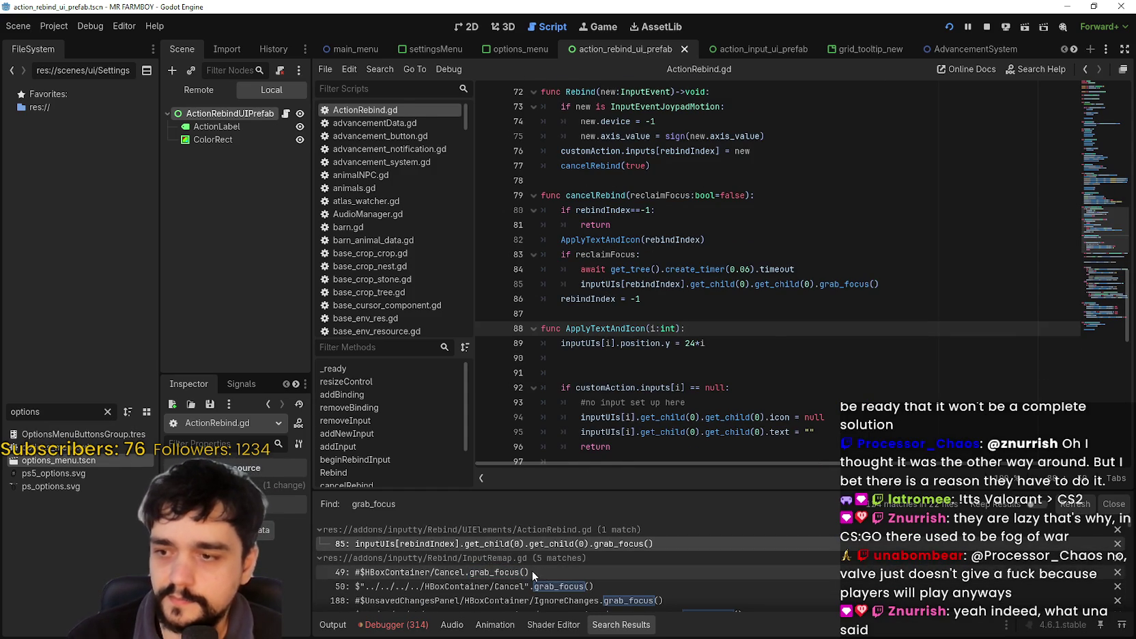
pyautogui.click(537, 544)
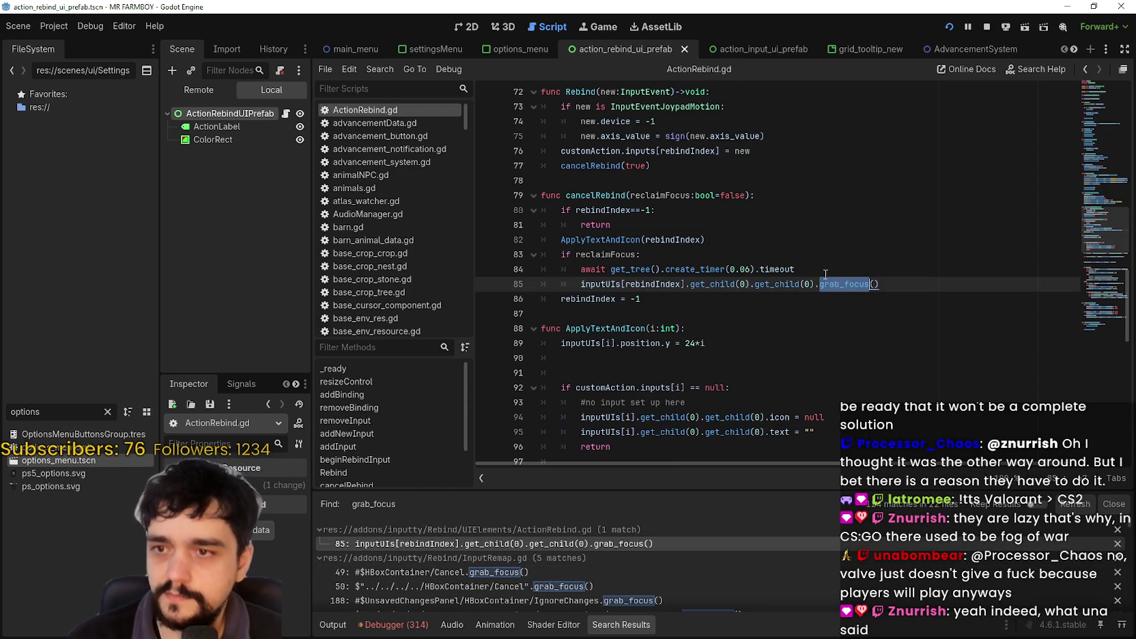
pyautogui.click(813, 323)
pyautogui.click(812, 298)
pyautogui.scroll(1, 816, 295)
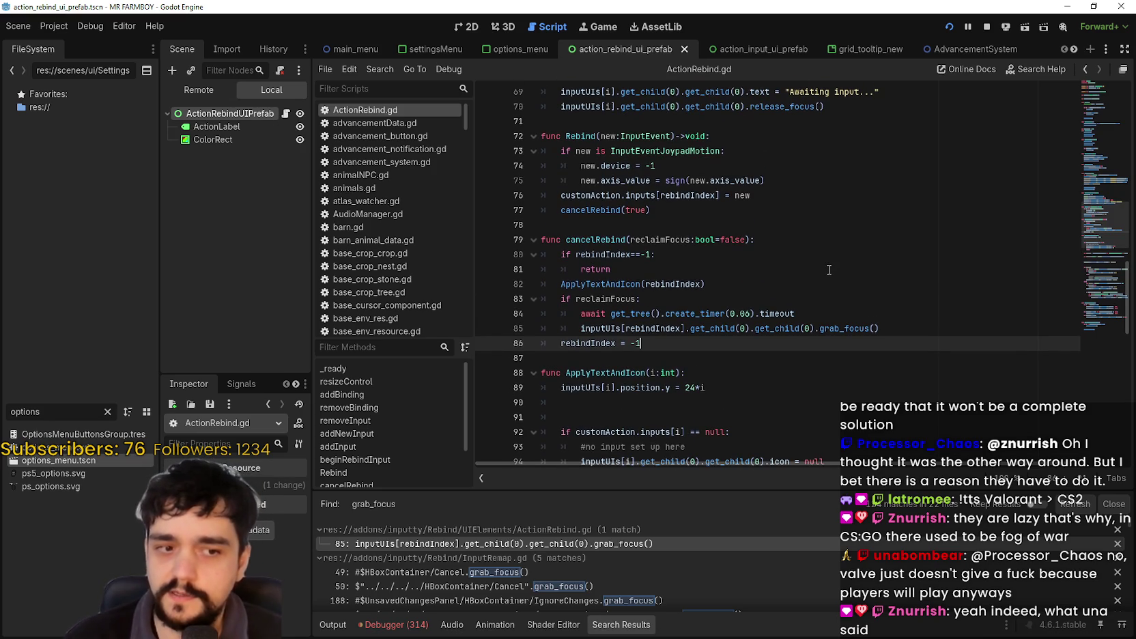
pyautogui.scroll(-1, 655, 314)
pyautogui.click(655, 313)
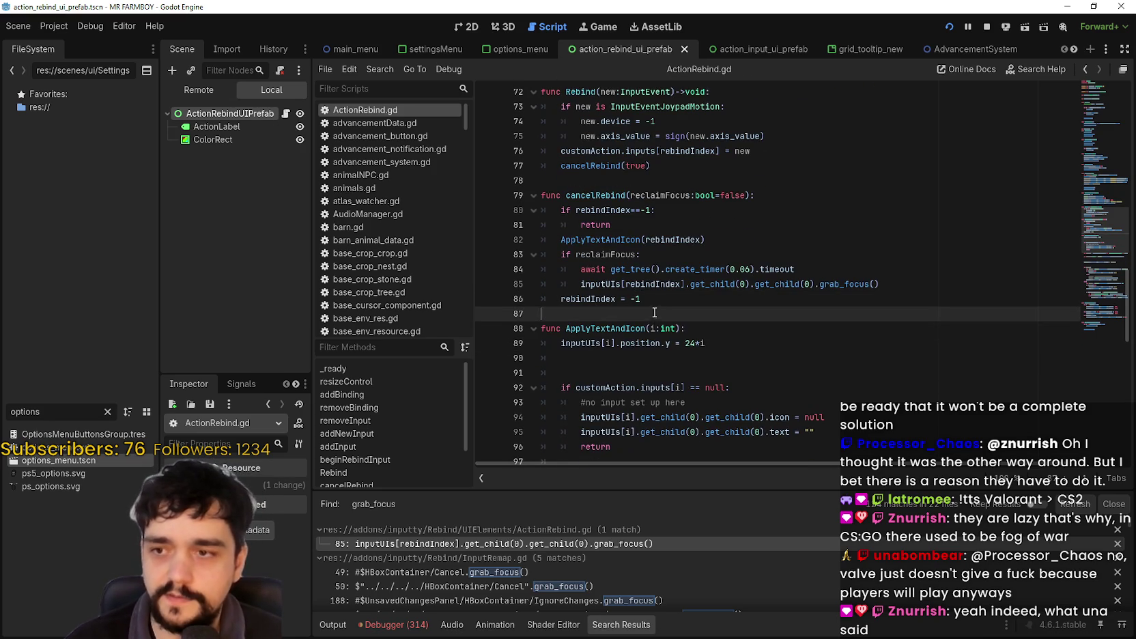
pyautogui.moveTo(666, 278)
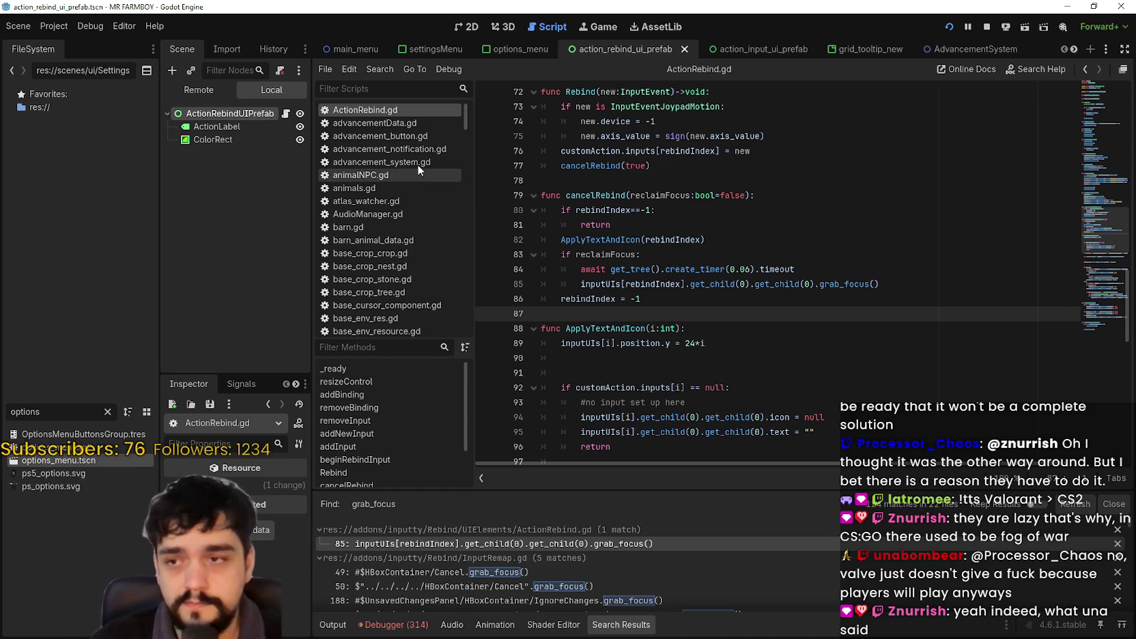
# Comment out the release_focus call on line 70 with # and save the script.
pyautogui.scroll(1, 680, 352)
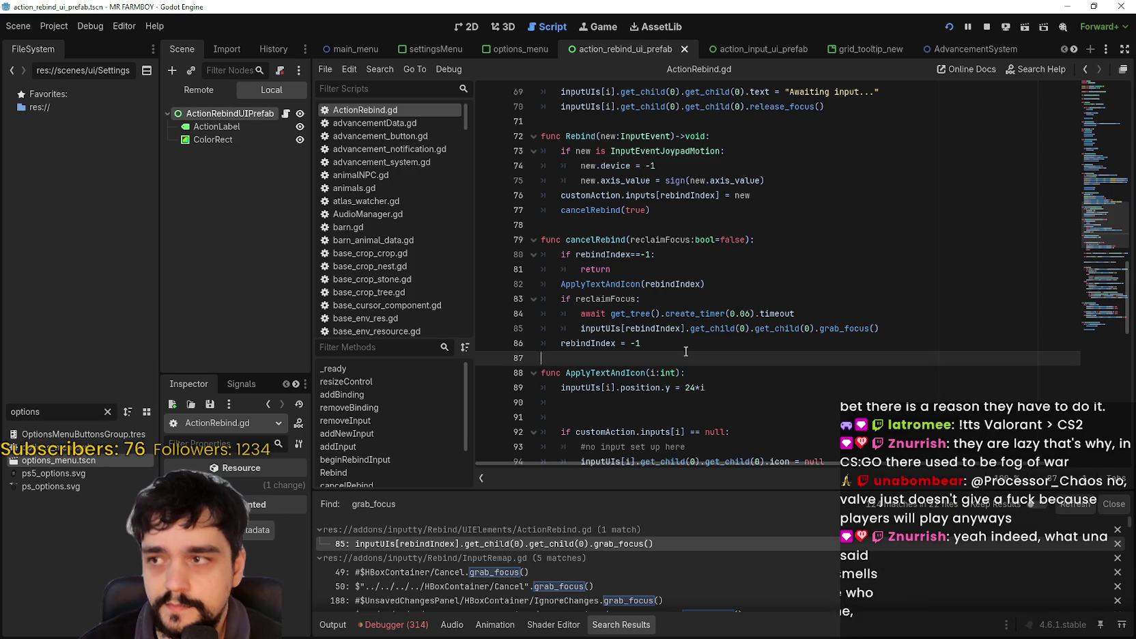
pyautogui.scroll(1, 680, 324)
pyautogui.scroll(1, 680, 321)
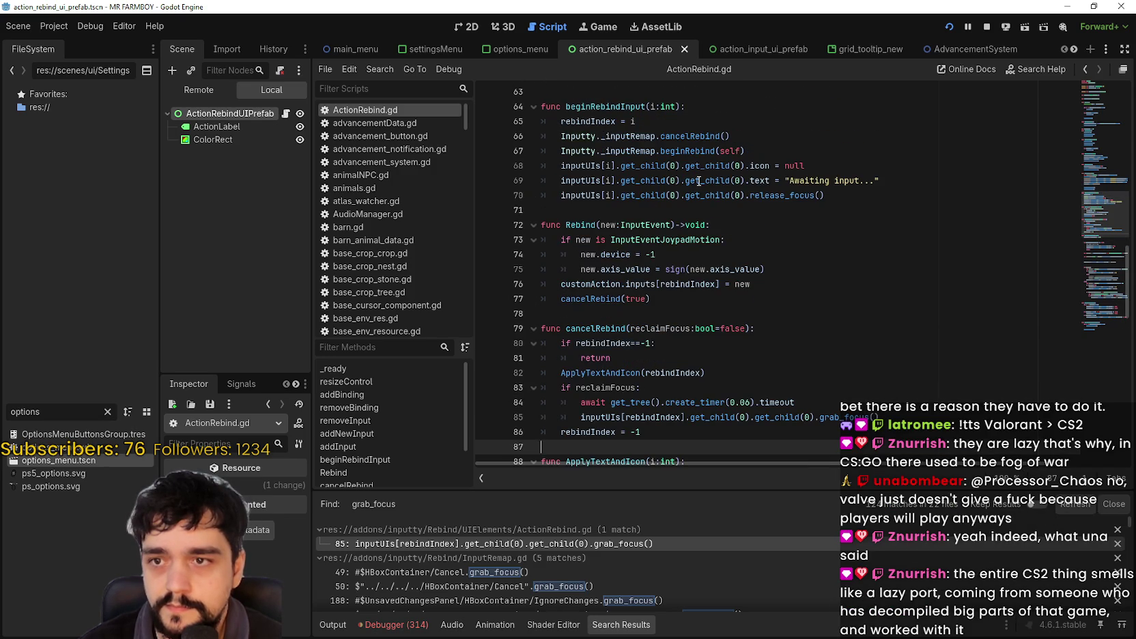
pyautogui.doubleClick(785, 196)
pyautogui.click(877, 186)
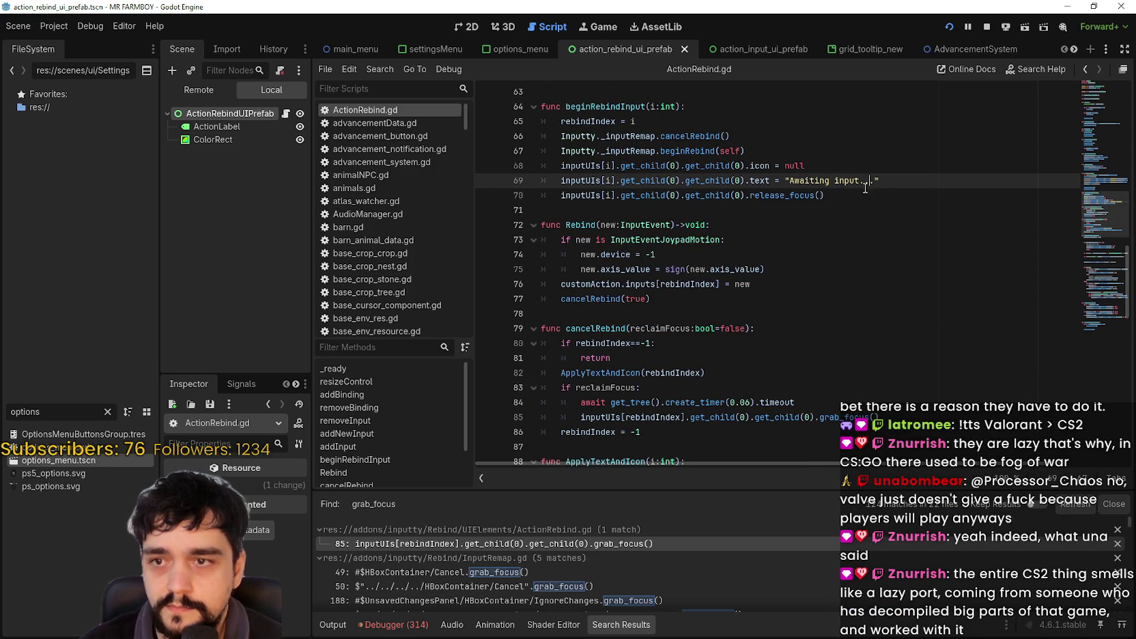
pyautogui.click(878, 190)
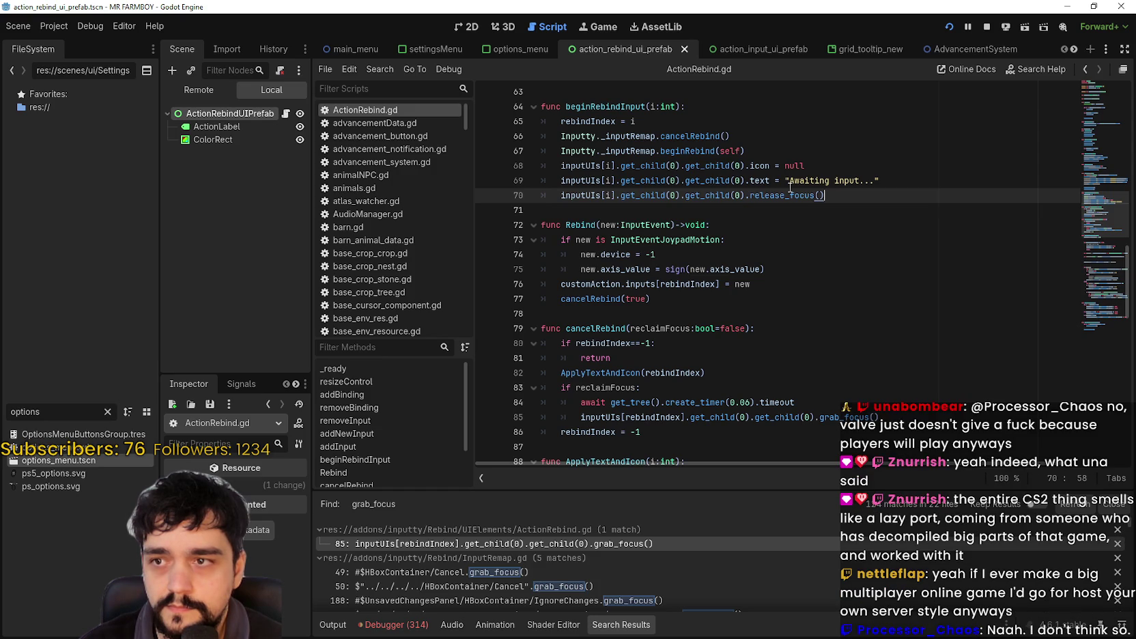
pyautogui.click(561, 195)
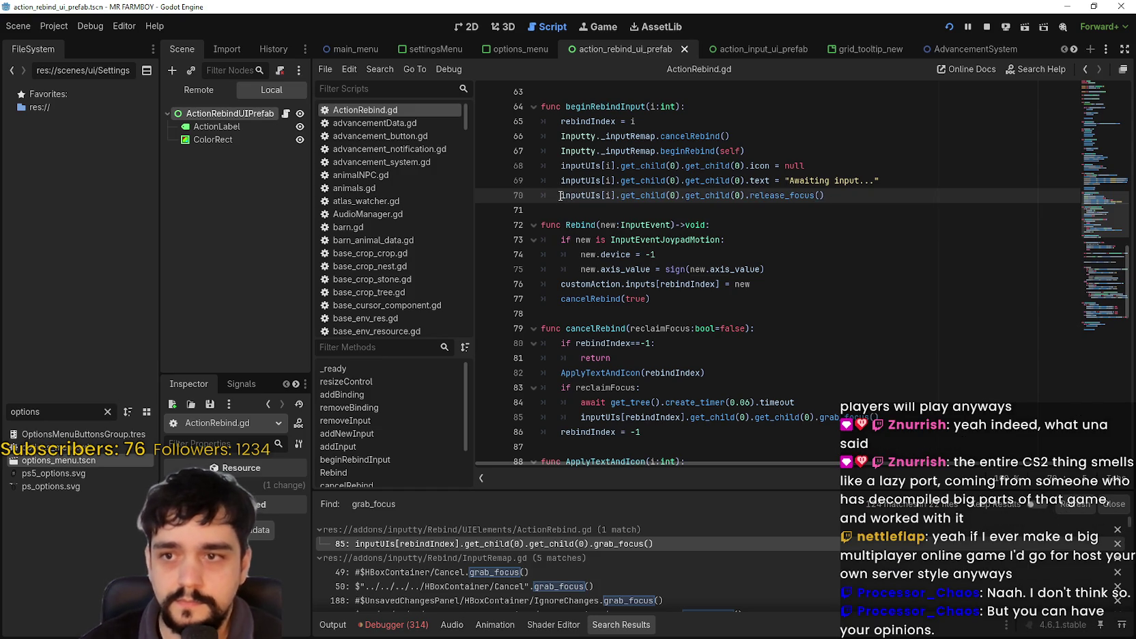
pyautogui.write('#')
pyautogui.hotkey('ctrl', 's')
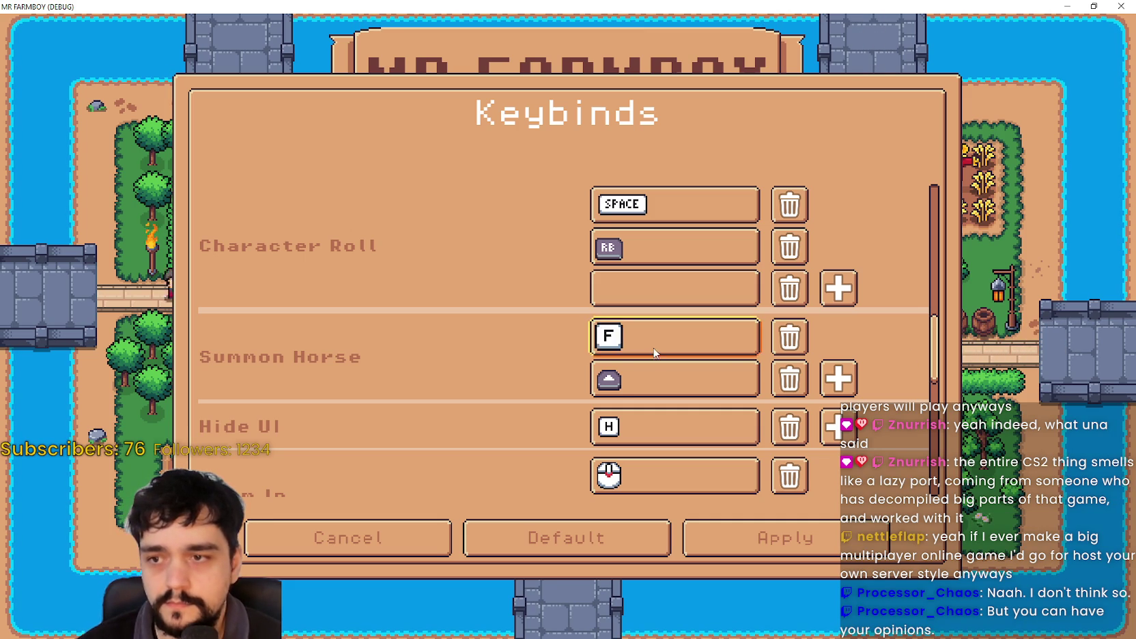
# Rebind Character Roll's RB binding repeatedly, ending on a round controller button, then return to Godot.
pyautogui.press('Up')
pyautogui.press('Up')
pyautogui.press('Up')
pyautogui.press('Up')
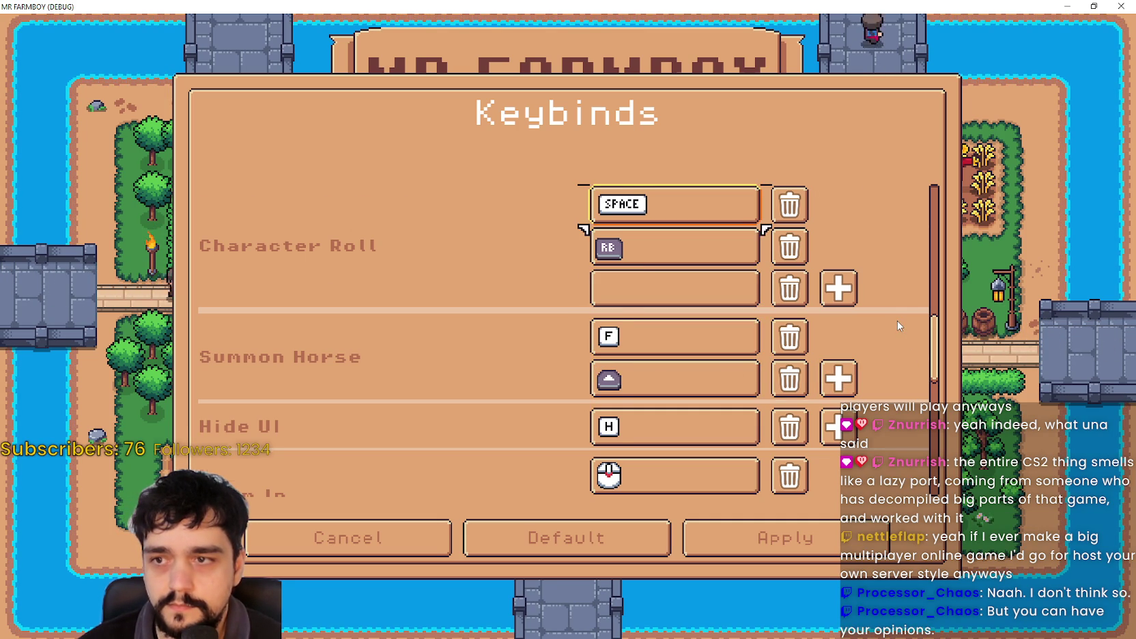
pyautogui.scroll(1, 898, 327)
pyautogui.press('Down')
pyautogui.press('Return')
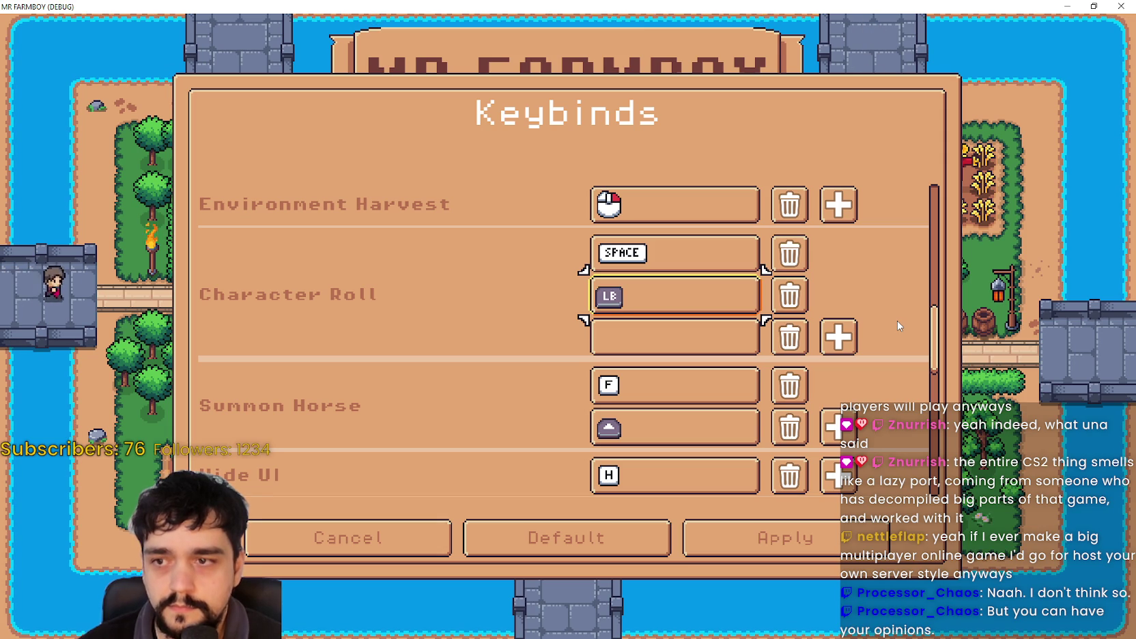
pyautogui.press('Return')
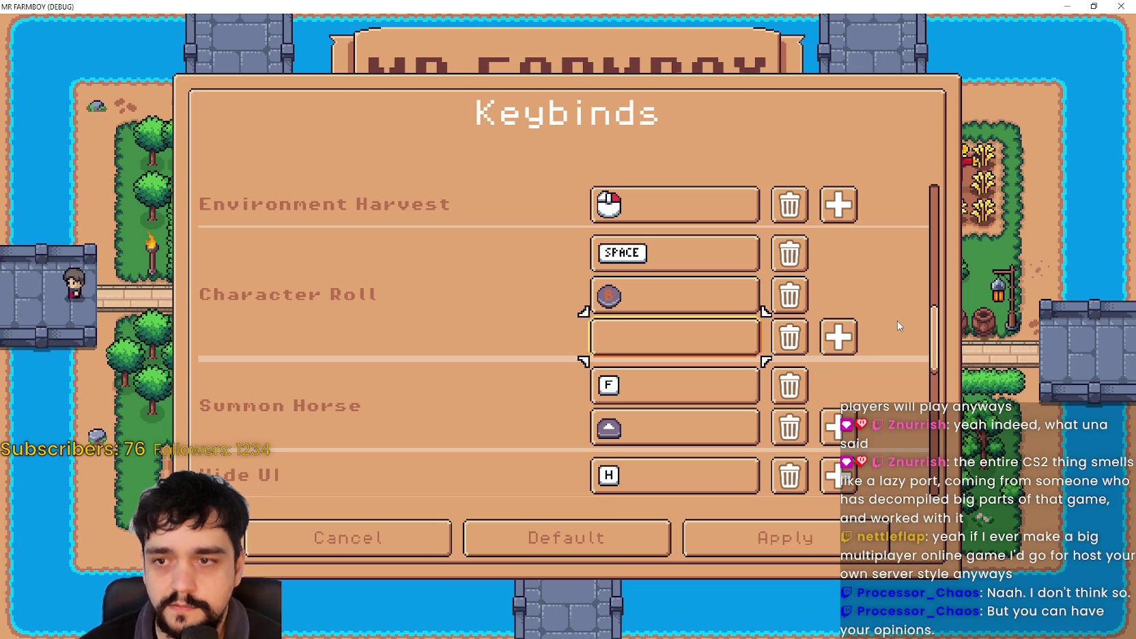
pyautogui.press('Return')
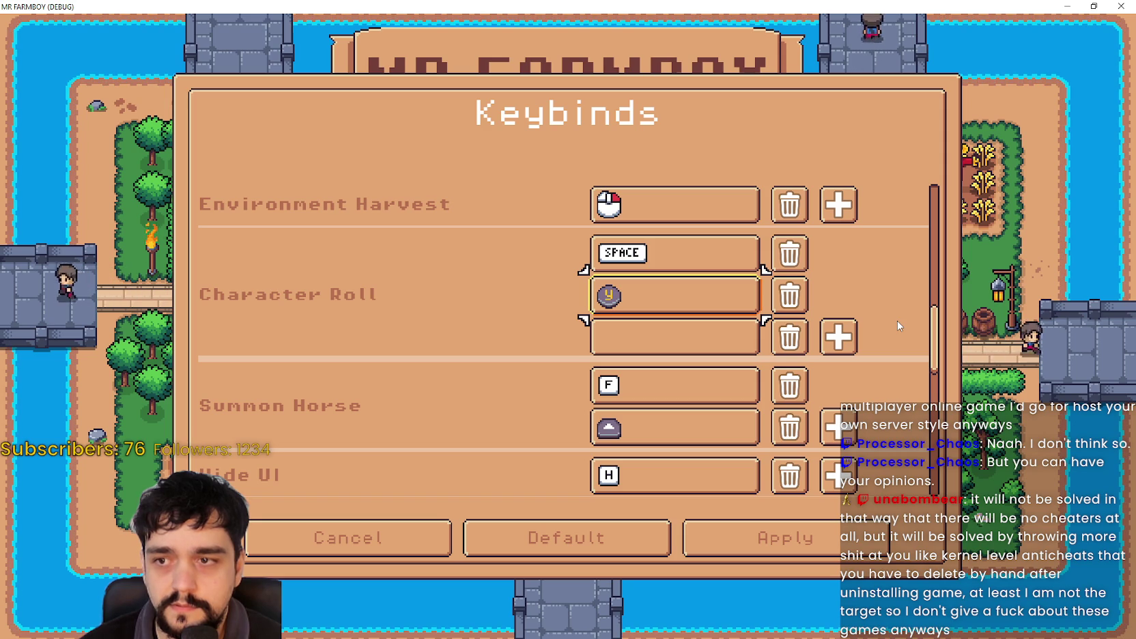
pyautogui.press('Return')
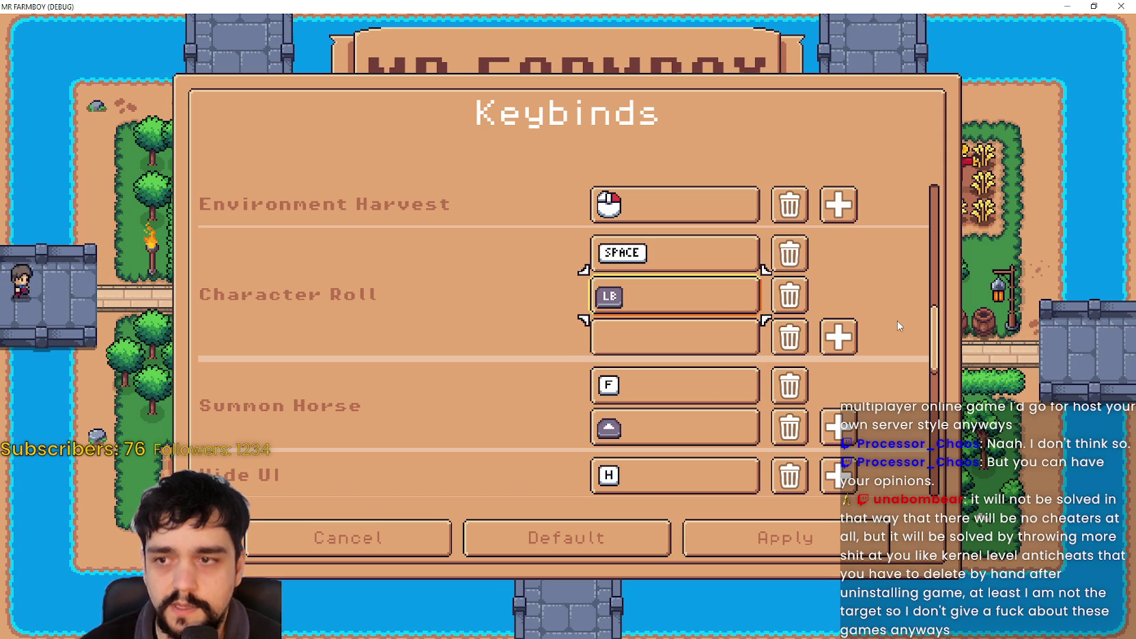
pyautogui.press('Return')
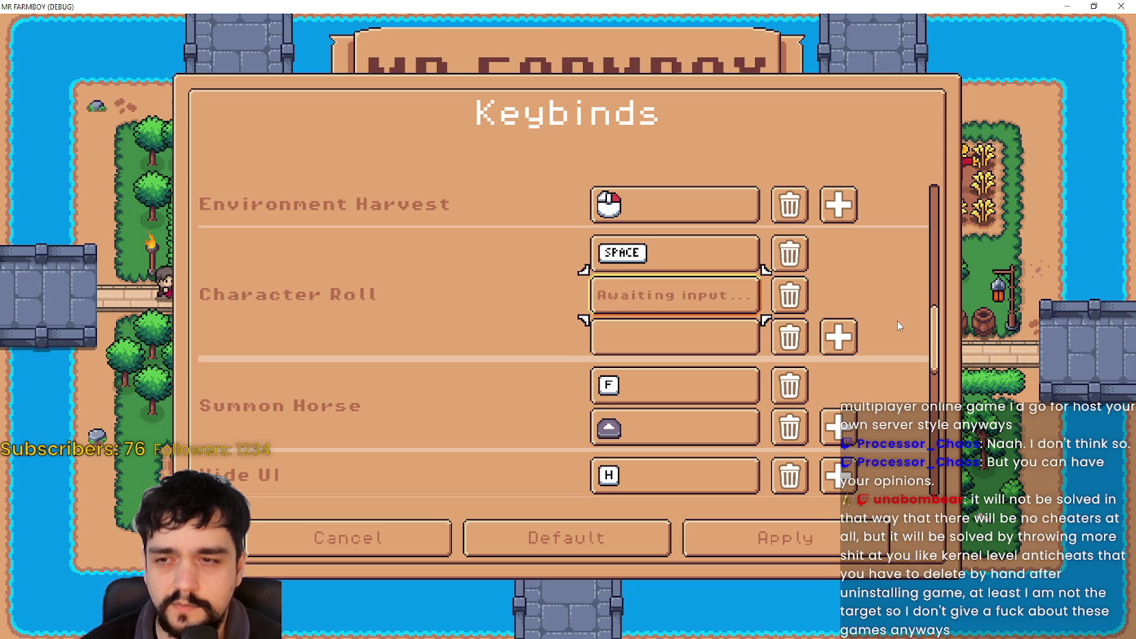
pyautogui.press('Return')
pyautogui.press('Return')
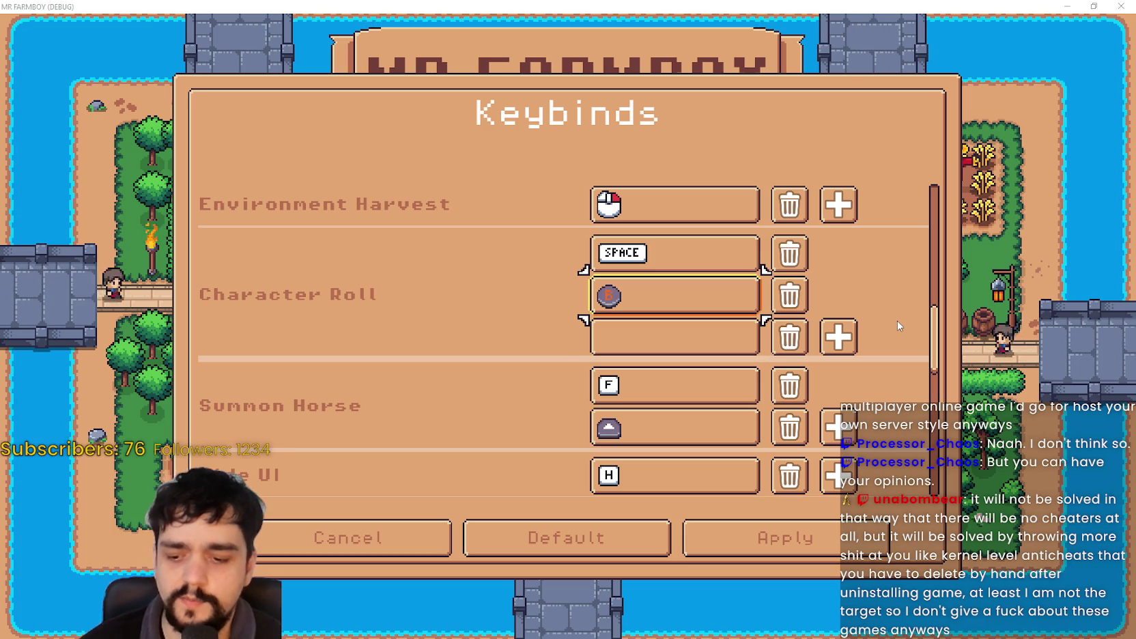
pyautogui.hotkey('alt', 'Tab')
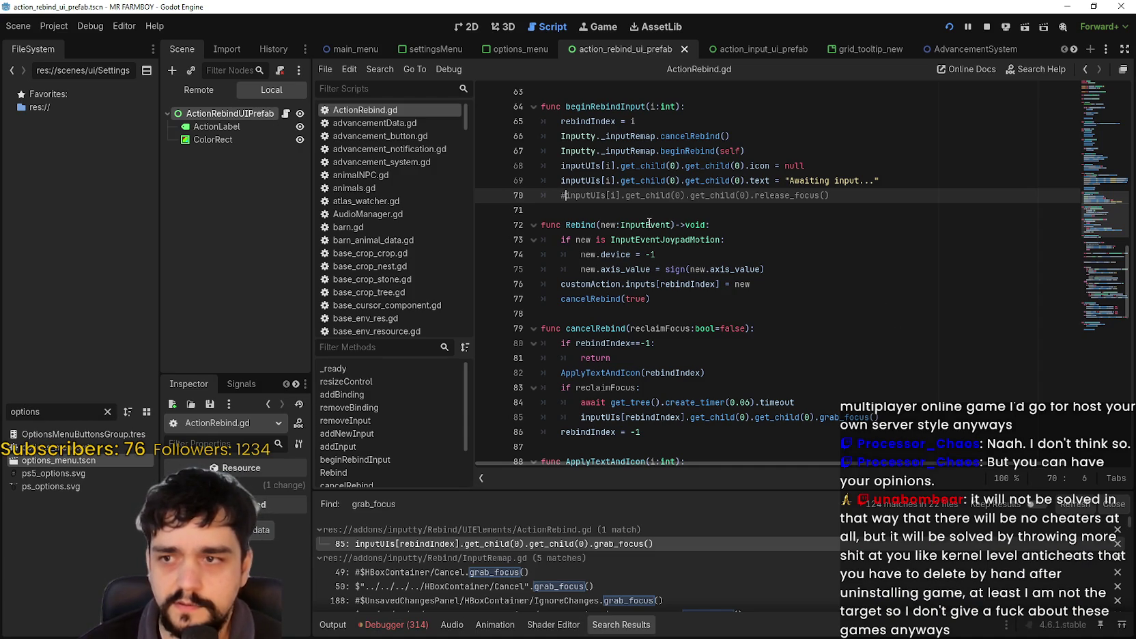
# Highlight cancelRebind, set breakpoints on ActionRebind.gd lines 77 and 85, and return to the game.
pyautogui.doubleClick(597, 329)
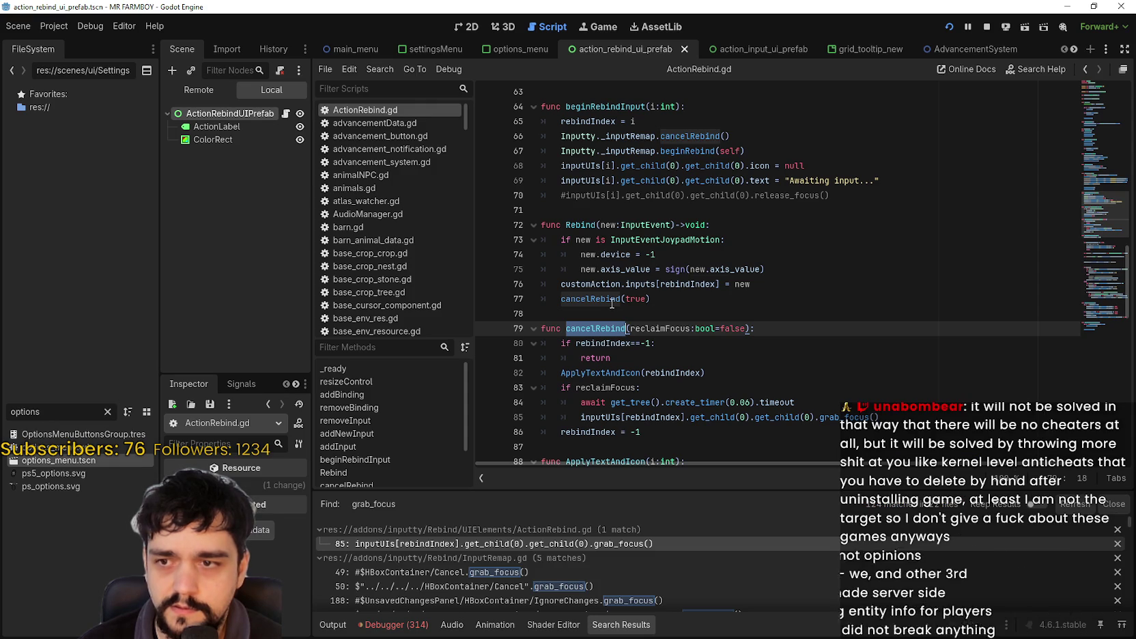
pyautogui.scroll(-1, 686, 326)
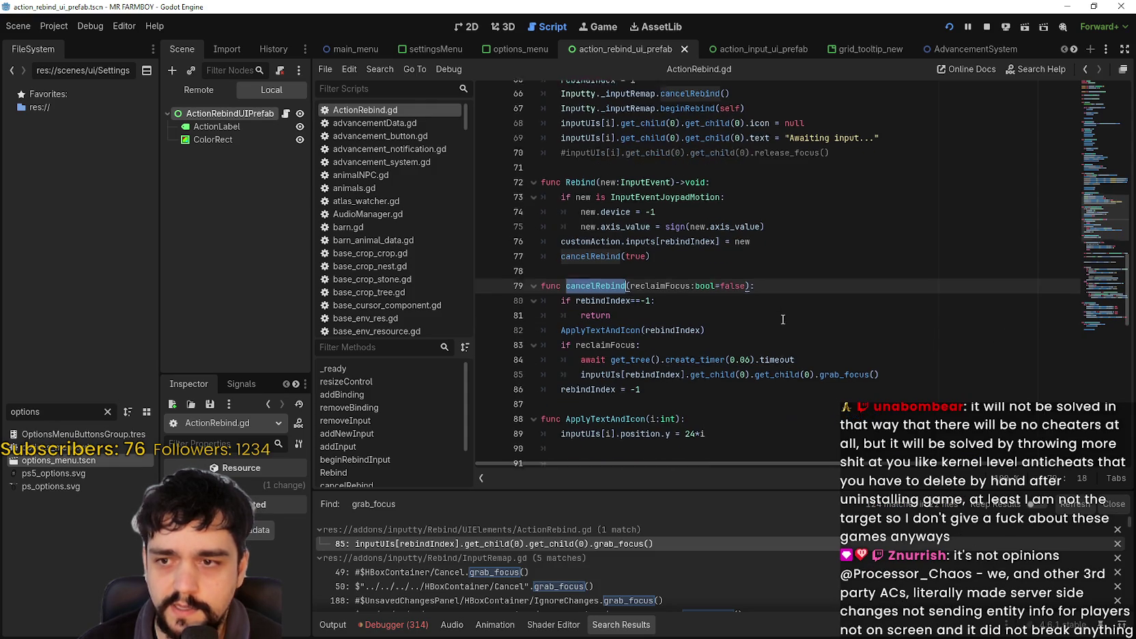
pyautogui.click(486, 254)
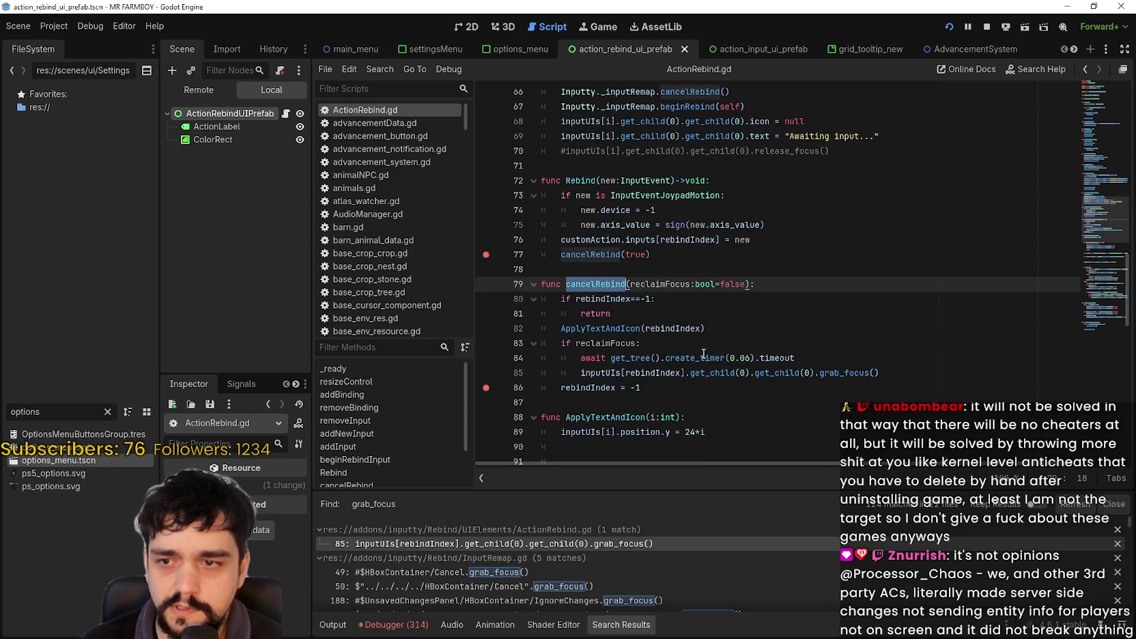
pyautogui.click(485, 375)
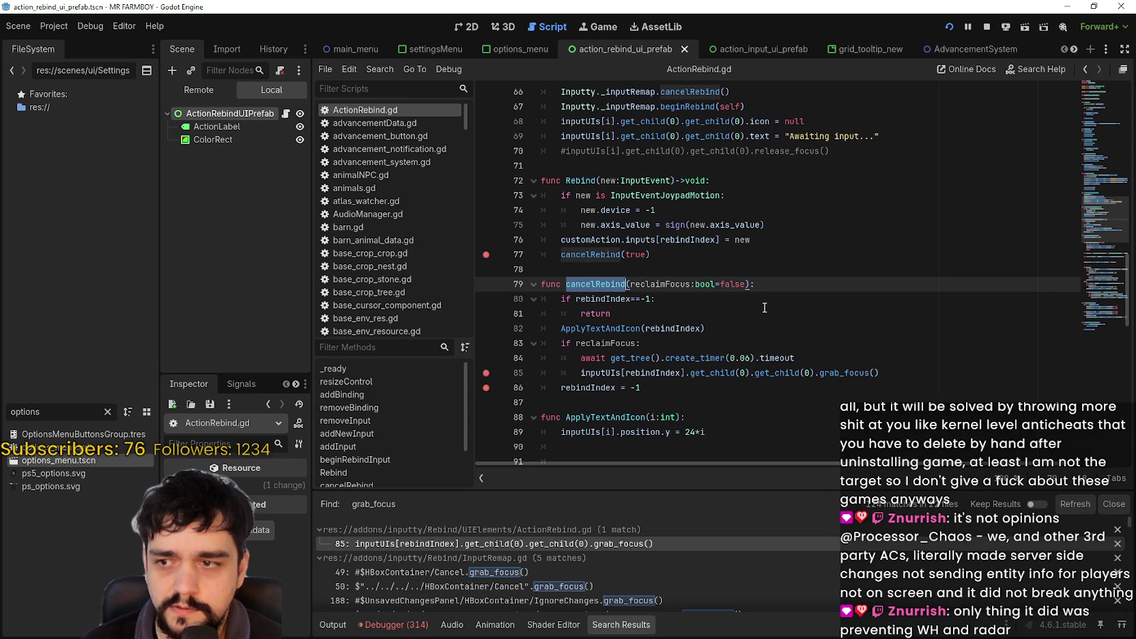
pyautogui.hotkey('alt', 'Tab')
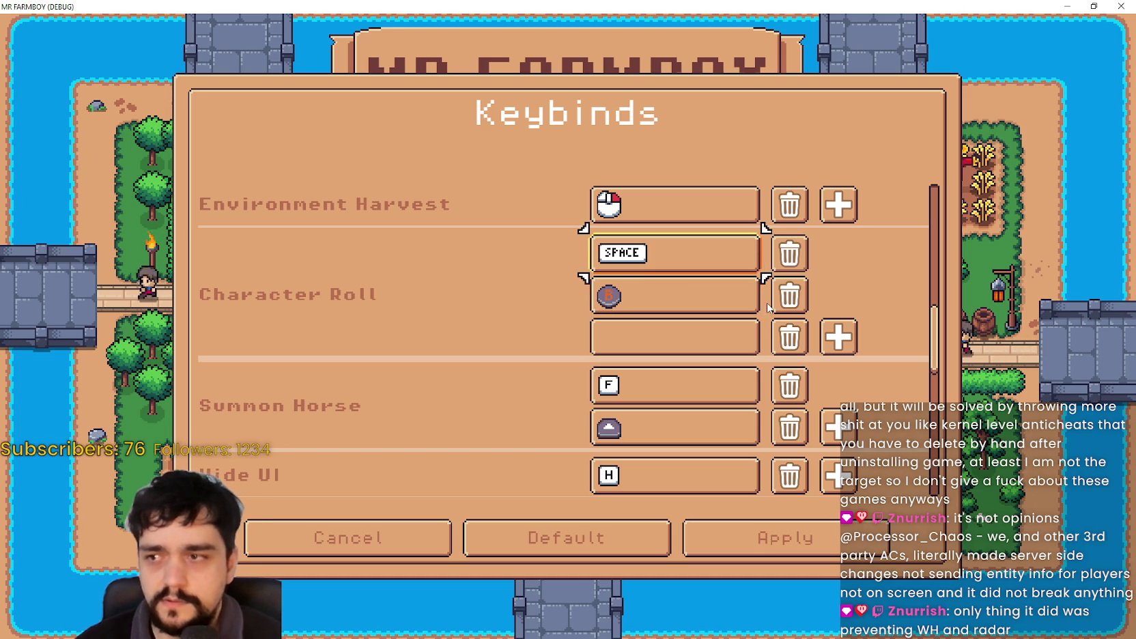
# Start rebinding Character Roll's second binding and resume the debugger past each breakpoint.
pyautogui.click(768, 309)
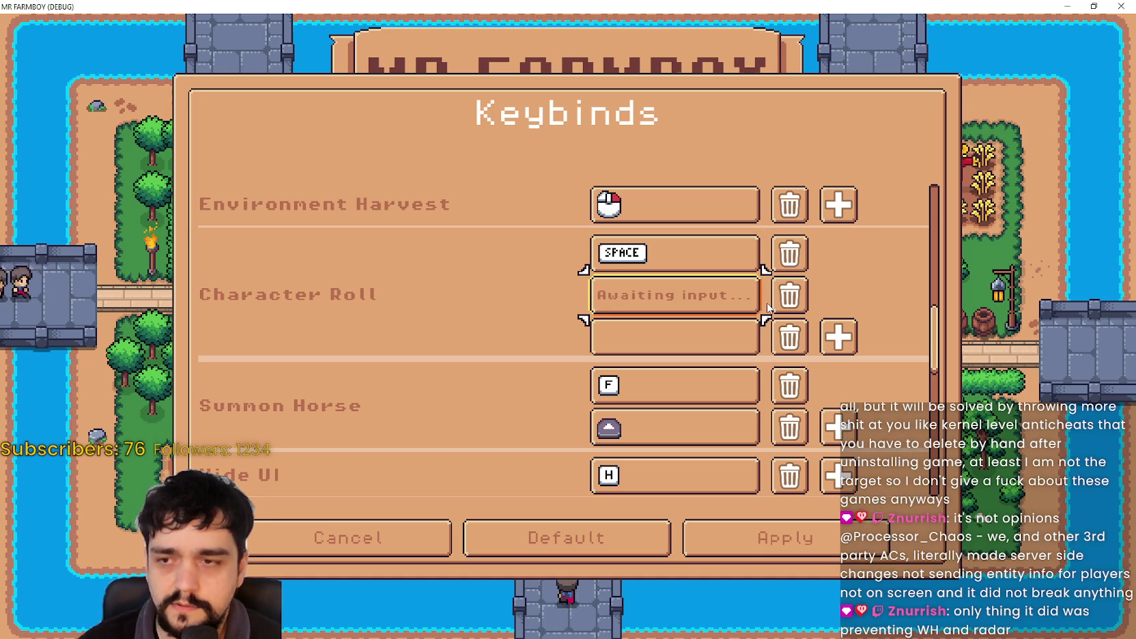
pyautogui.click(768, 308)
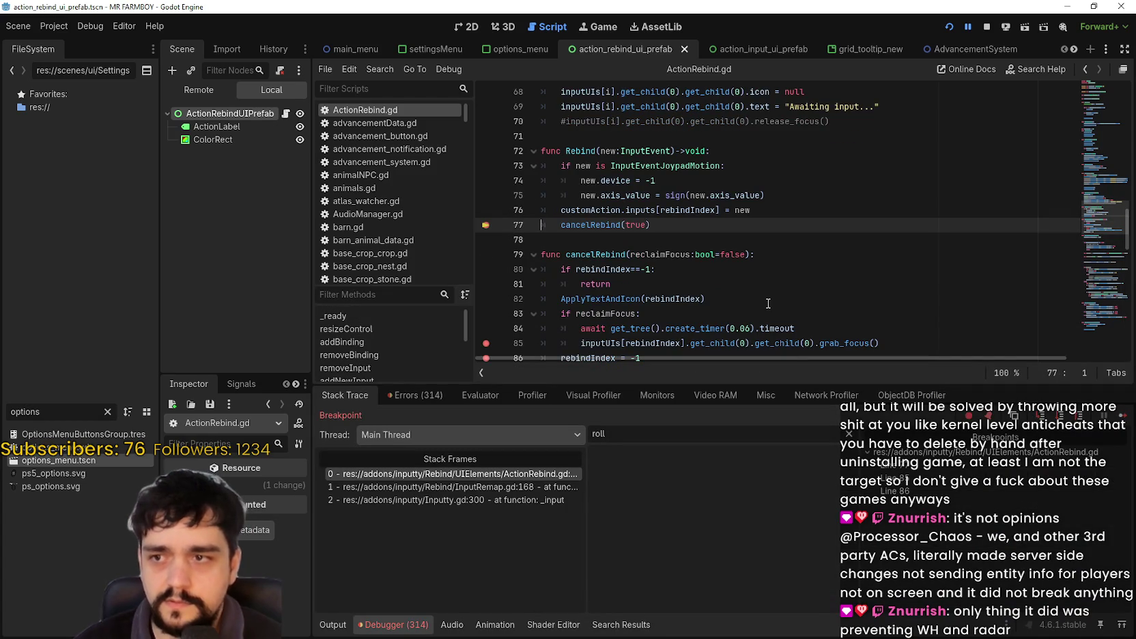
pyautogui.click(1122, 415)
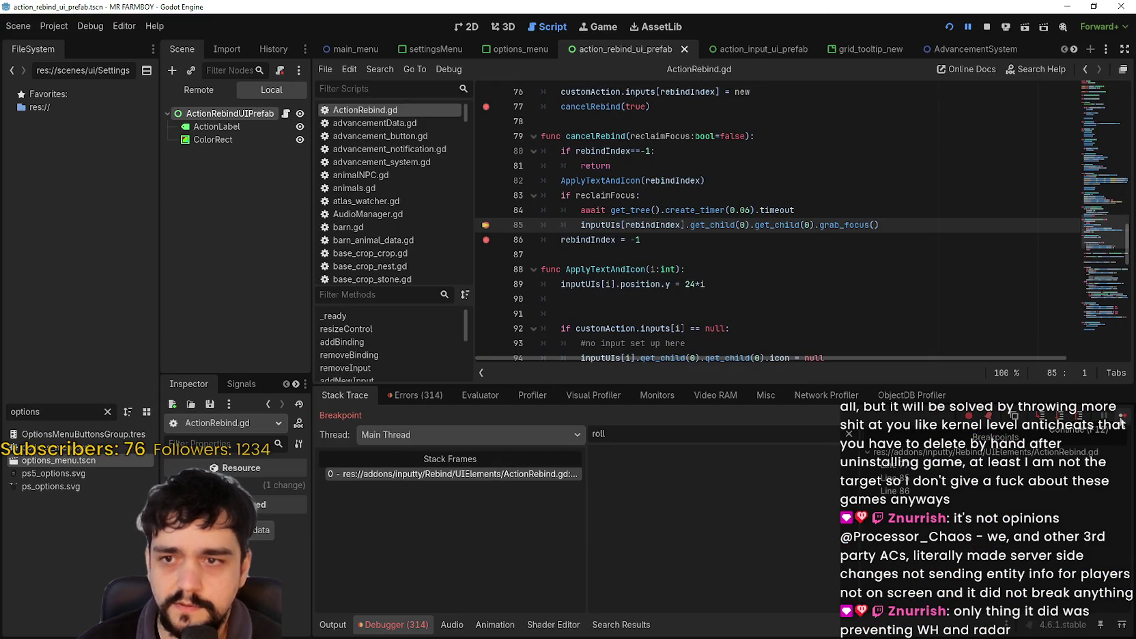
pyautogui.click(1122, 415)
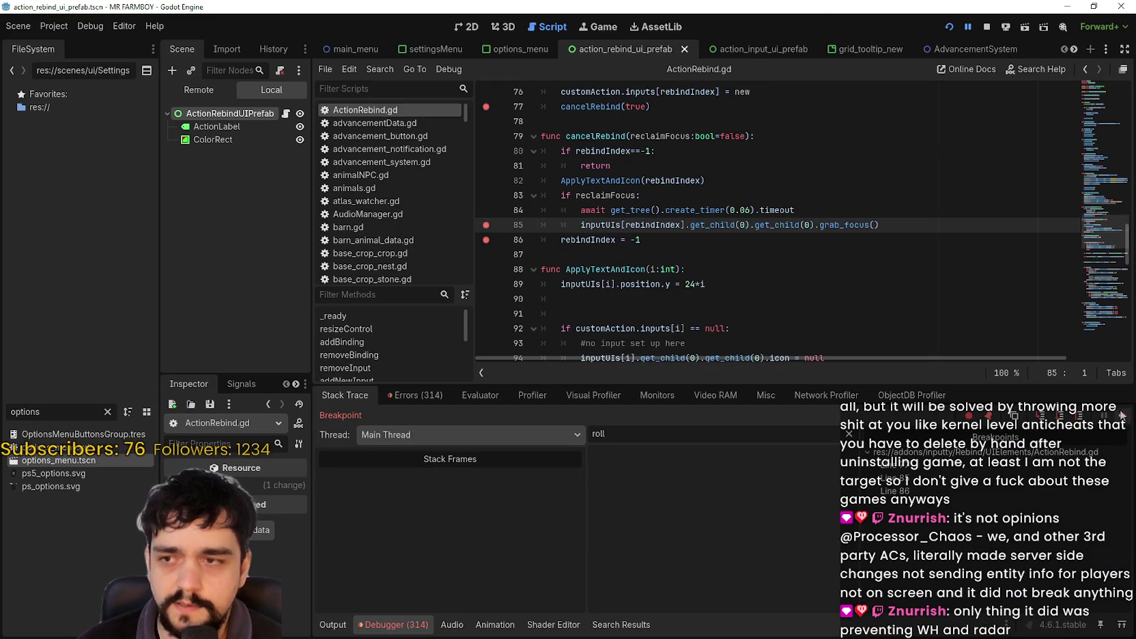
pyautogui.click(1121, 415)
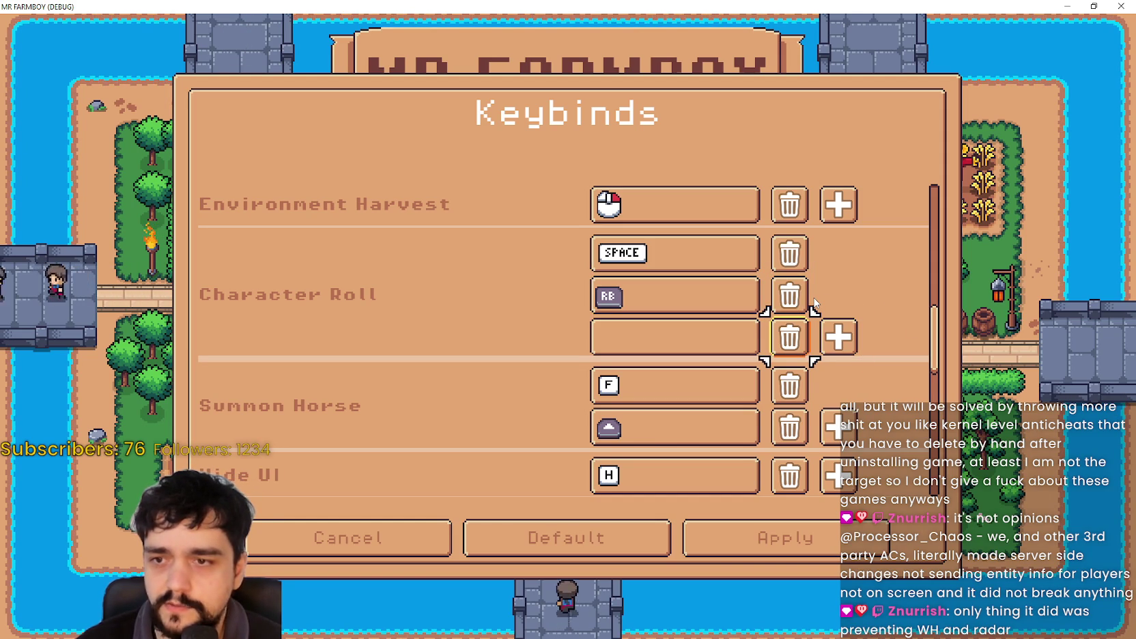
# Delete the empty Character Roll binding with Escape and return to ActionRebind.gd near line 105.
pyautogui.press('Escape')
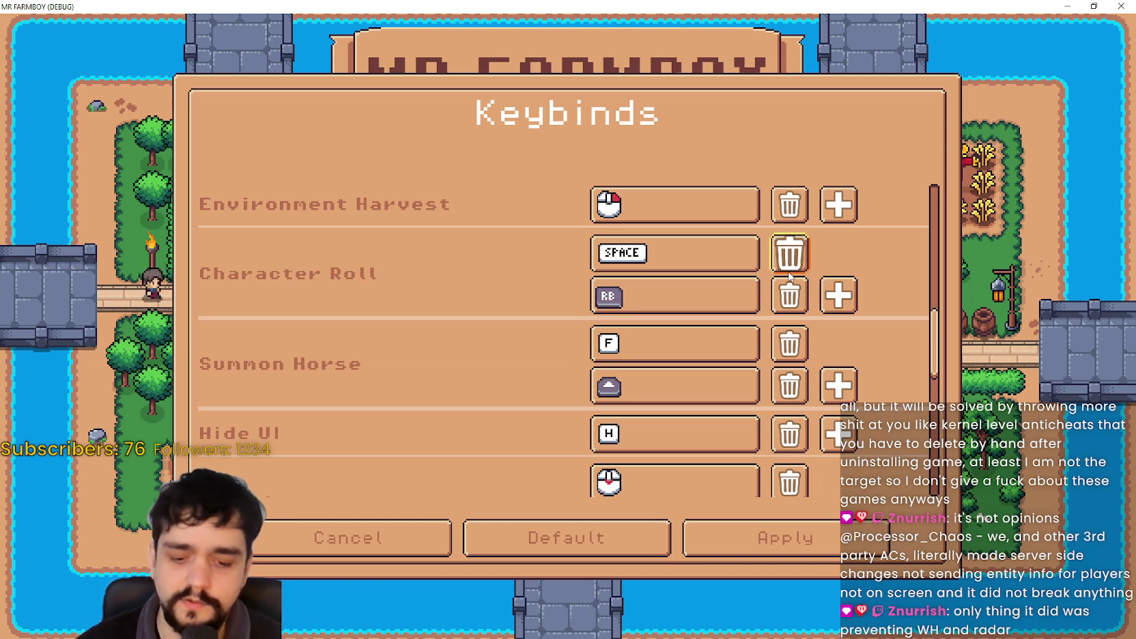
pyautogui.hotkey('alt', 'Tab')
pyautogui.click(768, 262)
pyautogui.scroll(-3, 768, 262)
pyautogui.click(631, 161)
pyautogui.scroll(-3, 670, 233)
pyautogui.click(669, 233)
pyautogui.scroll(-2, 669, 233)
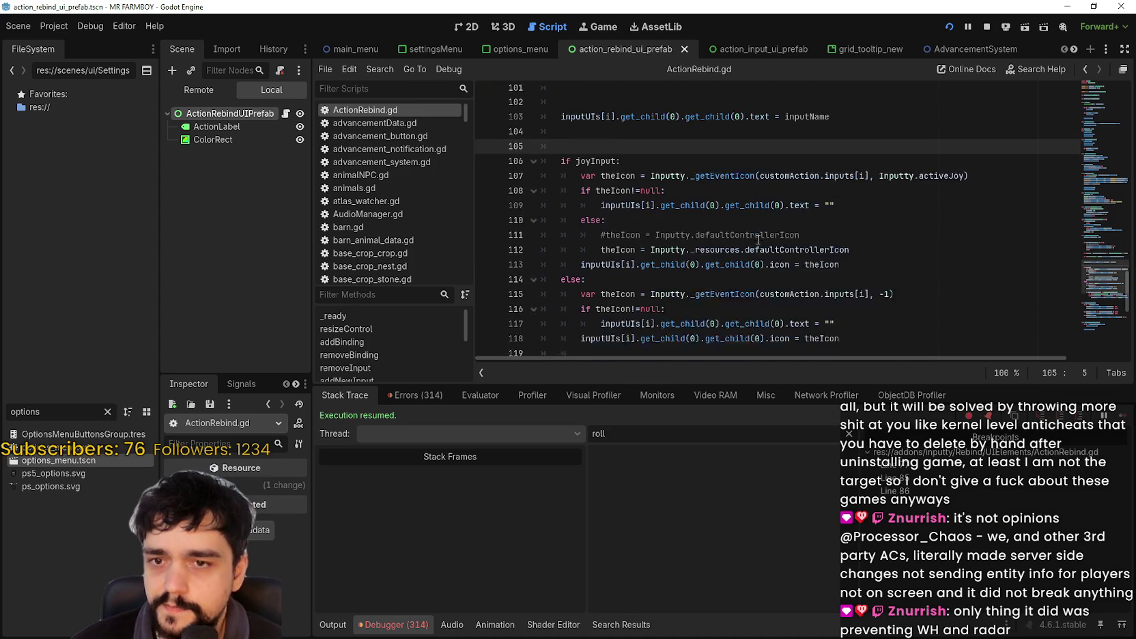
# Scroll back to removeInput and select refreshAllInputDisplays on line 46.
pyautogui.scroll(-2, 603, 170)
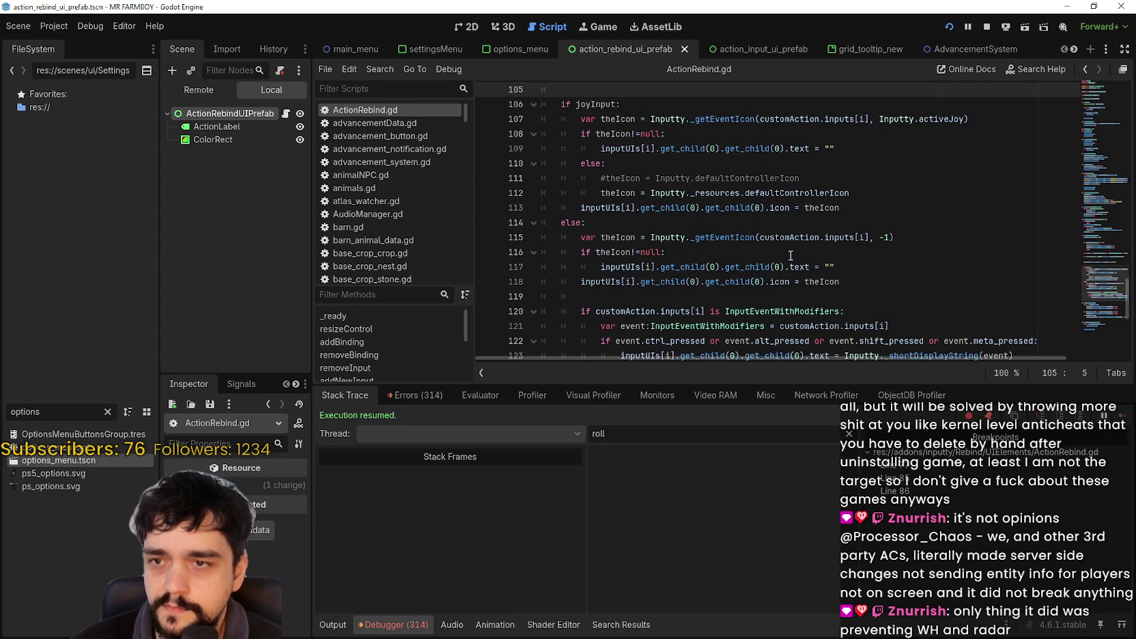
pyautogui.scroll(-2, 792, 257)
pyautogui.click(613, 301)
pyautogui.scroll(-4, 641, 299)
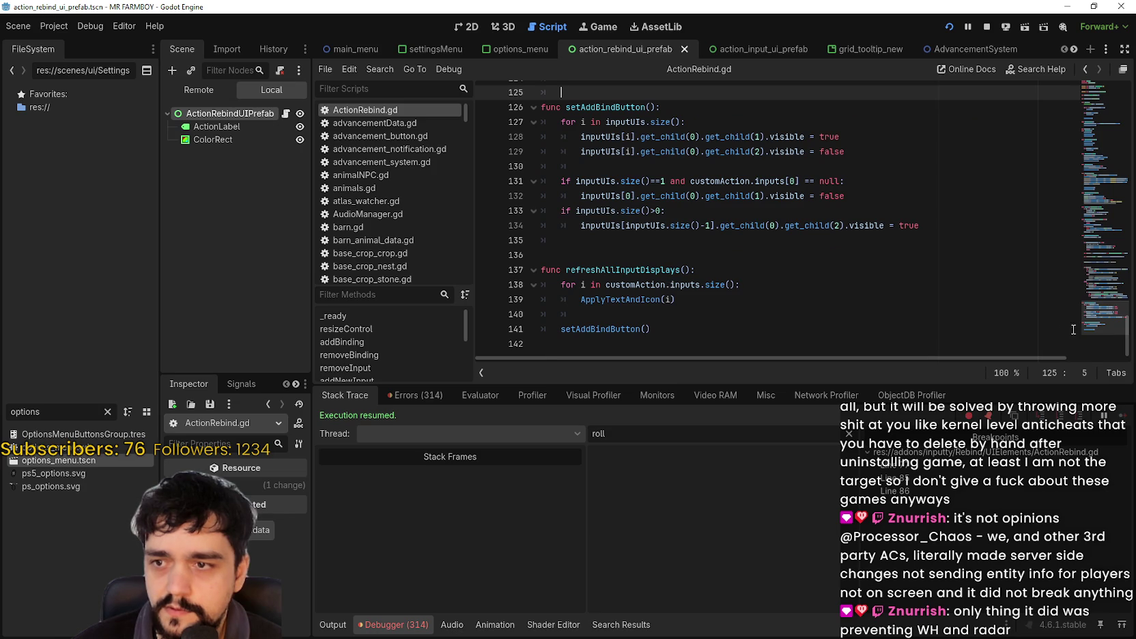
pyautogui.scroll(15, 1099, 227)
pyautogui.scroll(5, 1095, 212)
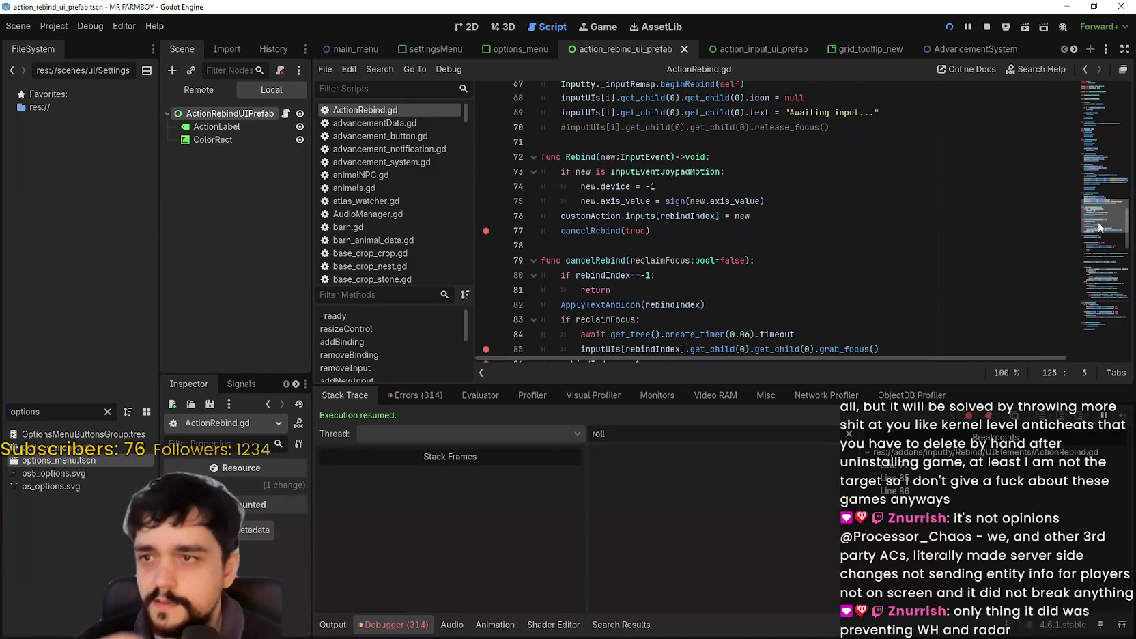
pyautogui.moveTo(1092, 197); pyautogui.dragTo(1092, 164)
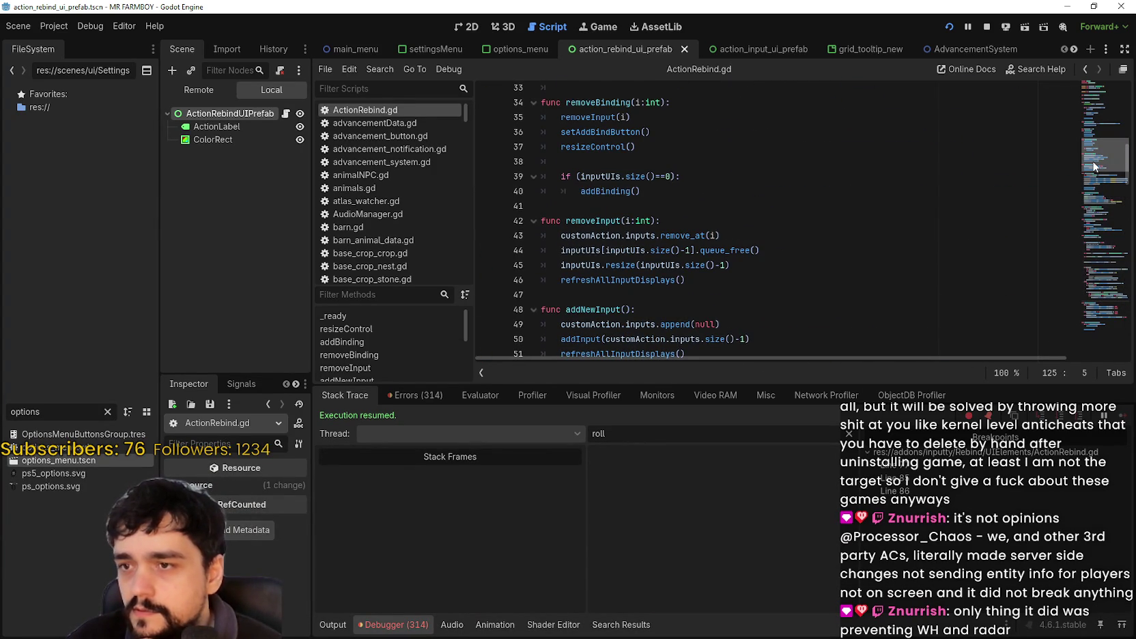
pyautogui.click(640, 271)
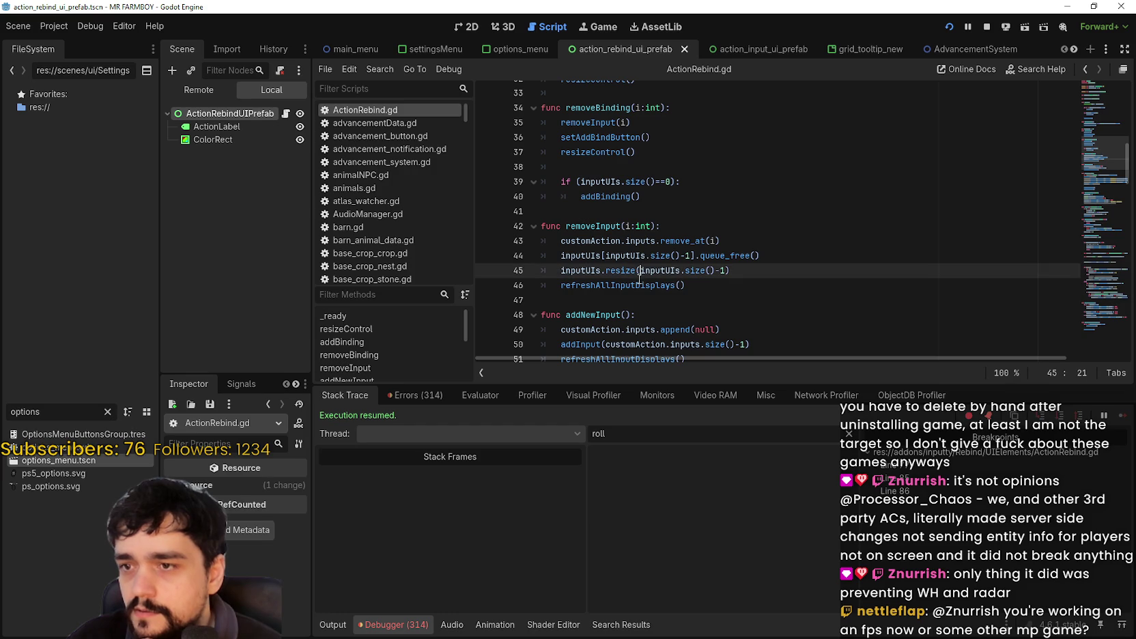
pyautogui.doubleClick(640, 284)
# Set a breakpoint on line 46 and switch to the running game.
pyautogui.scroll(-3, 785, 273)
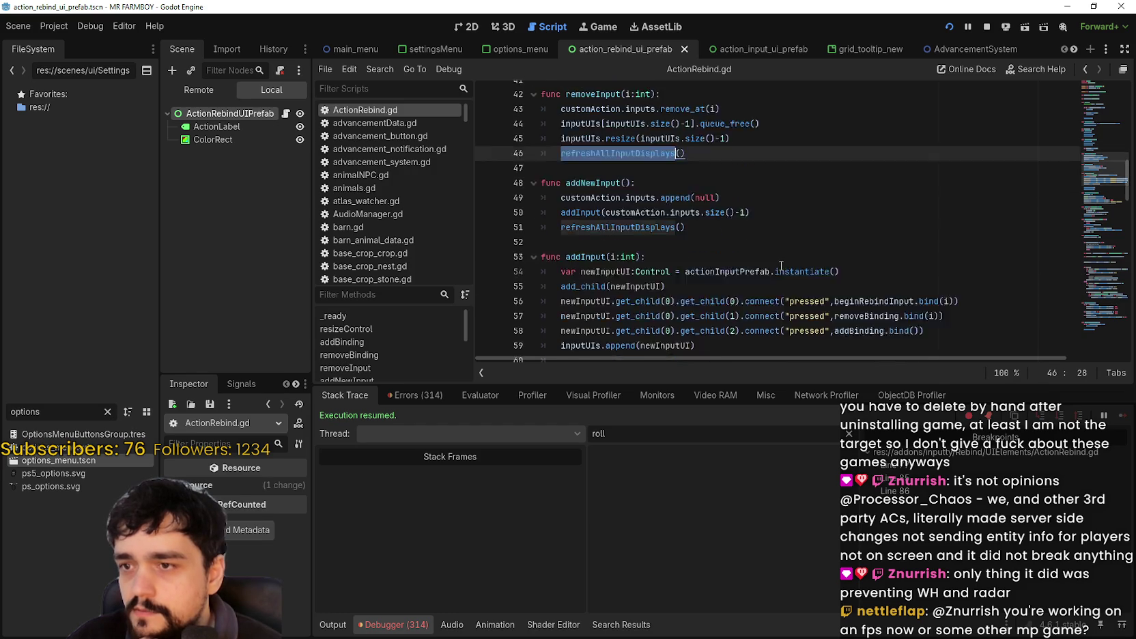
pyautogui.scroll(-2, 771, 256)
pyautogui.scroll(3, 677, 178)
pyautogui.click(614, 209)
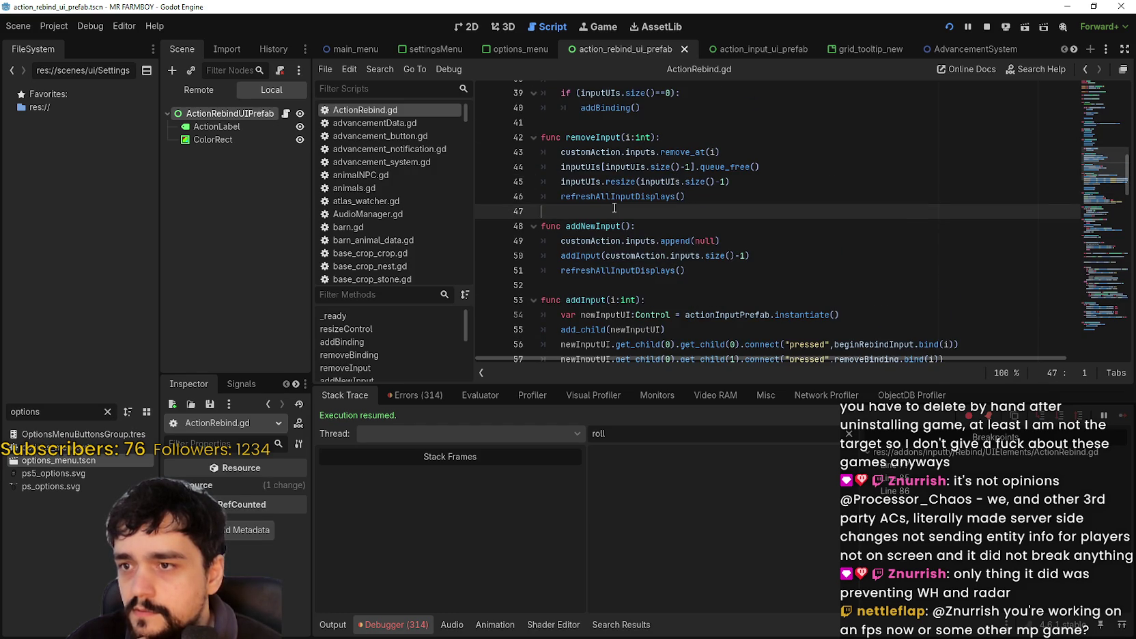
pyautogui.click(483, 198)
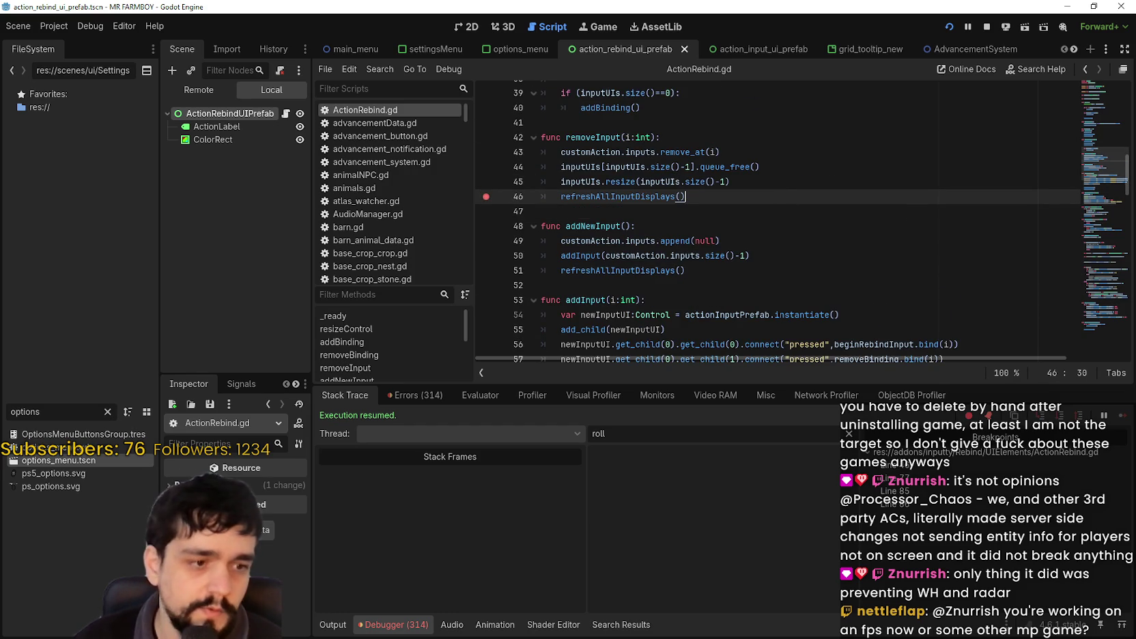
pyautogui.hotkey('alt', 'Tab')
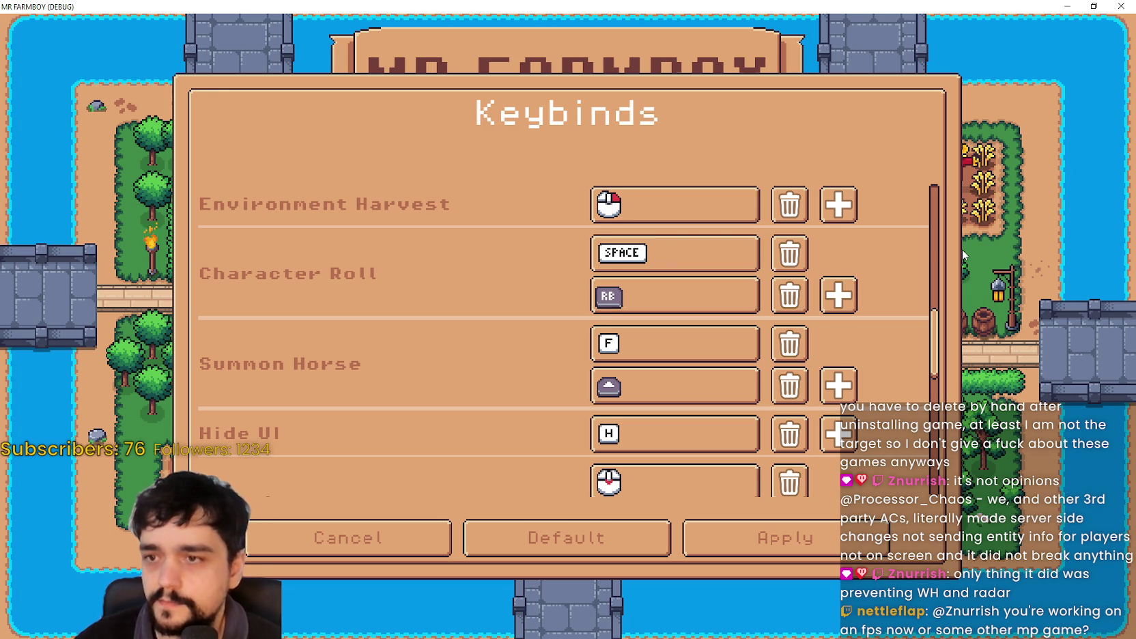
# Add an empty Character Roll binding via keyboard, then delete it to hit the removeInput breakpoint.
pyautogui.press('Left')
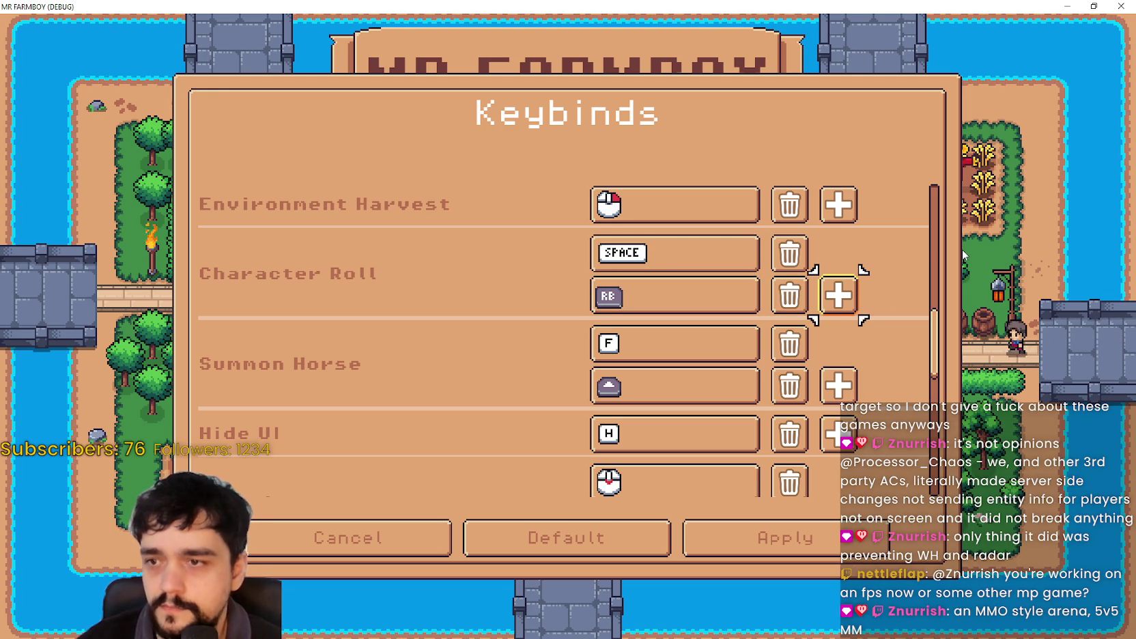
pyautogui.press('Return')
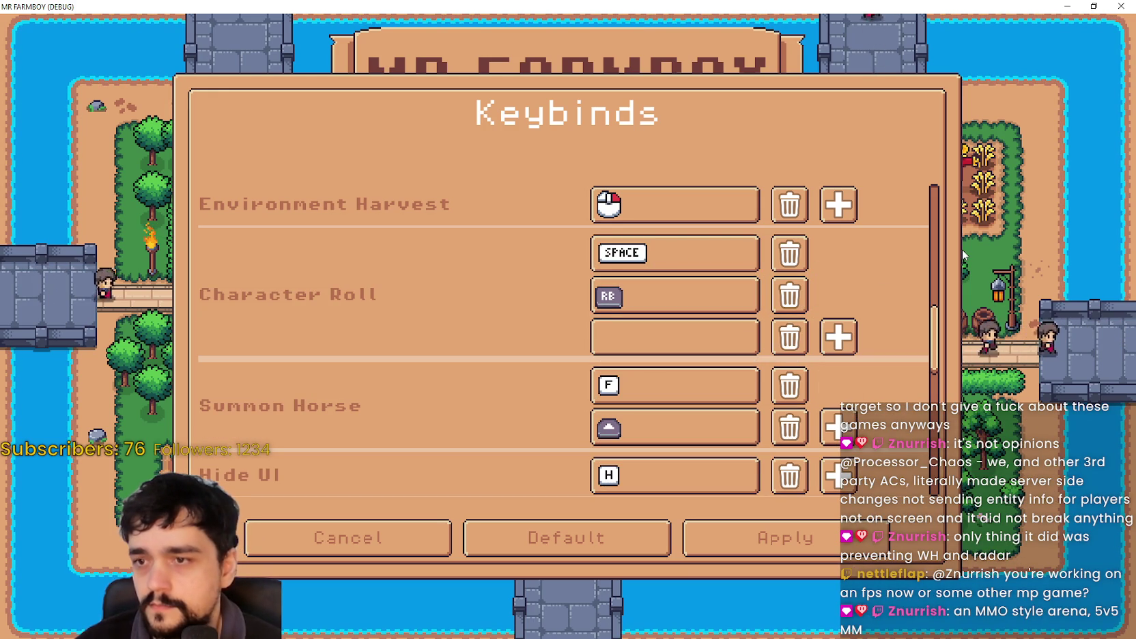
pyautogui.press('Up')
pyautogui.press('Down')
pyautogui.press('Right')
pyautogui.press('Left')
pyautogui.press('Left')
pyautogui.press('Right')
pyautogui.press('Return')
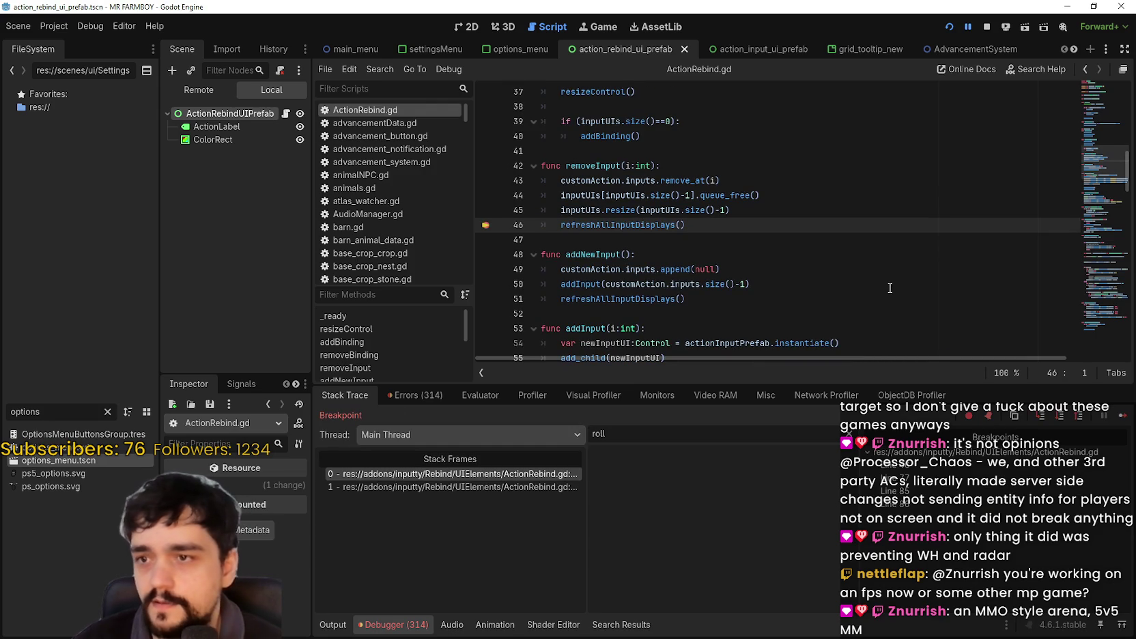
# Look up the refreshAllInputDisplays and setAddBindButton definitions in ActionRebind.gd.
pyautogui.keyDown('ctrl'); pyautogui.click(676, 298); pyautogui.keyUp('ctrl')
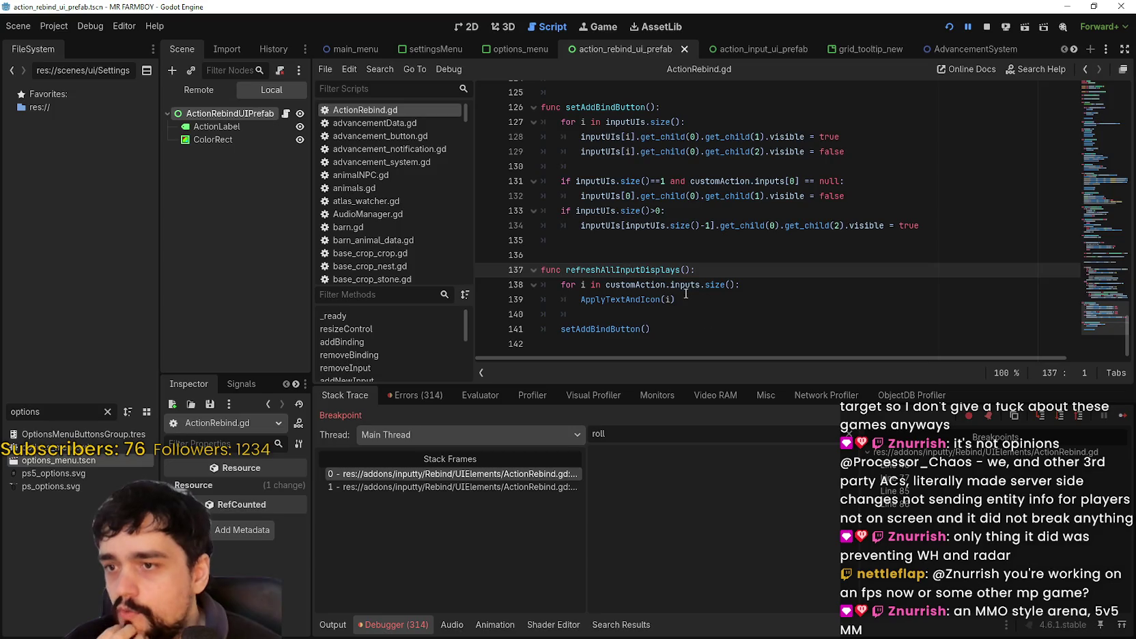
pyautogui.click(619, 320)
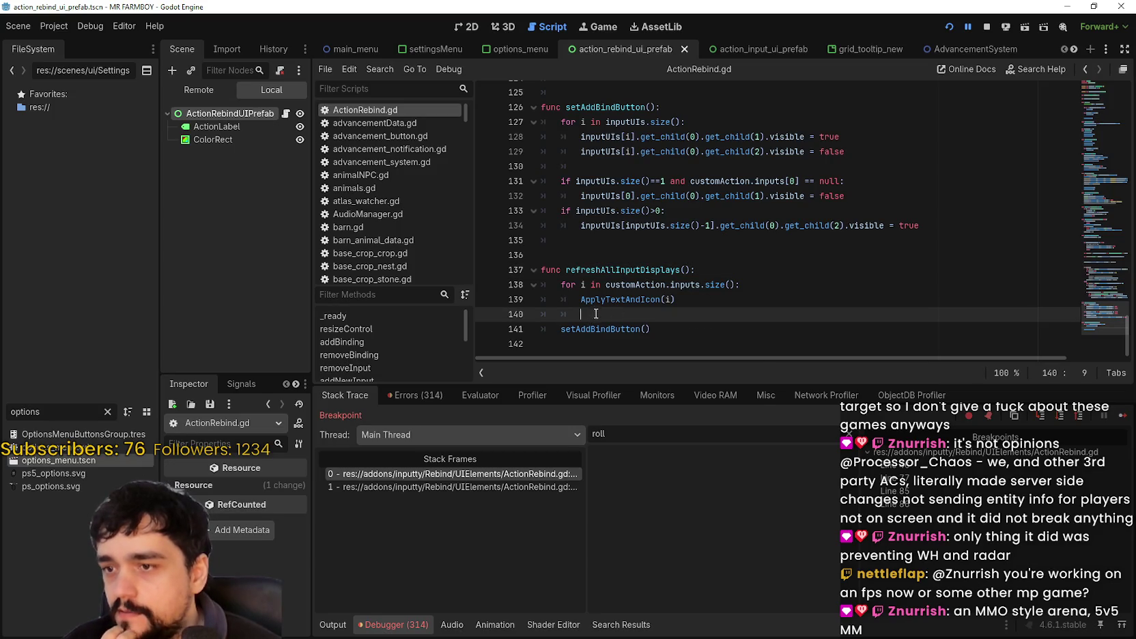
pyautogui.click(601, 329)
pyautogui.rightClick(601, 330)
pyautogui.click(672, 518)
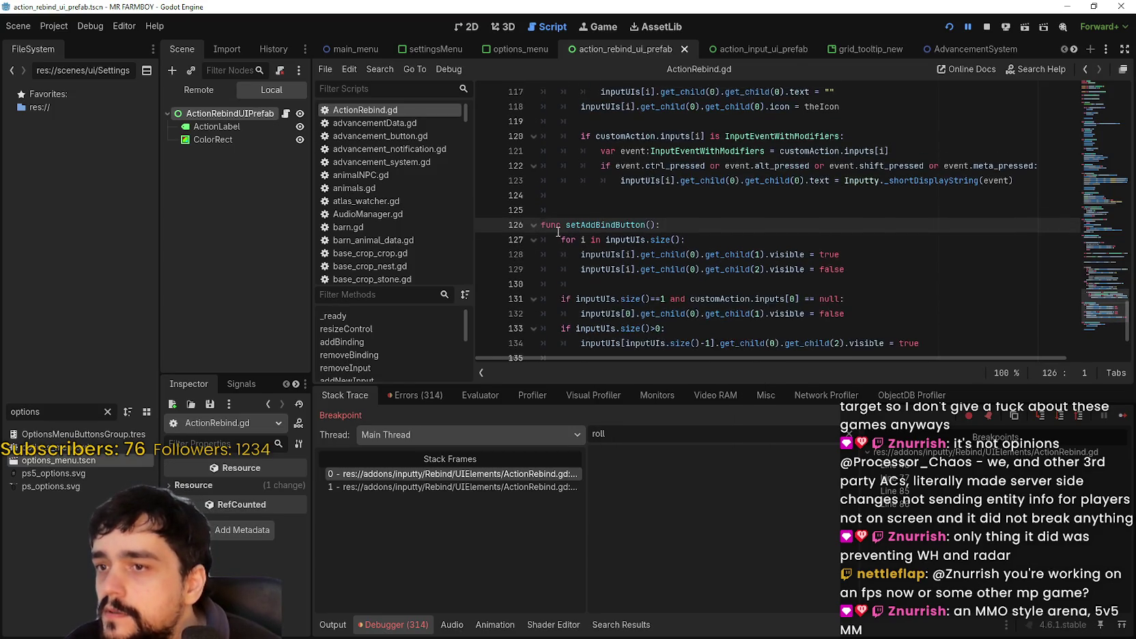
pyautogui.scroll(-3, 558, 232)
pyautogui.click(645, 240)
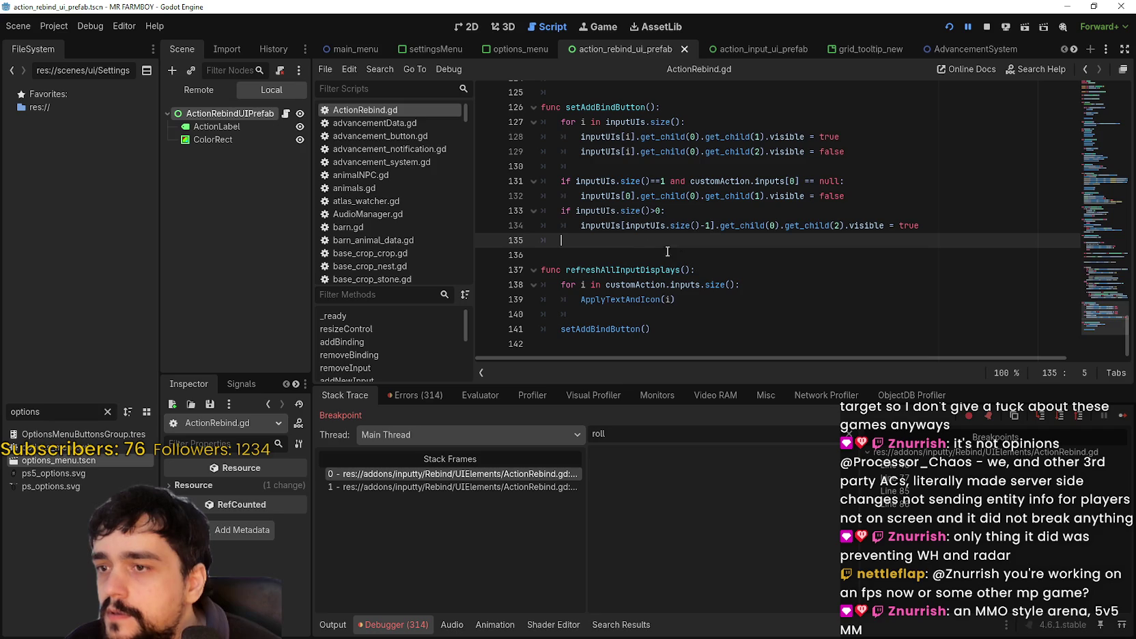
pyautogui.scroll(7, 687, 264)
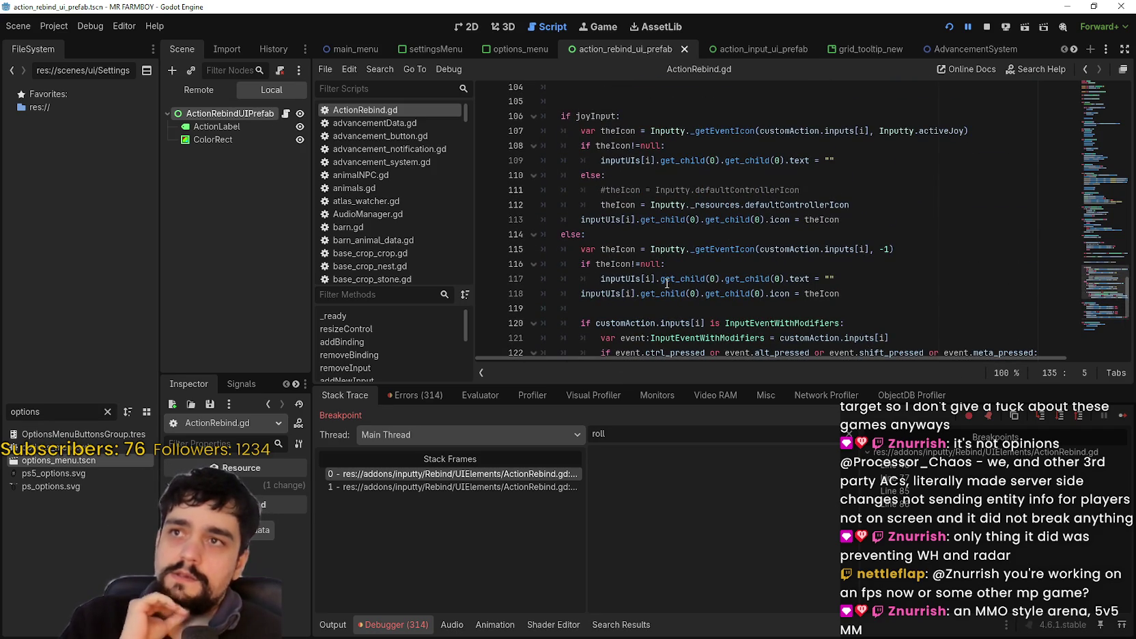
pyautogui.moveTo(674, 276)
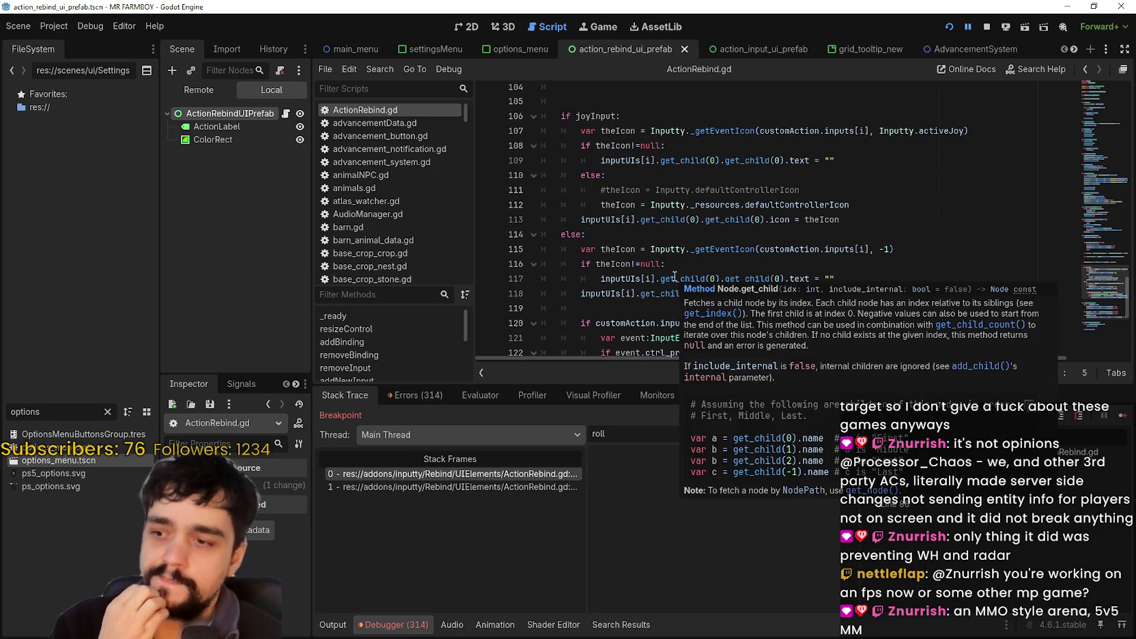
pyautogui.scroll(10, 697, 268)
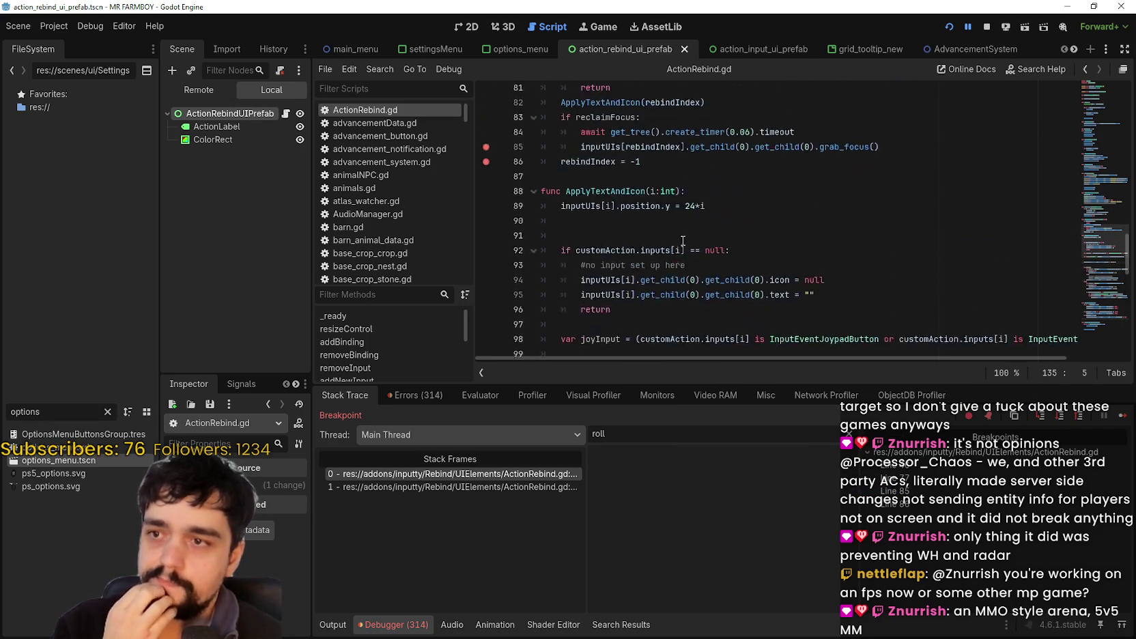
# Inspect remove_at, reclaimFocus and rebindIndex while paused, confirming rebindIndex is -1.
pyautogui.scroll(3, 697, 268)
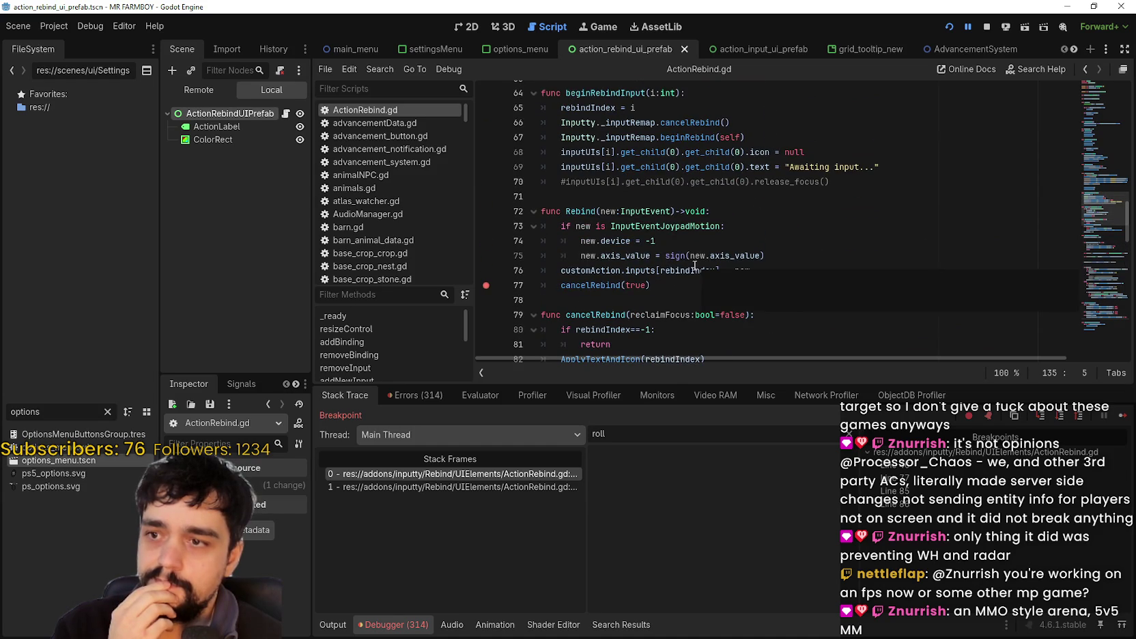
pyautogui.scroll(10, 729, 245)
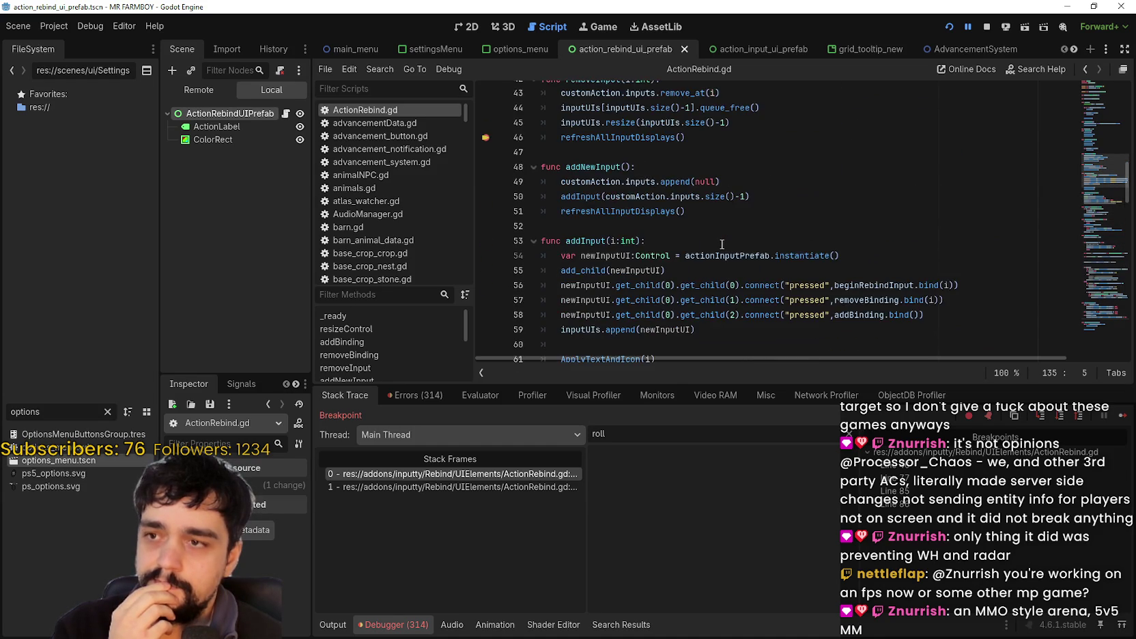
pyautogui.click(753, 258)
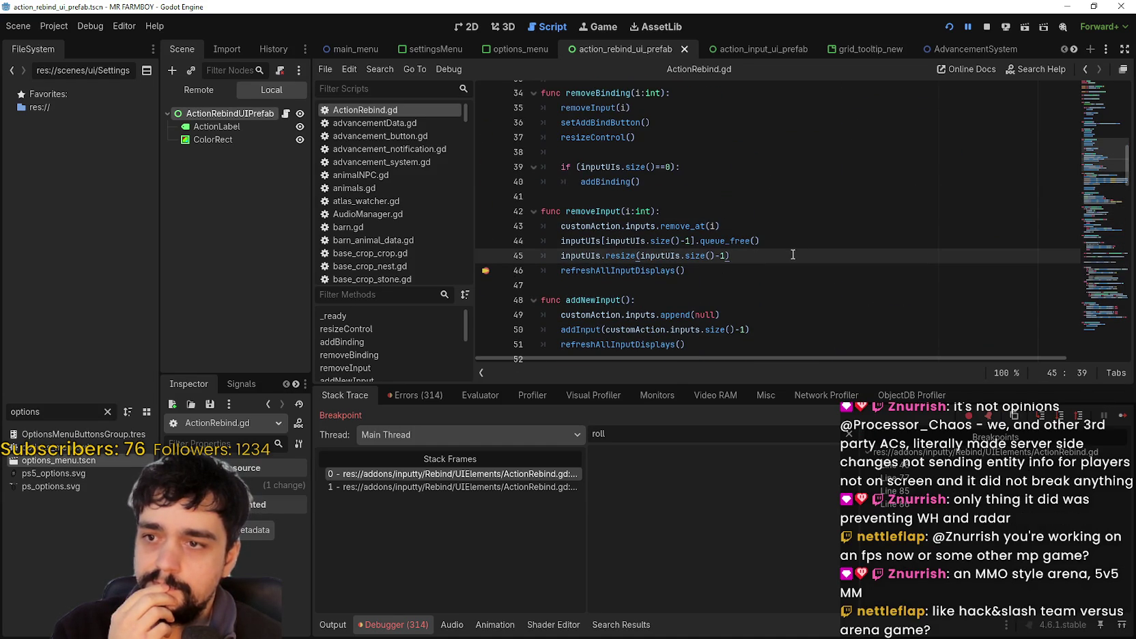
pyautogui.doubleClick(698, 228)
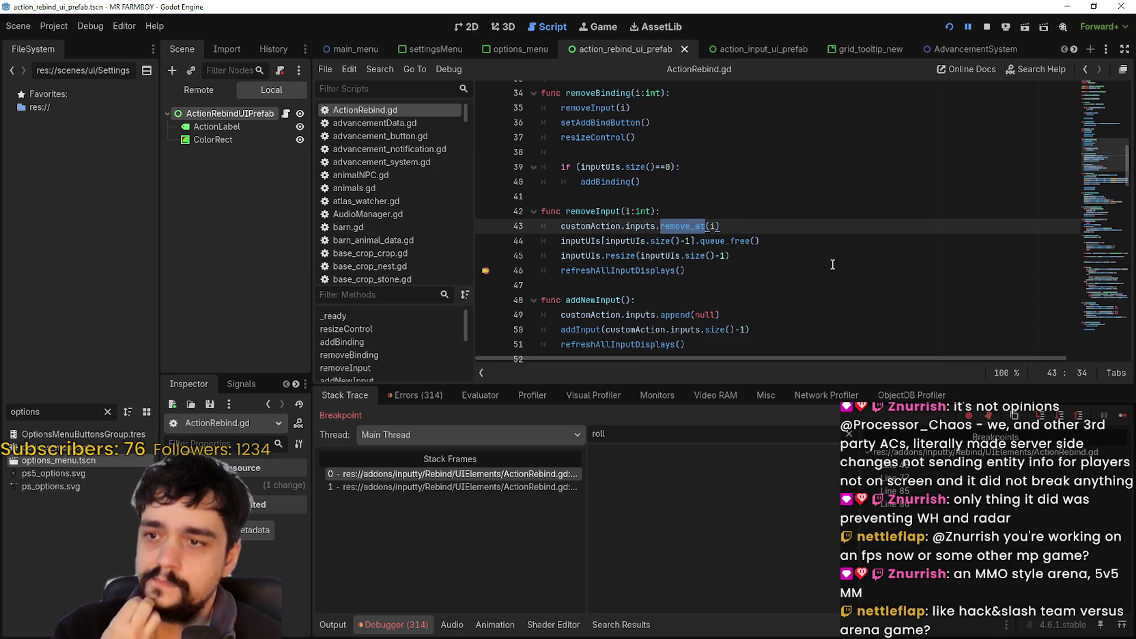
pyautogui.scroll(-8, 620, 256)
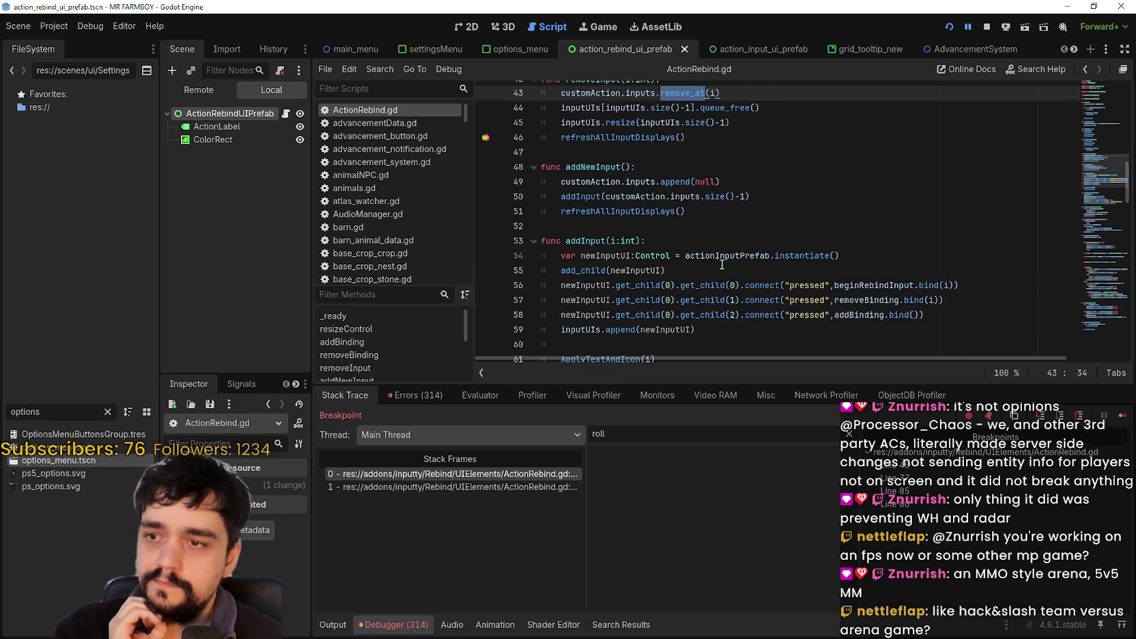
pyautogui.scroll(-8, 707, 263)
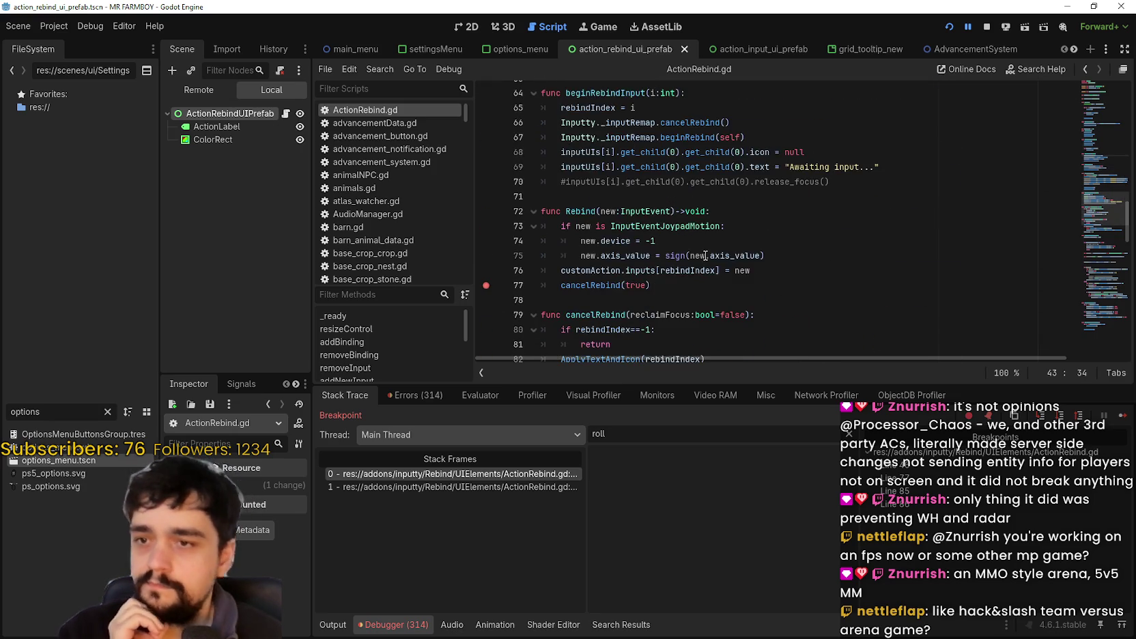
pyautogui.scroll(2, 664, 235)
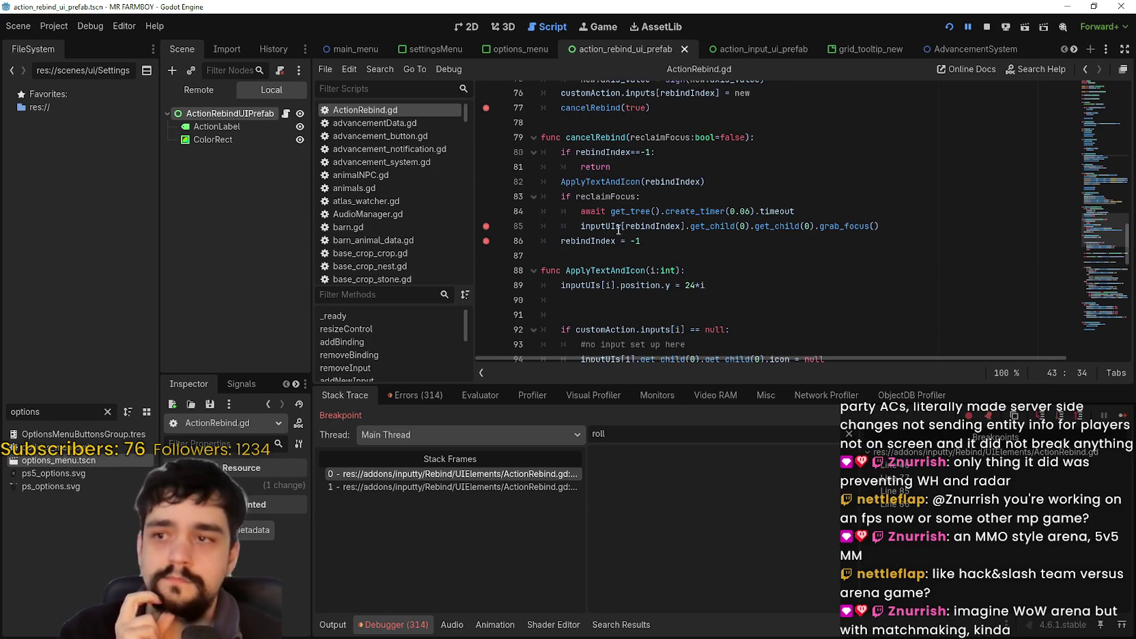
pyautogui.doubleClick(601, 198)
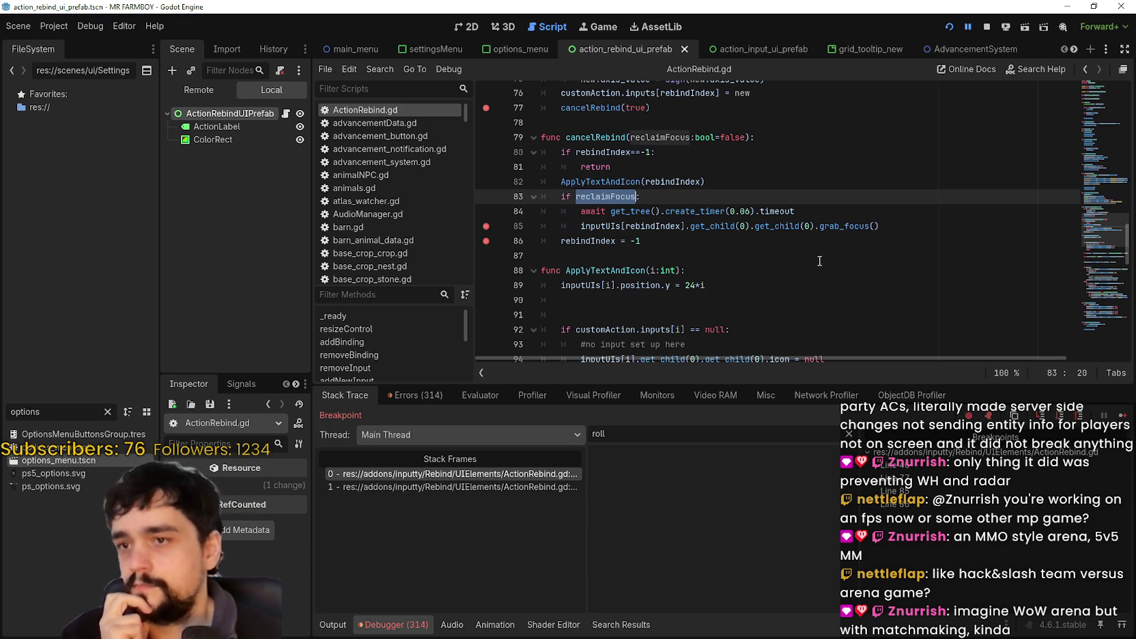
pyautogui.doubleClick(670, 231)
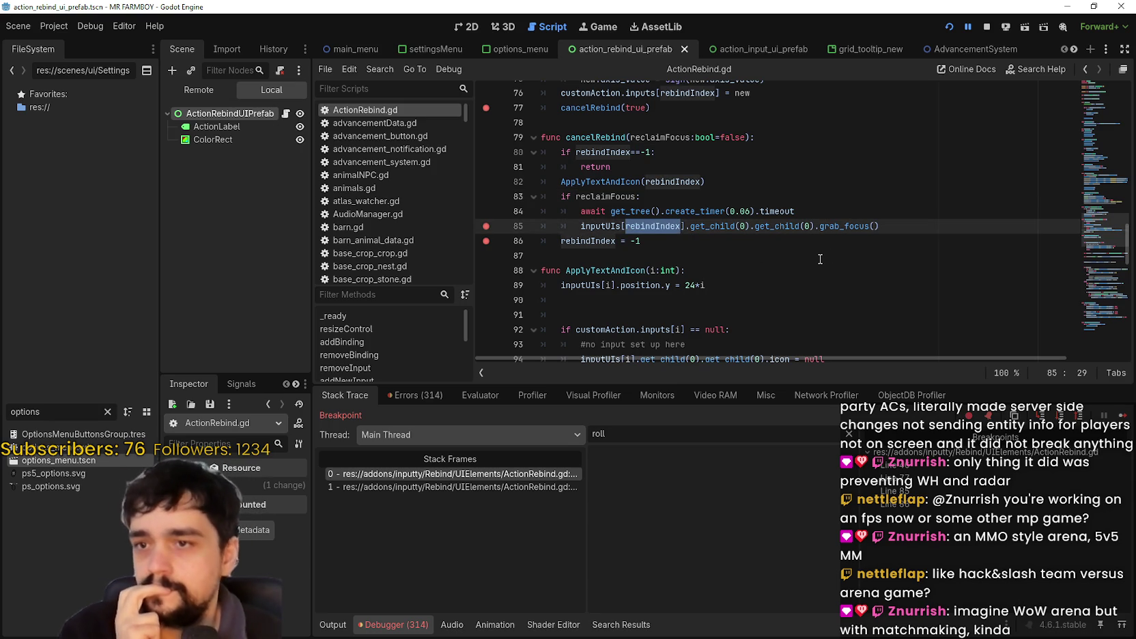
# Select cancelRebind's full grab_focus statement on line 85 and open its context menu.
pyautogui.moveTo(892, 228)
pyautogui.mouseDown()
pyautogui.moveTo(717, 240)
pyautogui.moveTo(581, 226)
pyautogui.mouseUp()
pyautogui.moveTo(643, 224)
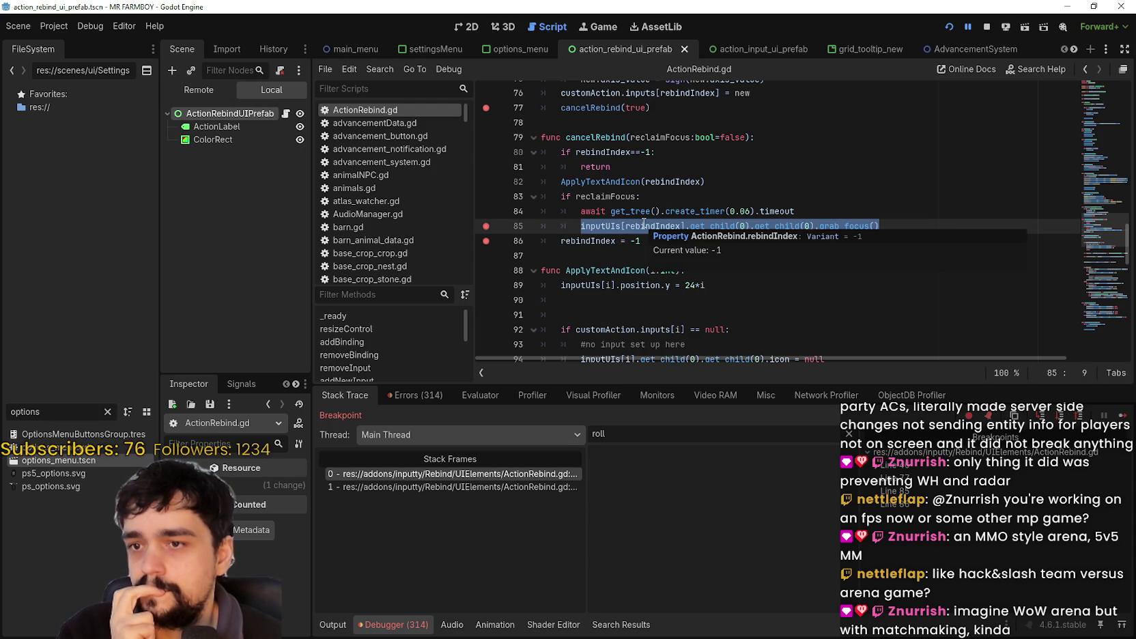
pyautogui.doubleClick(644, 224)
pyautogui.moveTo(581, 226); pyautogui.dragTo(941, 224)
pyautogui.hotkey('ctrl', 'c')
pyautogui.rightClick(874, 228)
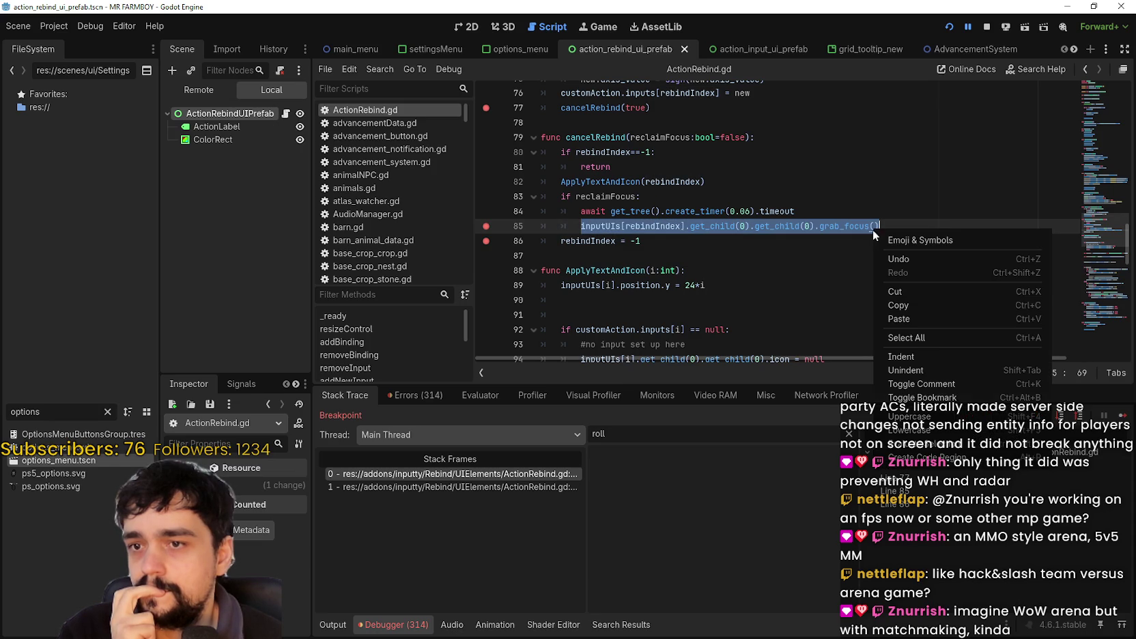
# Paste the grab_focus statement as a new line 46 in removeInput and save.
pyautogui.click(905, 307)
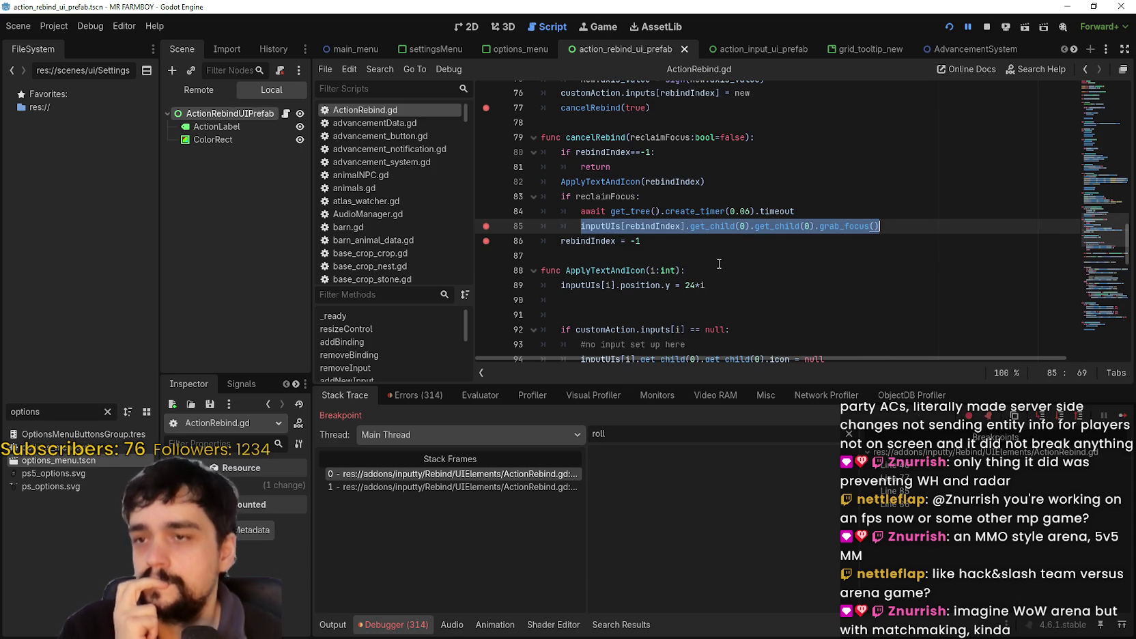
pyautogui.scroll(6, 719, 264)
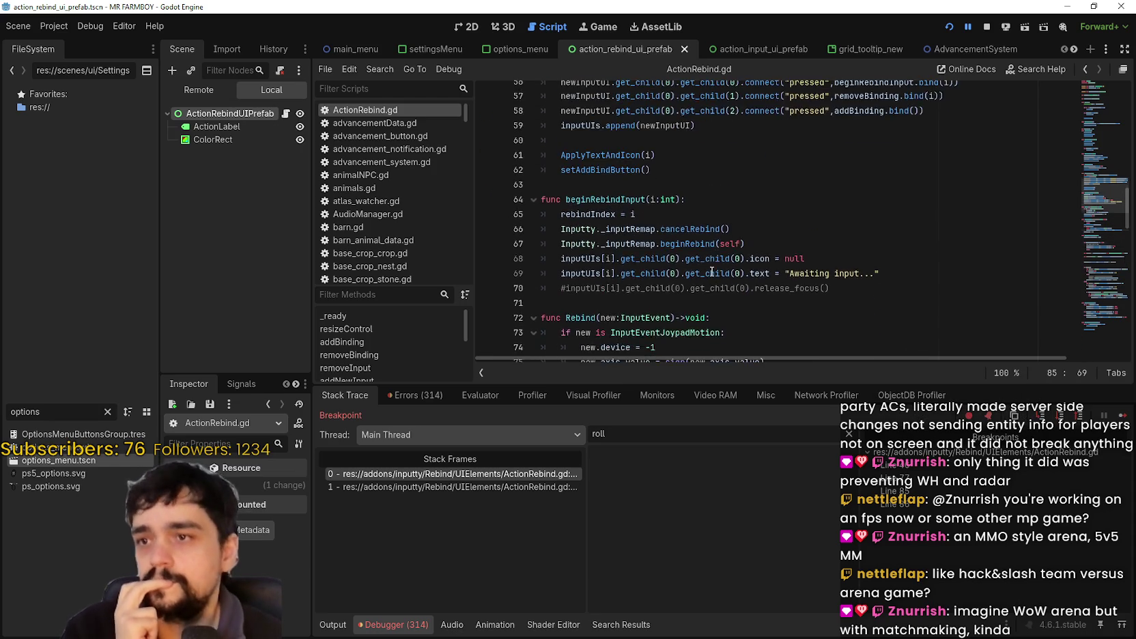
pyautogui.scroll(4, 713, 270)
pyautogui.scroll(3, 716, 268)
pyautogui.click(755, 260)
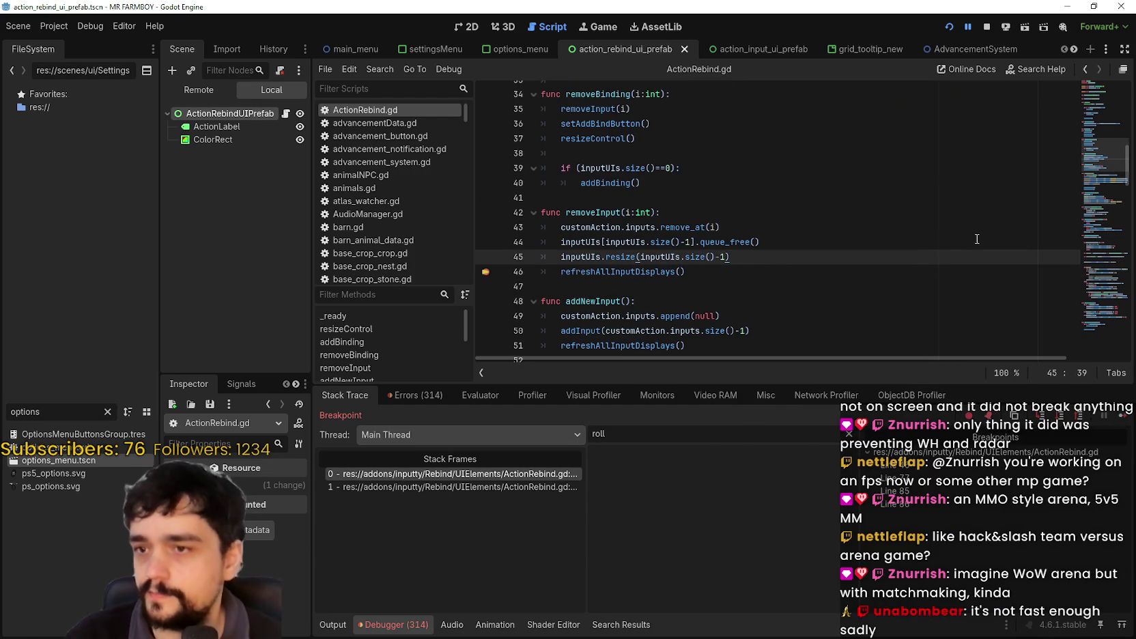
pyautogui.press('Return')
pyautogui.hotkey('ctrl', 'v')
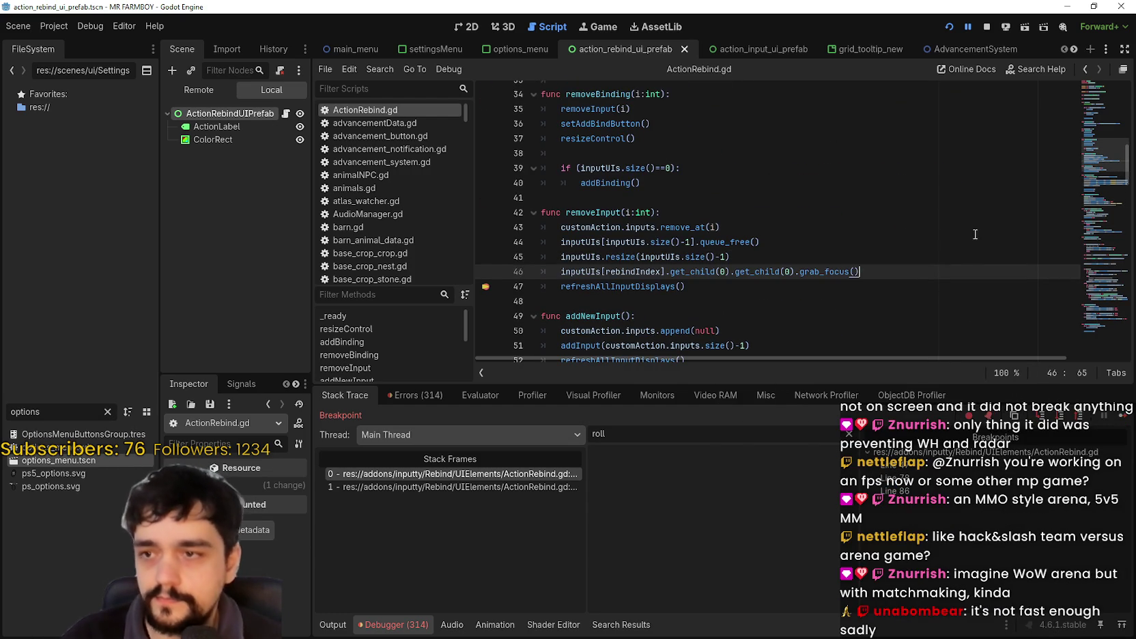
pyautogui.click(632, 272)
pyautogui.doubleClick(633, 272)
pyautogui.tripleClick(864, 271)
pyautogui.click(865, 272)
pyautogui.hotkey('ctrl', 's')
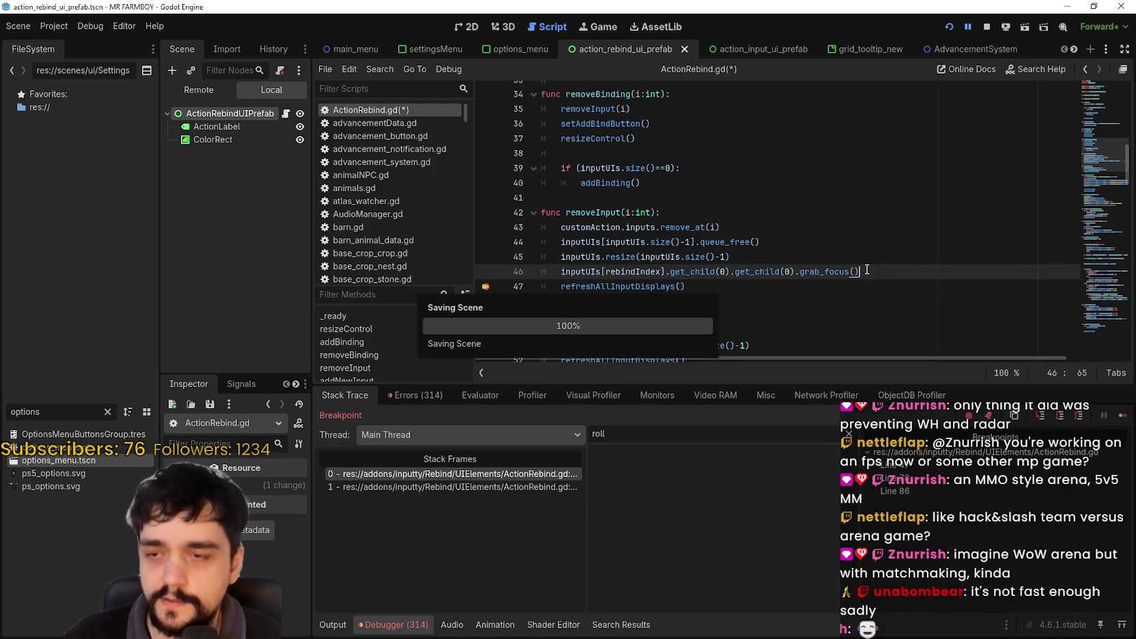
# Insert the await create_timer(0.06) line above the focus call, save, and resume the game.
pyautogui.scroll(-9, 628, 269)
pyautogui.scroll(-4, 632, 259)
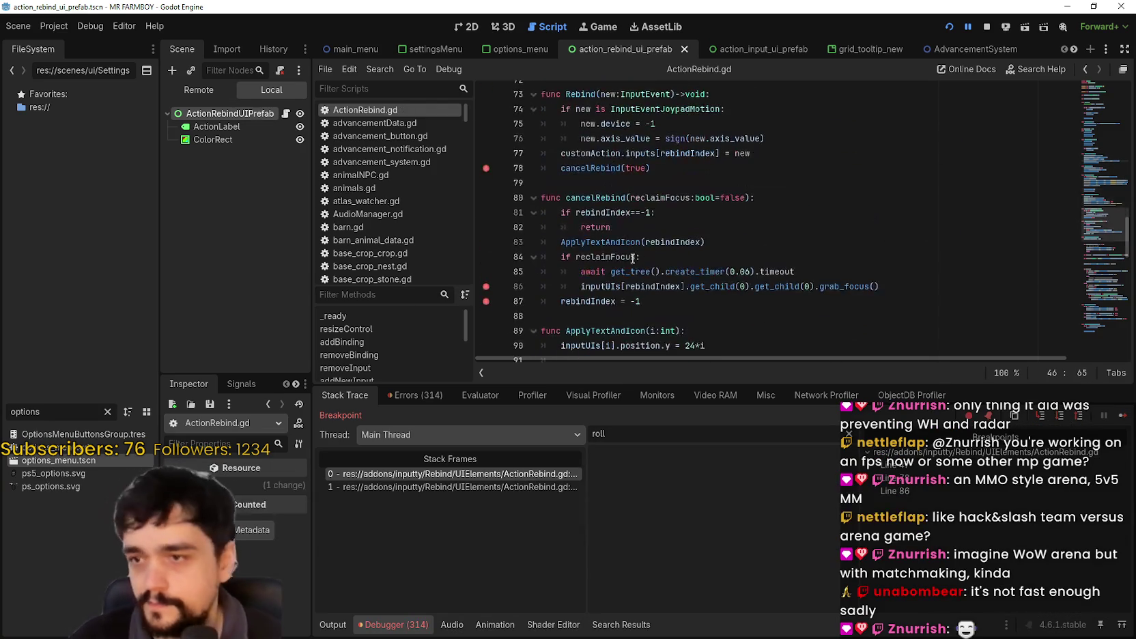
pyautogui.scroll(-3, 636, 255)
pyautogui.scroll(-4, 784, 304)
pyautogui.scroll(5, 748, 286)
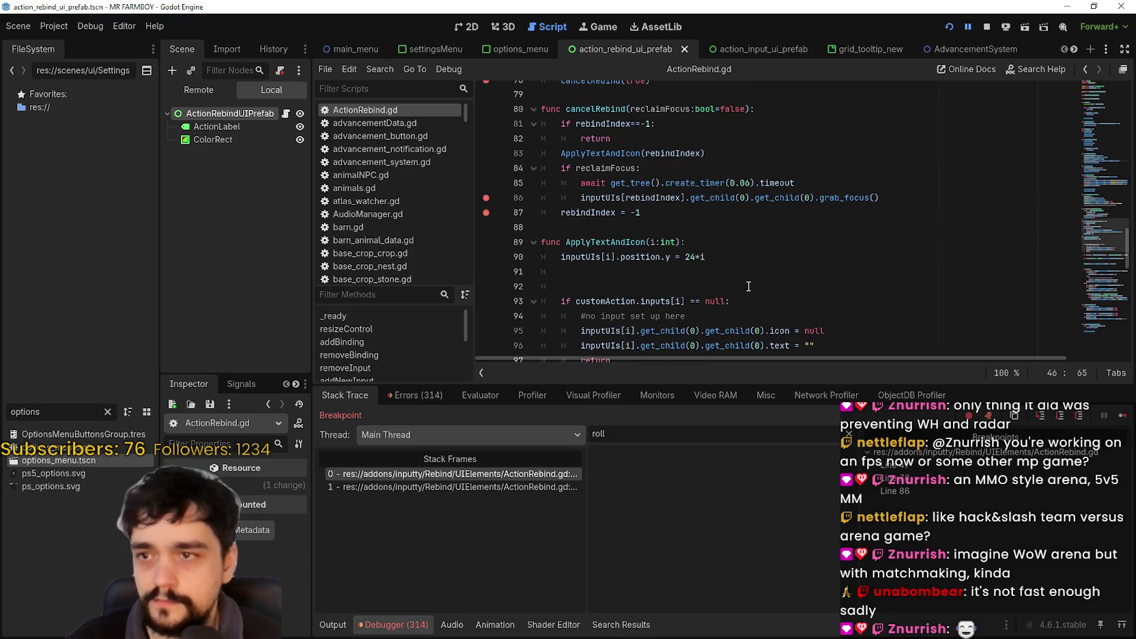
pyautogui.moveTo(796, 182)
pyautogui.mouseDown()
pyautogui.moveTo(579, 168)
pyautogui.moveTo(578, 182)
pyautogui.mouseUp()
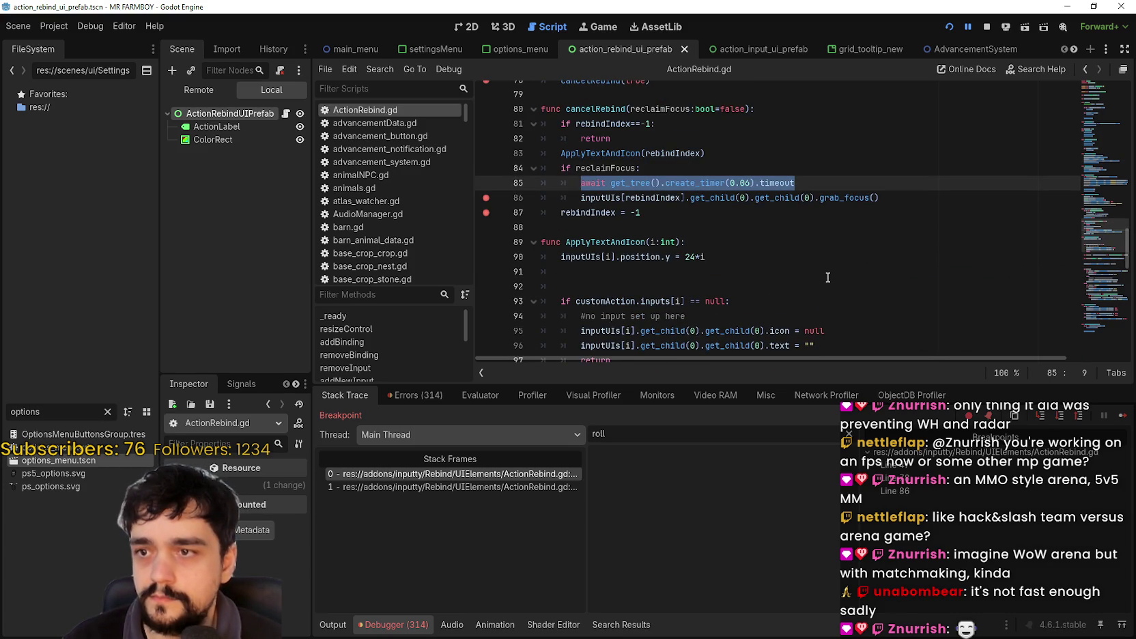
pyautogui.scroll(15, 706, 204)
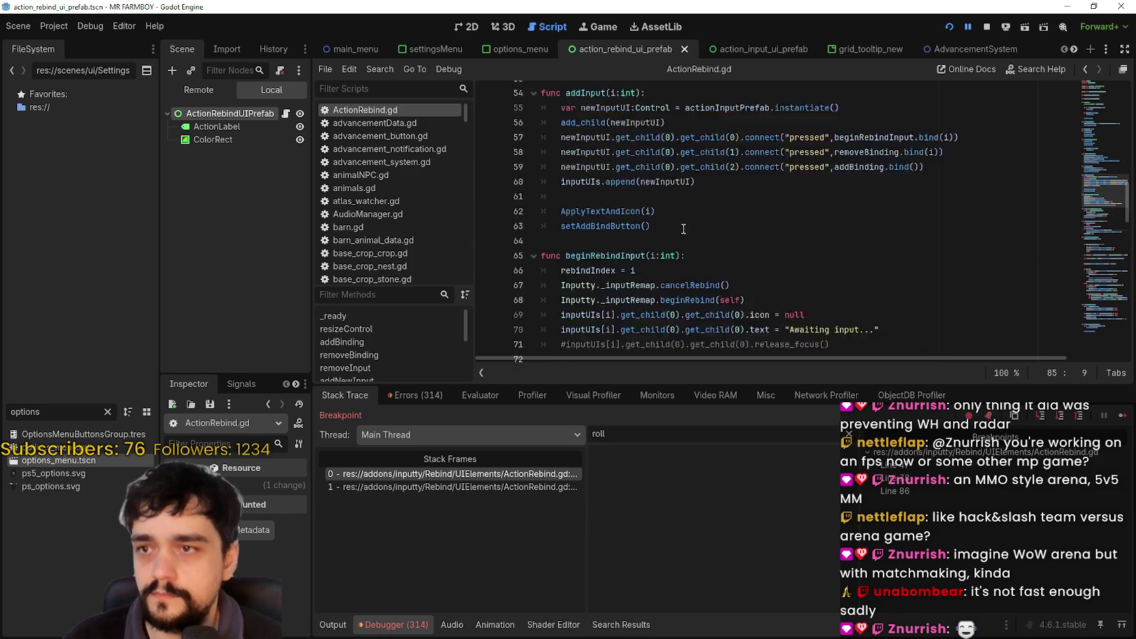
pyautogui.click(790, 259)
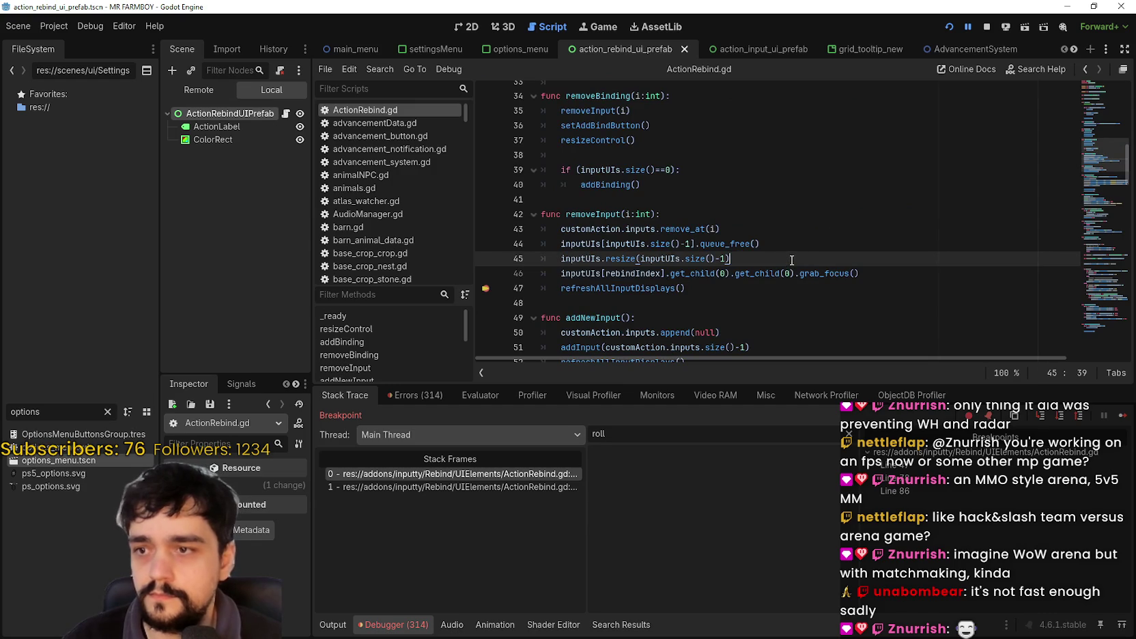
pyautogui.press('Return')
pyautogui.hotkey('ctrl', 'v')
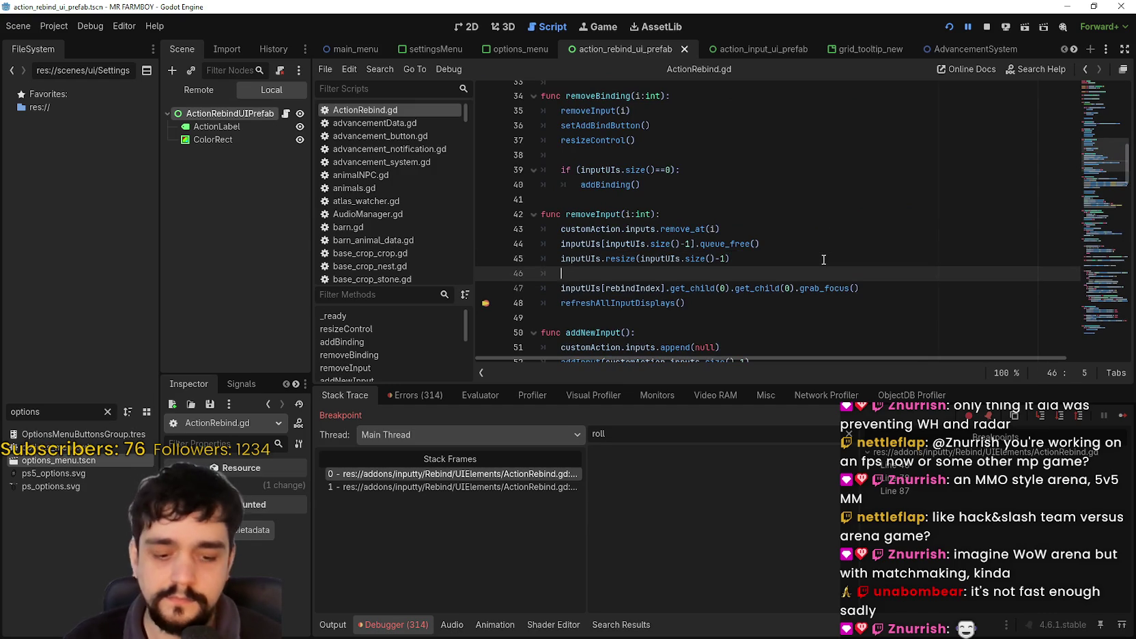
pyautogui.hotkey('ctrl', 's')
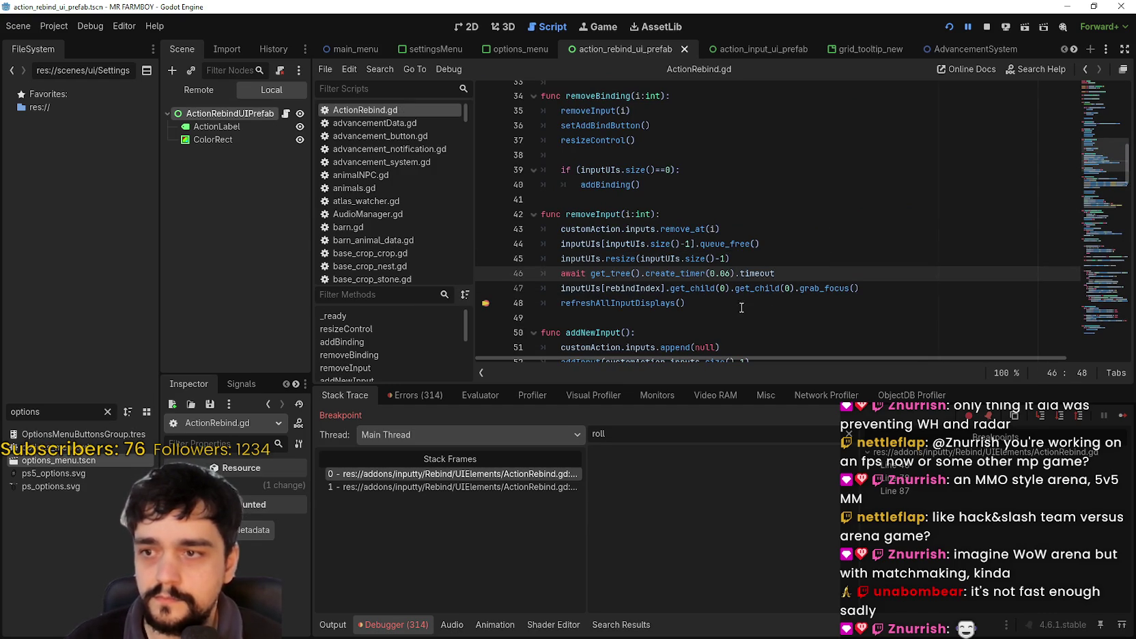
pyautogui.click(1123, 415)
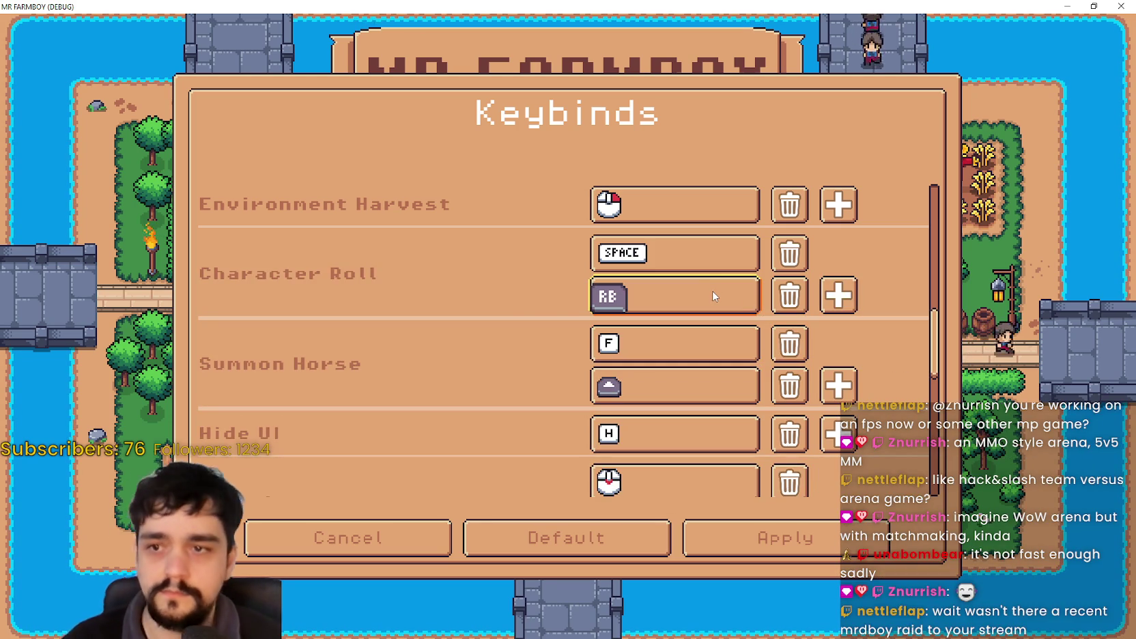
# Add and delete an empty Character Roll slot by keyboard, resume, and return to removeInput.
pyautogui.click(838, 295)
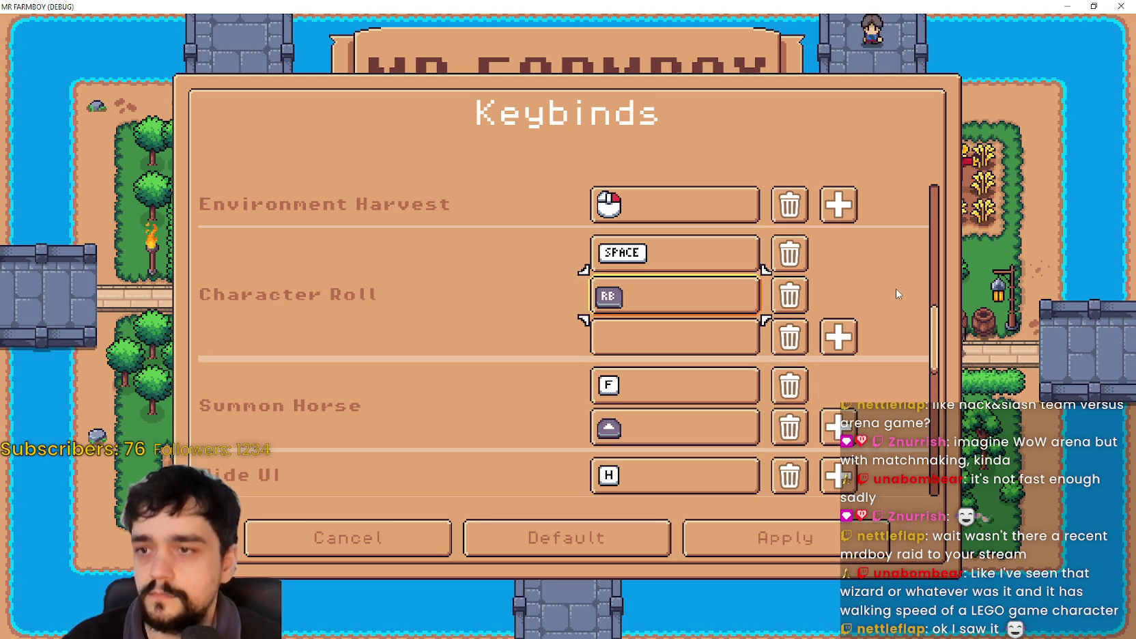
pyautogui.press('Right')
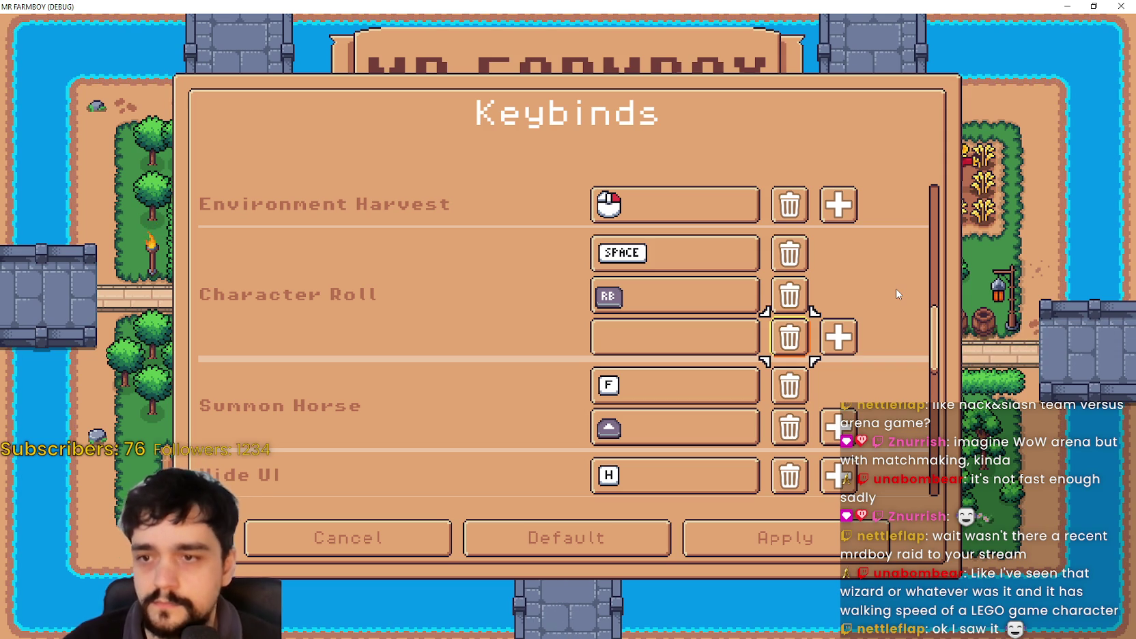
pyautogui.press('Return')
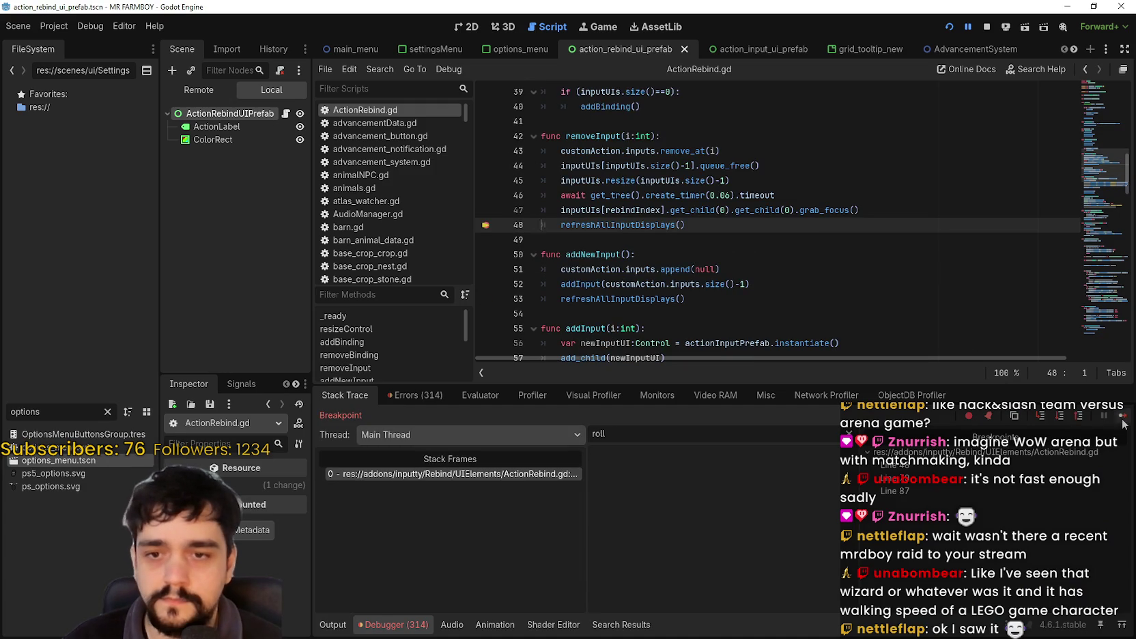
pyautogui.click(1121, 415)
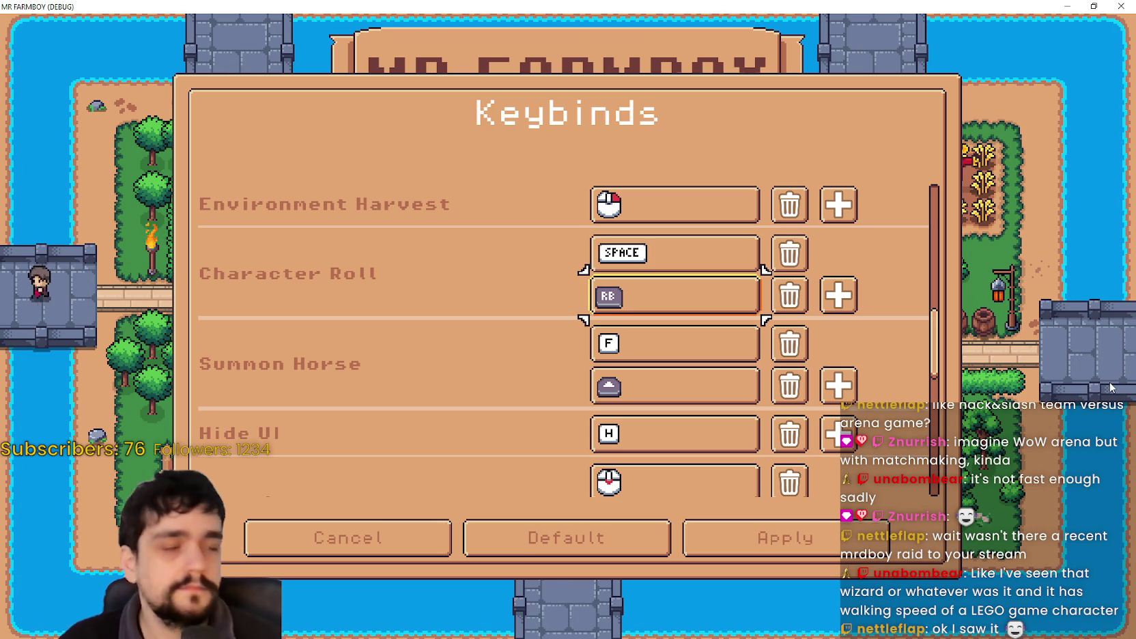
pyautogui.press('Right')
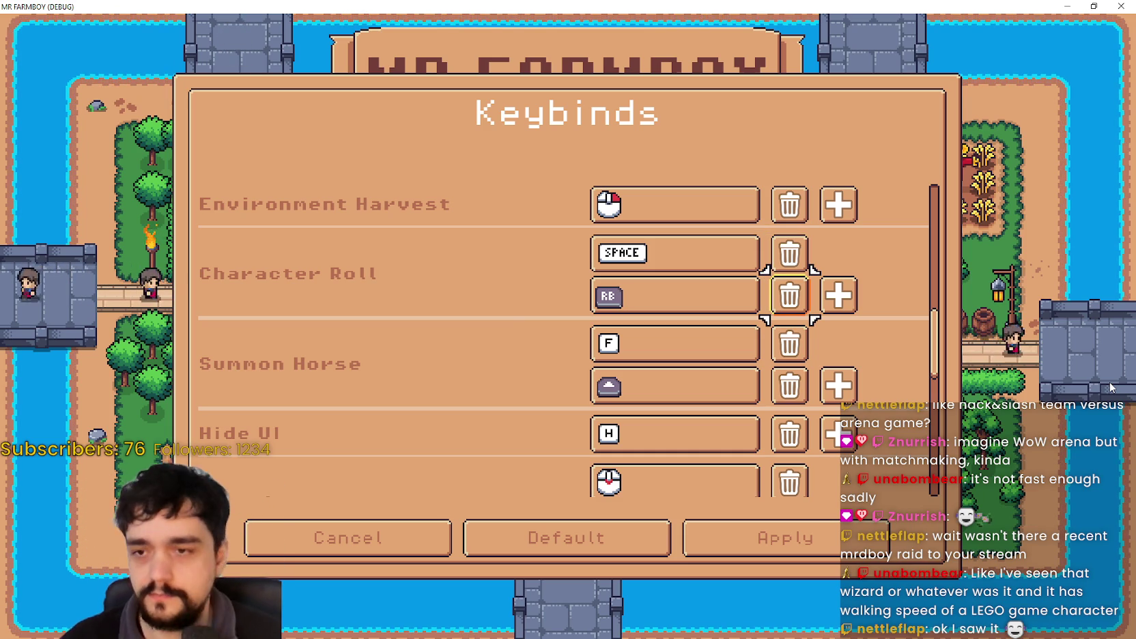
pyautogui.hotkey('alt', 'Tab')
pyautogui.click(893, 211)
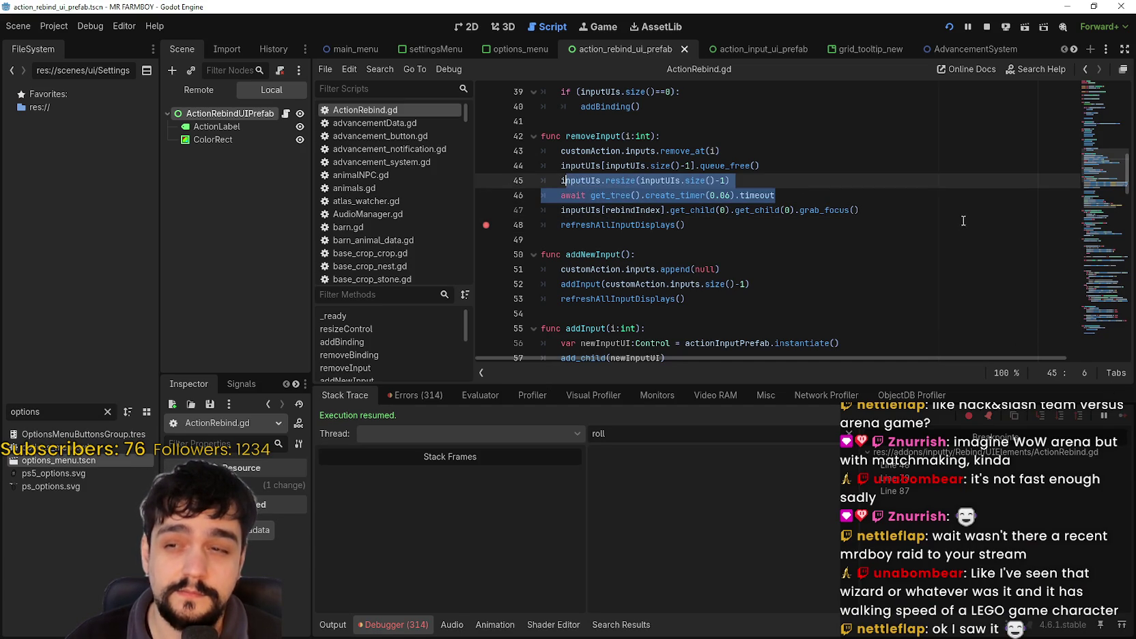
# Copy removeInput's timer wait and focus lines into addNewInput after line 52.
pyautogui.moveTo(932, 210); pyautogui.dragTo(503, 200)
pyautogui.hotkey('ctrl', 'c')
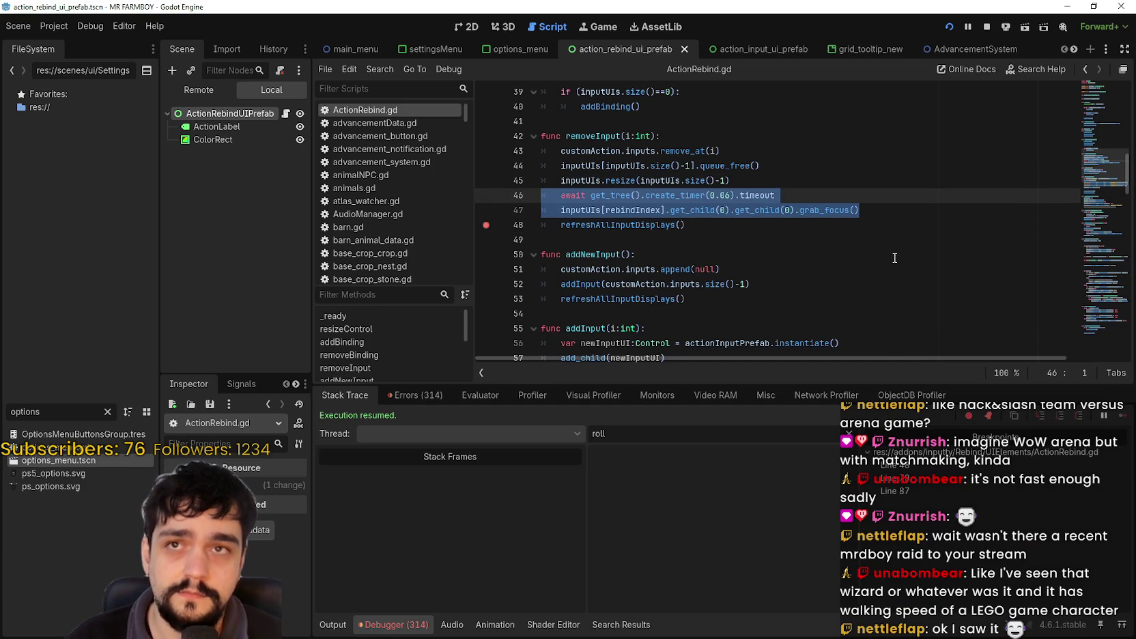
pyautogui.scroll(-2, 677, 205)
pyautogui.click(733, 216)
pyautogui.click(818, 189)
pyautogui.press('Return')
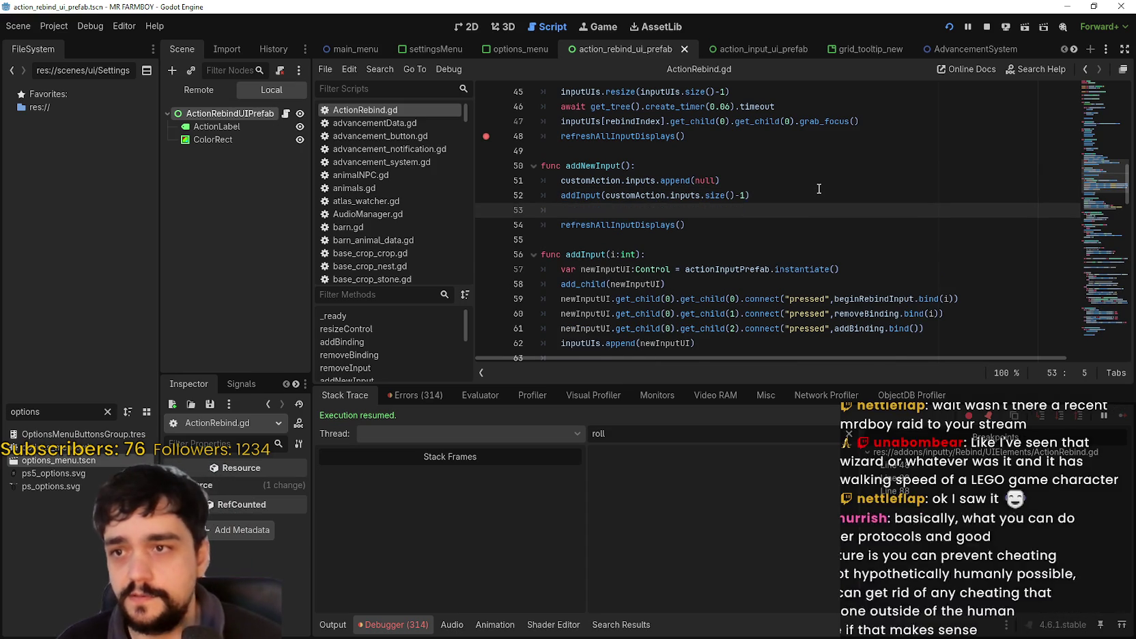
pyautogui.scroll(1, 581, 265)
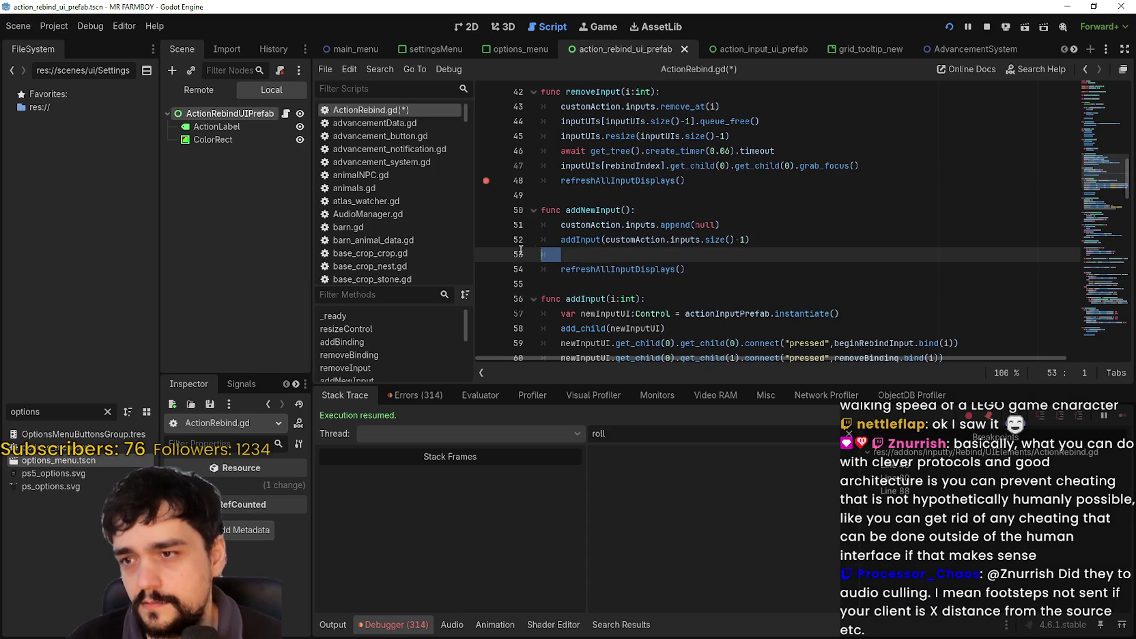
pyautogui.hotkey('ctrl', 'v')
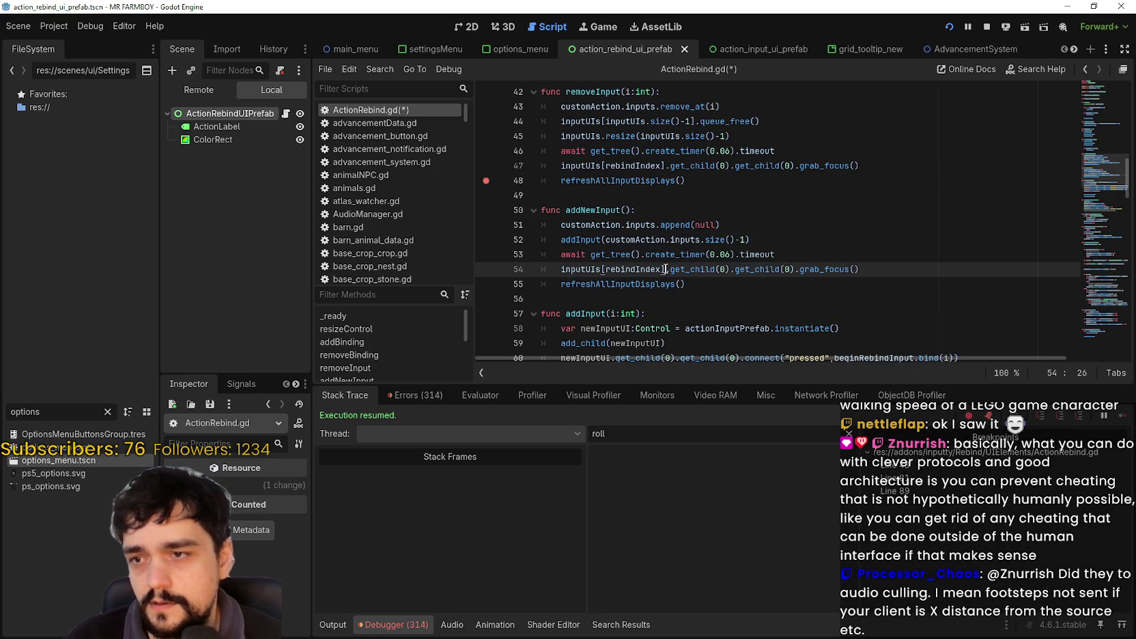
# Review rebindIndex, get_child(0) and customAction.inputs references in the pasted and nearby code.
pyautogui.doubleClick(629, 268)
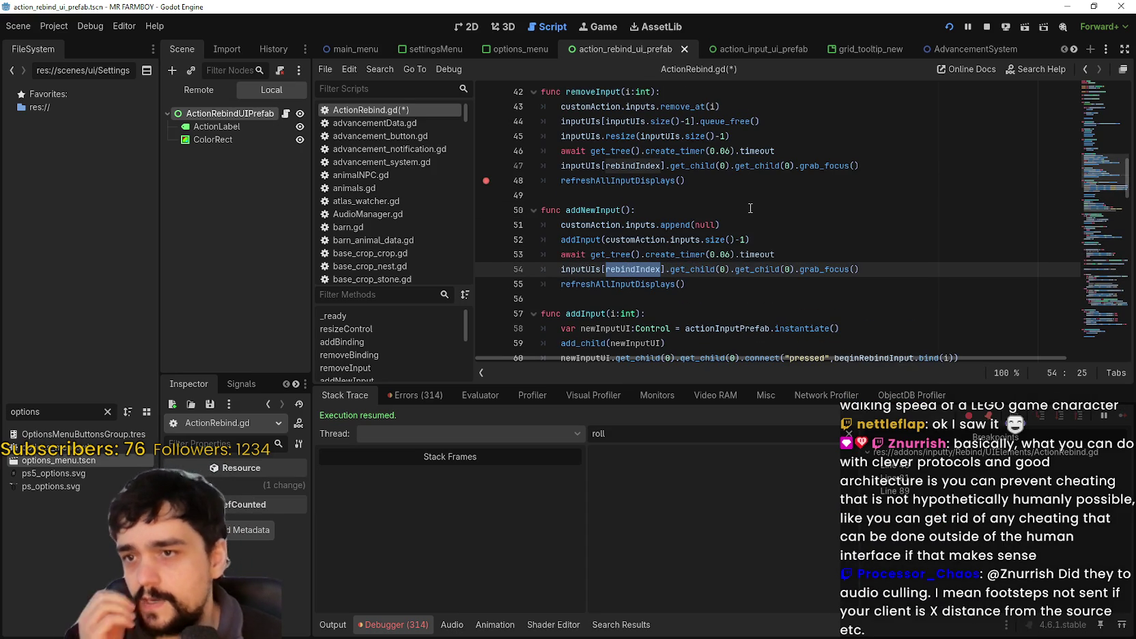
pyautogui.click(711, 166)
pyautogui.moveTo(711, 165); pyautogui.dragTo(759, 165)
pyautogui.doubleClick(760, 166)
pyautogui.keyDown('shift'); pyautogui.click(793, 165); pyautogui.keyUp('shift')
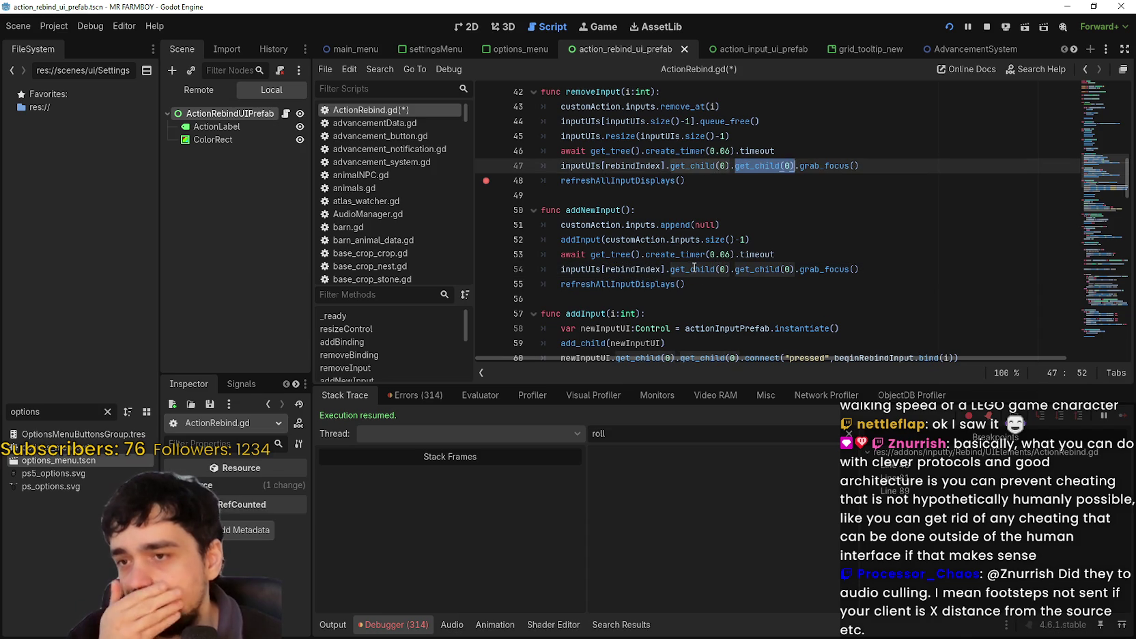
pyautogui.moveTo(693, 268)
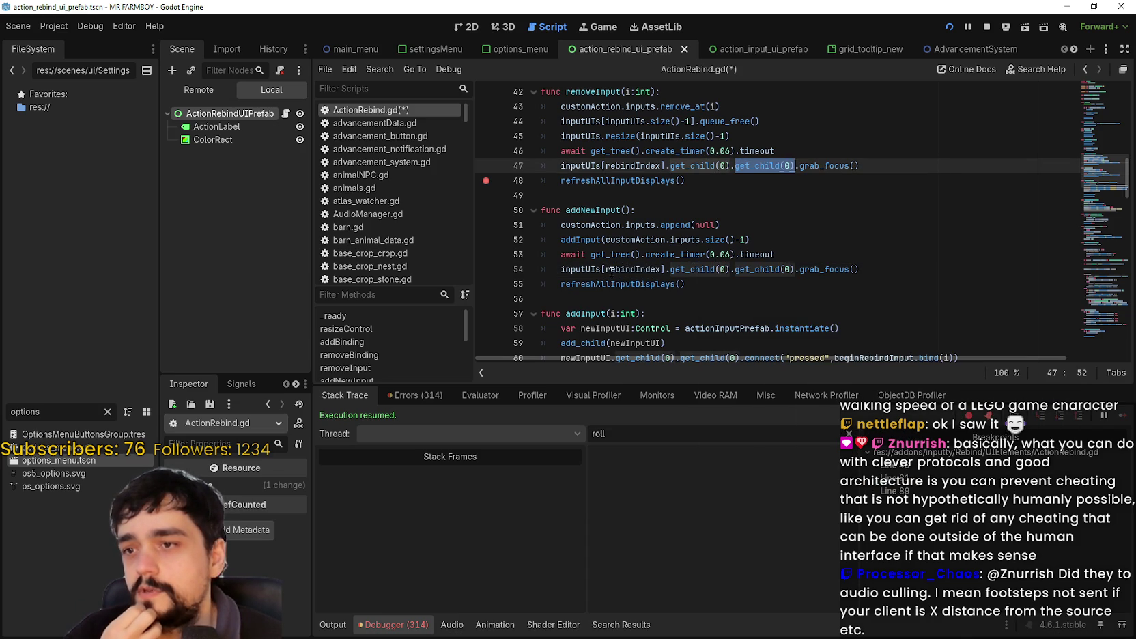
pyautogui.doubleClick(638, 268)
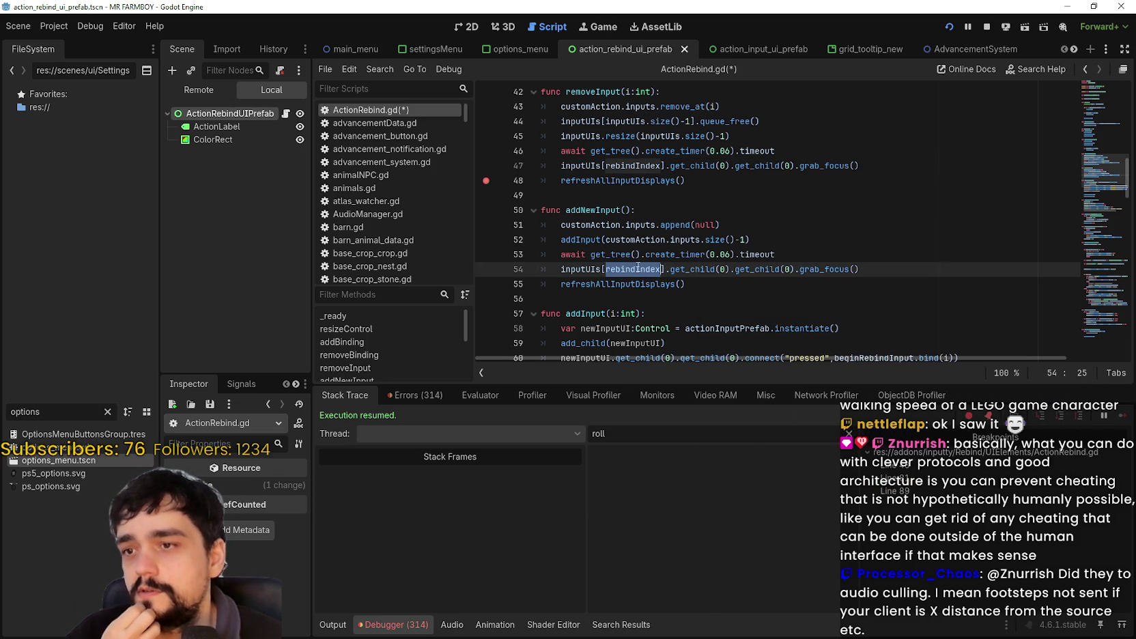
pyautogui.doubleClick(685, 240)
pyautogui.moveTo(685, 239); pyautogui.dragTo(647, 236)
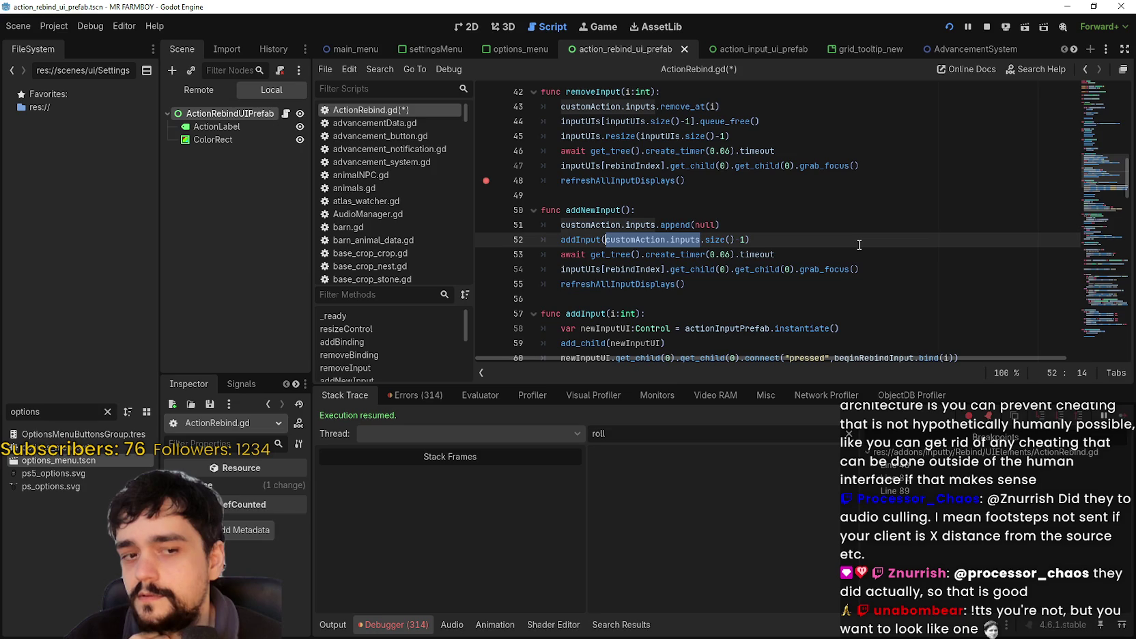
# Save ActionRebind.gd and clear the breakpoint on line 48.
pyautogui.click(717, 283)
pyautogui.hotkey('ctrl', 's')
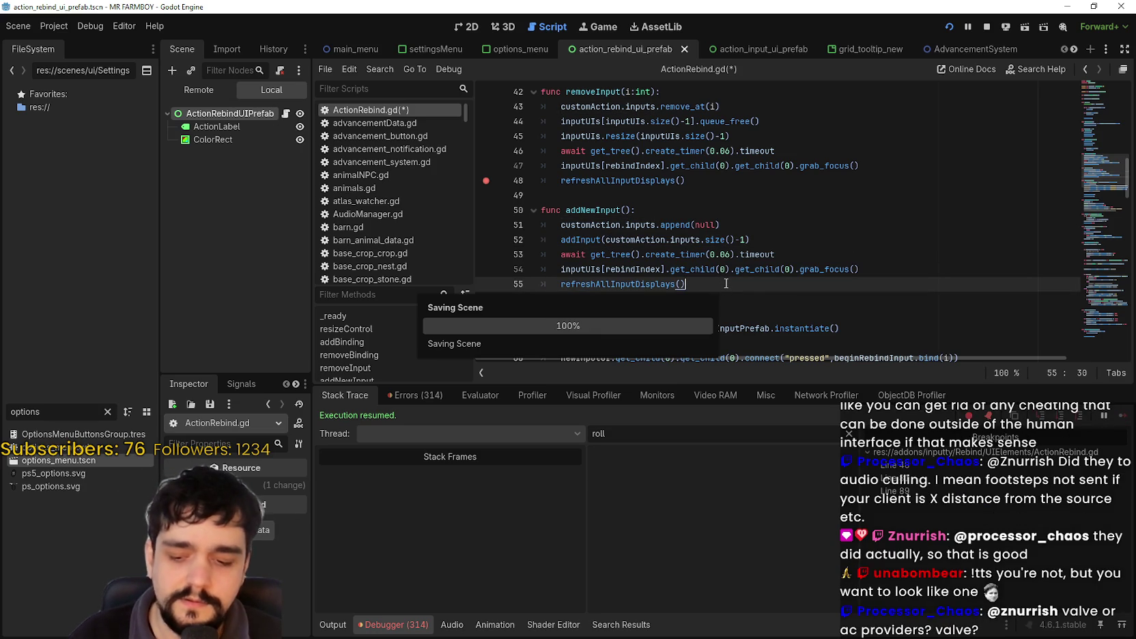
pyautogui.click(486, 181)
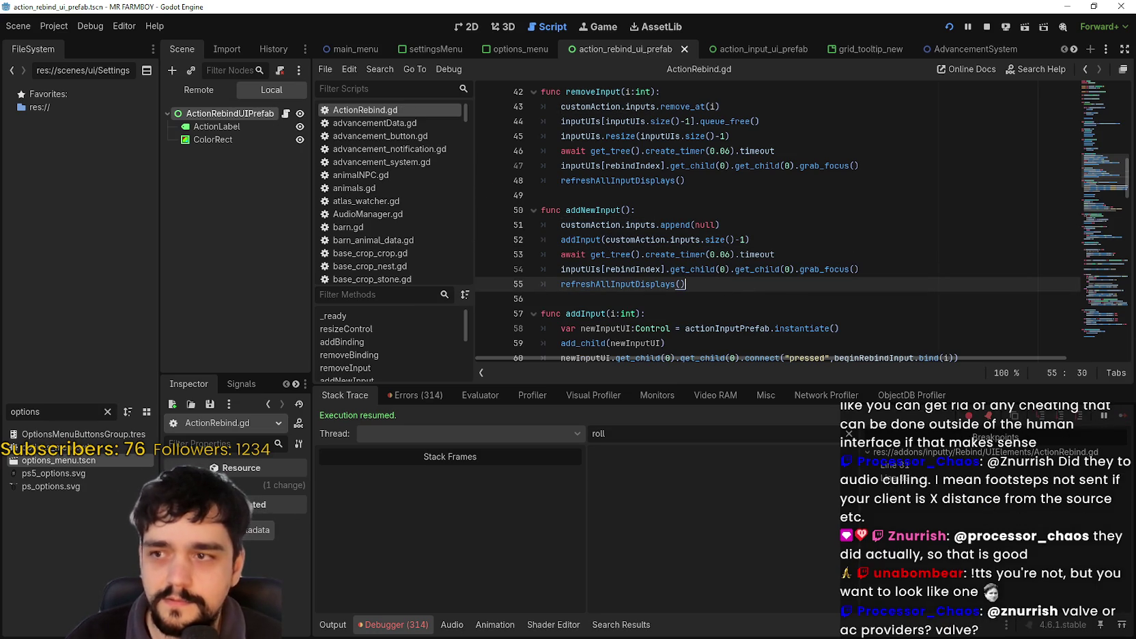
# Repeatedly add and delete empty Character Roll binding rows with keyboard focus.
pyautogui.press('Right')
pyautogui.press('Down')
pyautogui.press('Right')
pyautogui.press('Up')
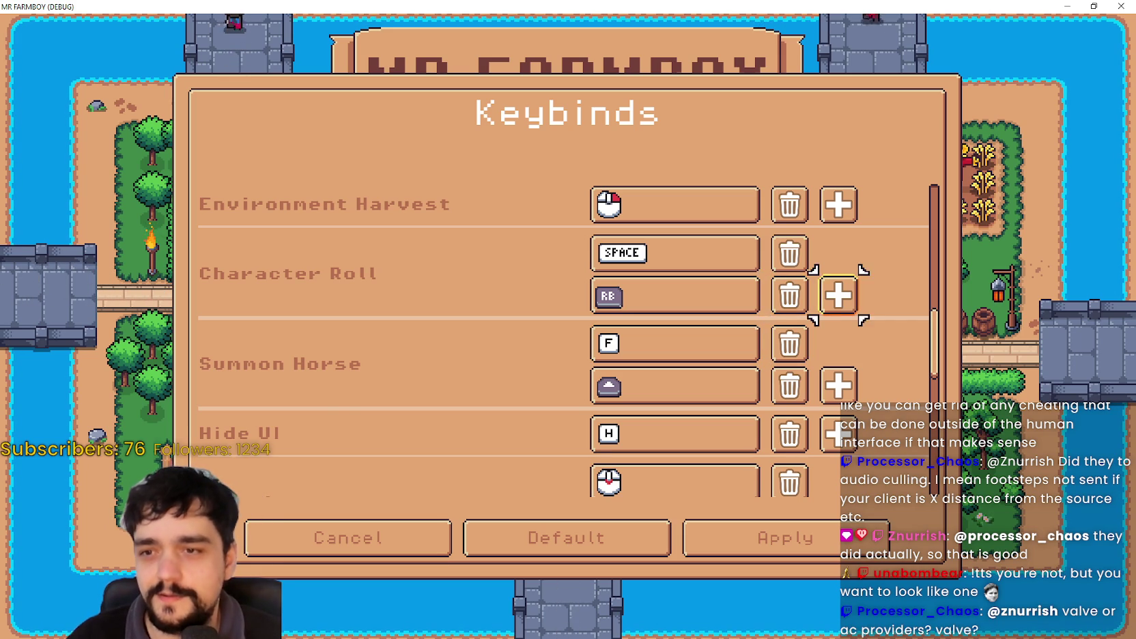
pyautogui.press('Return')
pyautogui.press('Left')
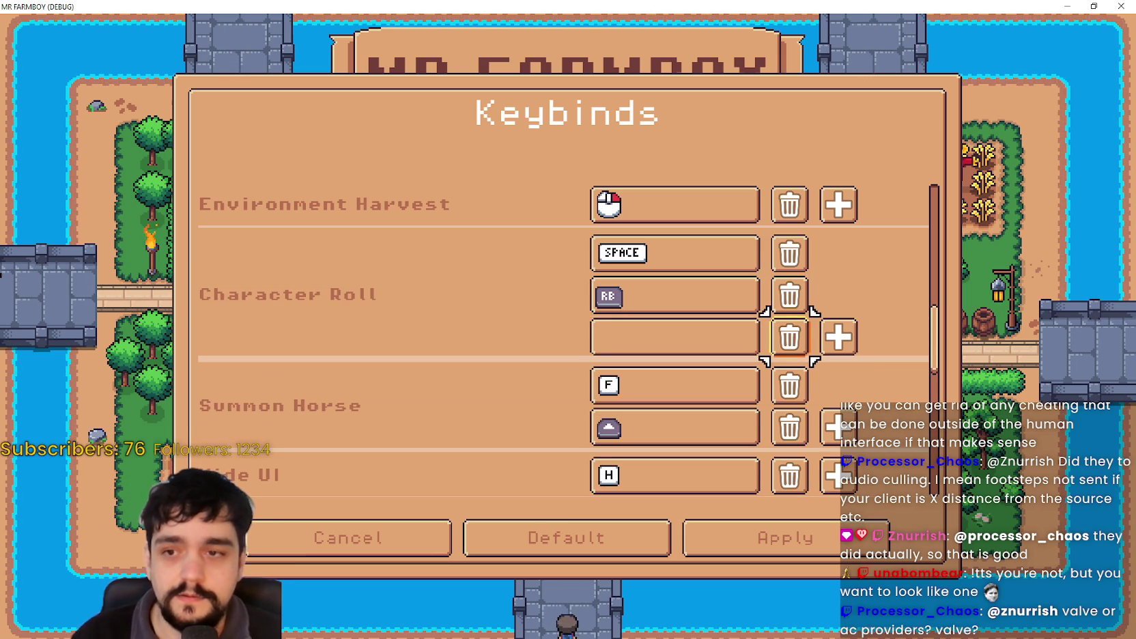
pyautogui.press('Return')
pyautogui.press('Right')
pyautogui.press('Return')
pyautogui.press('Right')
pyautogui.press('Return')
pyautogui.press('Right')
pyautogui.press('Return')
pyautogui.press('Right')
pyautogui.press('Return')
# Delete Character Roll's RB binding, add an empty slot, and rebind it to hit the breakpoint.
pyautogui.press('Right')
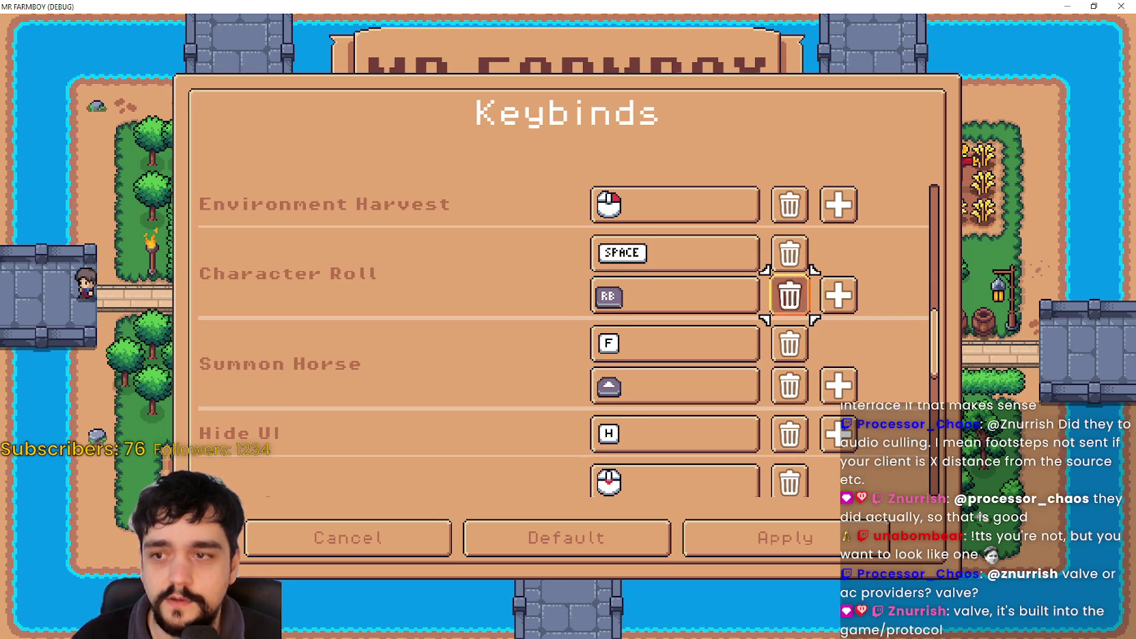
pyautogui.press('Return')
pyautogui.press('Right')
pyautogui.press('Right')
pyautogui.press('Return')
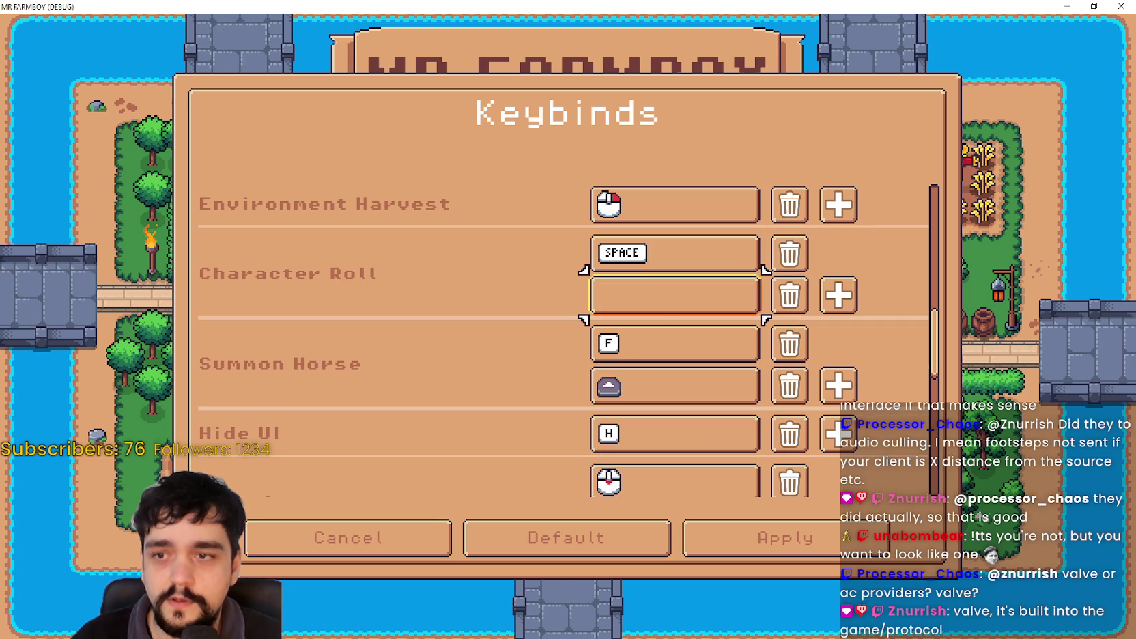
pyautogui.press('space')
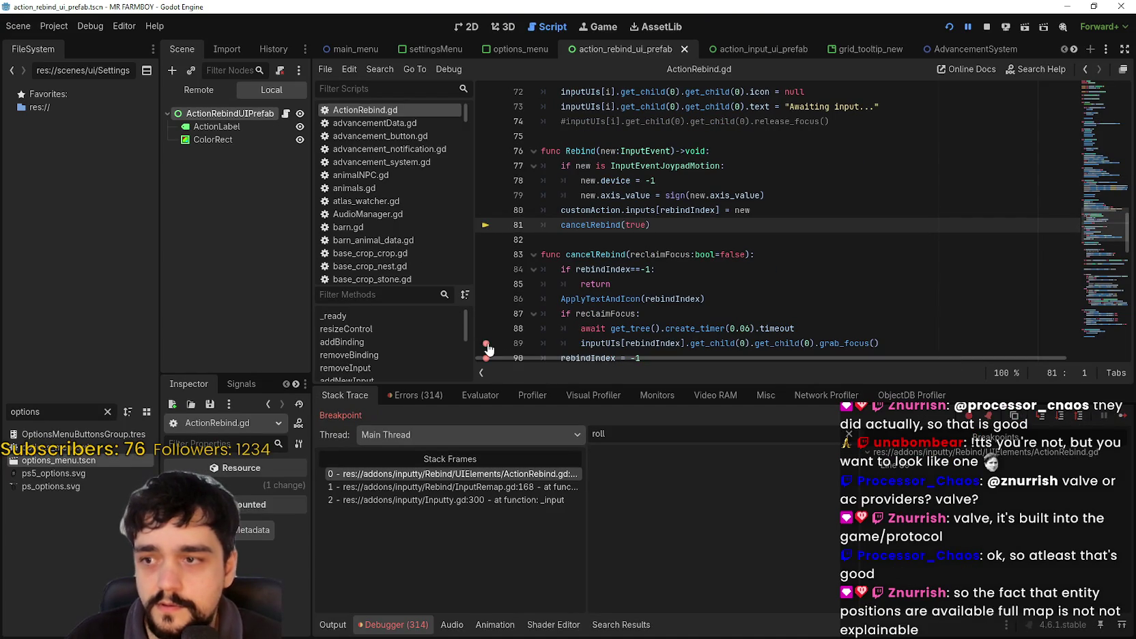
# Resume from the breakpoint and delete the RB binding from Character Roll.
pyautogui.scroll(-1, 492, 331)
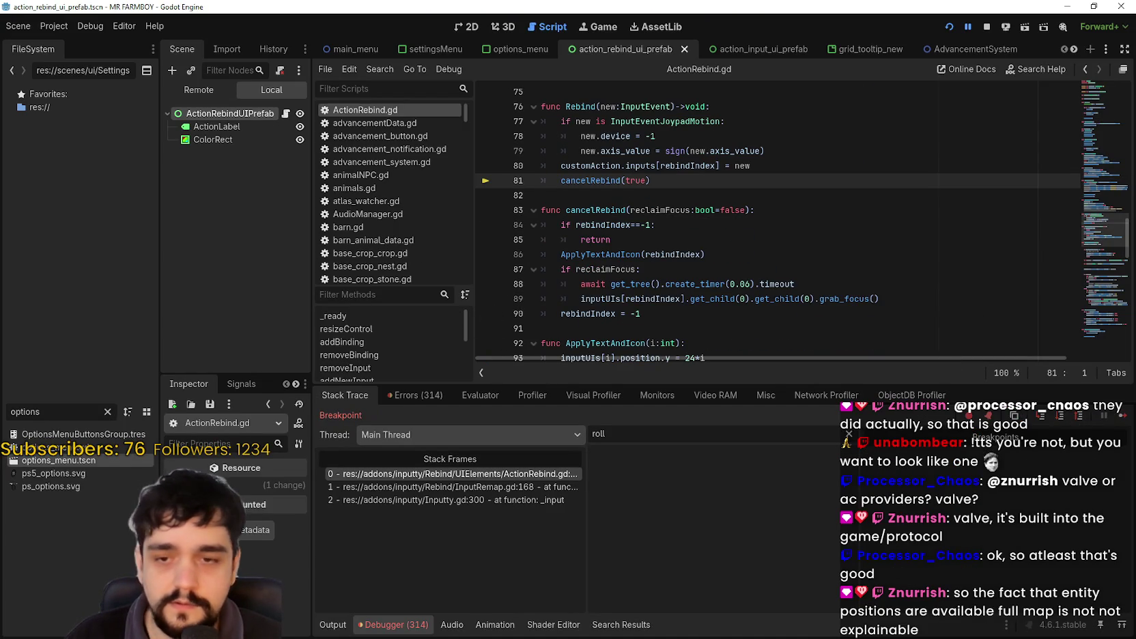
pyautogui.click(1120, 413)
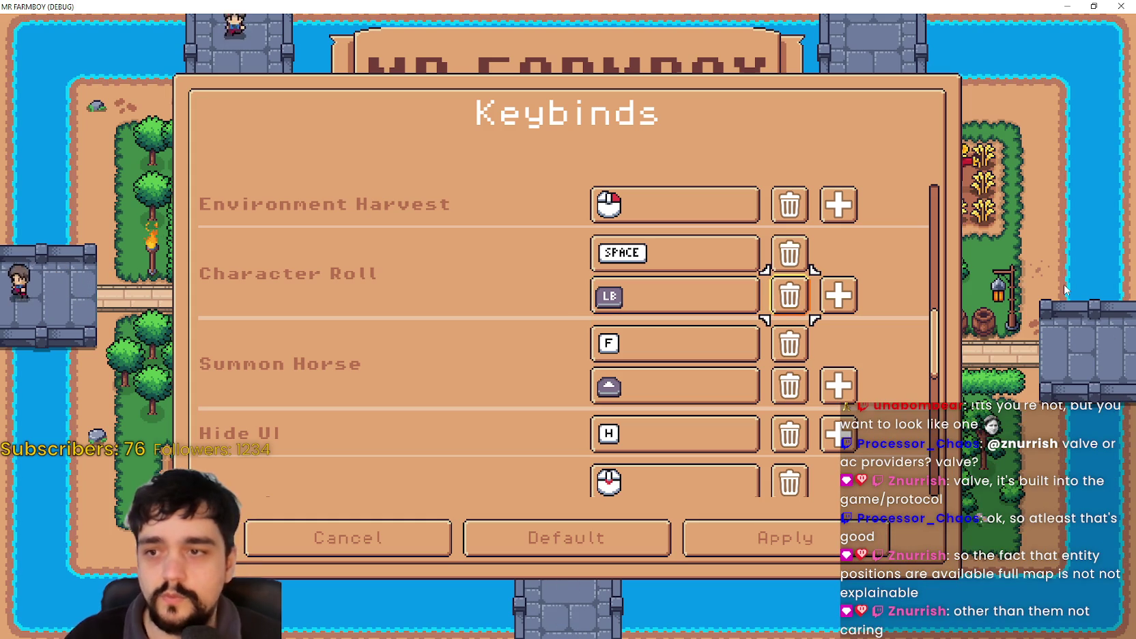
pyautogui.press('Return')
pyautogui.press('Right')
pyautogui.press('Left')
pyautogui.press('Return')
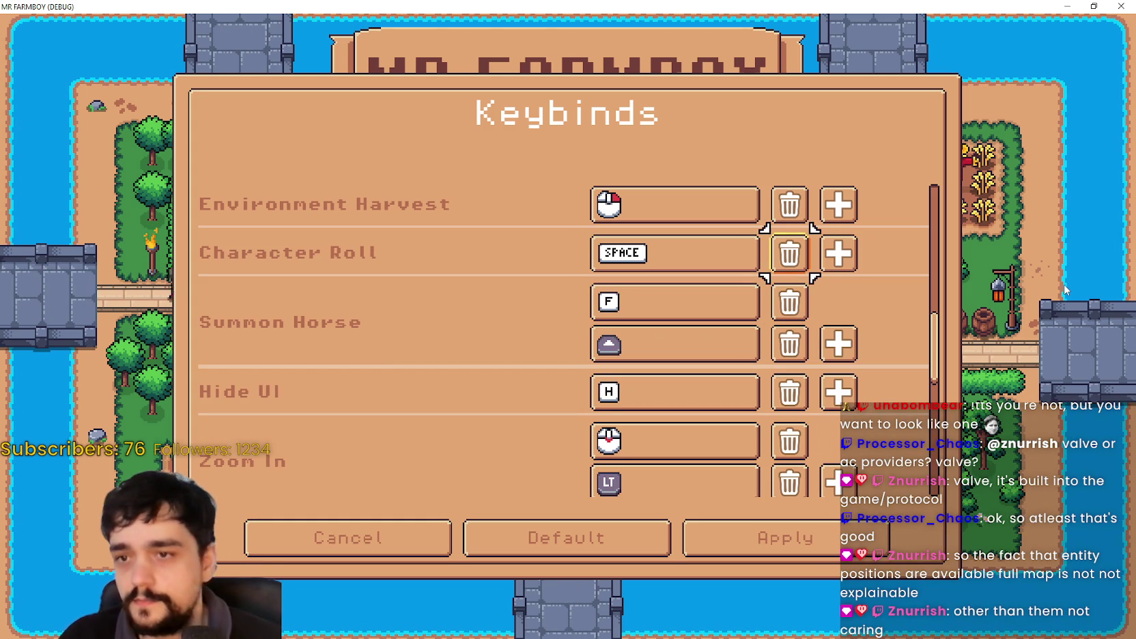
# Add a new Character Roll slot bound to LB, then put it back into listening mode.
pyautogui.press('Return')
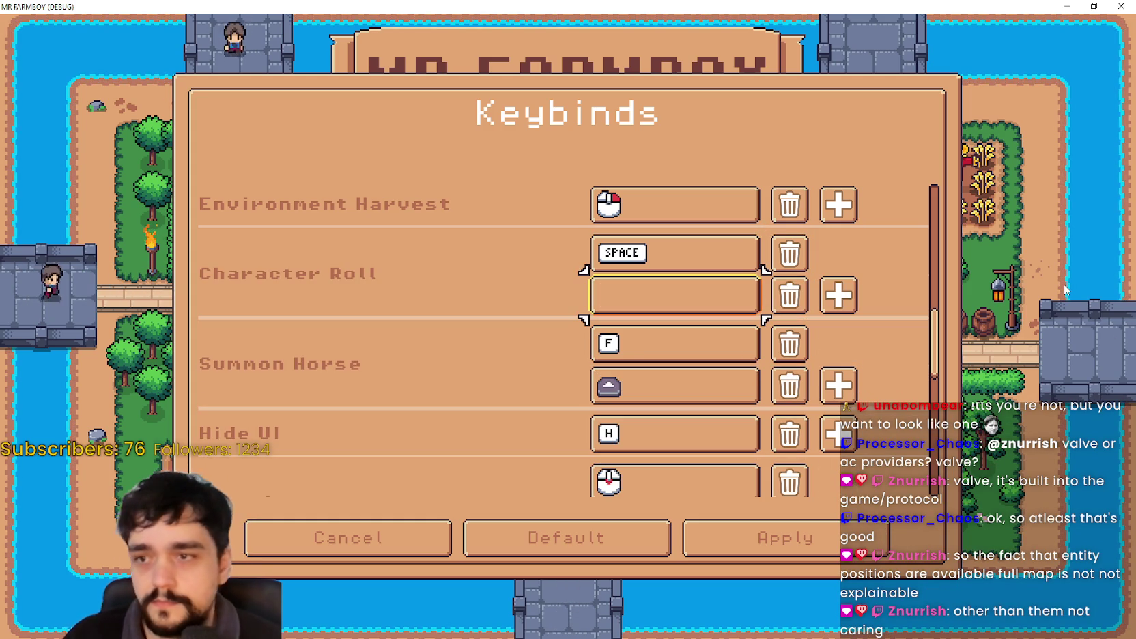
pyautogui.press('Return')
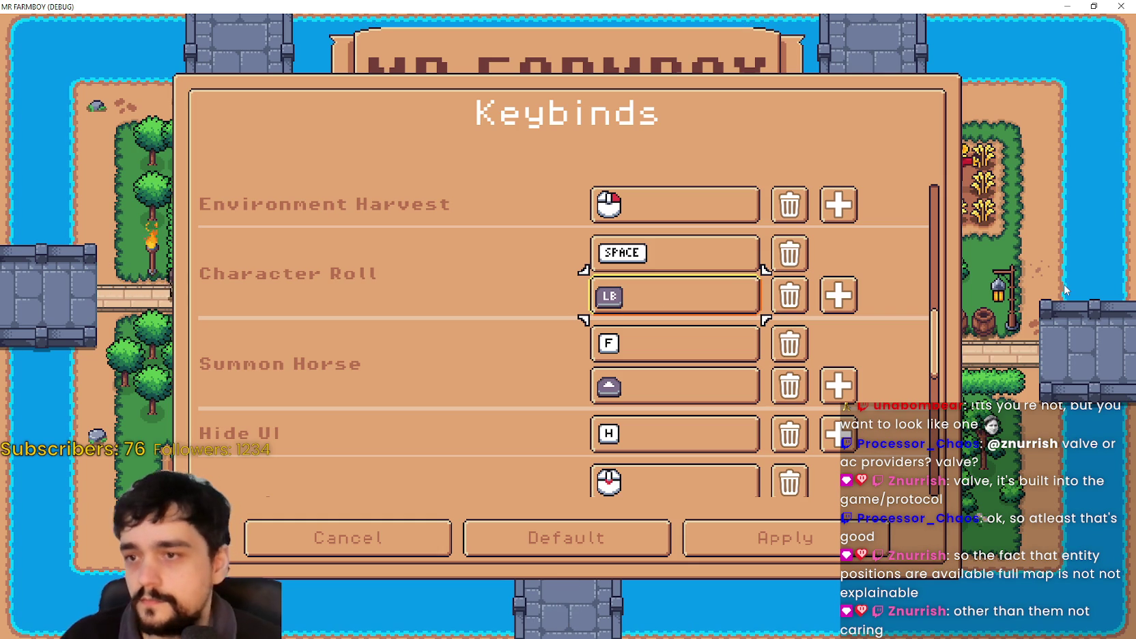
pyautogui.press('Right')
pyautogui.press('Left')
pyautogui.press('Return')
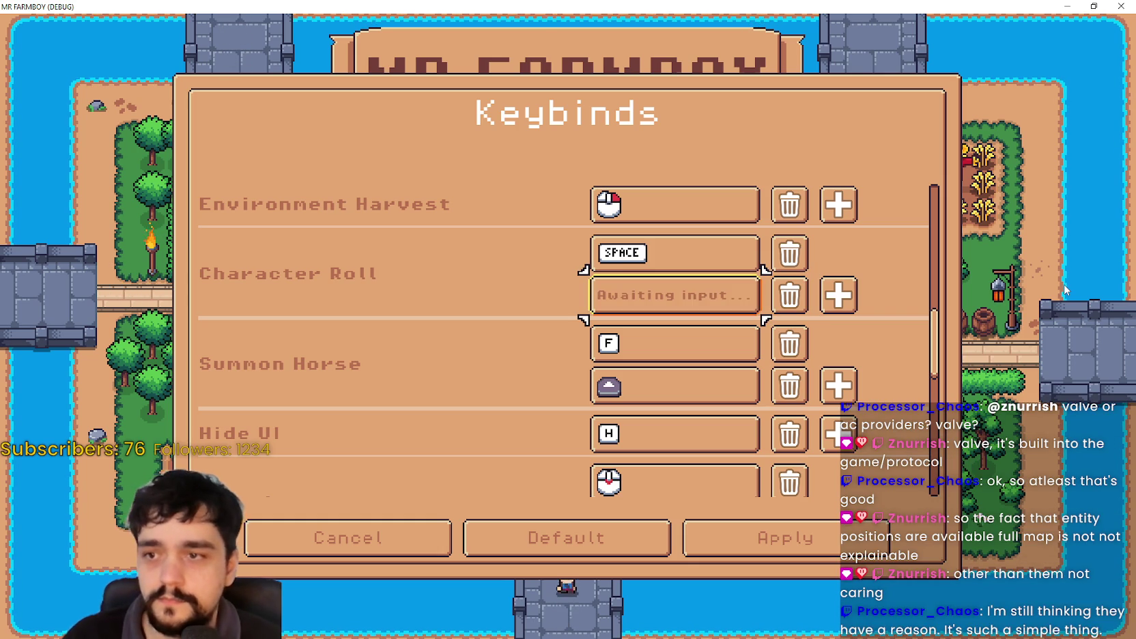
# Check that focus can leave the listening slot, then test rebinding it with a button.
pyautogui.press('Right')
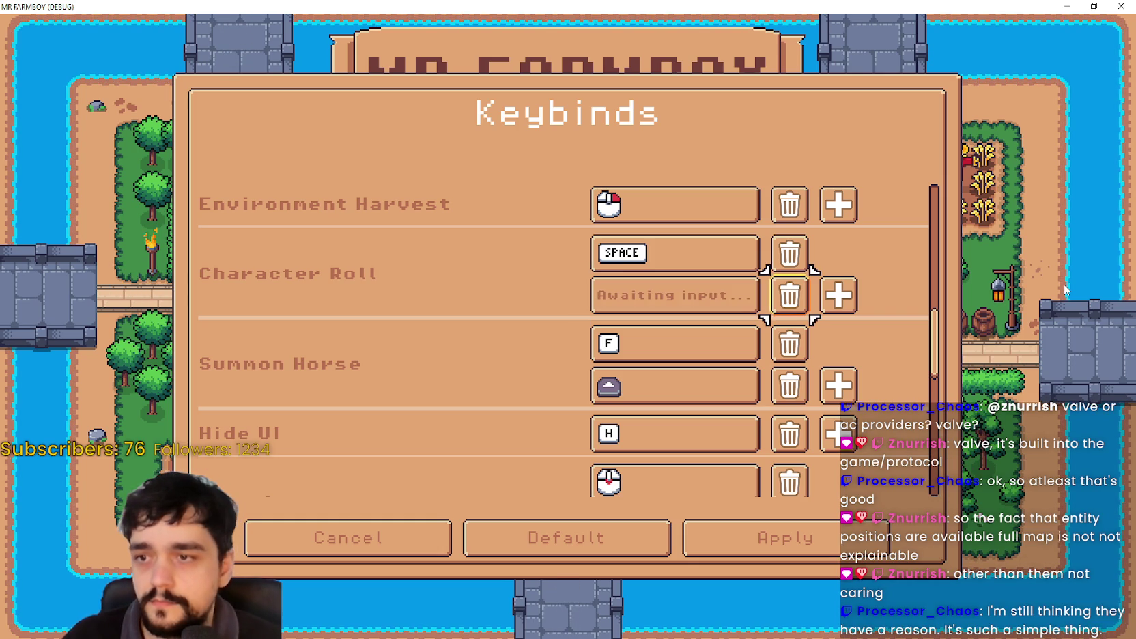
pyautogui.press('Left')
pyautogui.press('Up')
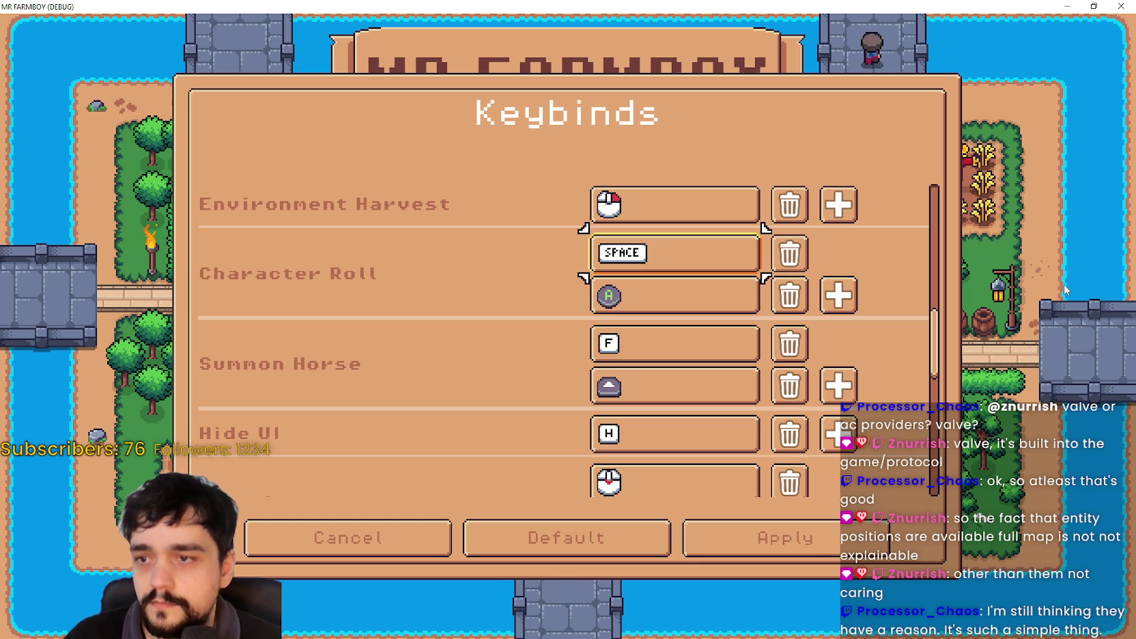
pyautogui.press('Down')
pyautogui.press('Return')
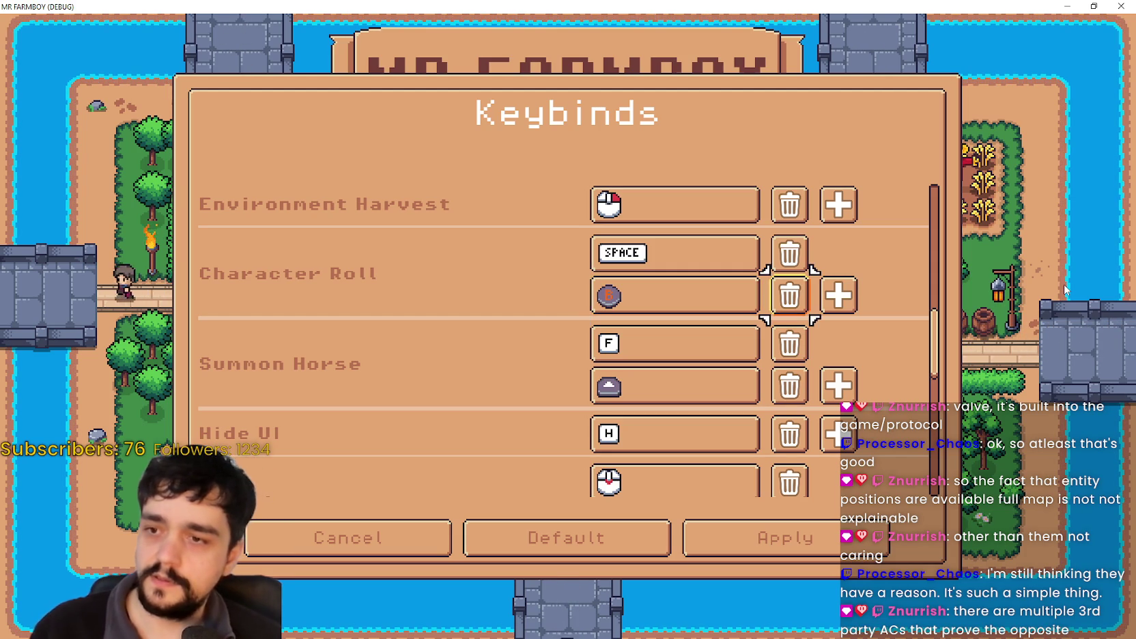
# Move focus between Character Roll's delete option and Summon Horse's F binding.
pyautogui.press('Right')
pyautogui.press('Left')
pyautogui.press('Down')
pyautogui.press('Up')
pyautogui.press('Down')
pyautogui.press('Down')
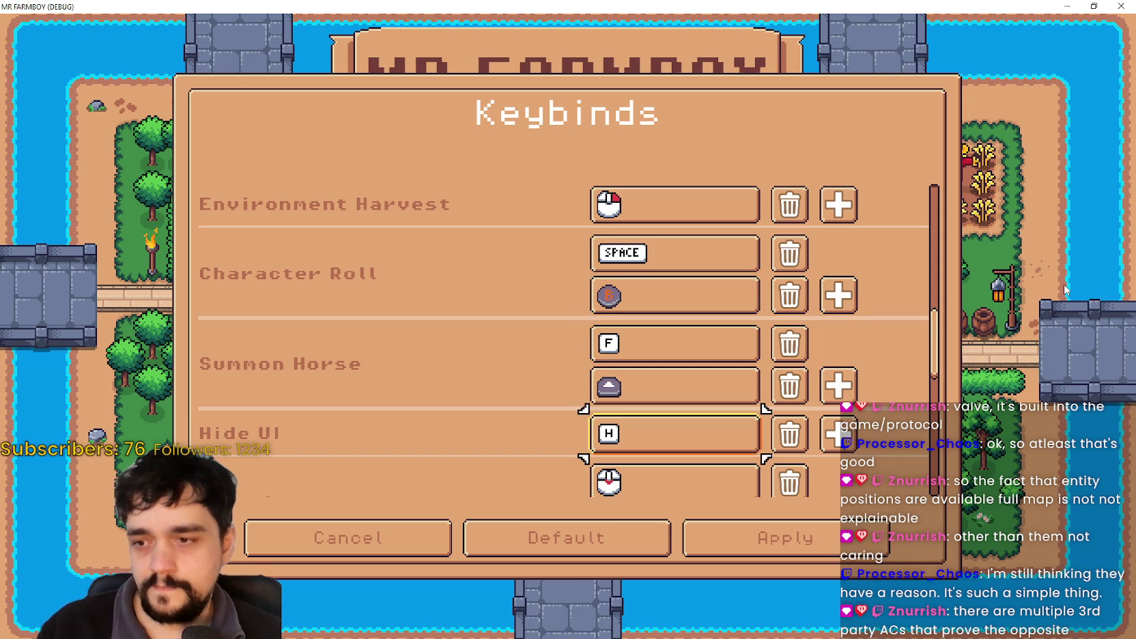
pyautogui.press('Down')
pyautogui.press('Down')
pyautogui.press('Up')
pyautogui.press('Up')
# Delete Character Roll's B binding.
pyautogui.press('Up')
pyautogui.press('Up')
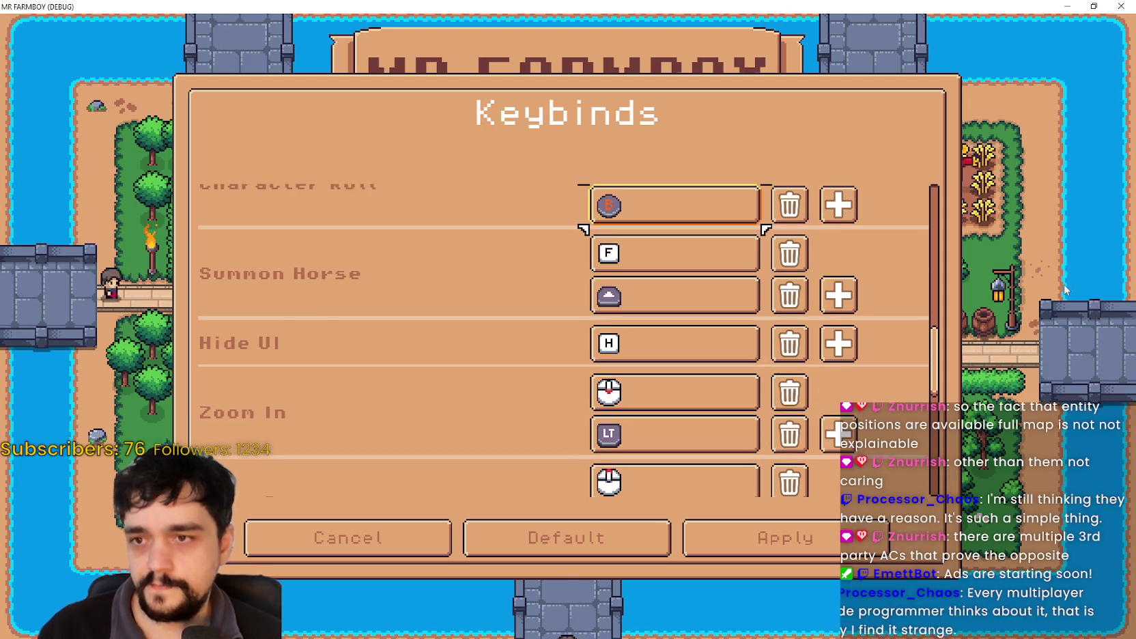
pyautogui.press('Right')
pyautogui.press('Left')
pyautogui.press('Down')
pyautogui.press('Down')
pyautogui.press('Up')
pyautogui.press('Up')
pyautogui.press('Right')
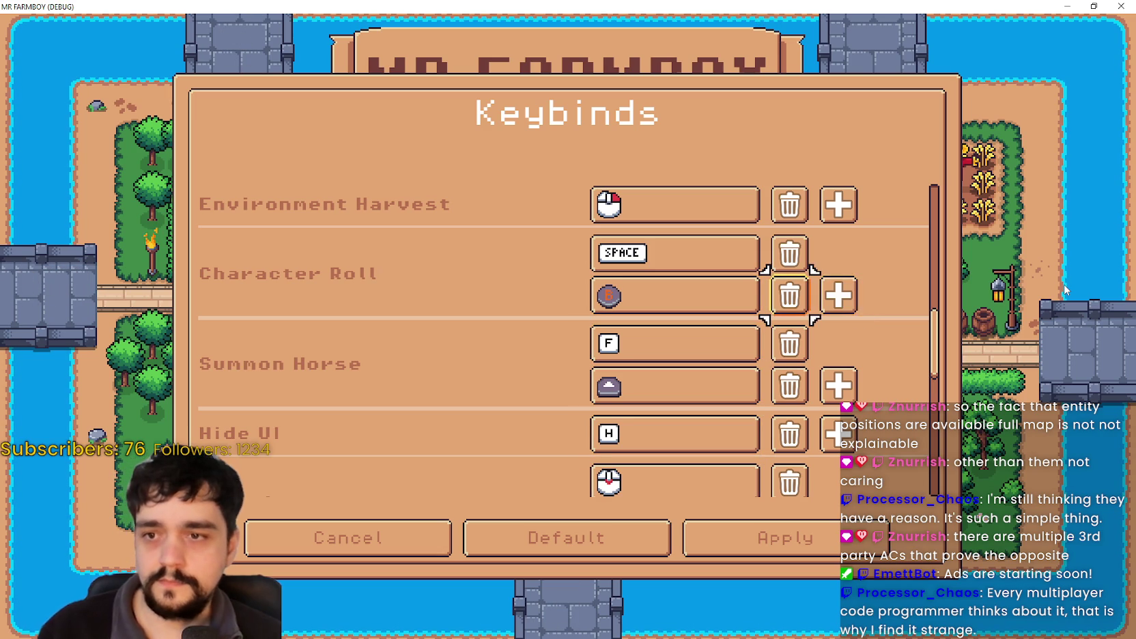
pyautogui.press('Return')
# Add an empty Character Roll binding slot, then try applying the keybinds.
pyautogui.press('Down')
pyautogui.press('Down')
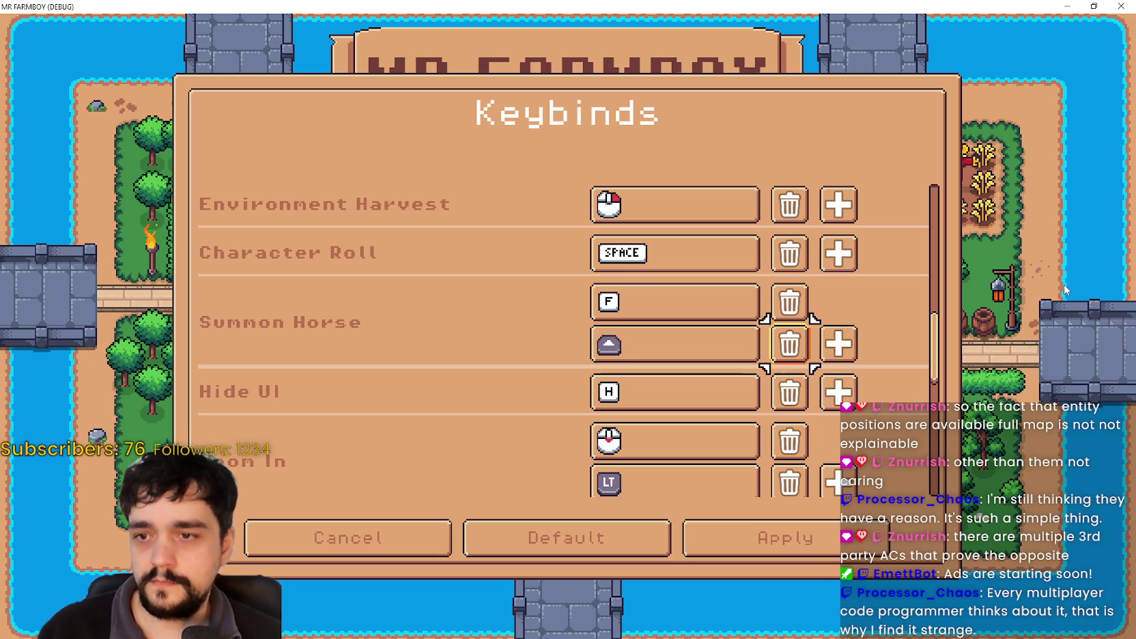
pyautogui.press('Up')
pyautogui.press('Up')
pyautogui.press('Right')
pyautogui.press('Right')
pyautogui.press('Return')
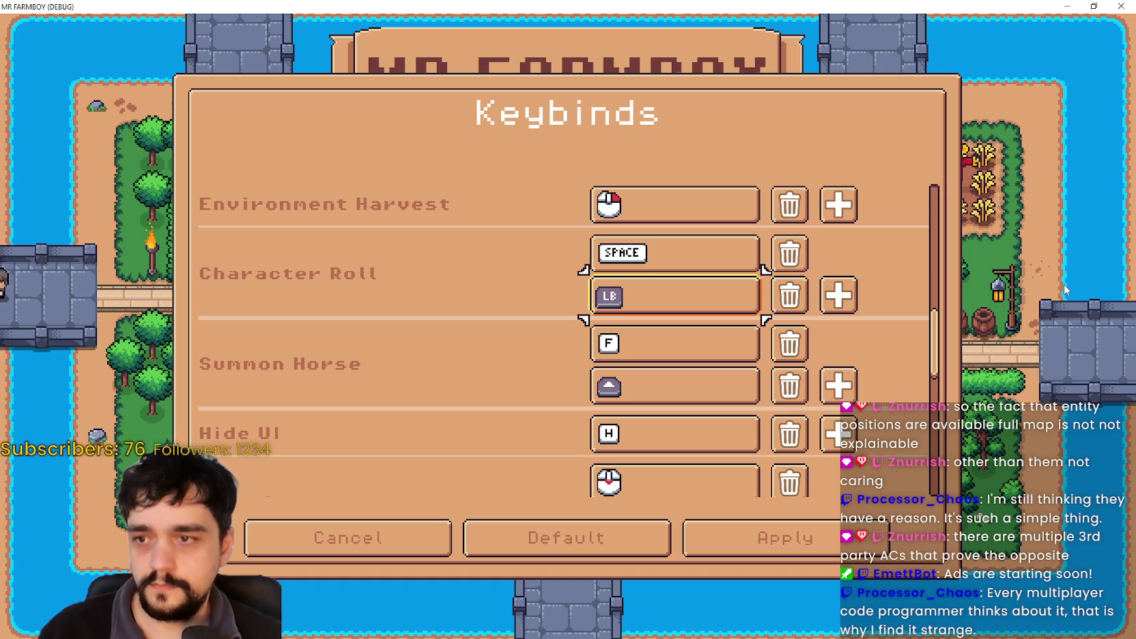
pyautogui.press('Down')
pyautogui.press('Down')
pyautogui.press('Down')
pyautogui.press('Down')
pyautogui.press('Down')
pyautogui.press('Down')
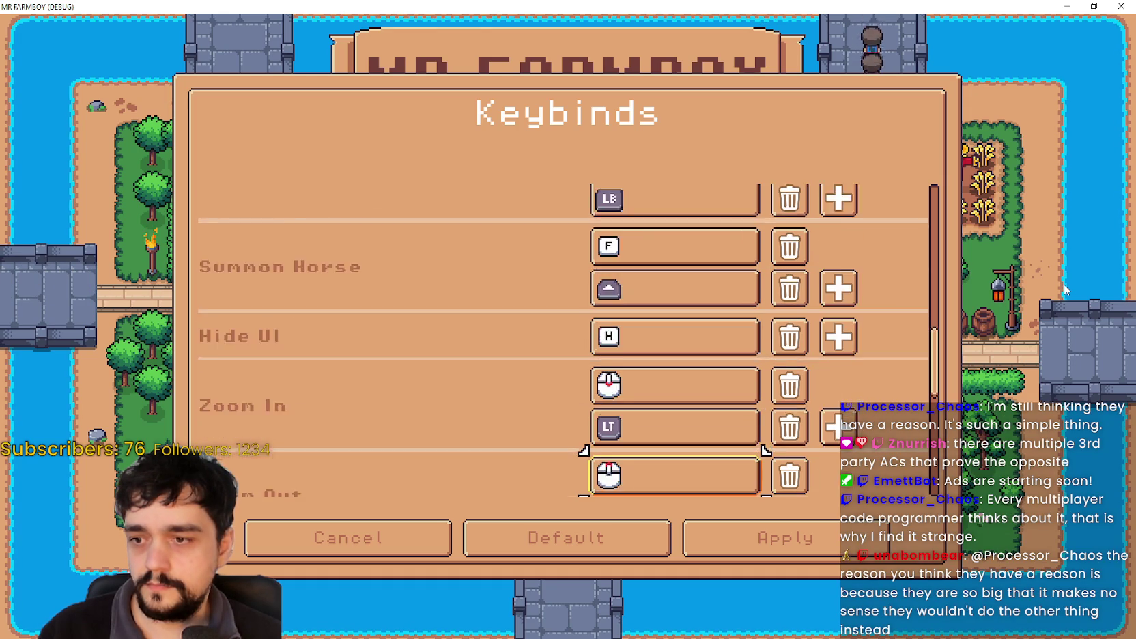
pyautogui.press('Down')
pyautogui.press('Down')
pyautogui.press('Down')
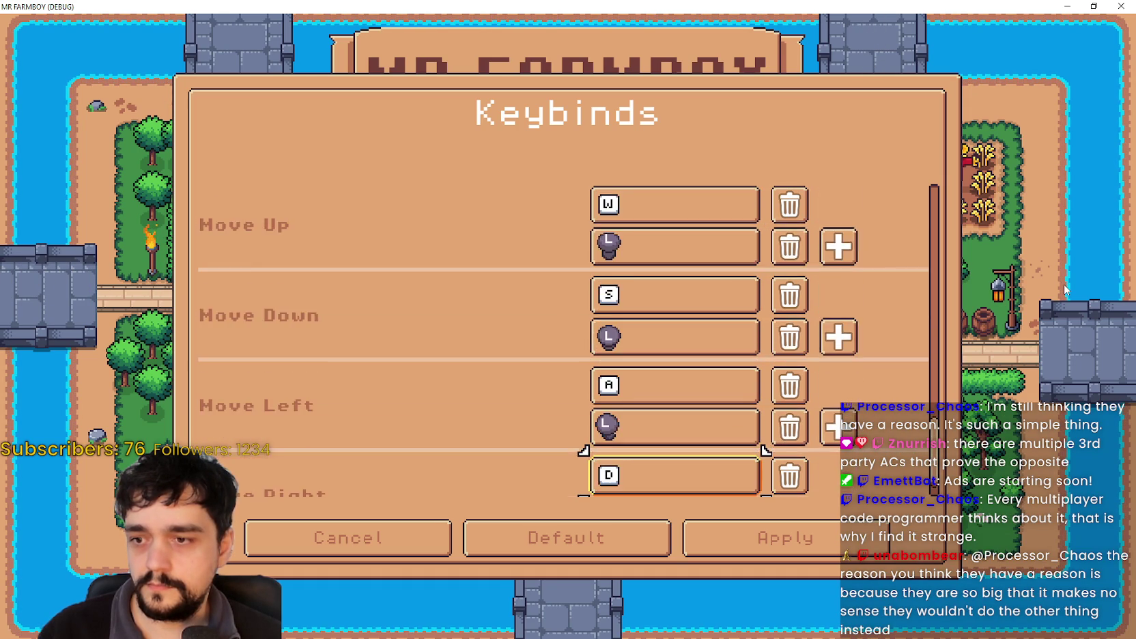
pyautogui.press('Right')
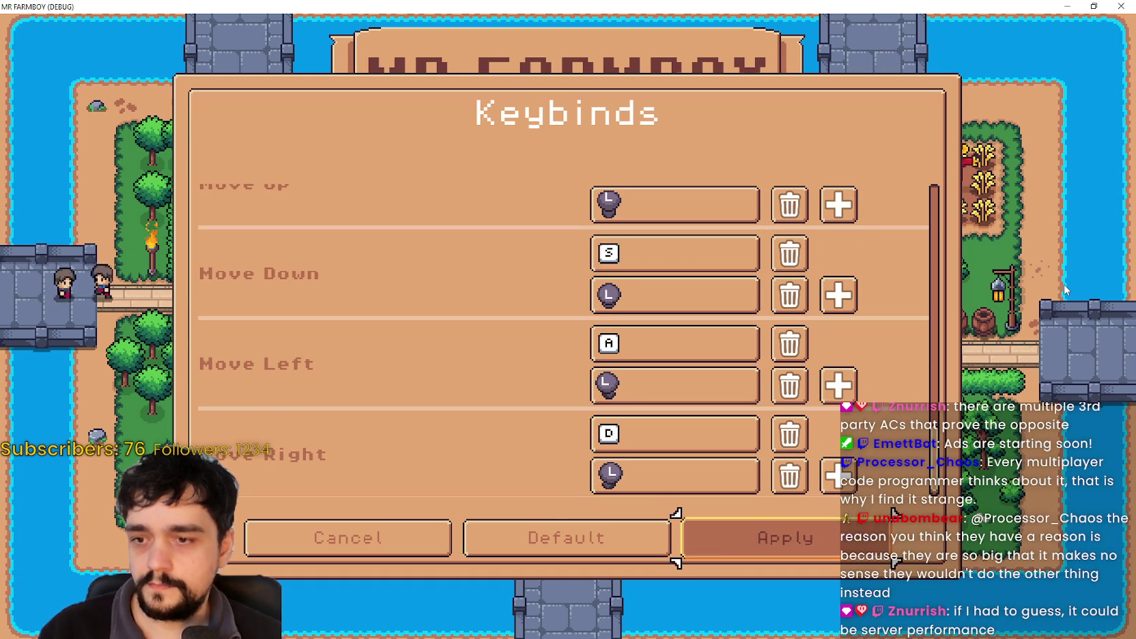
pyautogui.press('Return')
pyautogui.press('Return')
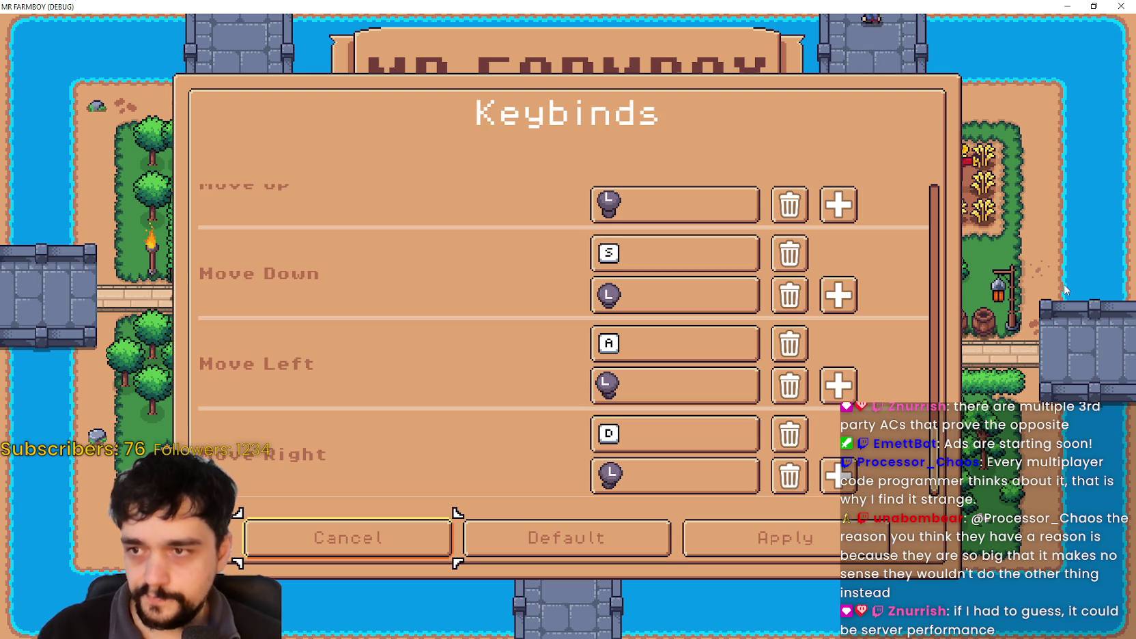
# Step focus up through the keybind list, past Zoom Out, to the top.
pyautogui.press('Right')
pyautogui.press('Right')
pyautogui.press('Up')
pyautogui.press('Up')
pyautogui.press('Up')
pyautogui.press('Up')
pyautogui.press('Up')
pyautogui.press('Up')
pyautogui.press('Up')
pyautogui.press('Up')
pyautogui.press('Up')
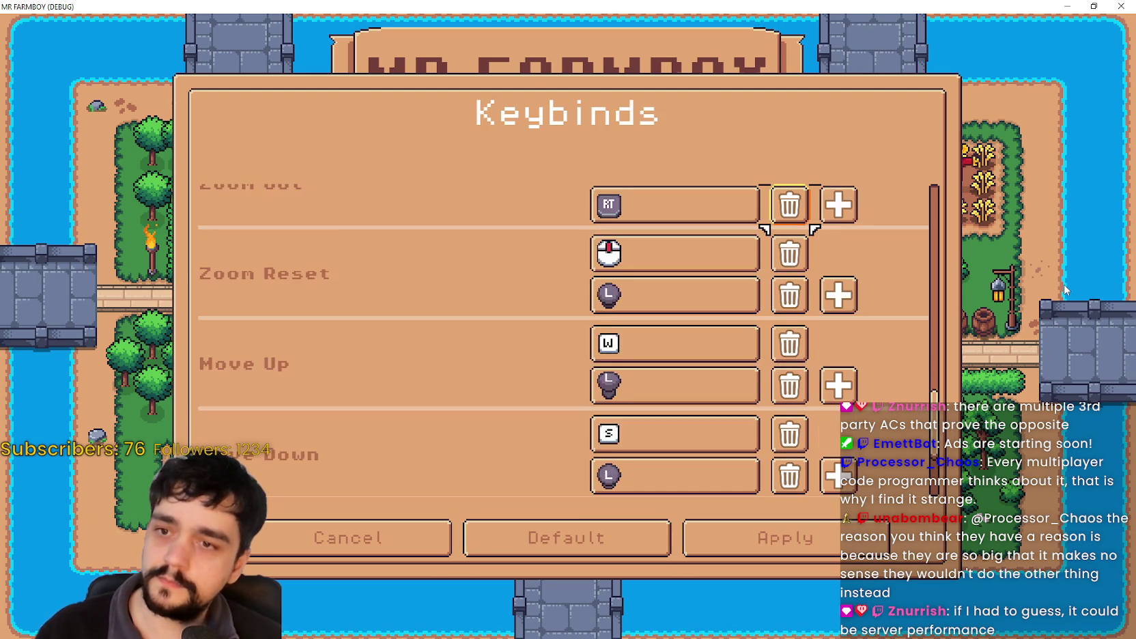
pyautogui.press('Up')
pyautogui.press('Up')
pyautogui.press('Up')
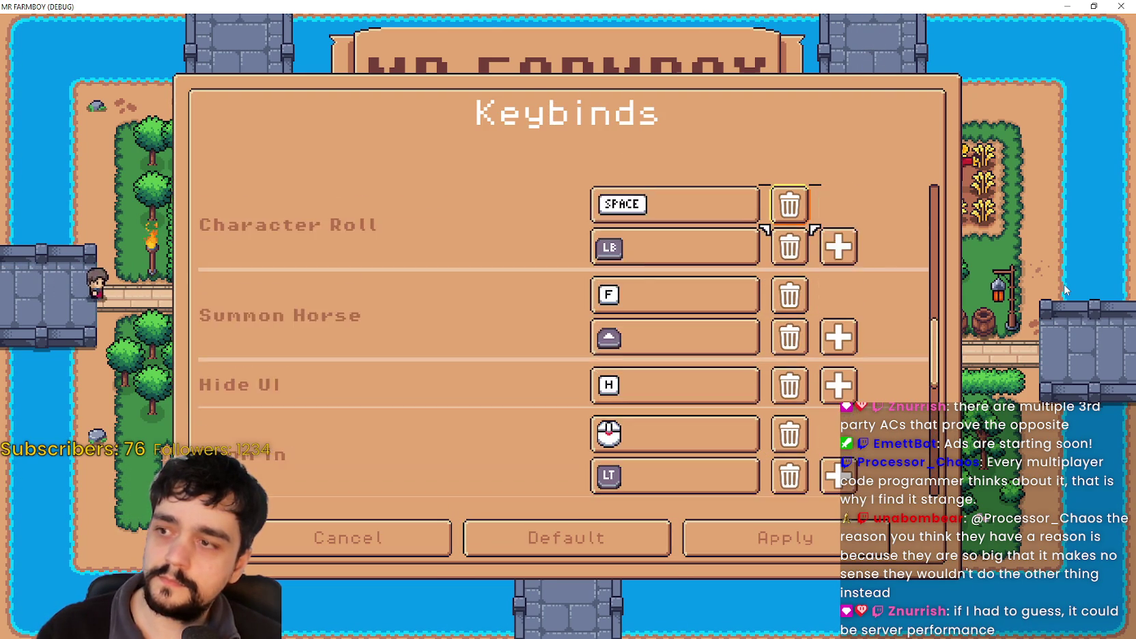
pyautogui.press('Up')
pyautogui.press('Up')
pyautogui.press('Up')
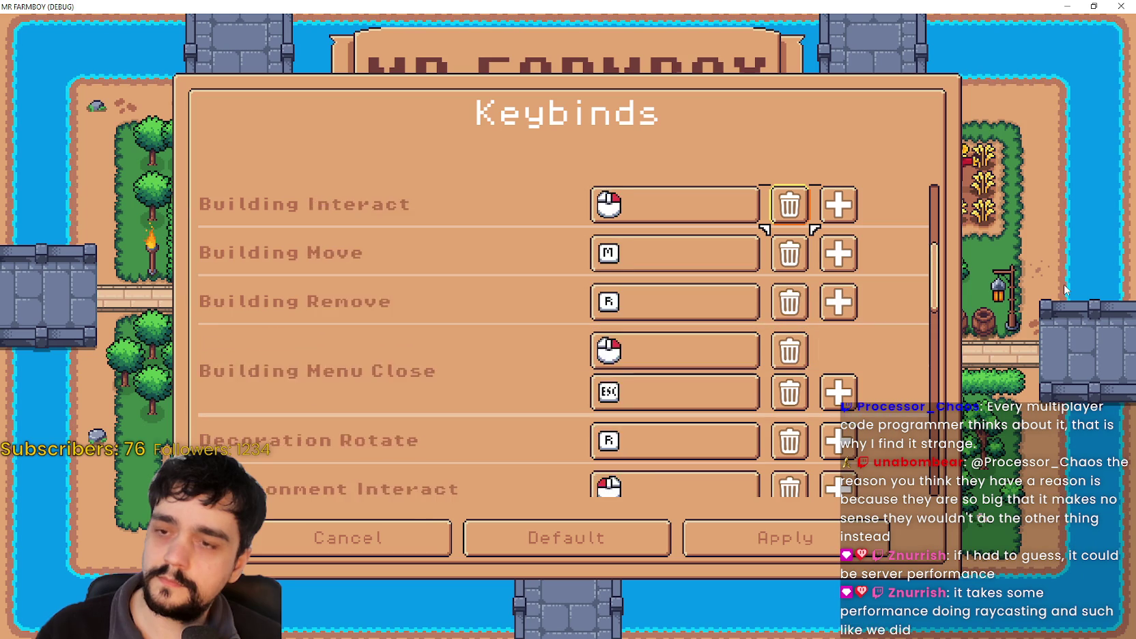
pyautogui.press('Up')
pyautogui.press('Up')
pyautogui.press('Up')
# Step down from Crafting Menu to Move Up's second binding, then Cancel without saving.
pyautogui.press('Left')
pyautogui.press('Down')
pyautogui.press('Down')
pyautogui.press('Up')
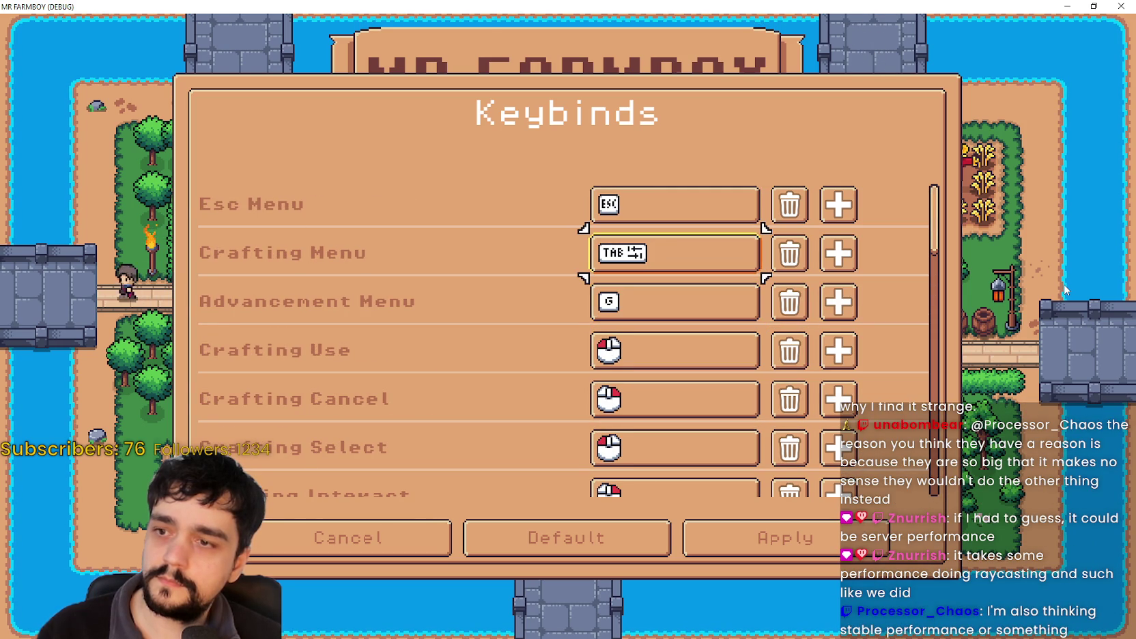
pyautogui.press('Down')
pyautogui.press('Down')
pyautogui.press('Down')
pyautogui.press('Down')
pyautogui.press('Down')
pyautogui.press('Down')
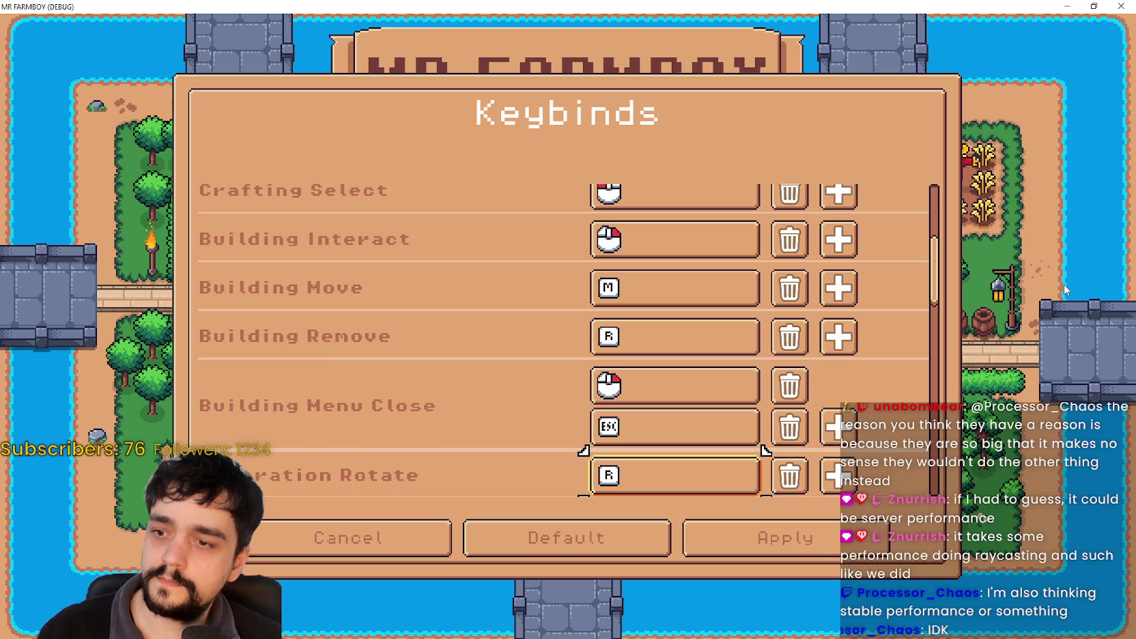
pyautogui.press('Down')
pyautogui.press('Down')
pyautogui.press('Down')
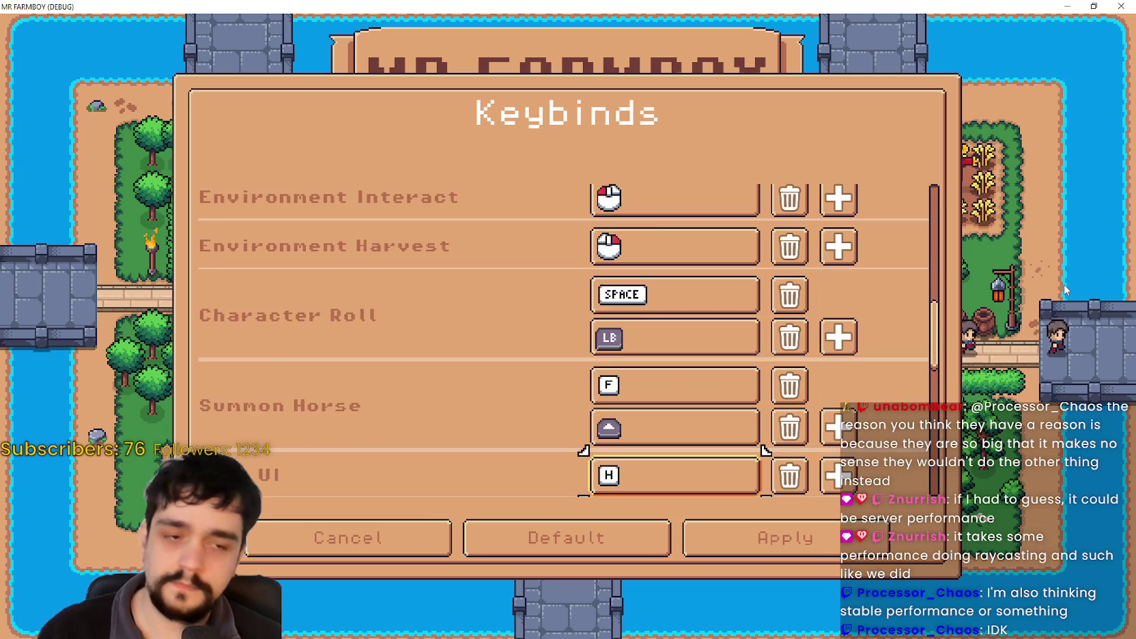
pyautogui.press('Down')
pyautogui.press('Down')
pyautogui.press('Down')
pyautogui.press('Down')
pyautogui.press('Down')
pyautogui.press('Down')
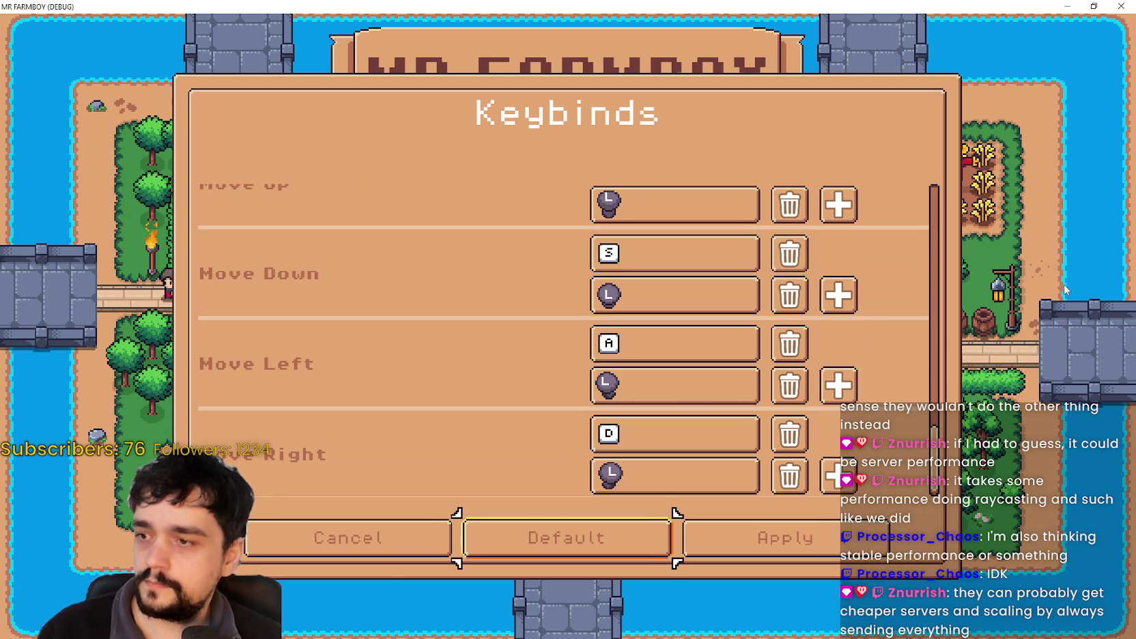
pyautogui.press('Left')
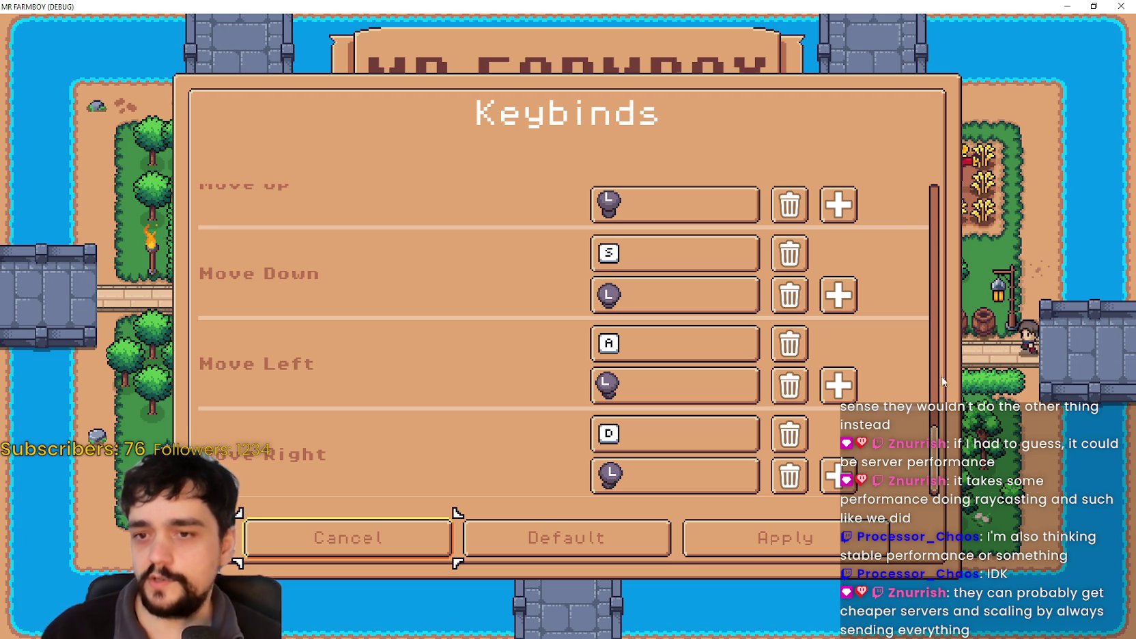
pyautogui.press('Return')
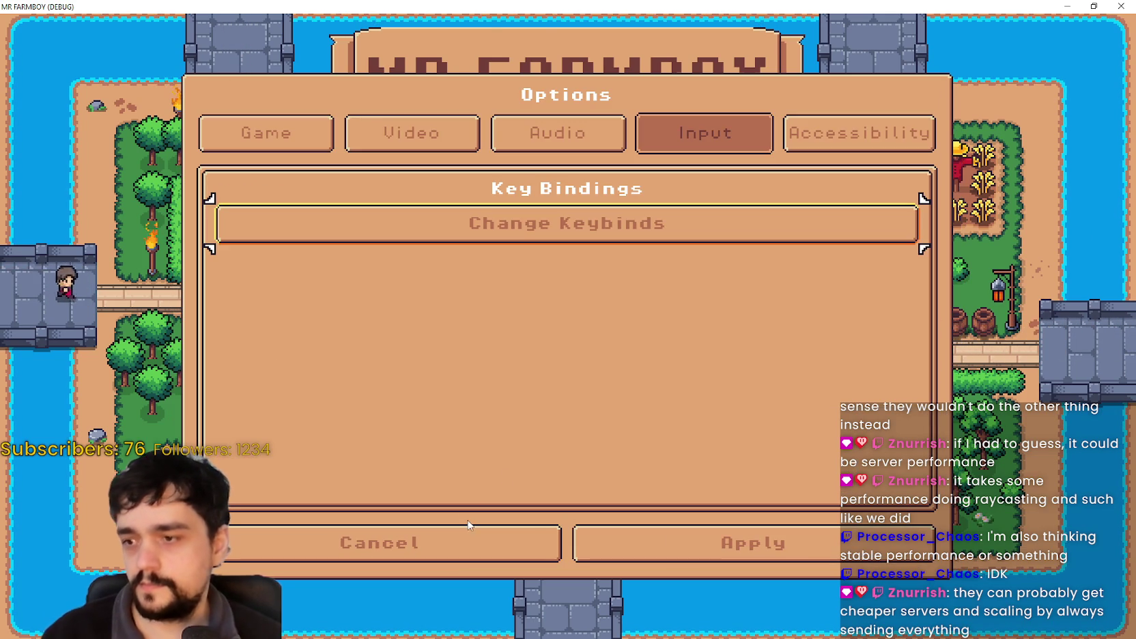
# Open the keybind list, scroll through it, and cancel without saving.
pyautogui.click(540, 236)
pyautogui.scroll(5, 648, 376)
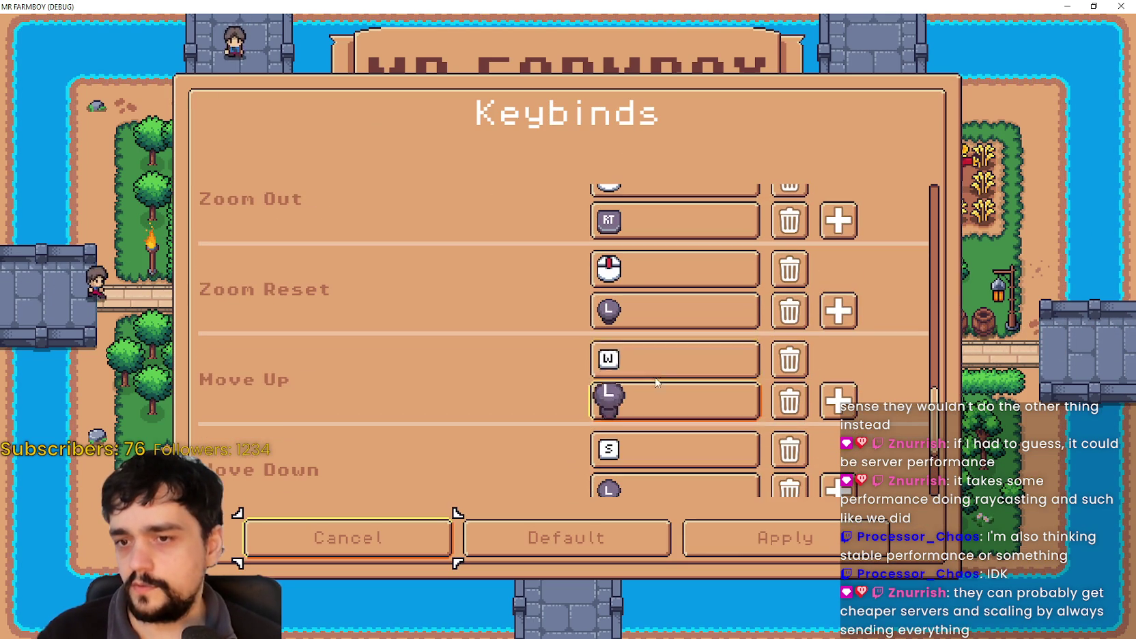
pyautogui.moveTo(934, 373); pyautogui.dragTo(964, 185)
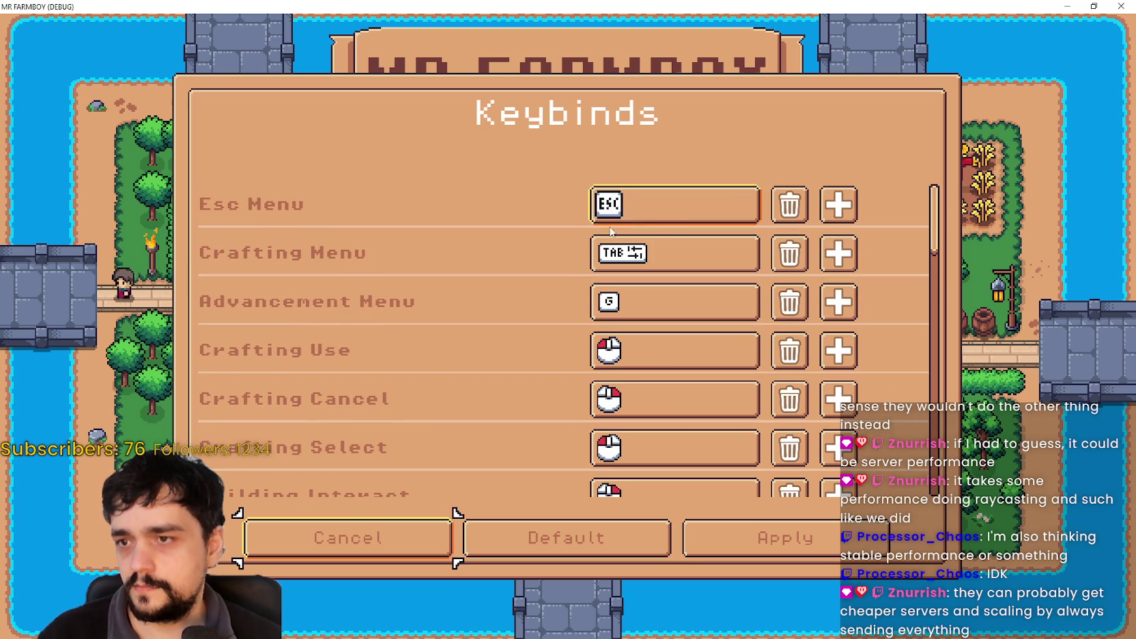
pyautogui.click(413, 540)
# Reopen the keybind list, cancel again, and close Options to the main menu.
pyautogui.click(633, 211)
pyautogui.scroll(-1, 634, 274)
pyautogui.click(418, 546)
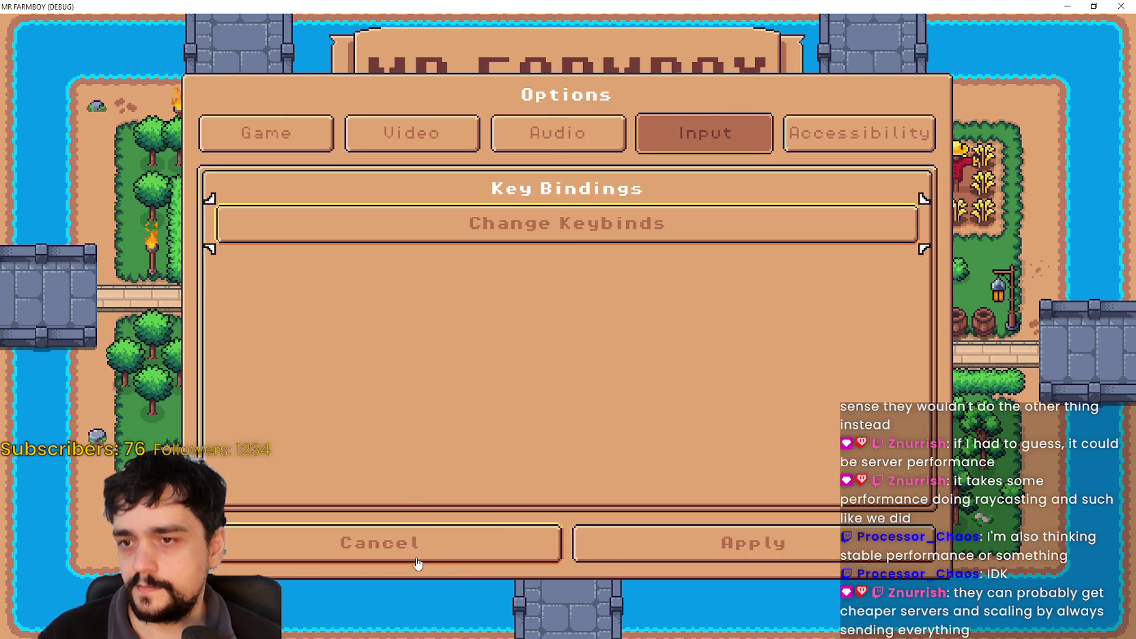
pyautogui.click(420, 561)
# Reopen Options on the Input settings and scroll through the keybind list.
pyautogui.click(563, 324)
pyautogui.click(690, 225)
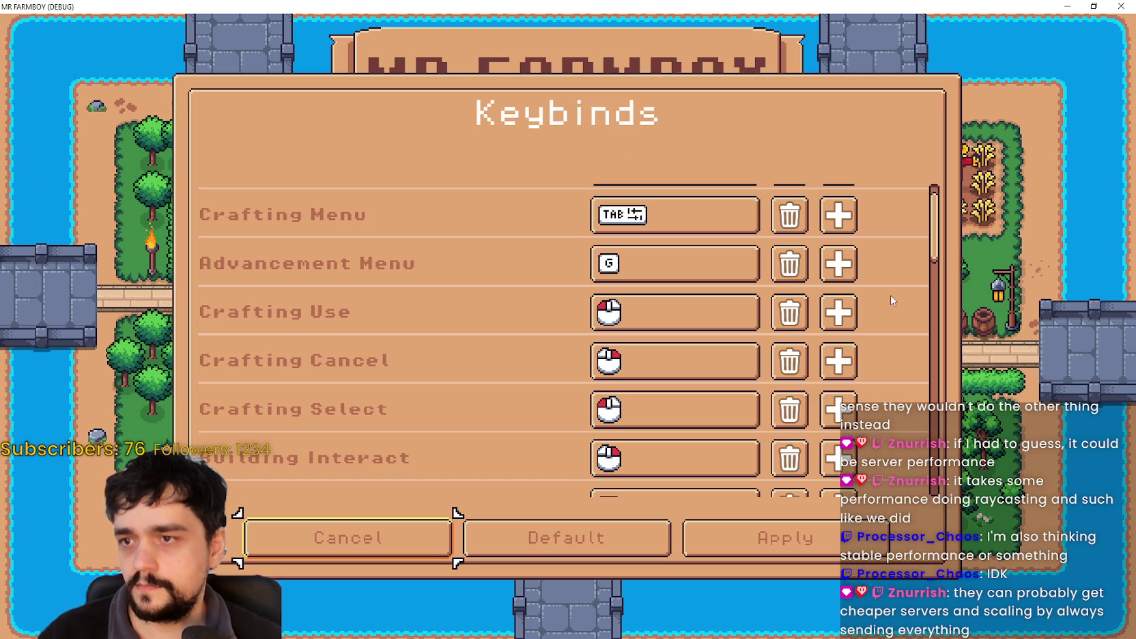
pyautogui.scroll(1, 901, 238)
pyautogui.scroll(-3, 866, 242)
pyautogui.scroll(3, 865, 242)
pyautogui.scroll(-9, 865, 241)
pyautogui.scroll(-2, 865, 271)
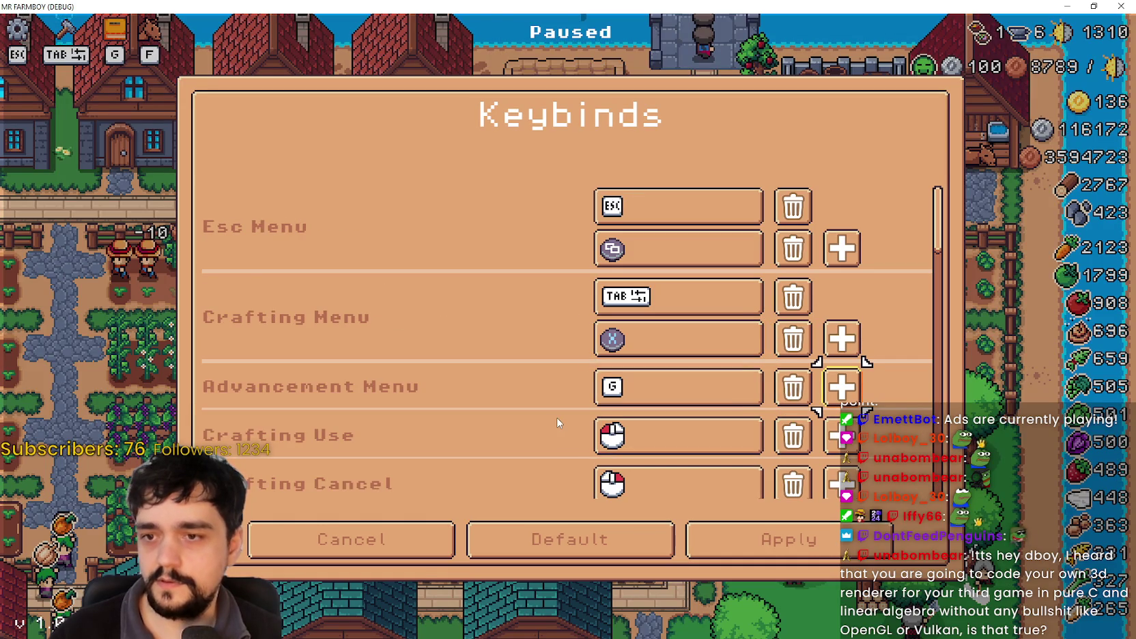
# Add a slot to Advancement Menu and bind gamepad Y to it.
pyautogui.press('Return')
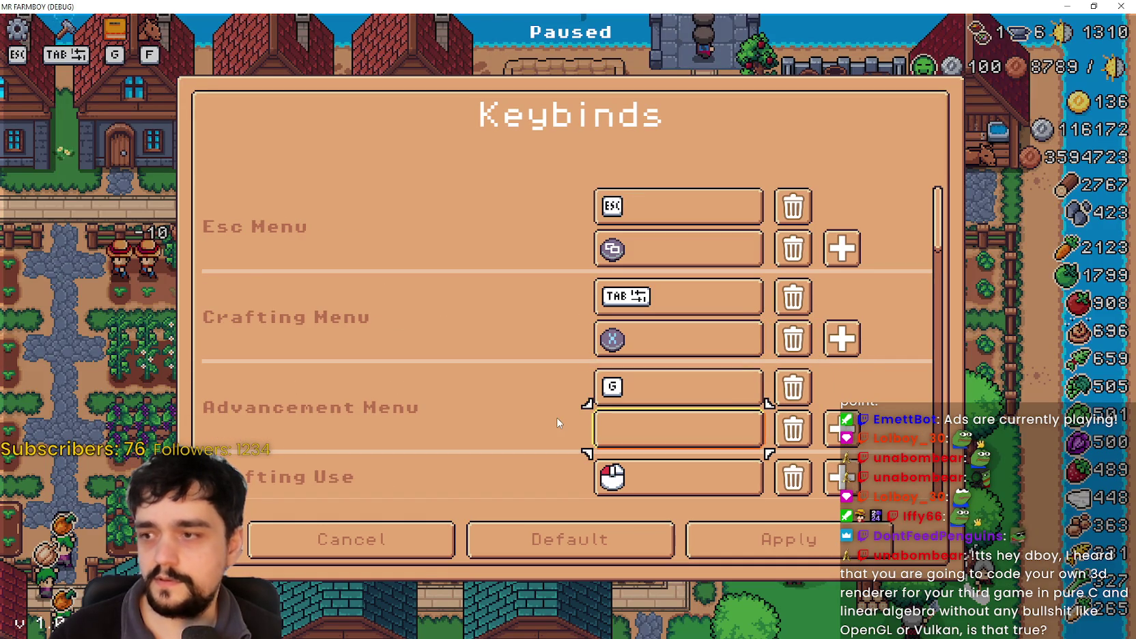
pyautogui.press('Return')
pyautogui.press('y')
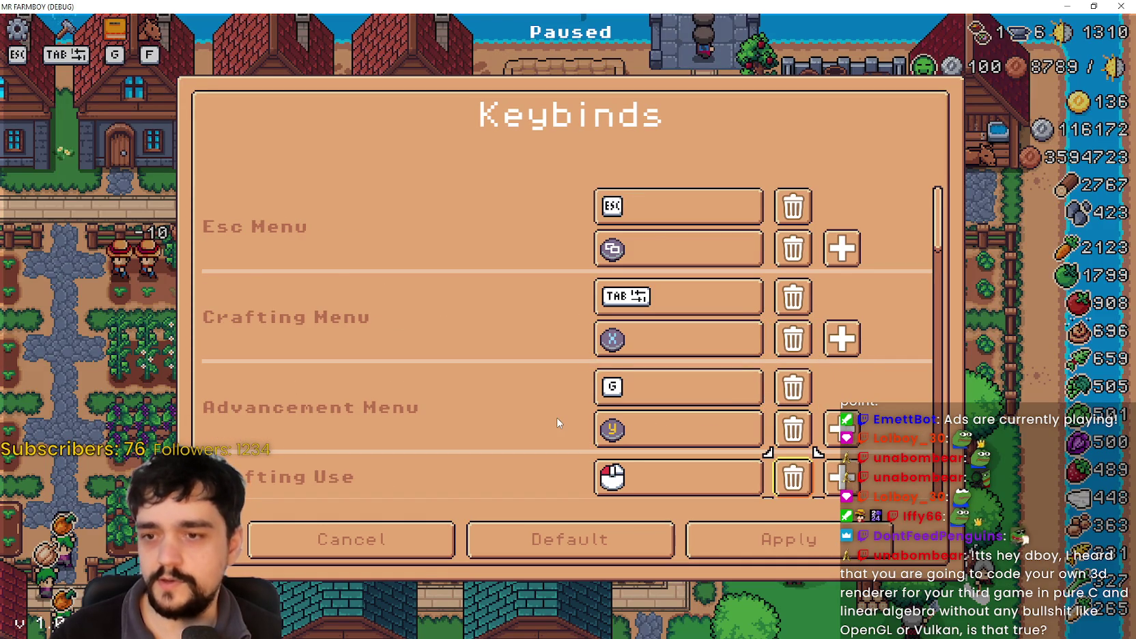
# Add a second, empty binding slot for Crafting Use.
pyautogui.press('Down')
pyautogui.press('Down')
pyautogui.press('Right')
pyautogui.press('Return')
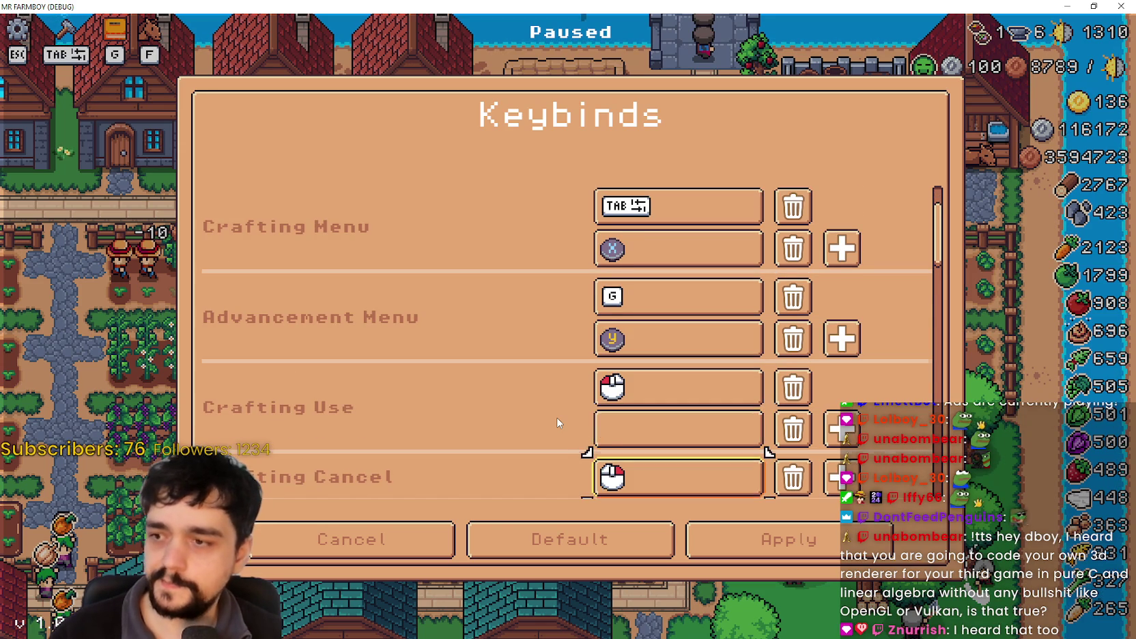
pyautogui.scroll(-1, 558, 423)
pyautogui.press('Up')
pyautogui.press('Up')
pyautogui.press('Down')
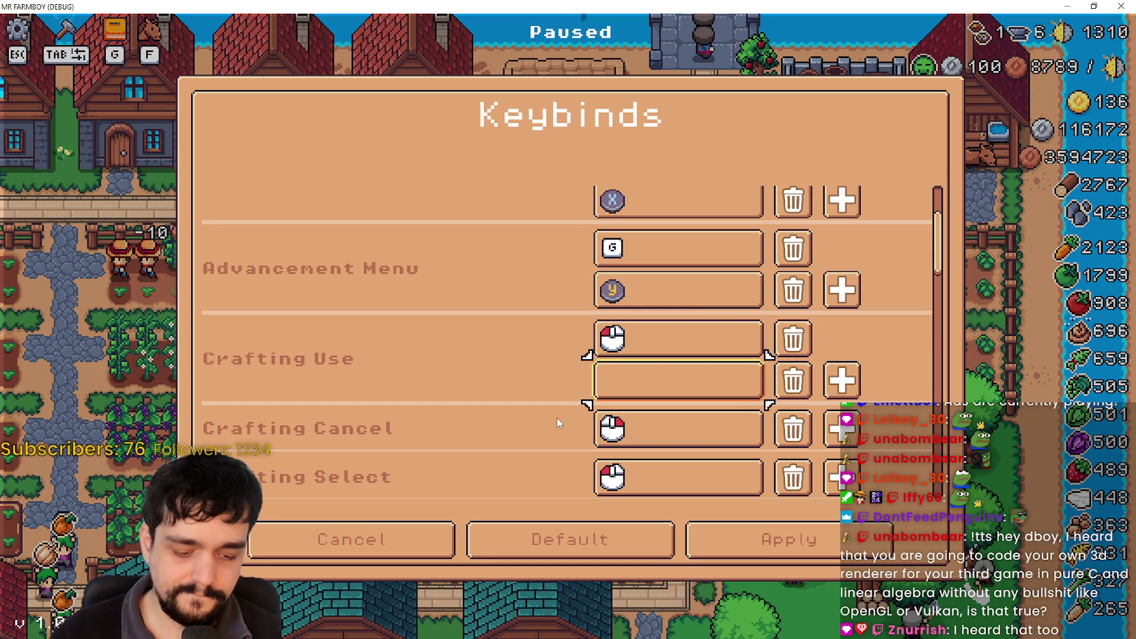
pyautogui.press('Up')
pyautogui.press('Up')
pyautogui.press('Up')
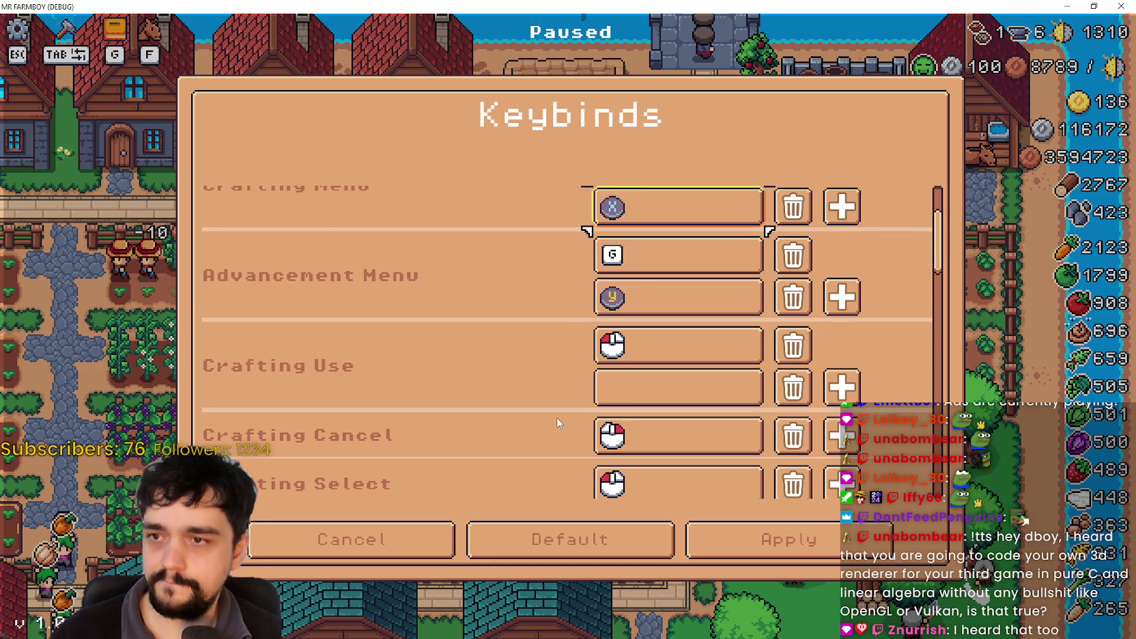
pyautogui.press('Down')
pyautogui.press('Down')
pyautogui.scroll(-1, 558, 423)
# Bind gamepad A to Crafting Use, re-recording it until it takes.
pyautogui.press('Return')
pyautogui.press('a')
pyautogui.press('Return')
pyautogui.press('a')
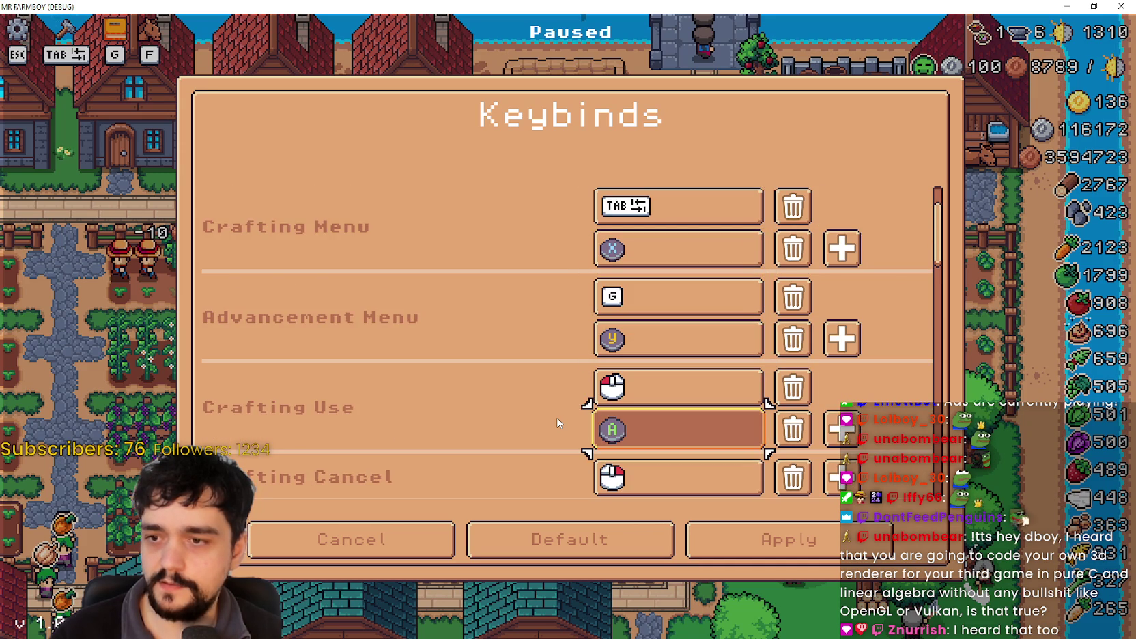
pyautogui.press('Return')
pyautogui.press('a')
# Add a second binding slot for Crafting Cancel.
pyautogui.press('Down')
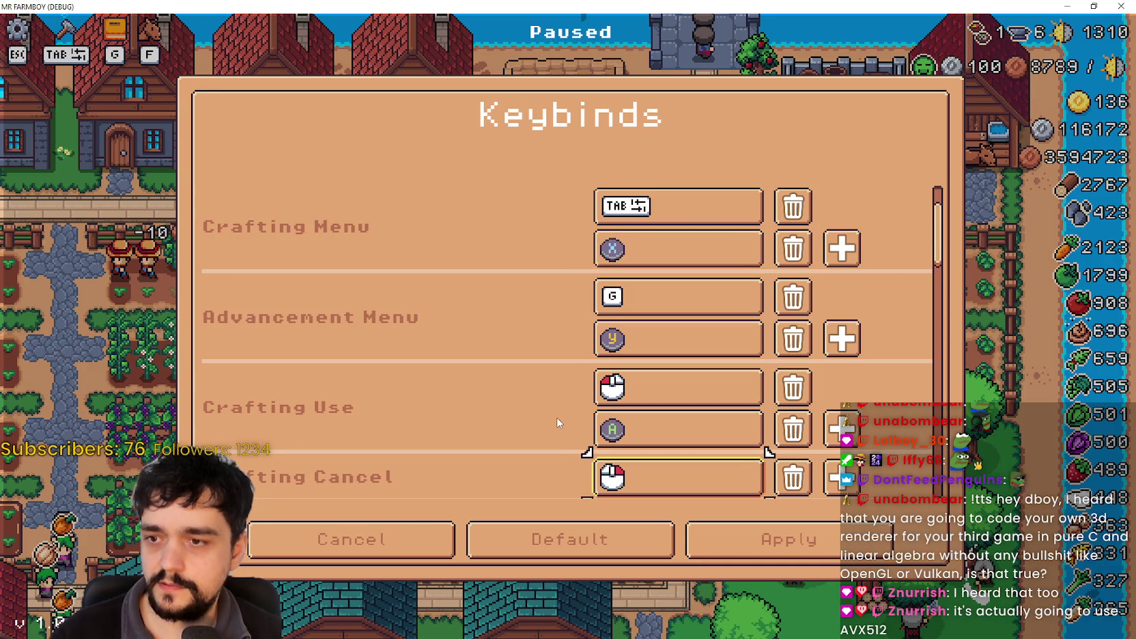
pyautogui.scroll(-1, 558, 422)
pyautogui.press('Right')
pyautogui.press('Right')
pyautogui.press('Return')
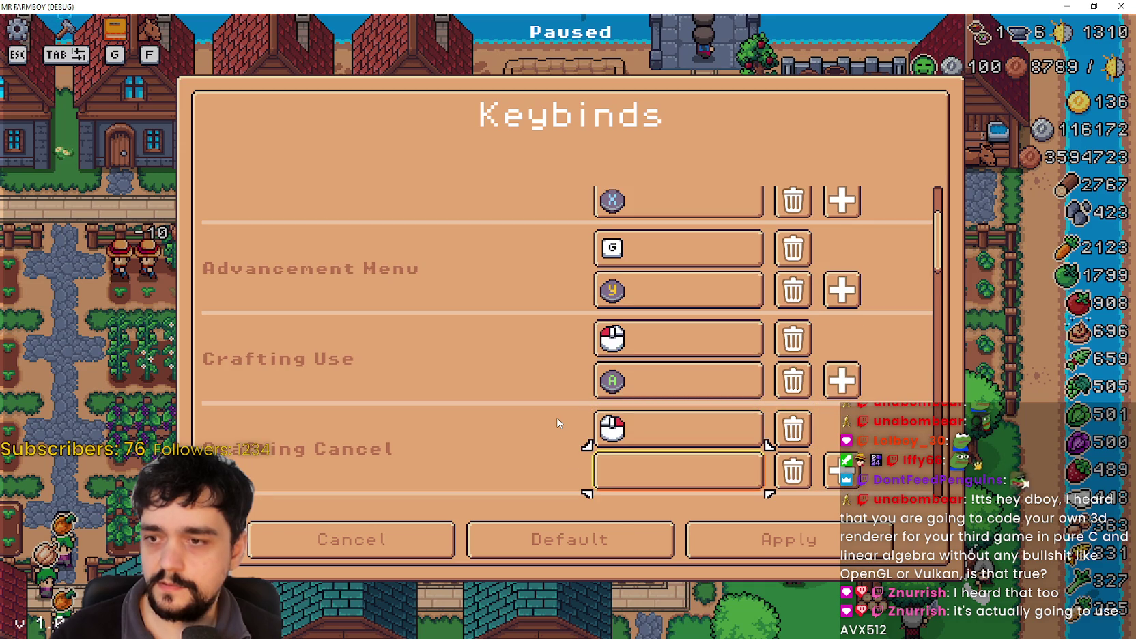
# Add a new Crafting Select slot and bind gamepad A to it.
pyautogui.press('Down')
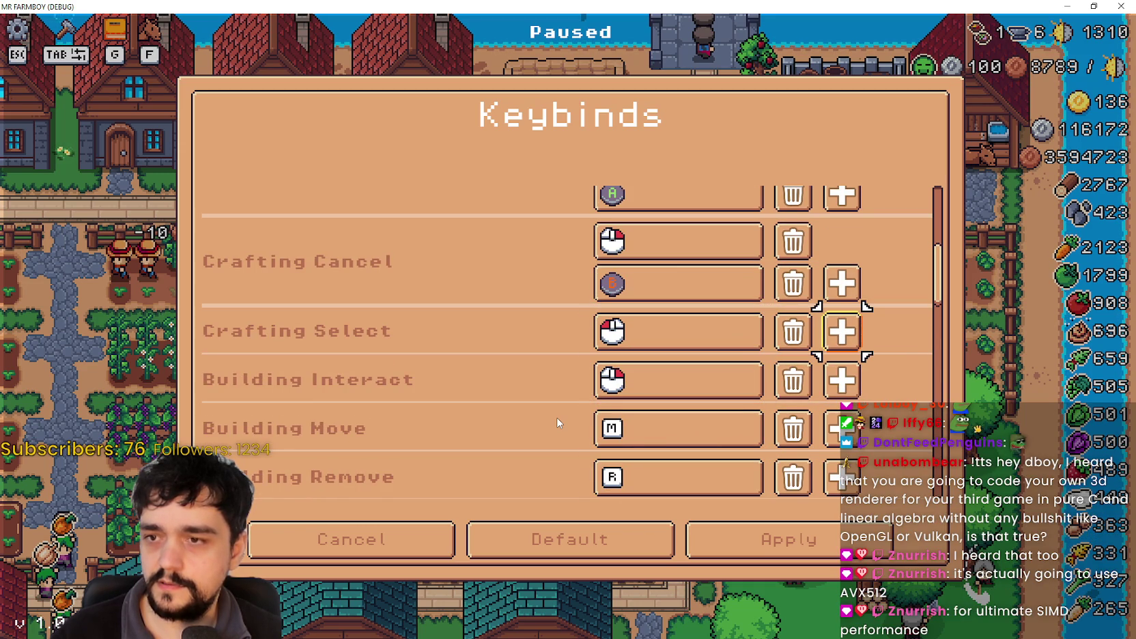
pyautogui.press('Up')
pyautogui.press('Down')
pyautogui.press('Down')
pyautogui.press('Up')
pyautogui.press('Up')
pyautogui.press('Down')
pyautogui.press('Down')
pyautogui.press('Down')
pyautogui.press('Down')
pyautogui.press('Down')
pyautogui.press('Down')
pyautogui.press('Up')
pyautogui.press('Right')
pyautogui.press('Return')
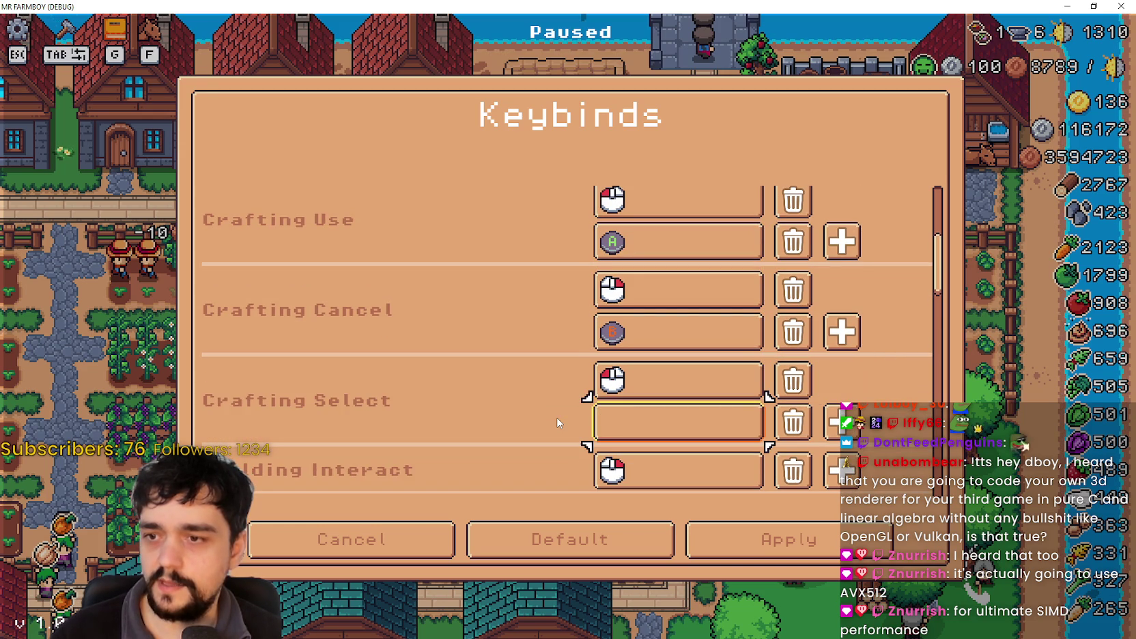
# Move focus down to Building Interact's row.
pyautogui.press('Down')
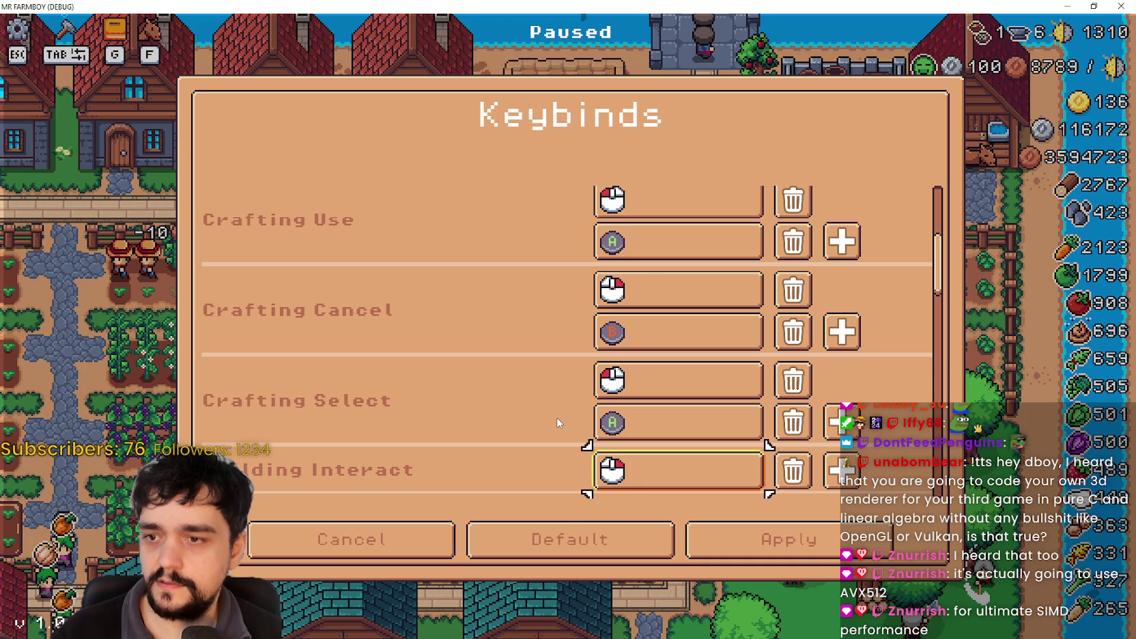
pyautogui.press('Down')
pyautogui.press('Up')
pyautogui.press('Right')
pyautogui.press('Right')
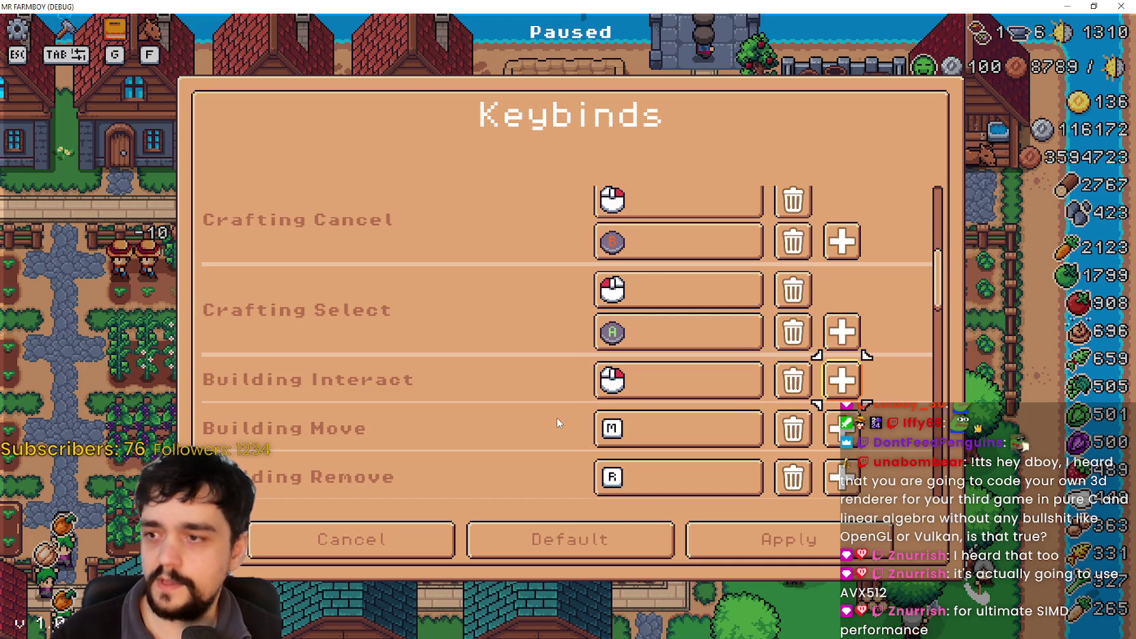
# Bind gamepad A to a new Building Interact slot.
pyautogui.press('Return')
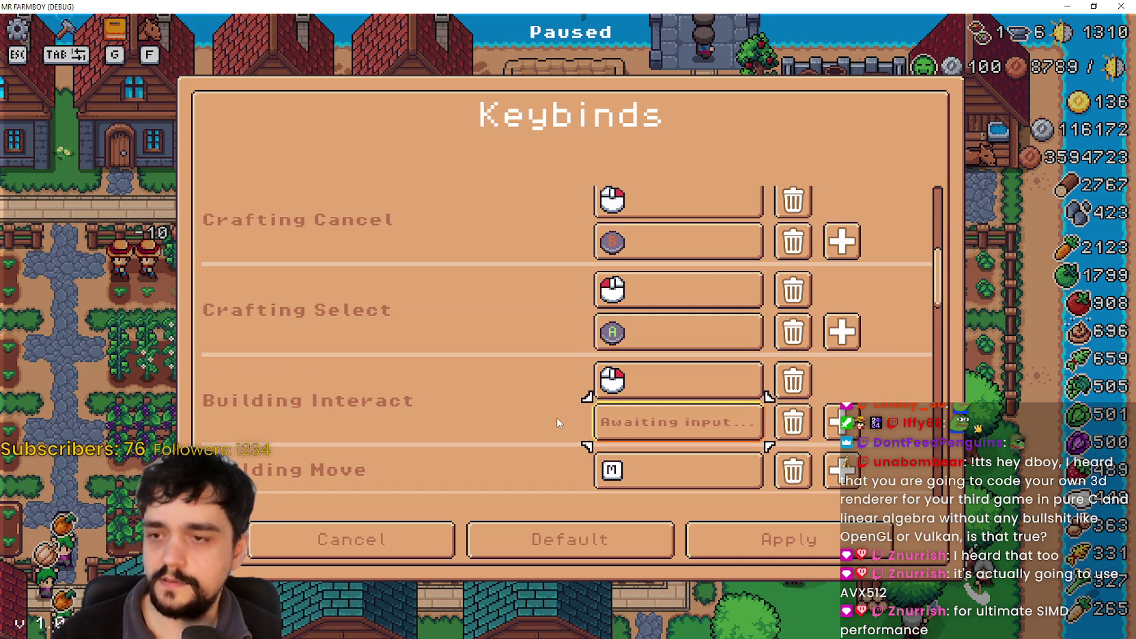
pyautogui.press('a')
pyautogui.press('Down')
pyautogui.press('Up')
pyautogui.press('Down')
pyautogui.press('Down')
pyautogui.press('Up')
pyautogui.press('Up')
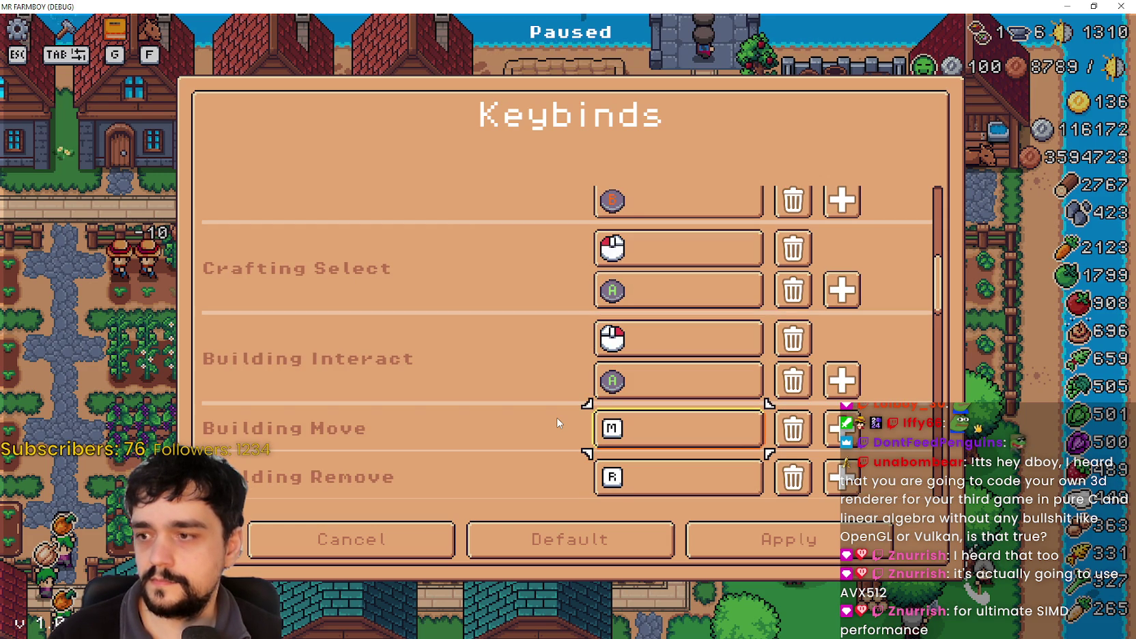
# Add a third binding to Building Menu Close.
pyautogui.press('Up')
pyautogui.press('Down')
pyautogui.press('Down')
pyautogui.press('Down')
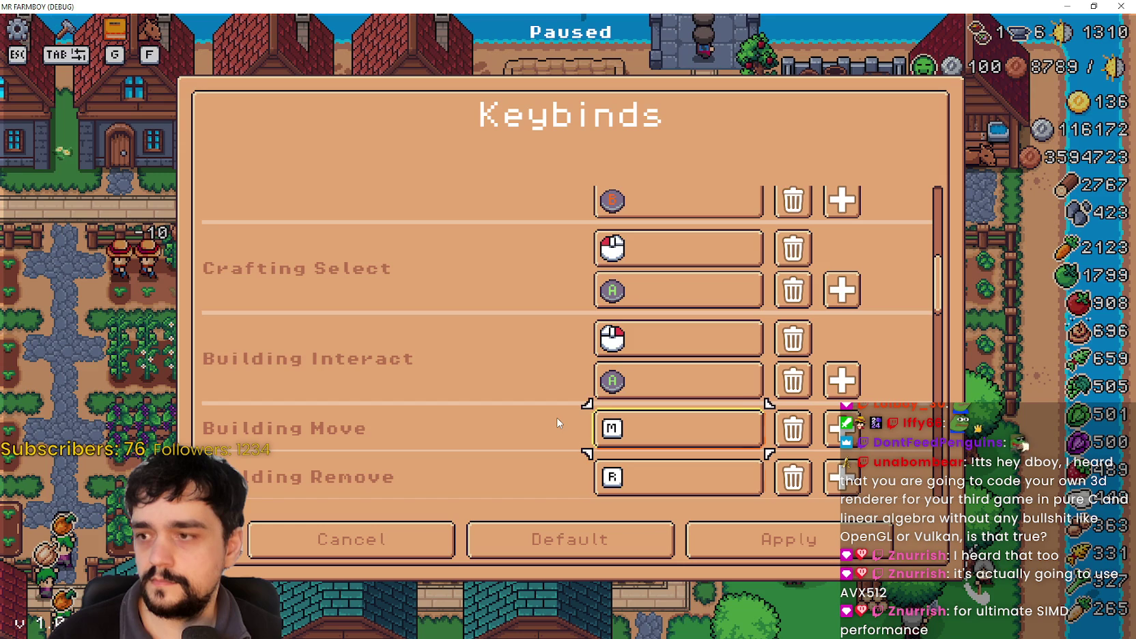
pyautogui.press('Down')
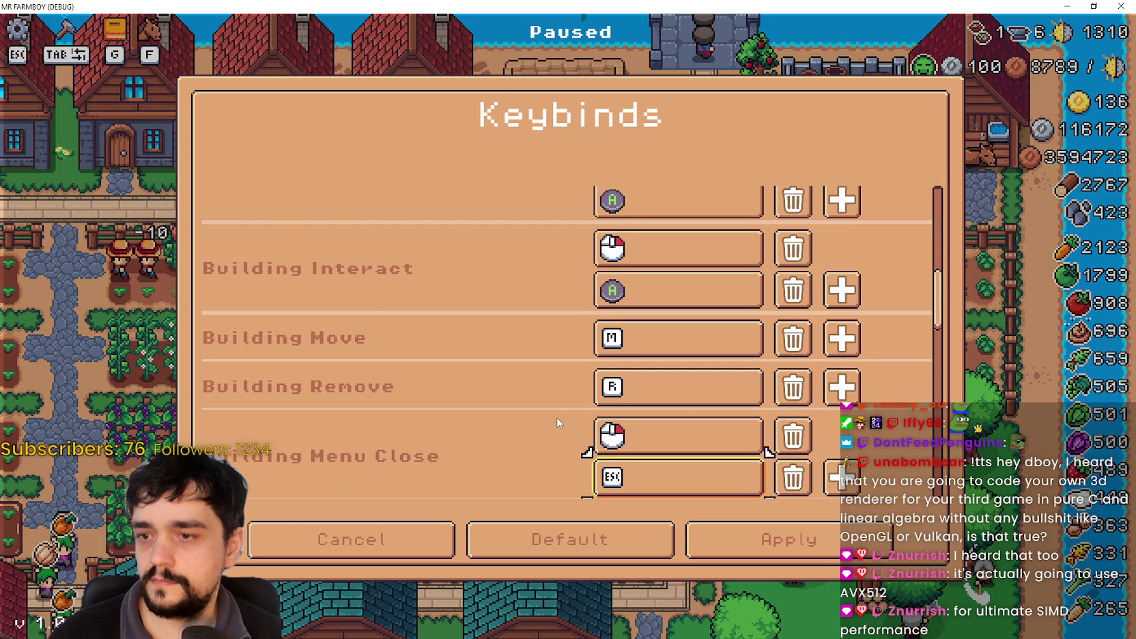
pyautogui.press('Down')
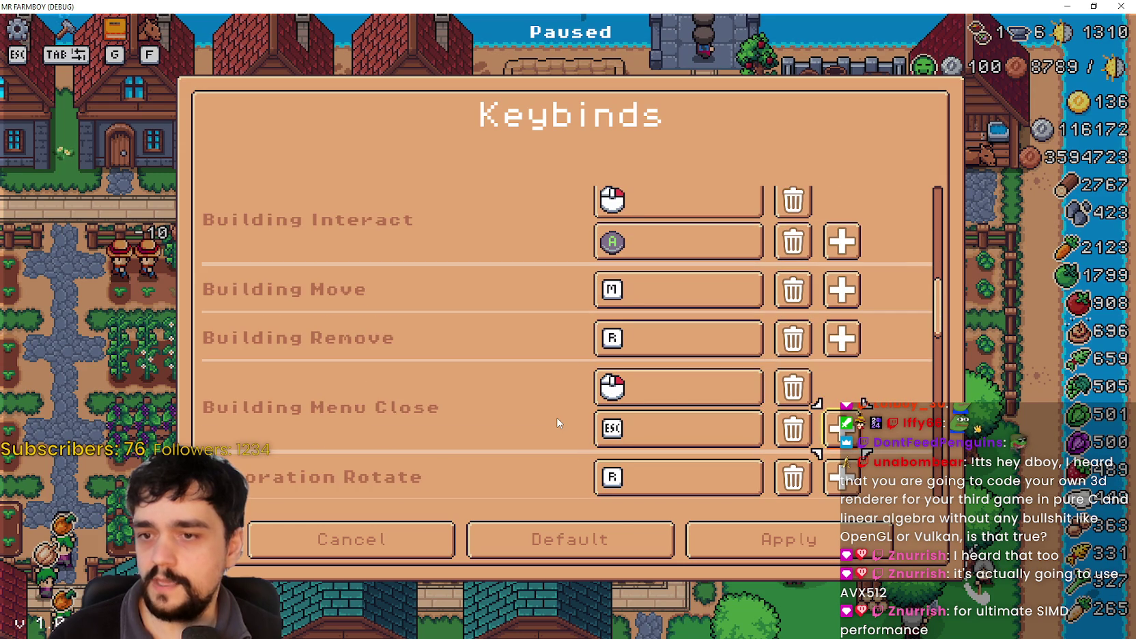
pyautogui.press('Return')
# Move focus up the list to Crafting Select, then exit Keybinds back to Input options.
pyautogui.press('Up')
pyautogui.press('Up')
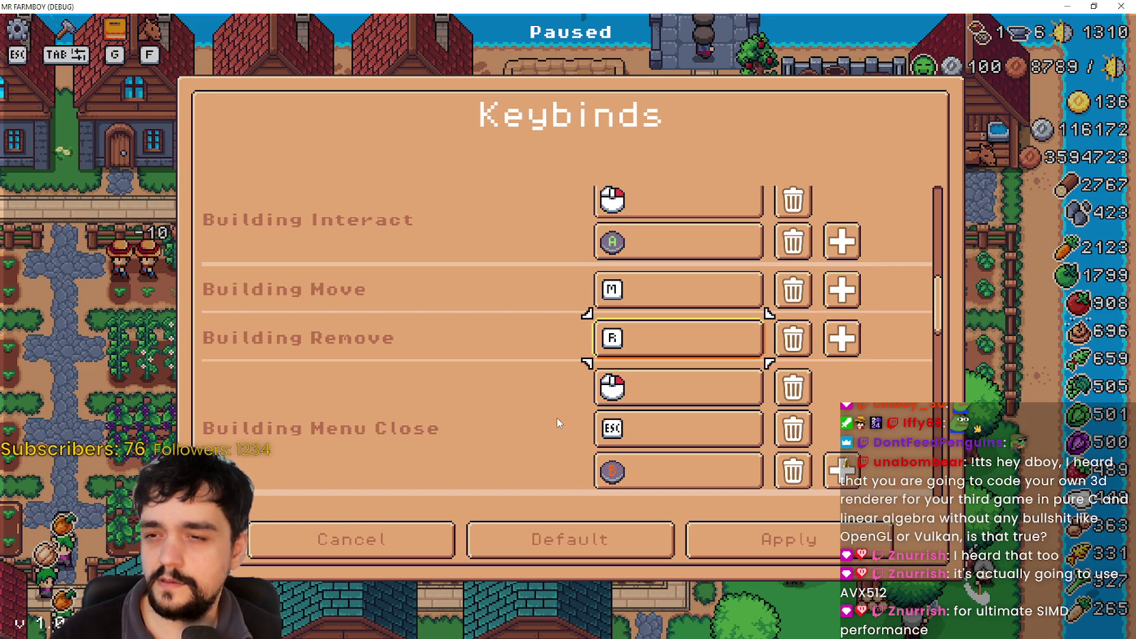
pyautogui.press('Right')
pyautogui.scroll(1, 557, 423)
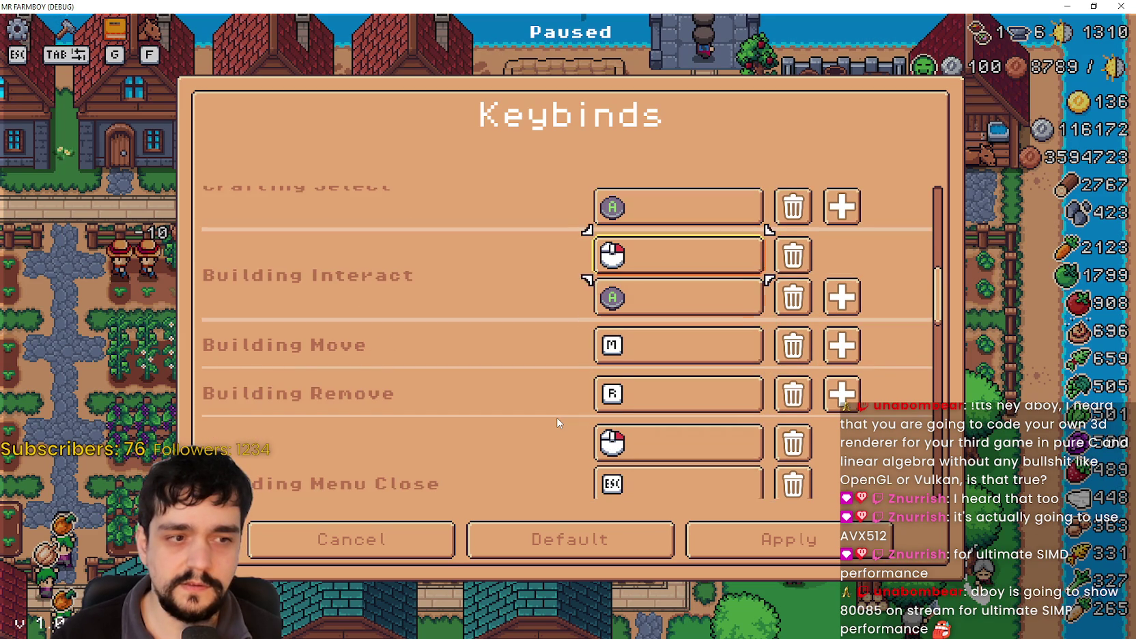
pyautogui.scroll(1, 557, 423)
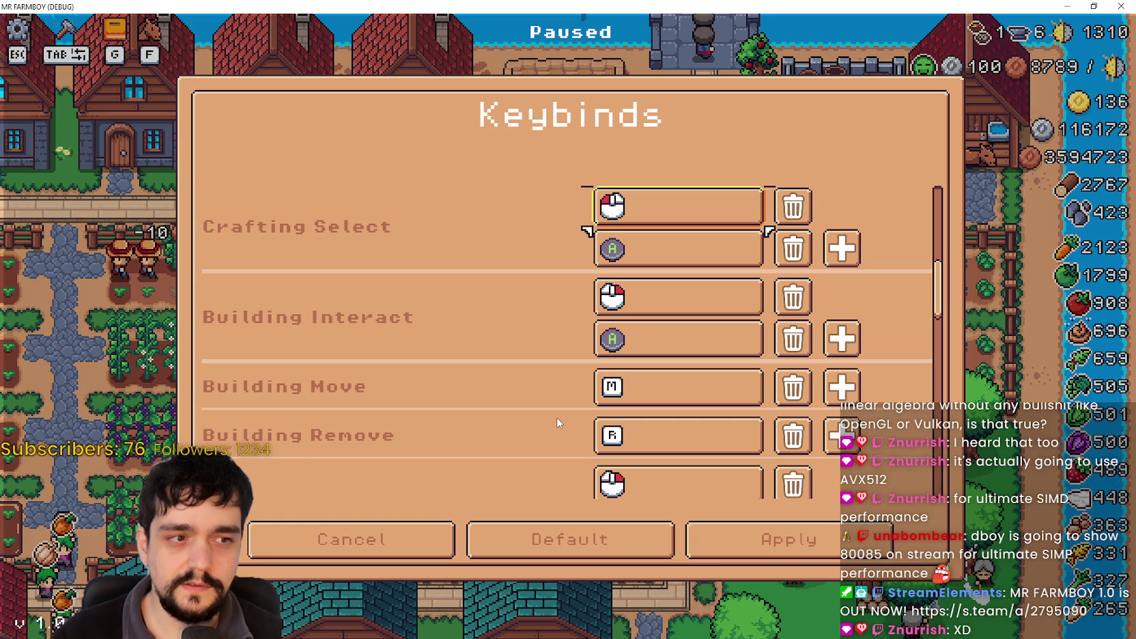
pyautogui.press('Down')
pyautogui.press('Down')
pyautogui.press('Down')
pyautogui.press('Down')
pyautogui.press('Down')
pyautogui.press('Down')
pyautogui.press('Down')
pyautogui.press('Down')
pyautogui.press('Down')
pyautogui.press('Down')
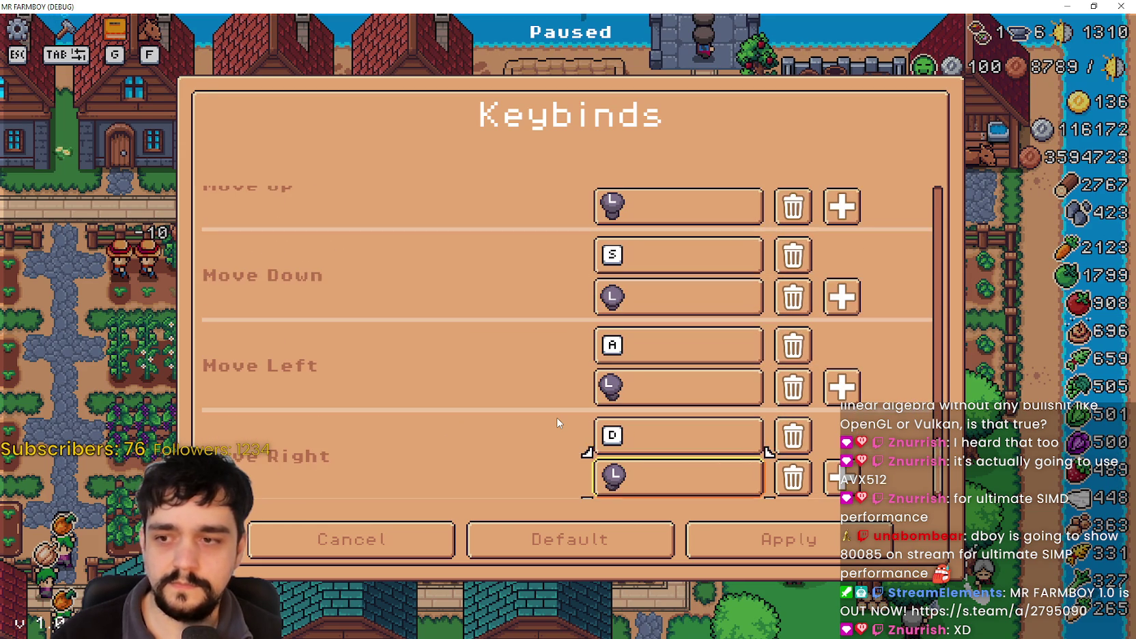
pyautogui.press('Return')
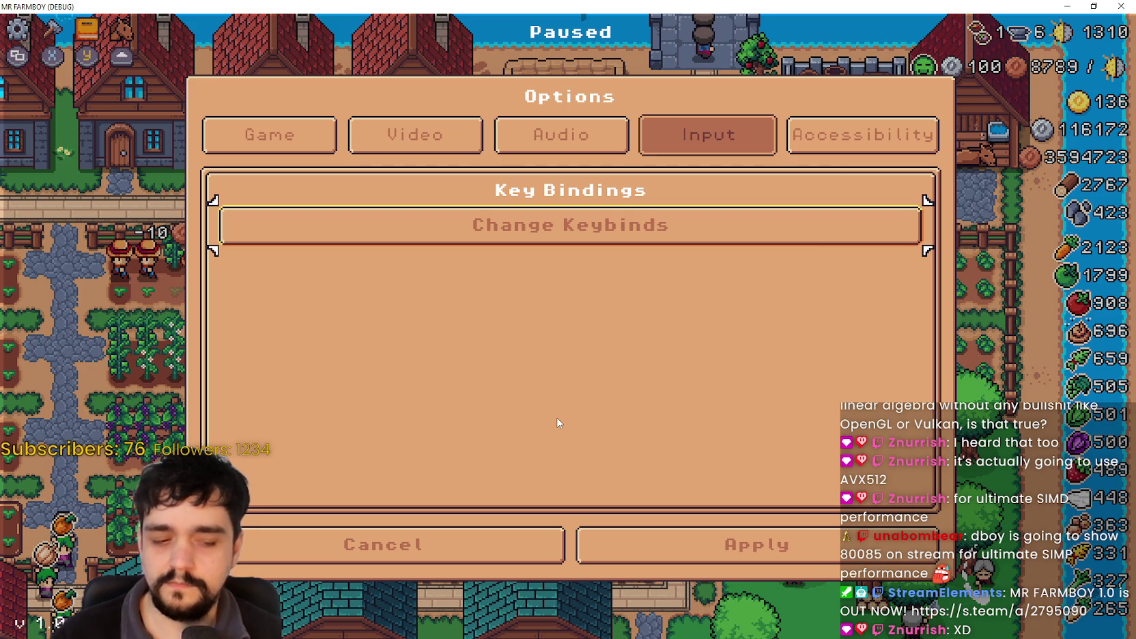
# Close Options and resume play, briefly reopening the pause menu.
pyautogui.click(745, 554)
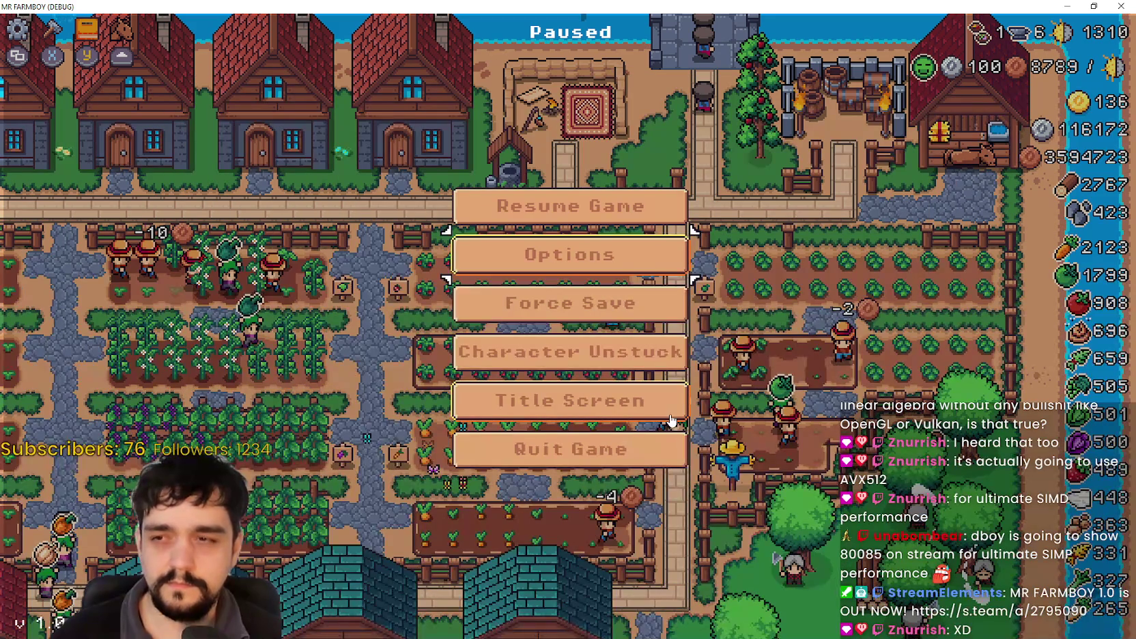
pyautogui.press('Escape')
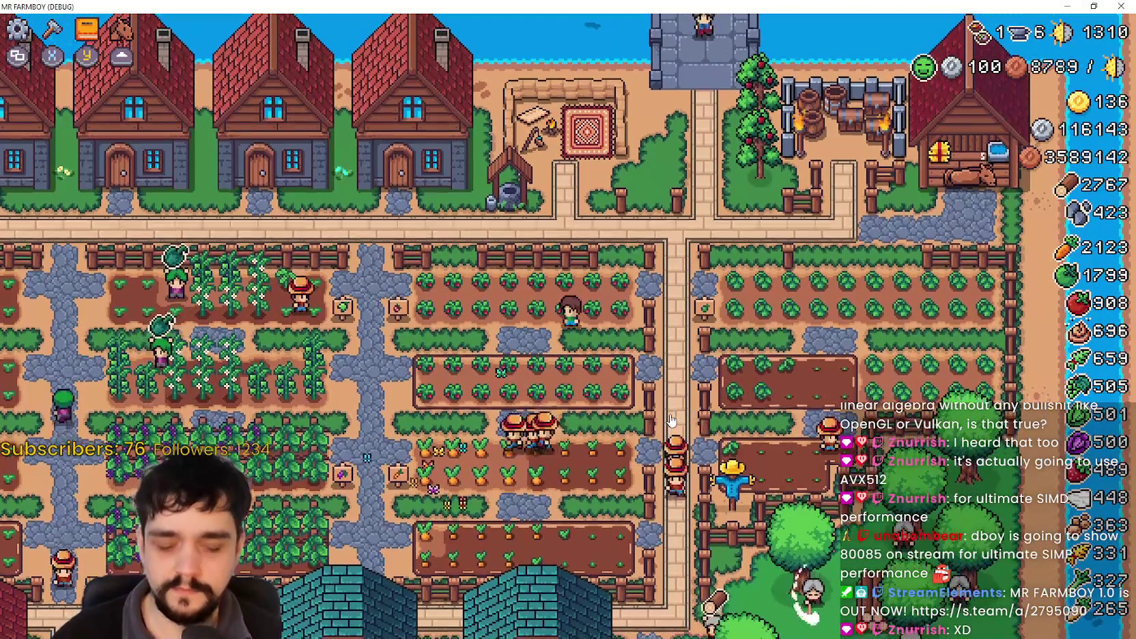
pyautogui.press('Escape')
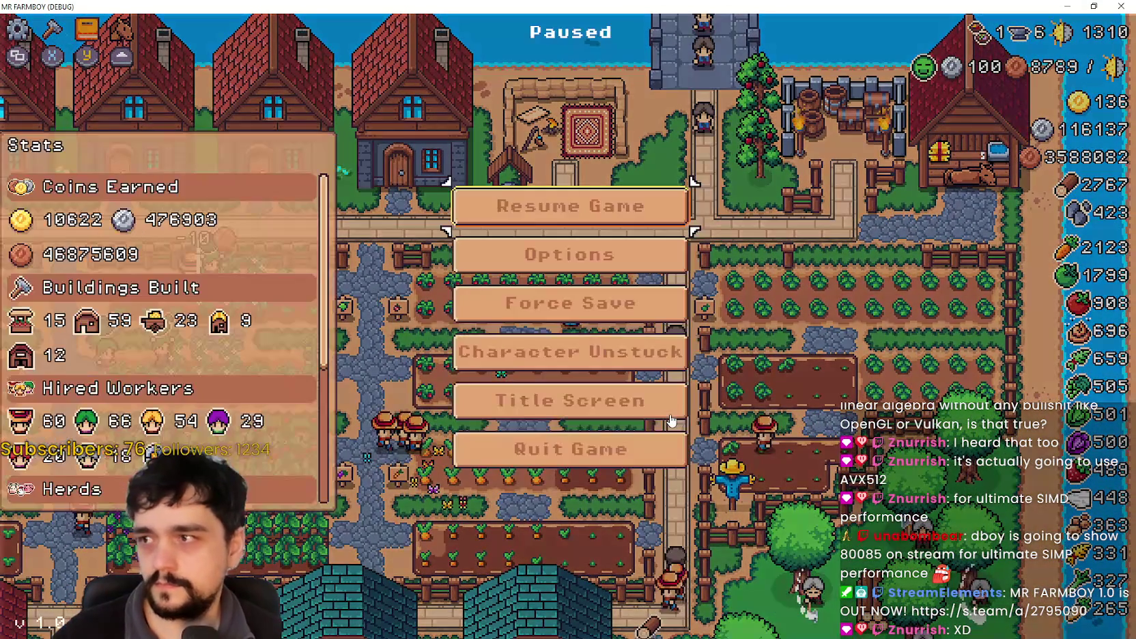
pyautogui.press('Escape')
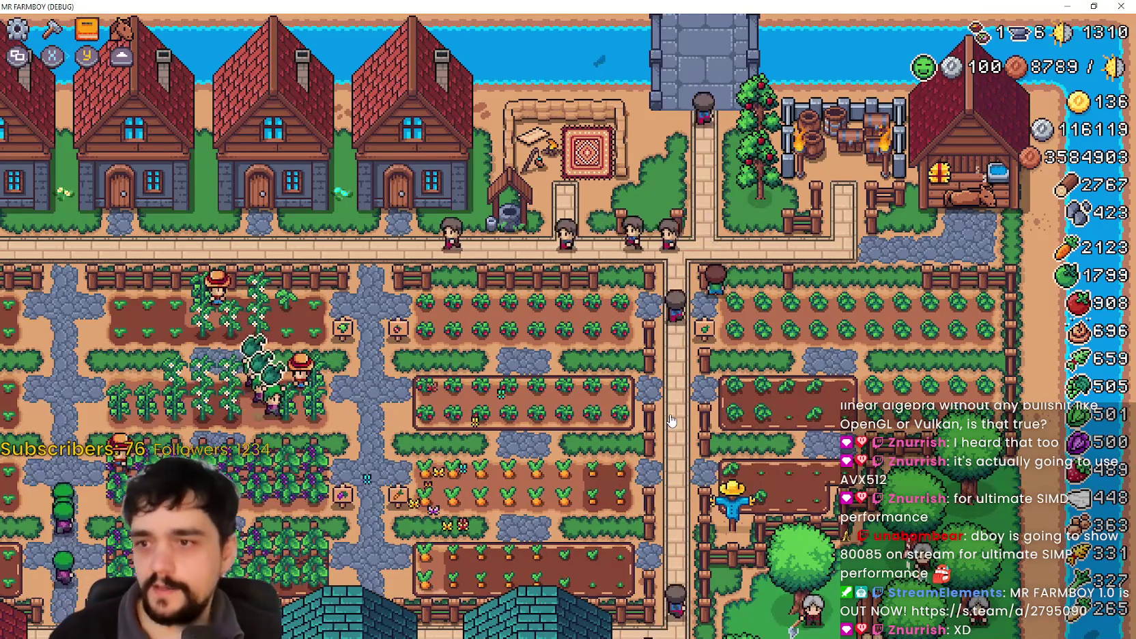
# Open crafting recipes, ride the horse down-left into the crop fields, then close crafting.
pyautogui.press('c')
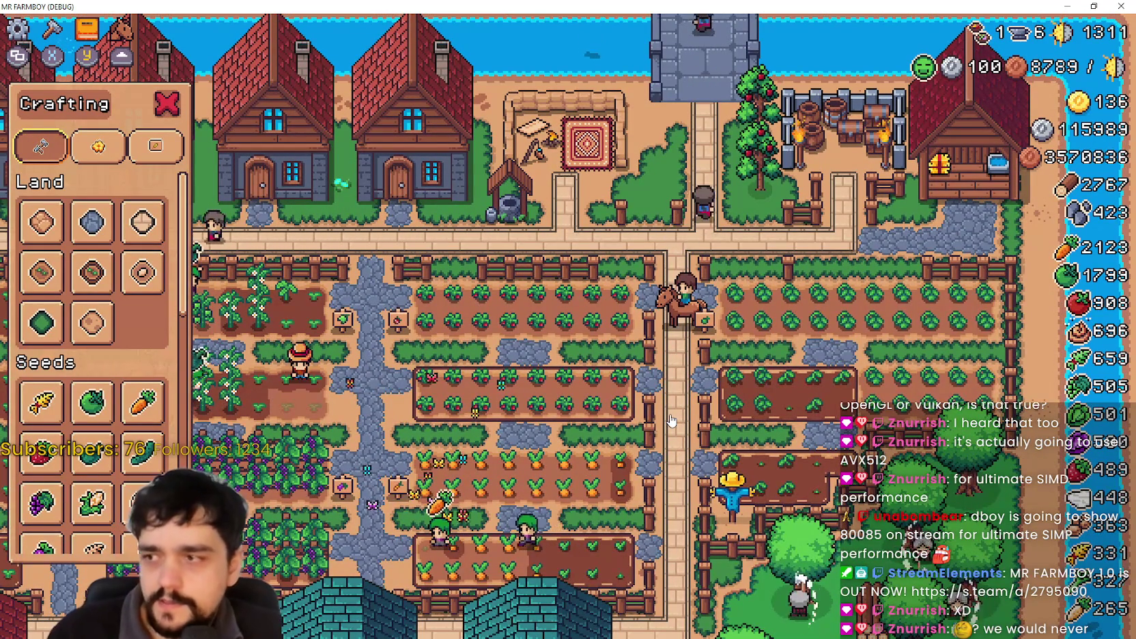
pyautogui.press('a')
pyautogui.press('s')
pyautogui.press('a')
pyautogui.press('s')
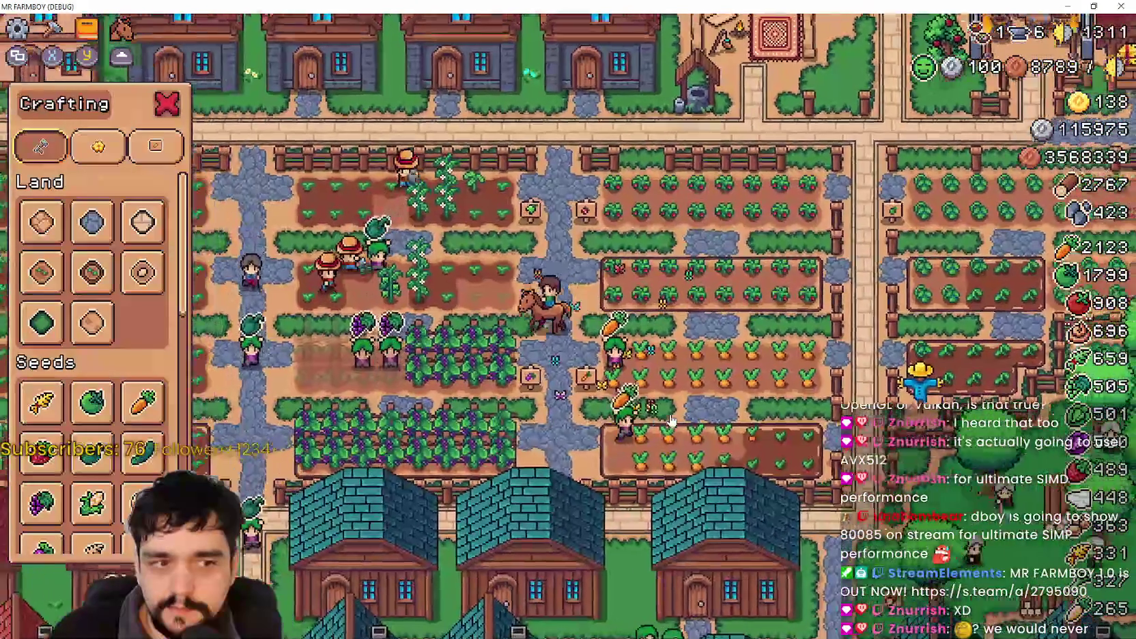
pyautogui.press('Escape')
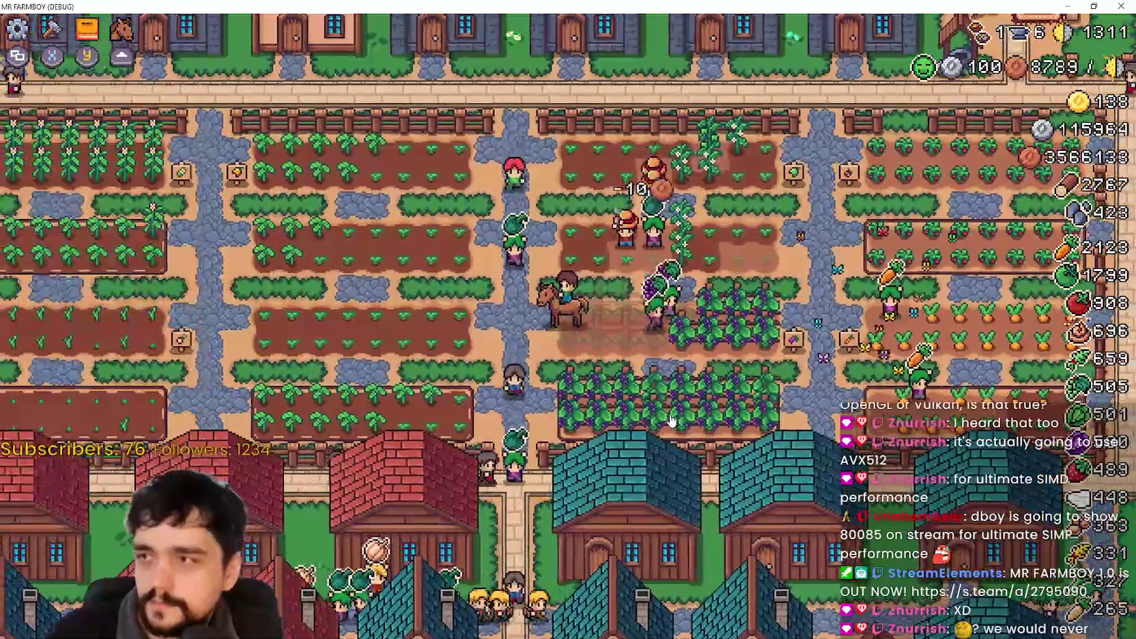
pyautogui.press('t')
pyautogui.press('Down')
pyautogui.press('Down')
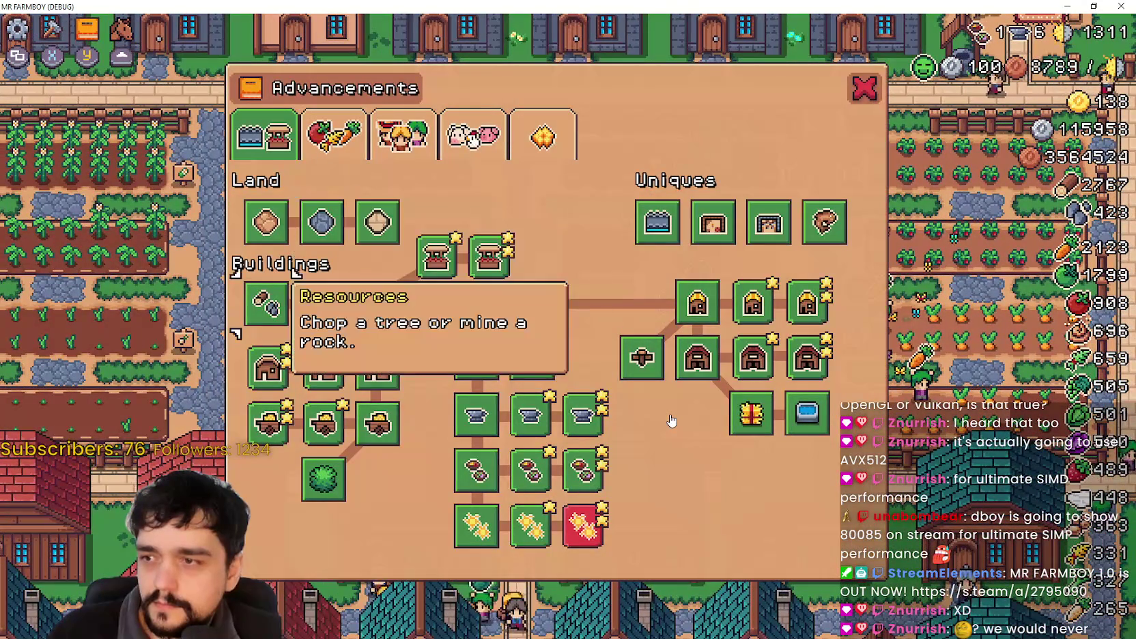
pyautogui.press('Down')
pyautogui.press('Down')
pyautogui.press('Right')
pyautogui.press('Right')
pyautogui.press('Right')
pyautogui.press('Right')
pyautogui.press('Up')
pyautogui.press('Right')
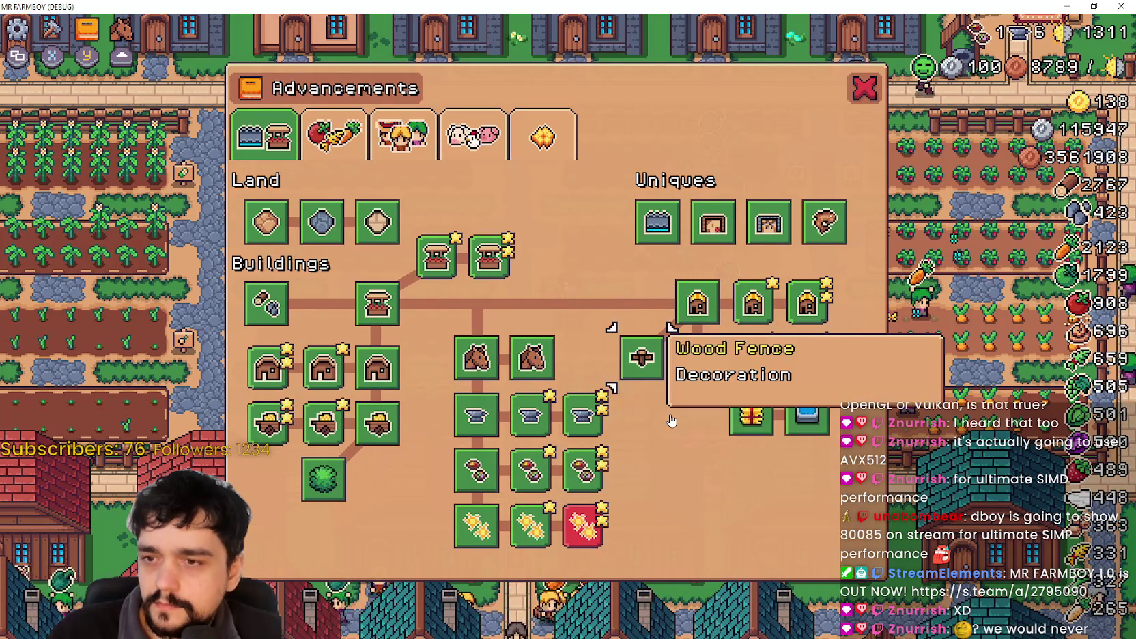
pyautogui.press('Right')
pyautogui.press('Up')
pyautogui.press('Up')
pyautogui.press('Up')
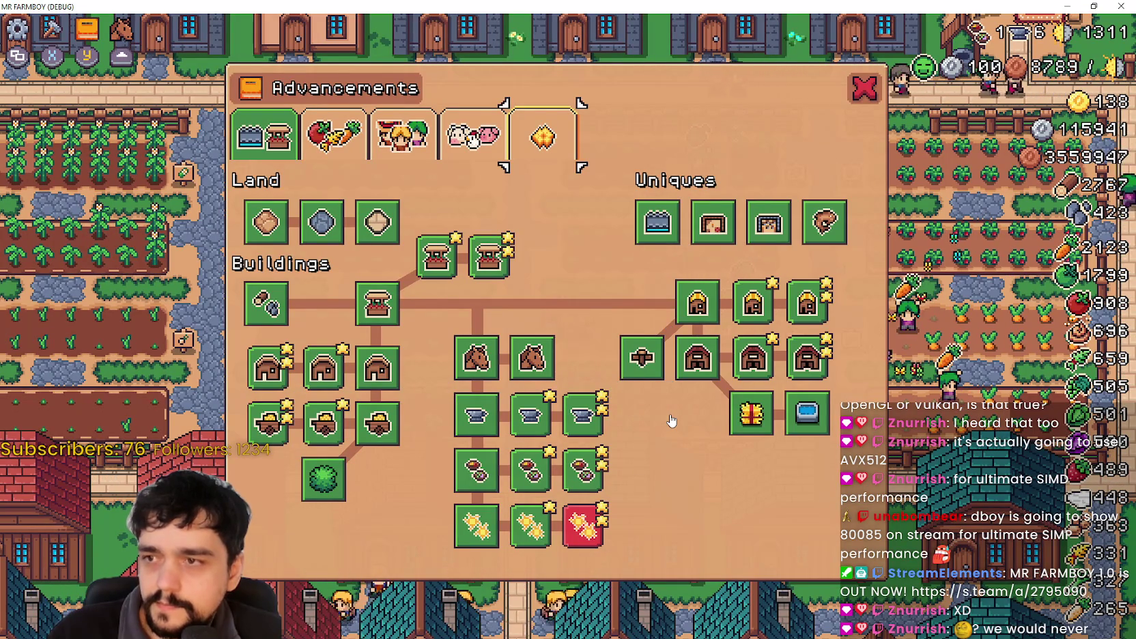
pyautogui.press('Return')
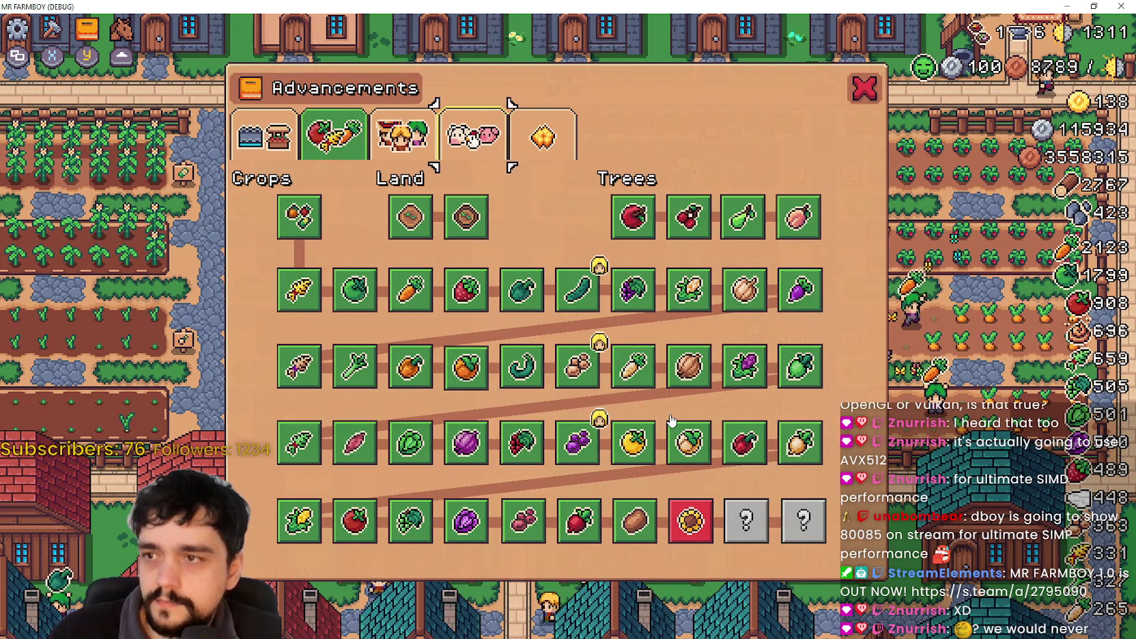
pyautogui.press('Return')
pyautogui.press('Up')
pyautogui.press('Up')
pyautogui.press('Return')
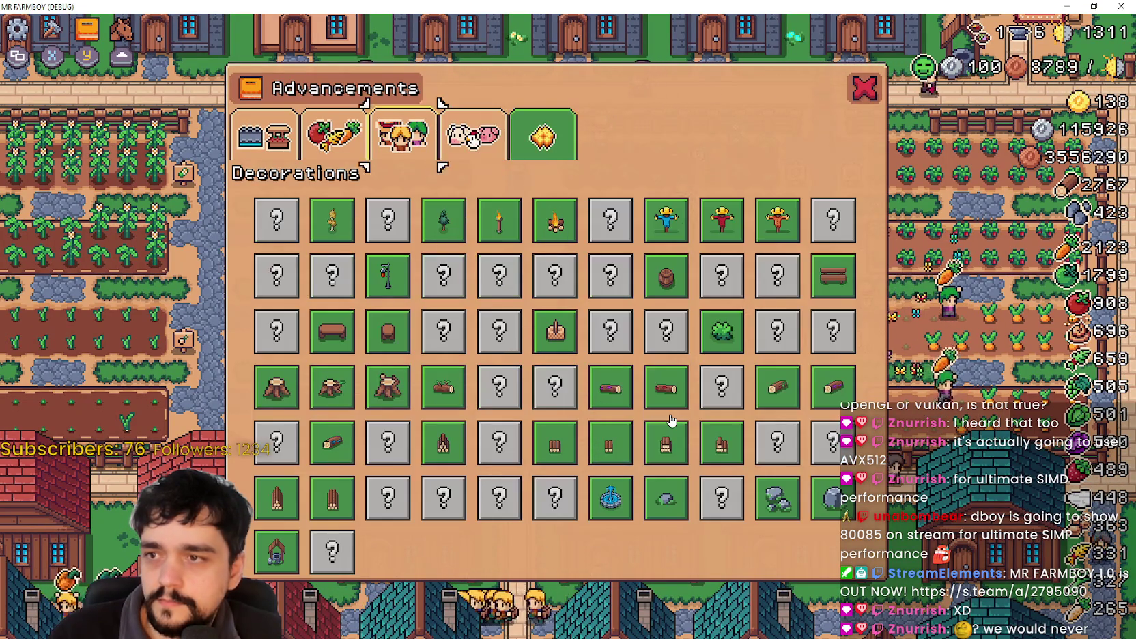
pyautogui.press('Return')
pyautogui.press('Down')
pyautogui.press('Right')
pyautogui.press('Right')
pyautogui.press('Down')
pyautogui.press('Down')
pyautogui.press('Right')
pyautogui.press('Right')
pyautogui.press('Up')
pyautogui.press('Right')
pyautogui.press('Up')
pyautogui.press('Up')
# Close, reopen, and close the advancements window again.
pyautogui.press('Return')
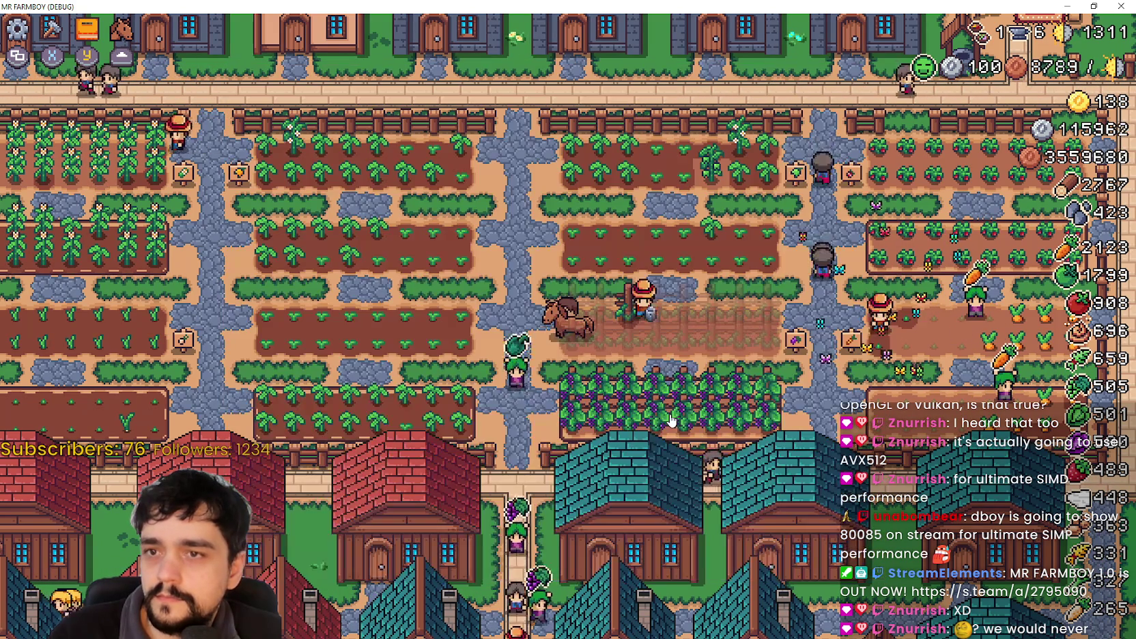
pyautogui.press('Tab')
pyautogui.press('Escape')
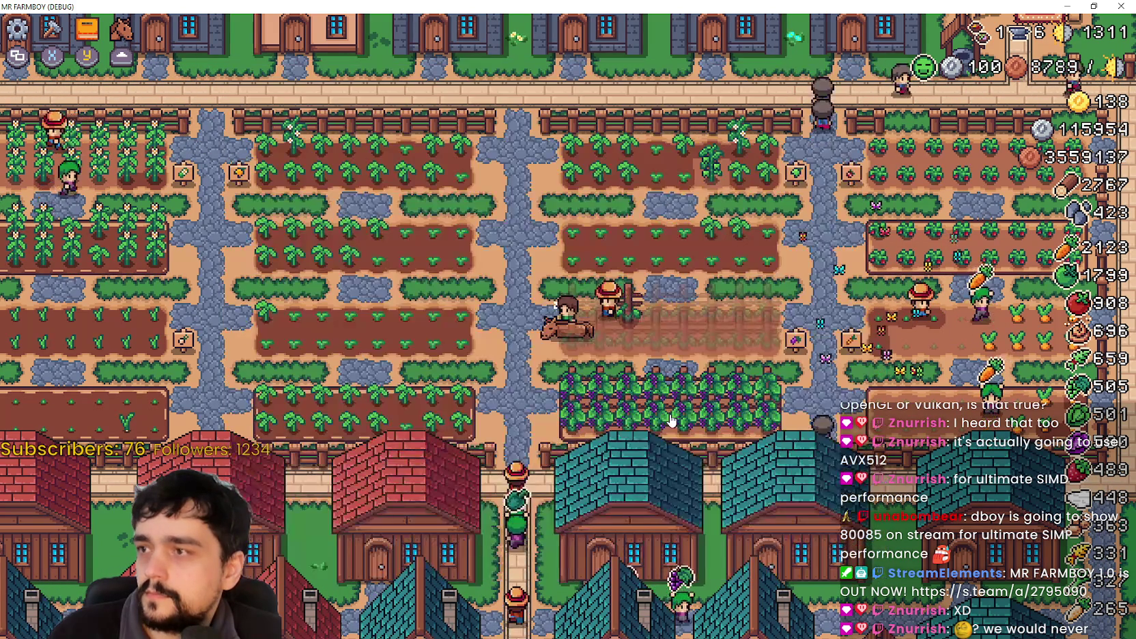
# Ride up the stone path, open the crafting recipes, and scroll the Crafting panel.
pyautogui.press('a')
pyautogui.press('w')
pyautogui.press('w')
pyautogui.press('Tab')
pyautogui.press('Escape')
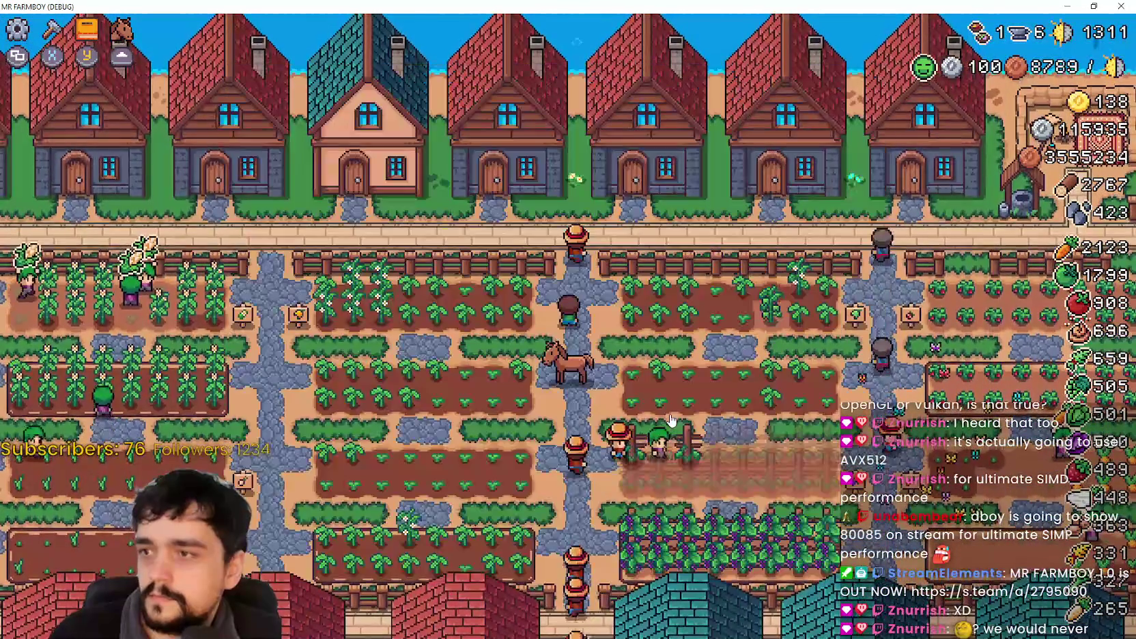
pyautogui.press('c')
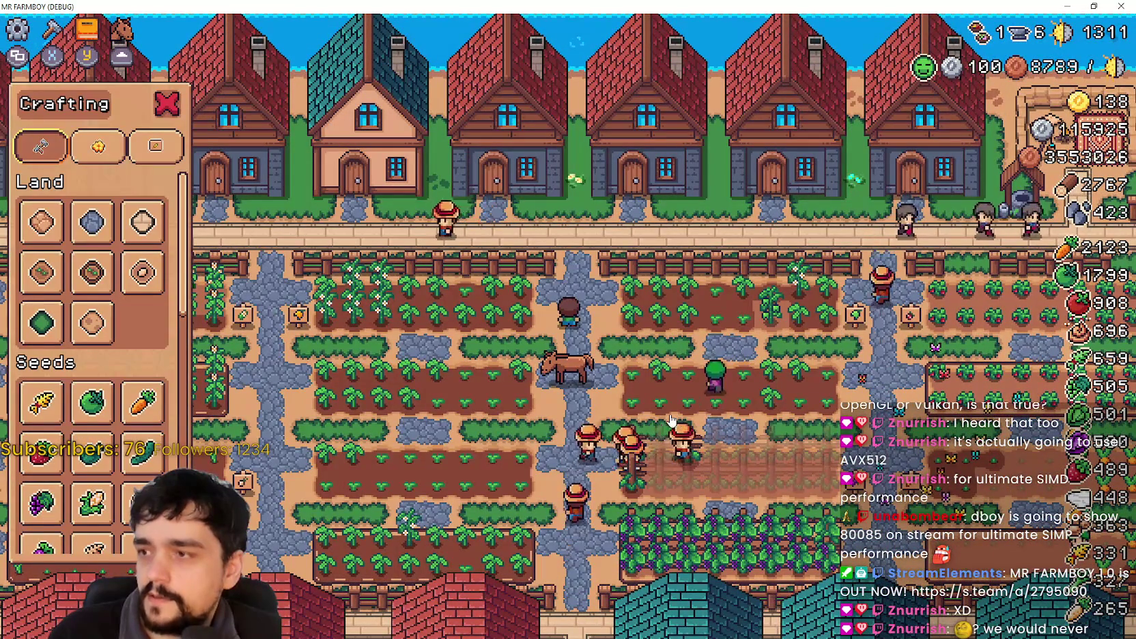
pyautogui.press('s')
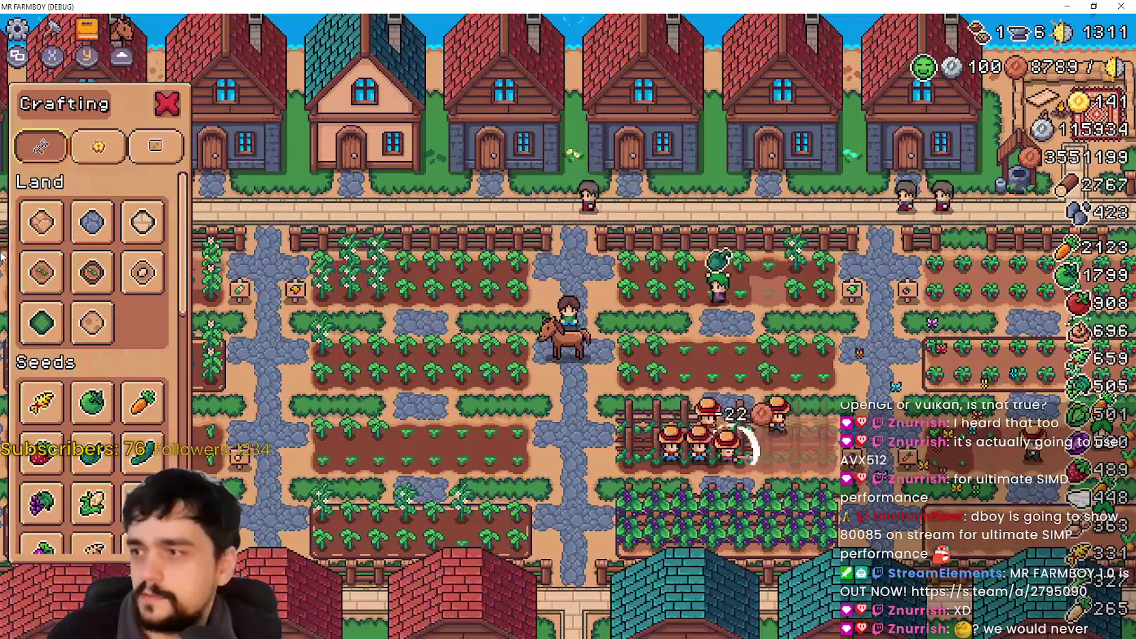
pyautogui.scroll(-3, 82, 307)
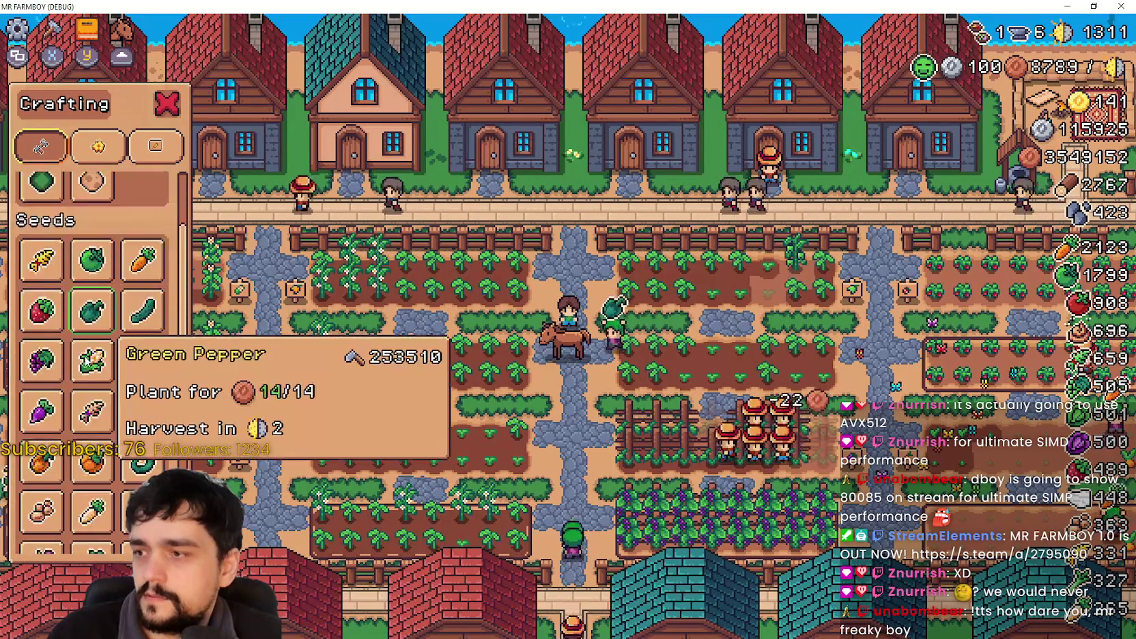
pyautogui.scroll(3, 92, 362)
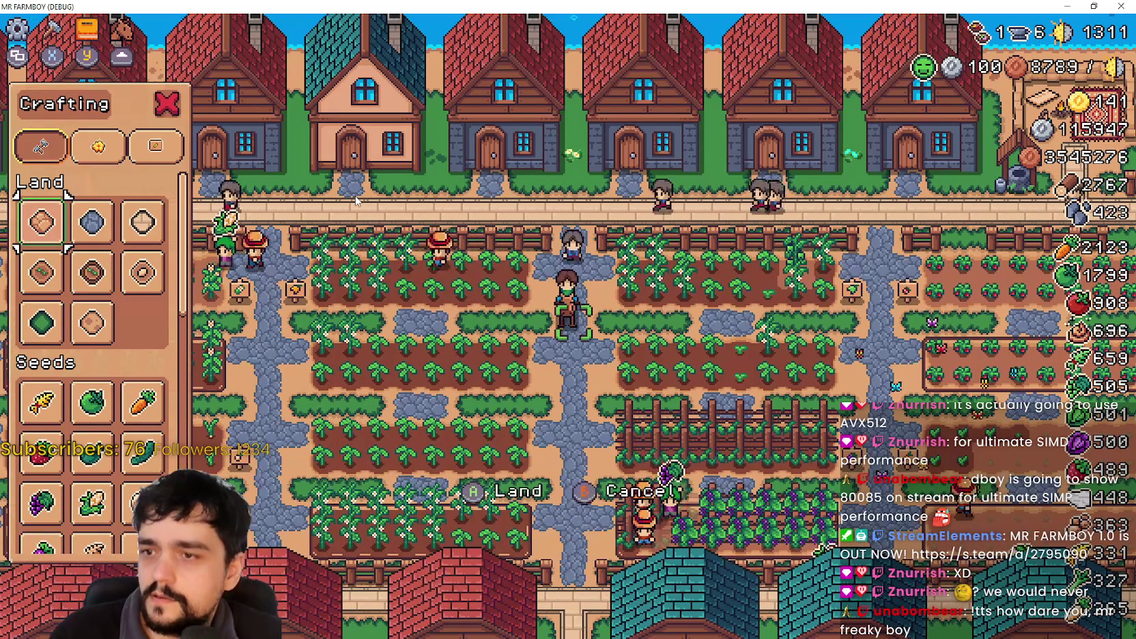
# Walk the farmer right along the road past the houses and up toward the house door.
pyautogui.press('w')
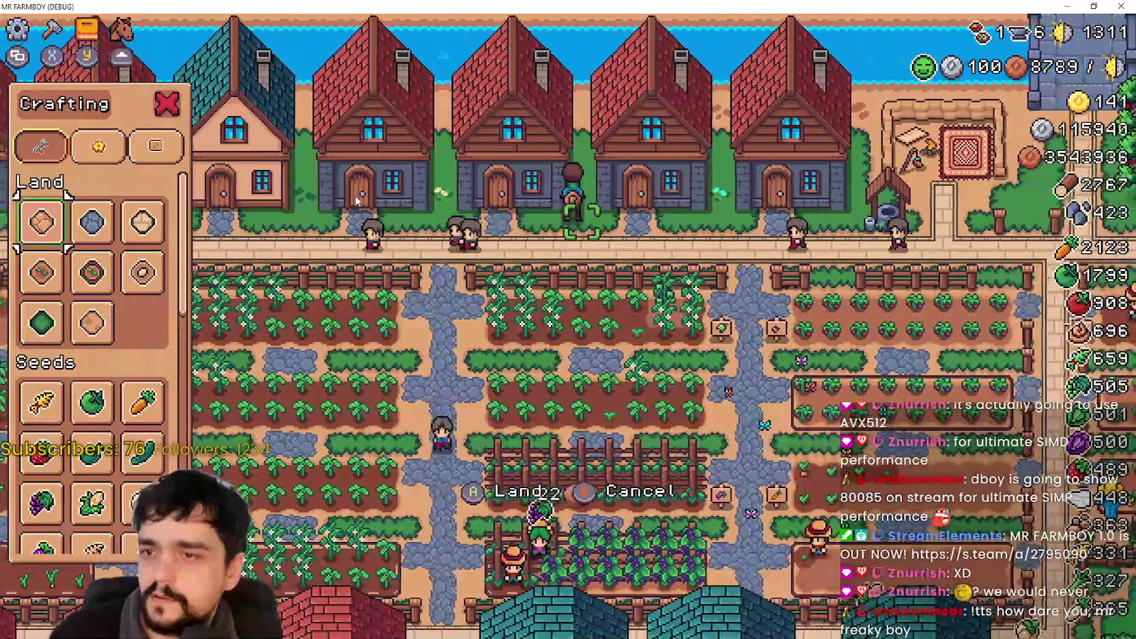
pyautogui.press('d')
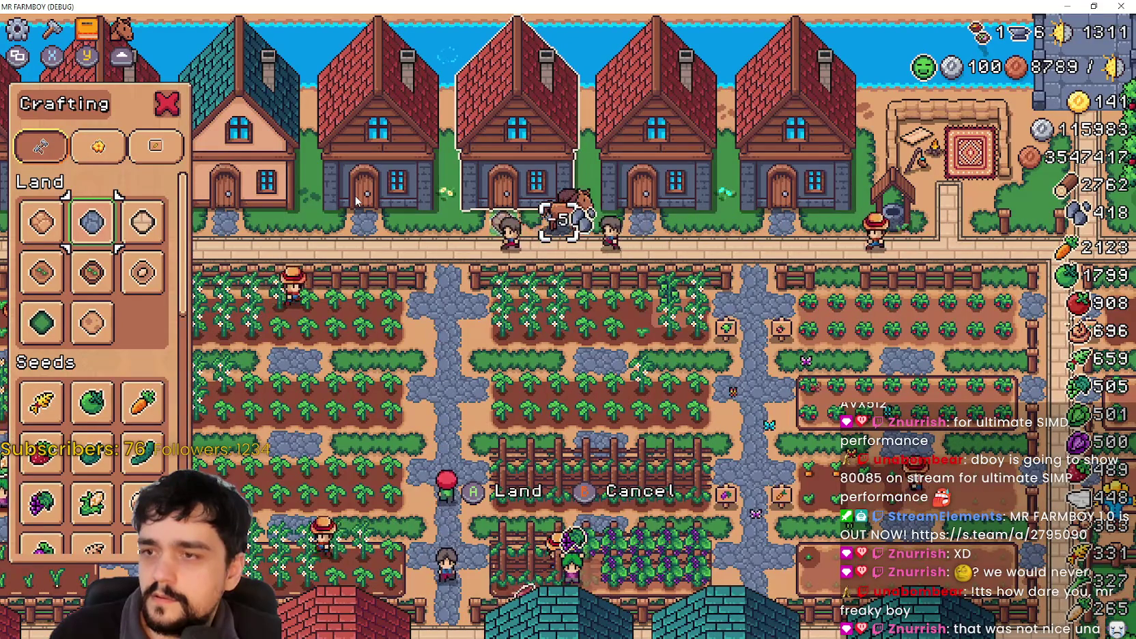
pyautogui.press('d')
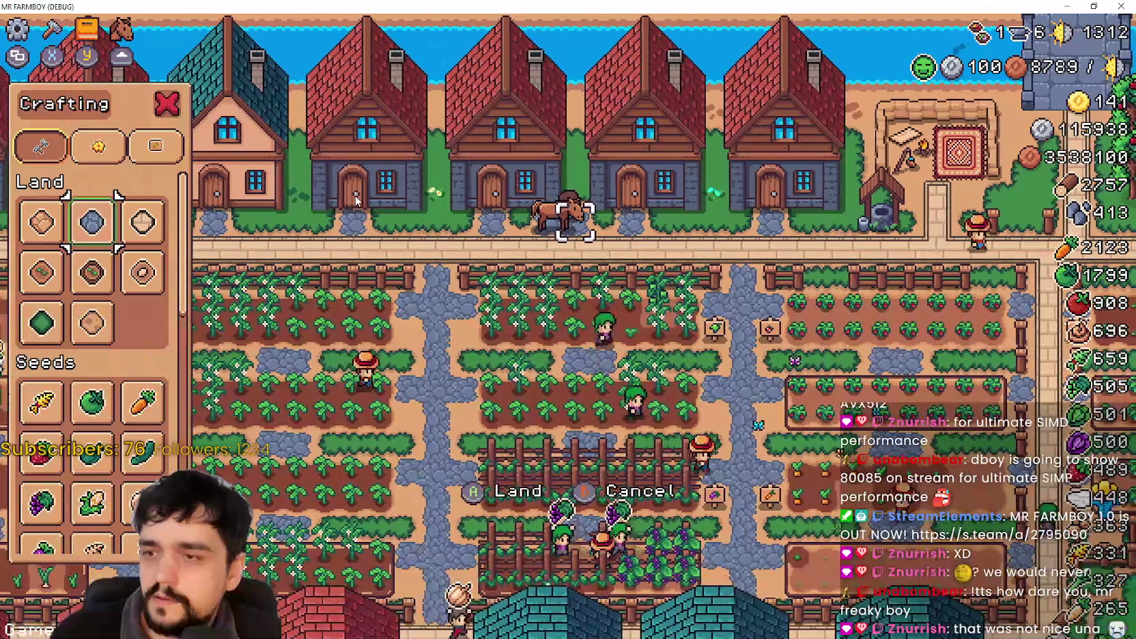
pyautogui.press('d')
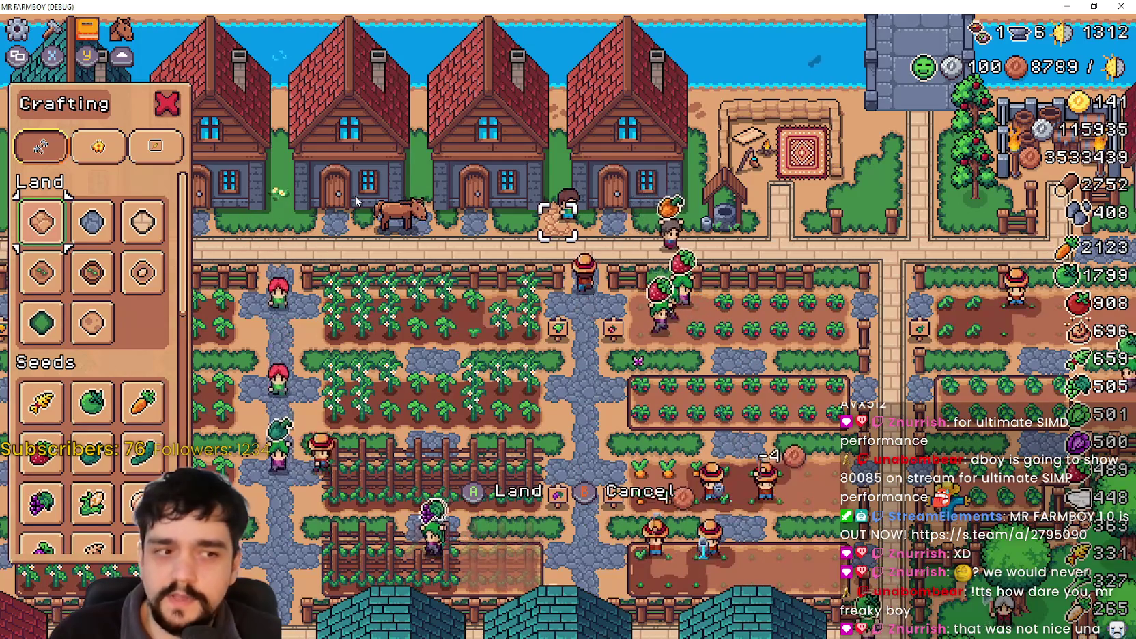
pyautogui.press('a')
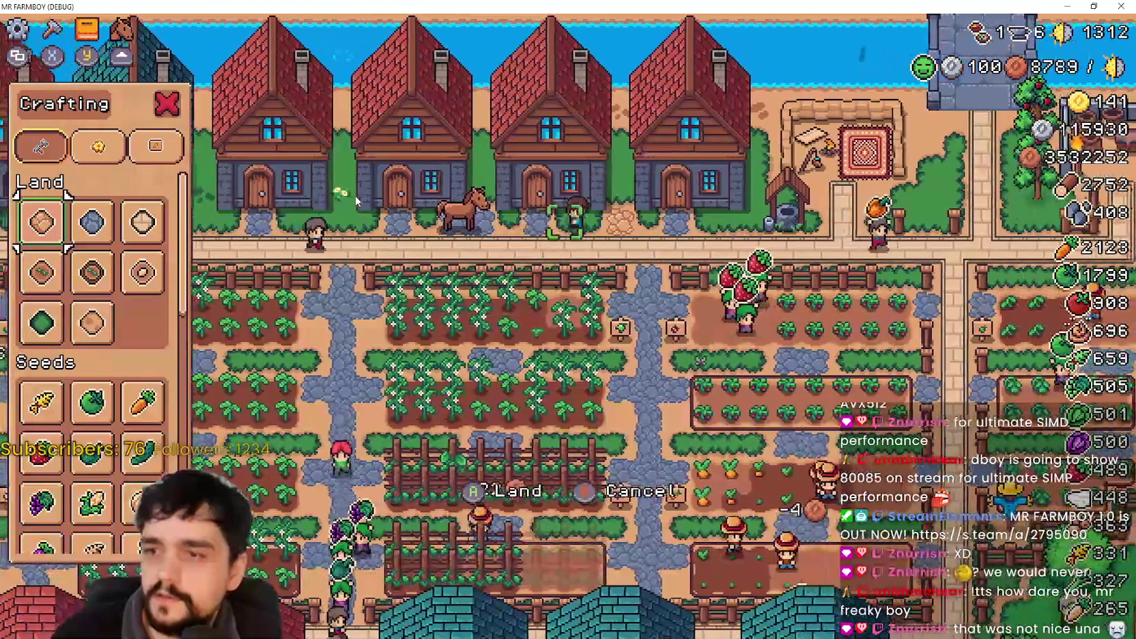
pyautogui.press('d')
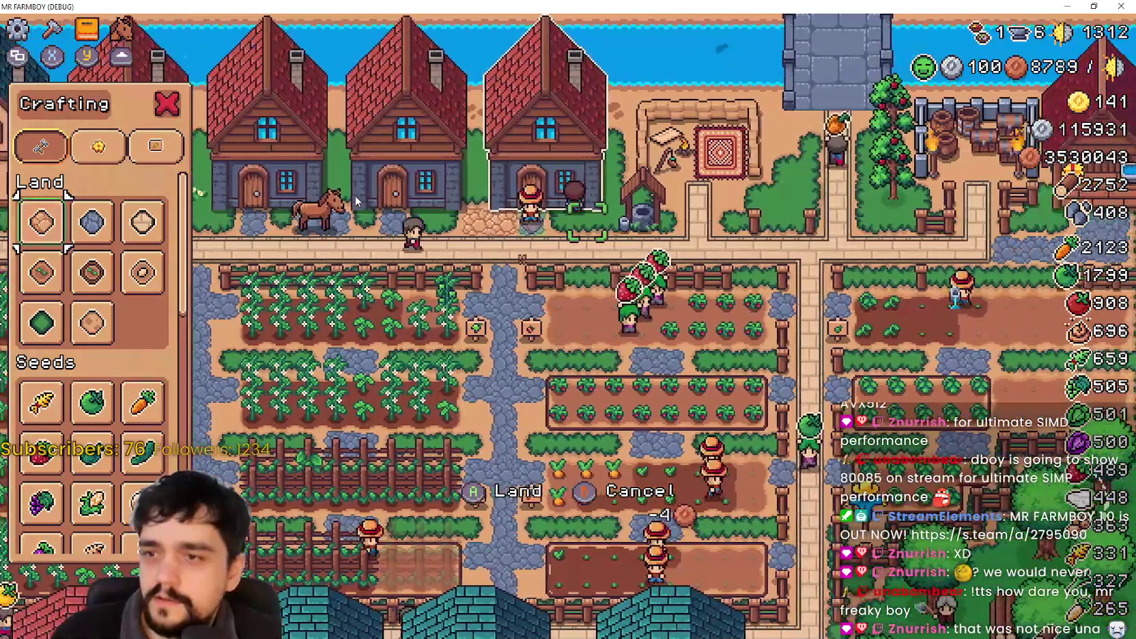
pyautogui.press('d')
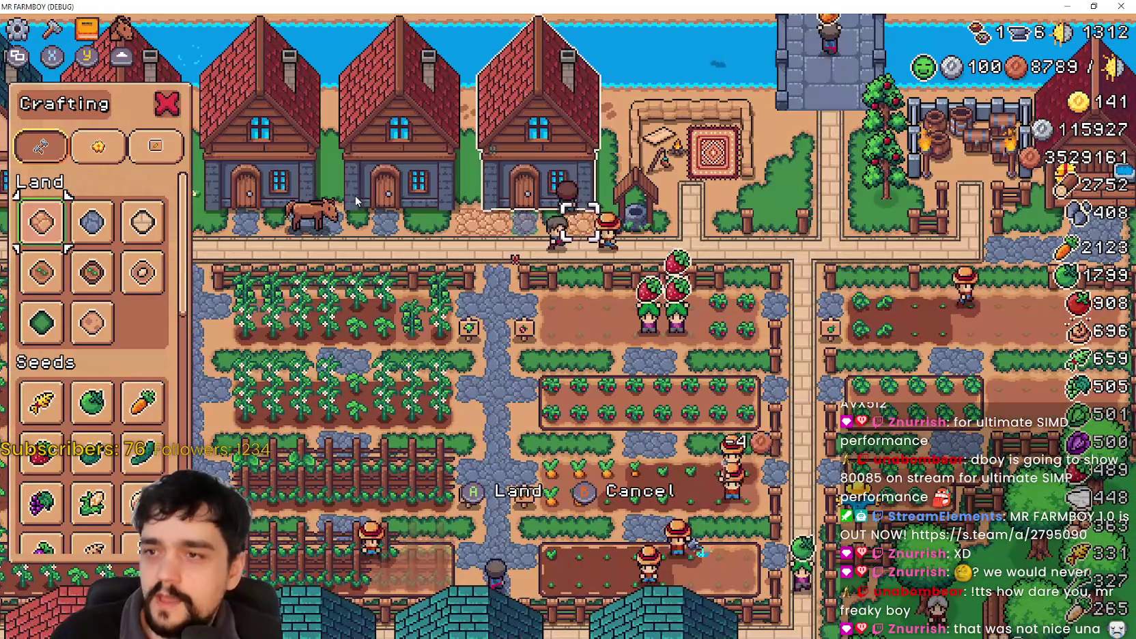
pyautogui.press('w')
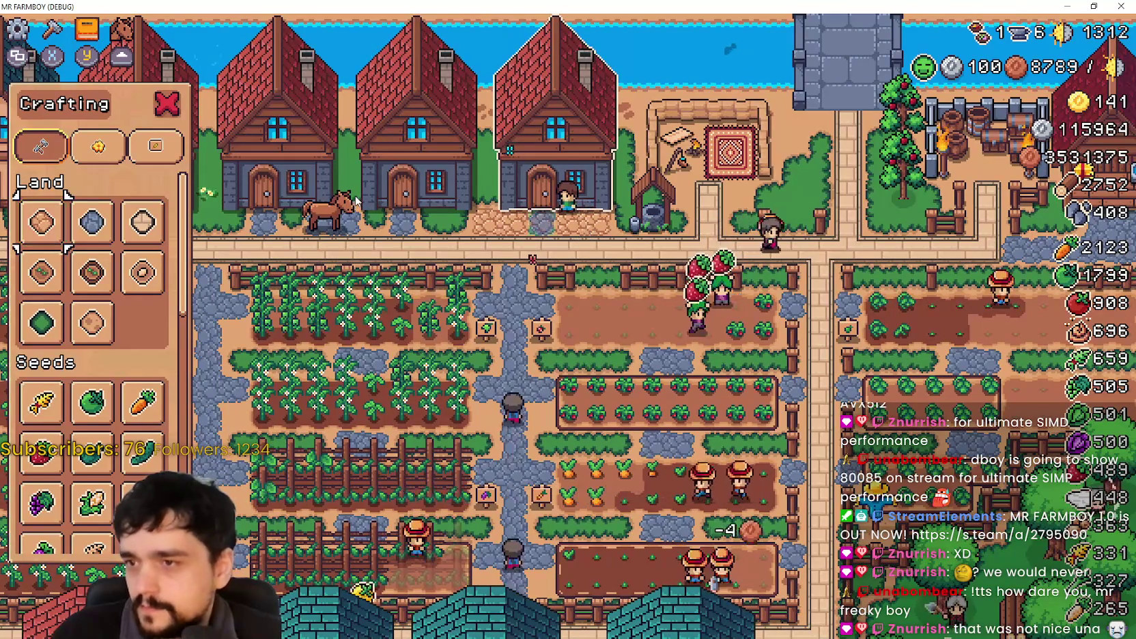
# Close the Crafting panel and walk the farmer right and down into the fence gap.
pyautogui.press('Escape')
pyautogui.press('d')
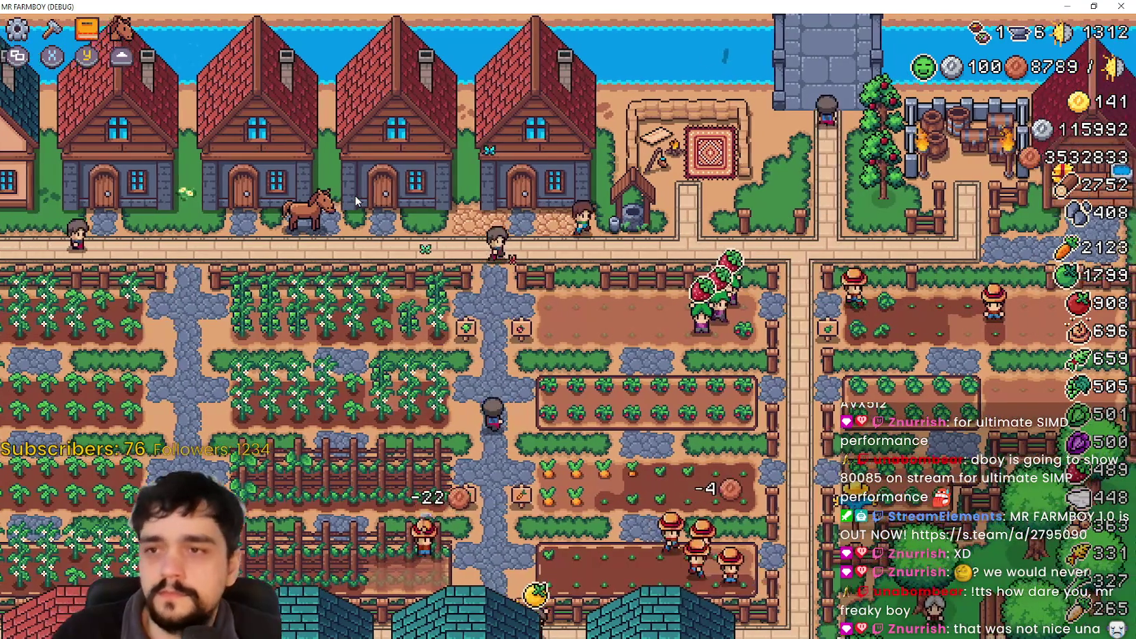
pyautogui.press('s')
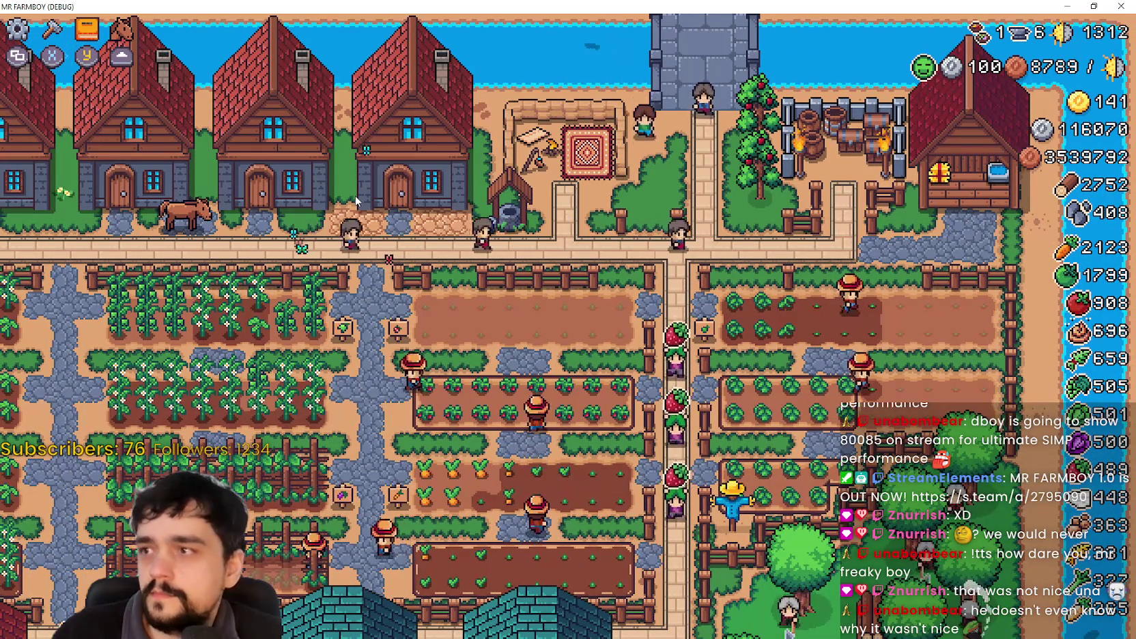
# Toggle pause, open Crafting, and cycle through Decorations back to the Land tab.
pyautogui.press('Escape')
pyautogui.press('Escape')
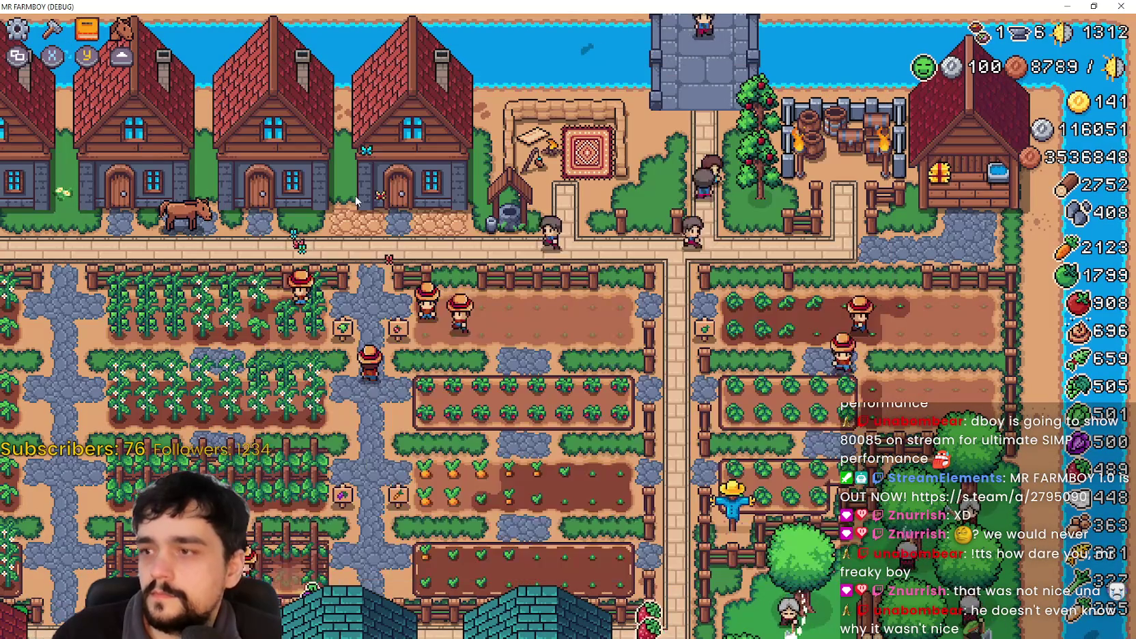
pyautogui.press('c')
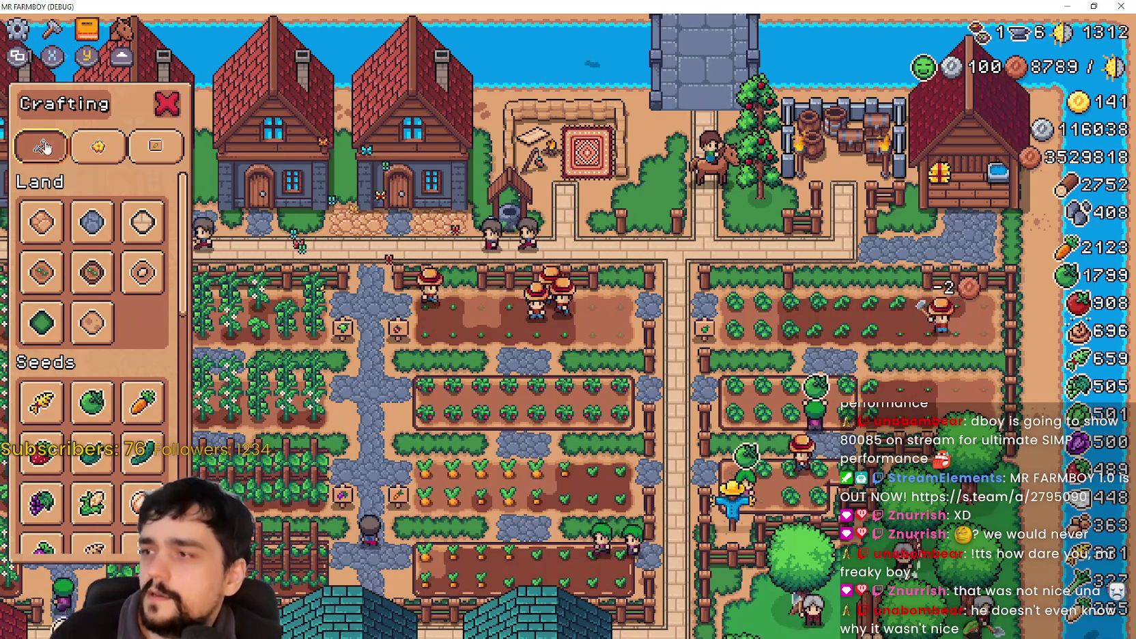
pyautogui.press('e')
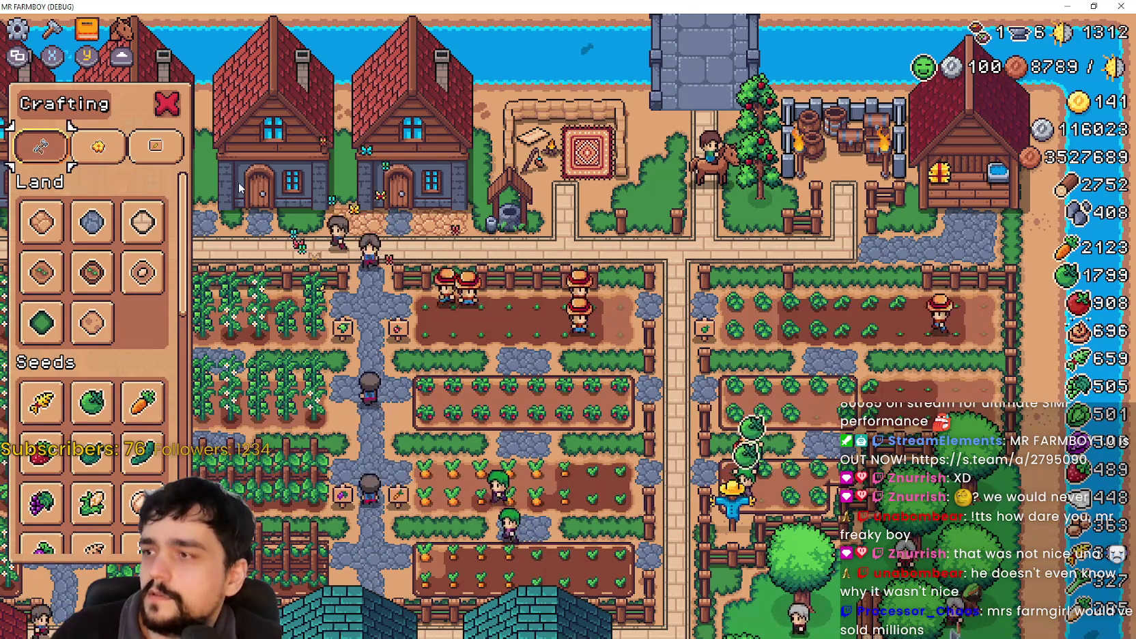
pyautogui.press('e')
pyautogui.press('e')
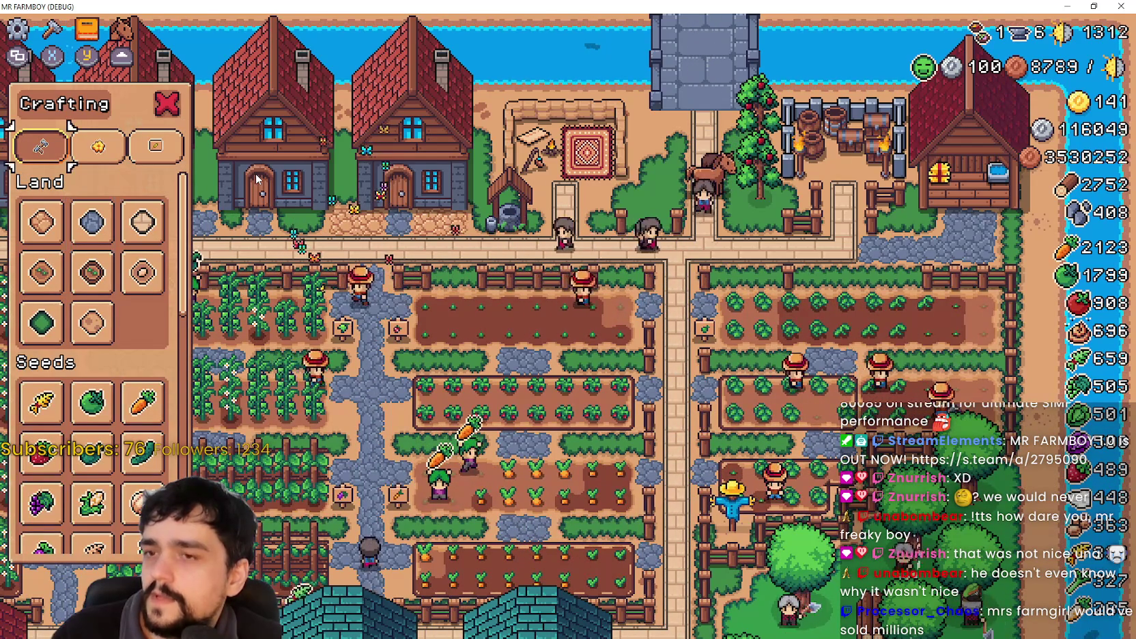
pyautogui.press('e')
pyautogui.press('e')
pyautogui.press('e')
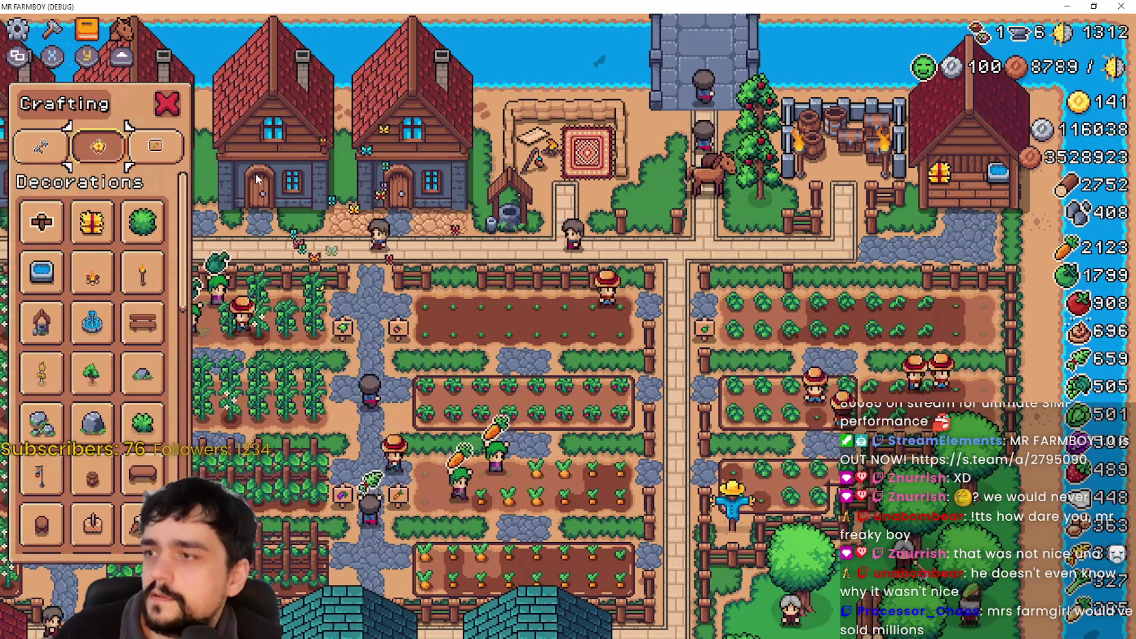
# Move focus between the first and second Land items, up to Decorations, and back to Land.
pyautogui.press('Left')
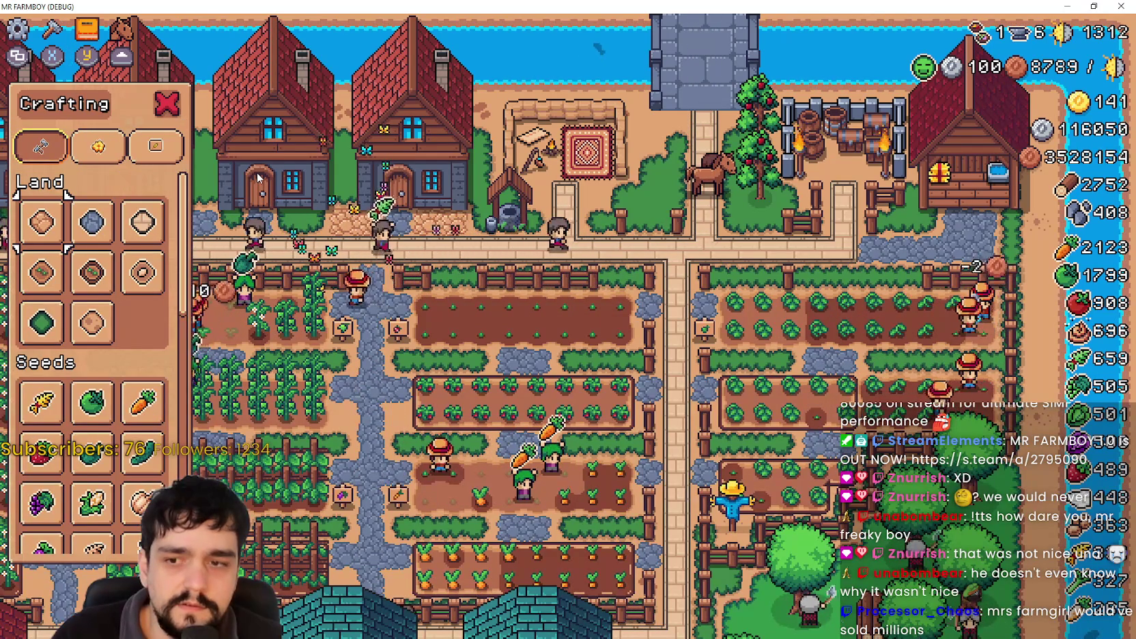
pyautogui.press('Right')
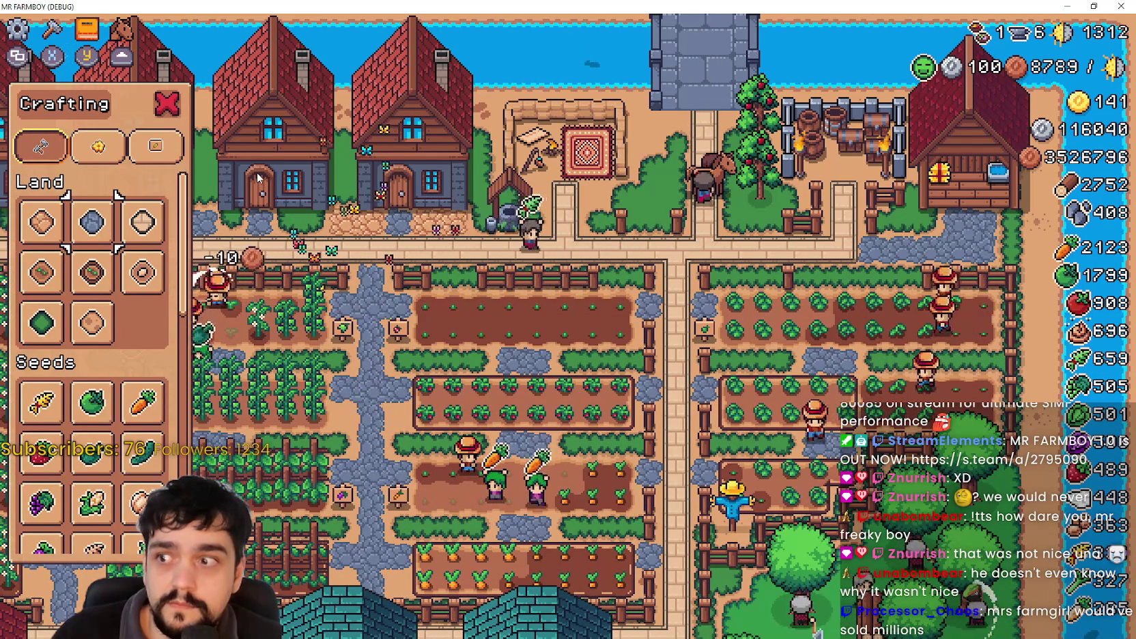
pyautogui.press('Left')
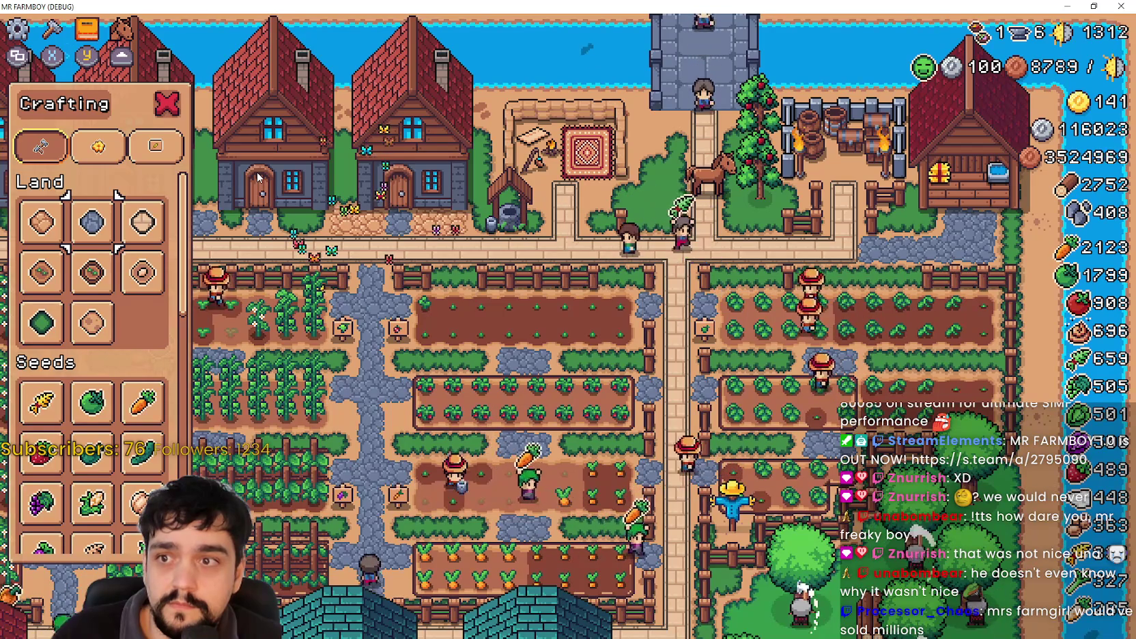
pyautogui.press('Right')
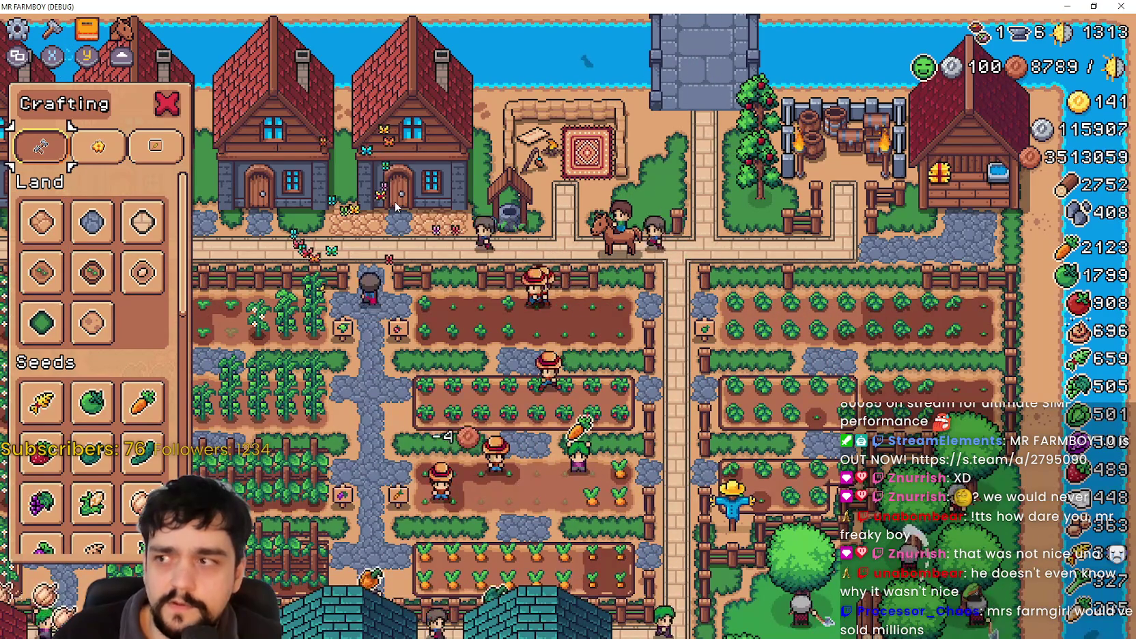
pyautogui.press('Up')
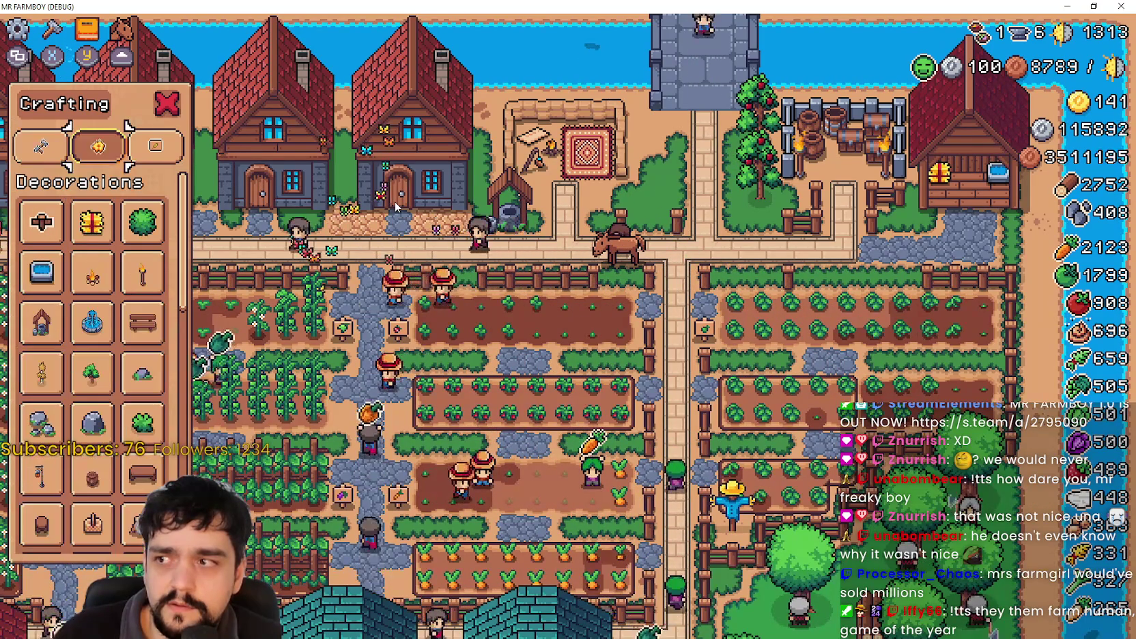
pyautogui.press('Left')
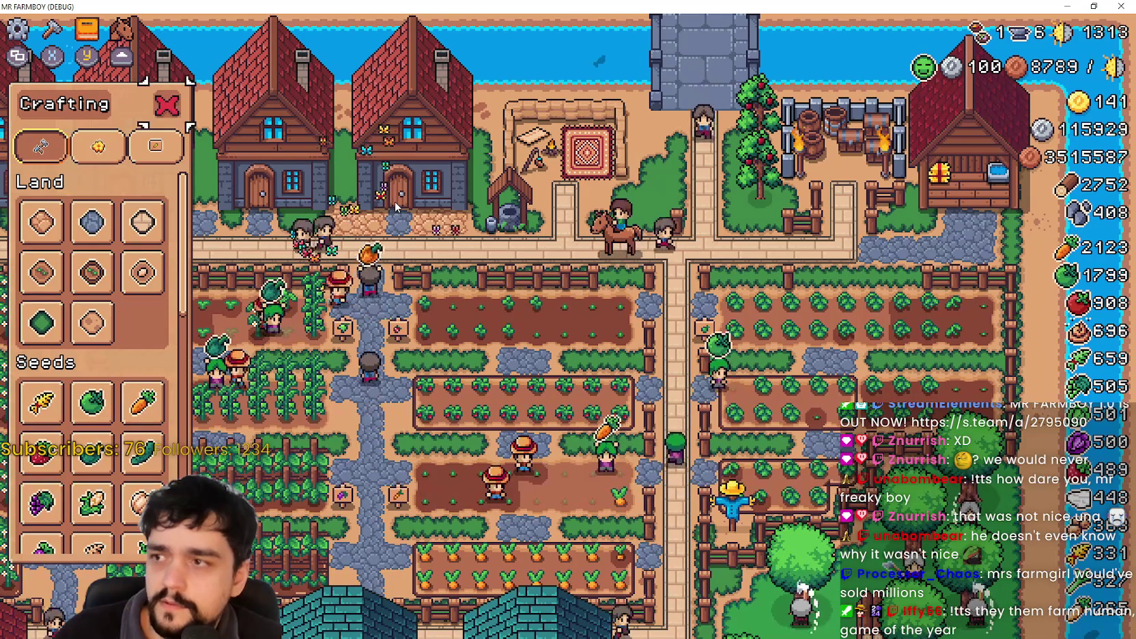
# Close the Crafting panel and pan the view down to the southern houses.
pyautogui.press('Escape')
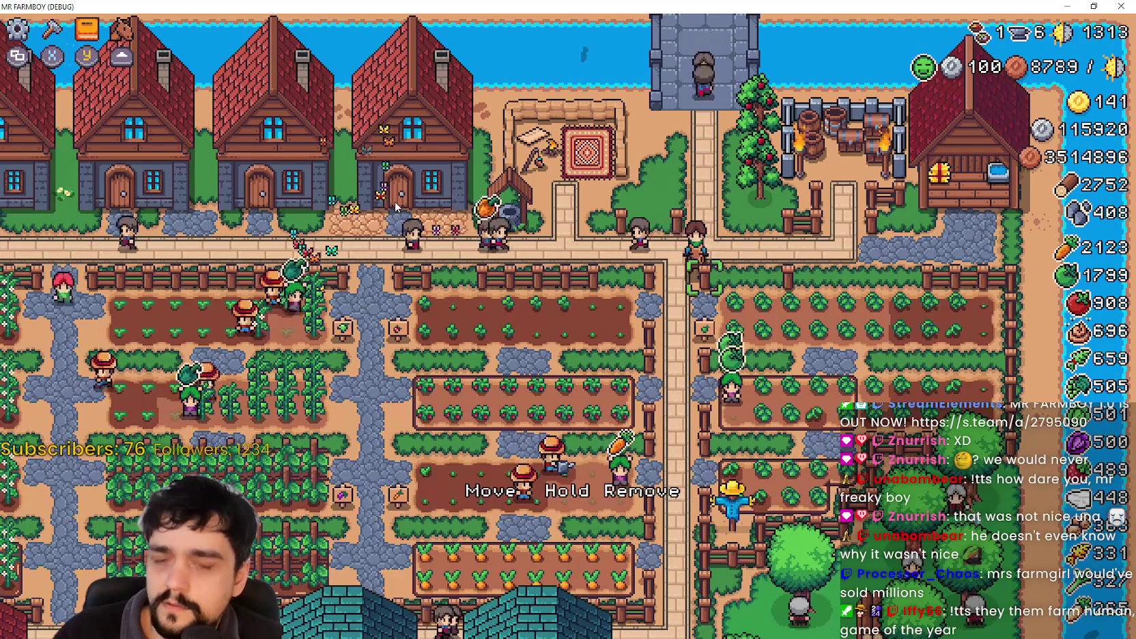
pyautogui.press('Down')
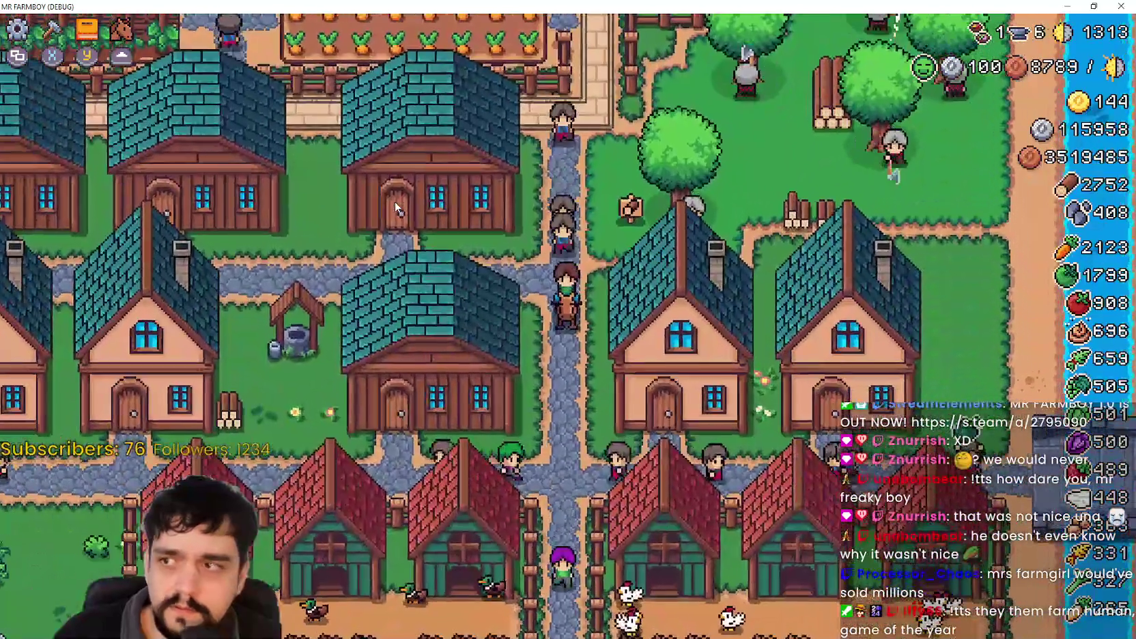
pyautogui.press('Tab')
# Dismiss Advancements, check the pause menu's stats, and resume the game.
pyautogui.press('Escape')
pyautogui.press('Escape')
pyautogui.press('Escape')
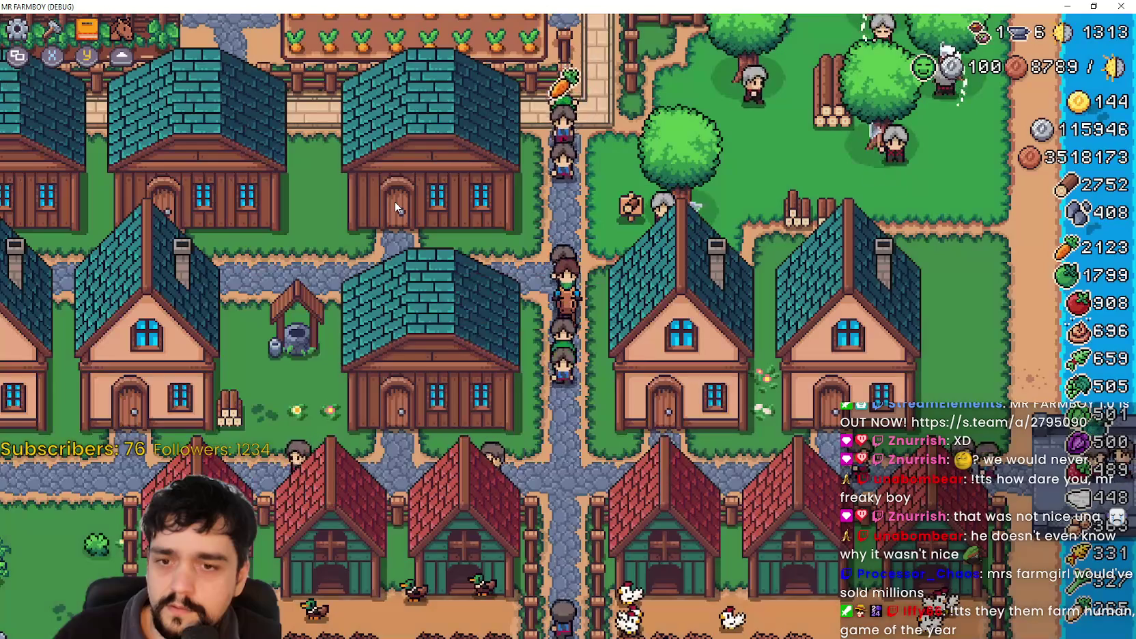
pyautogui.press('Up')
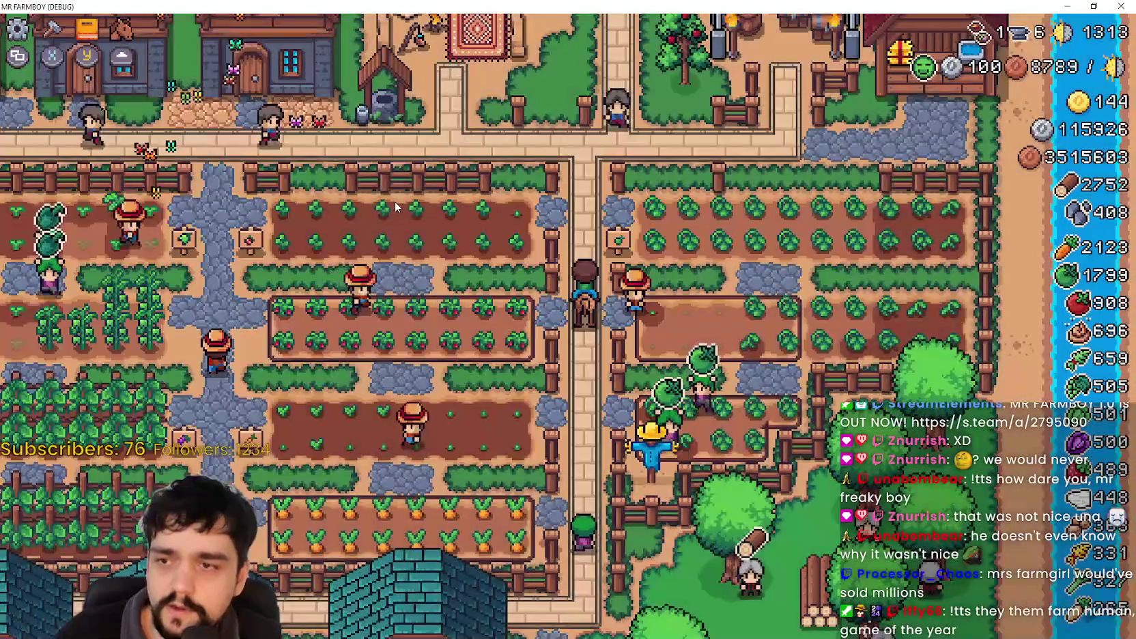
pyautogui.press('Escape')
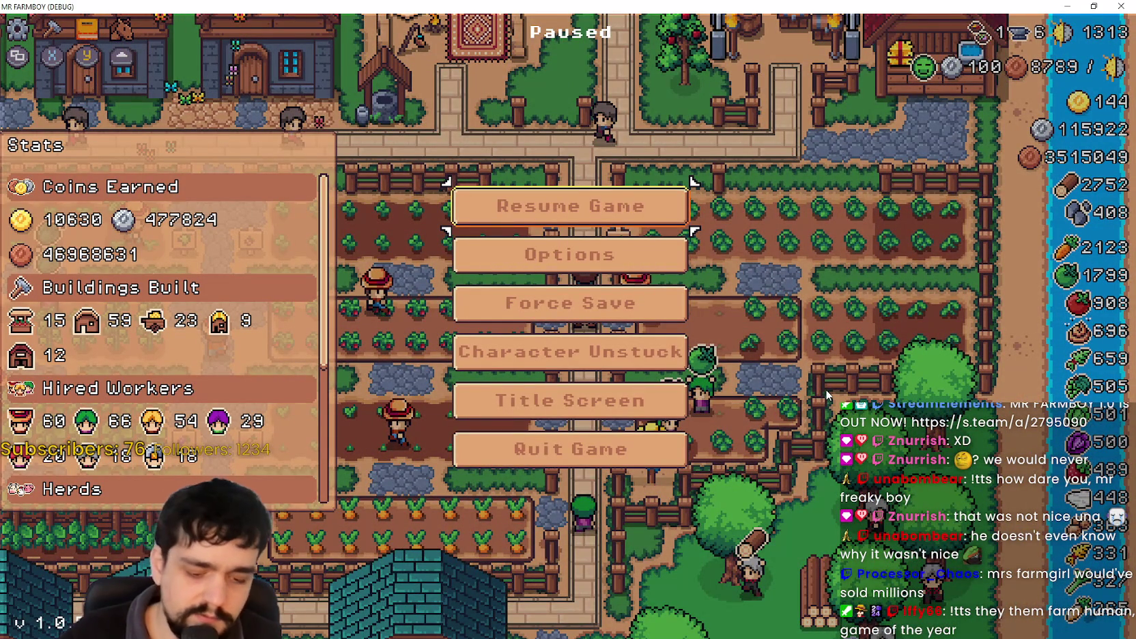
pyautogui.click(553, 205)
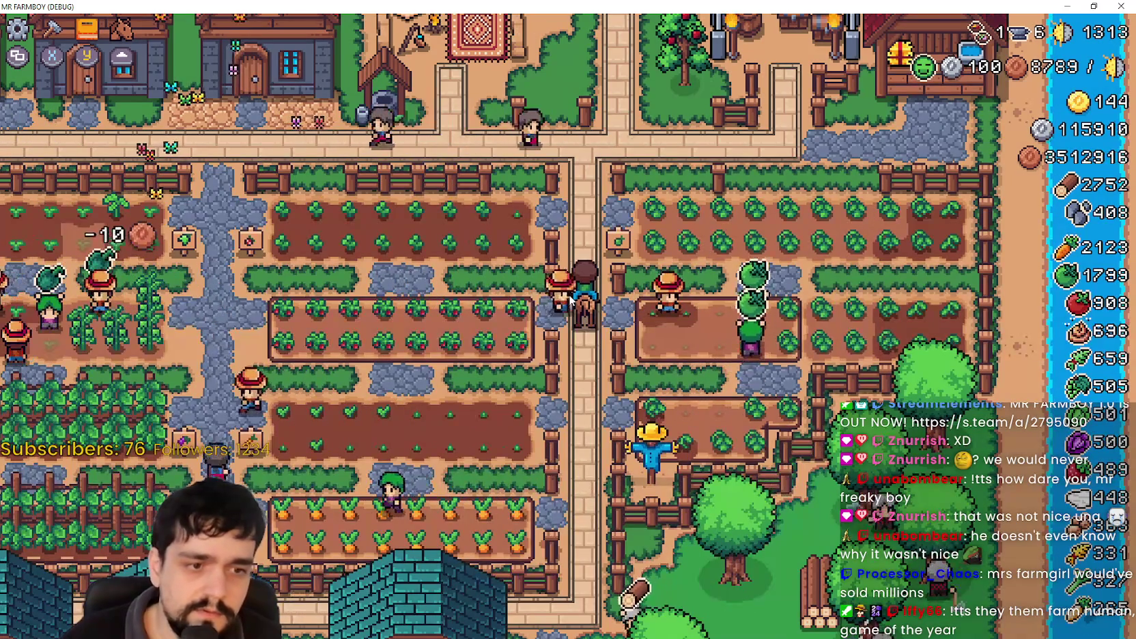
pyautogui.scroll(3, 575, 299)
pyautogui.scroll(-5, 575, 299)
pyautogui.scroll(3, 575, 298)
pyautogui.scroll(-1, 574, 298)
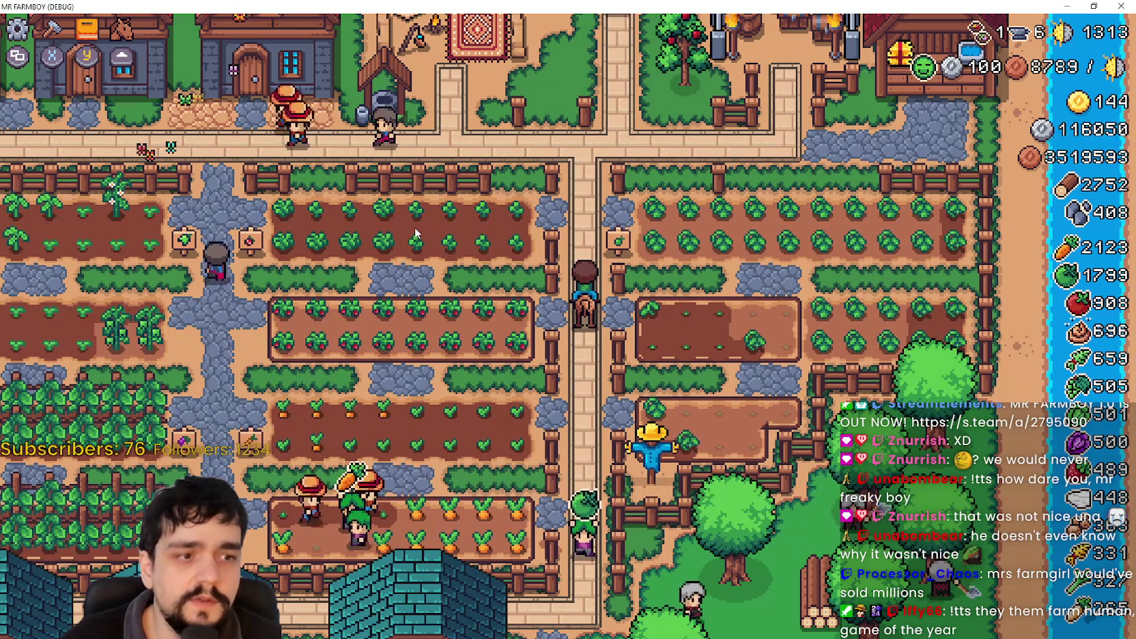
# Ride the horse north onto the road and west along the houses, then bring up Crafting.
pyautogui.press('w')
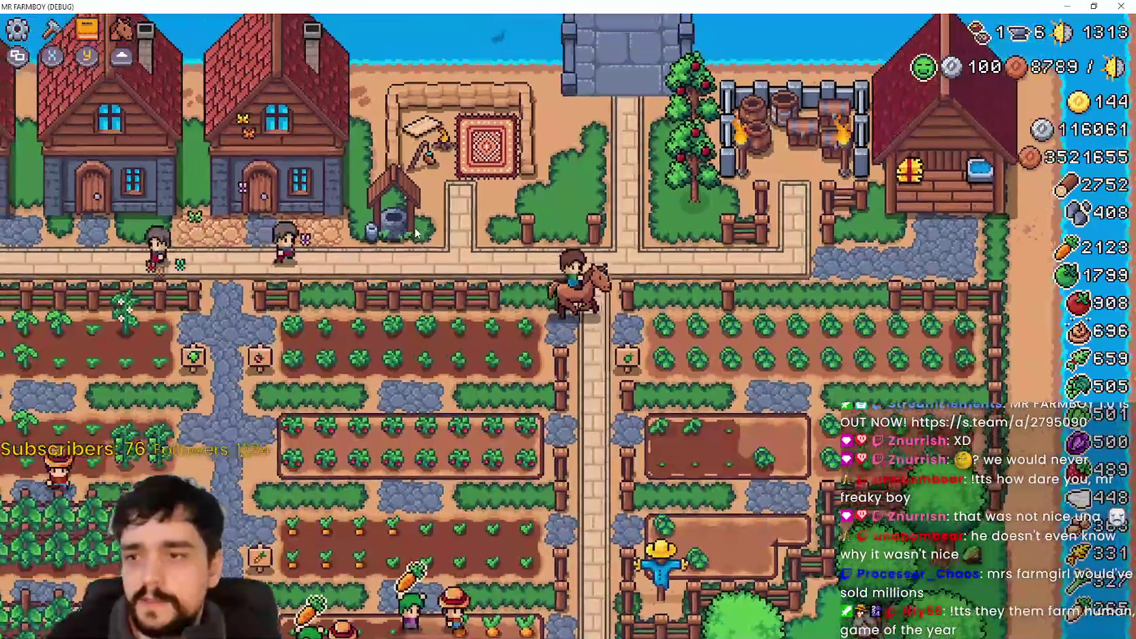
pyautogui.press('a')
pyautogui.press('a')
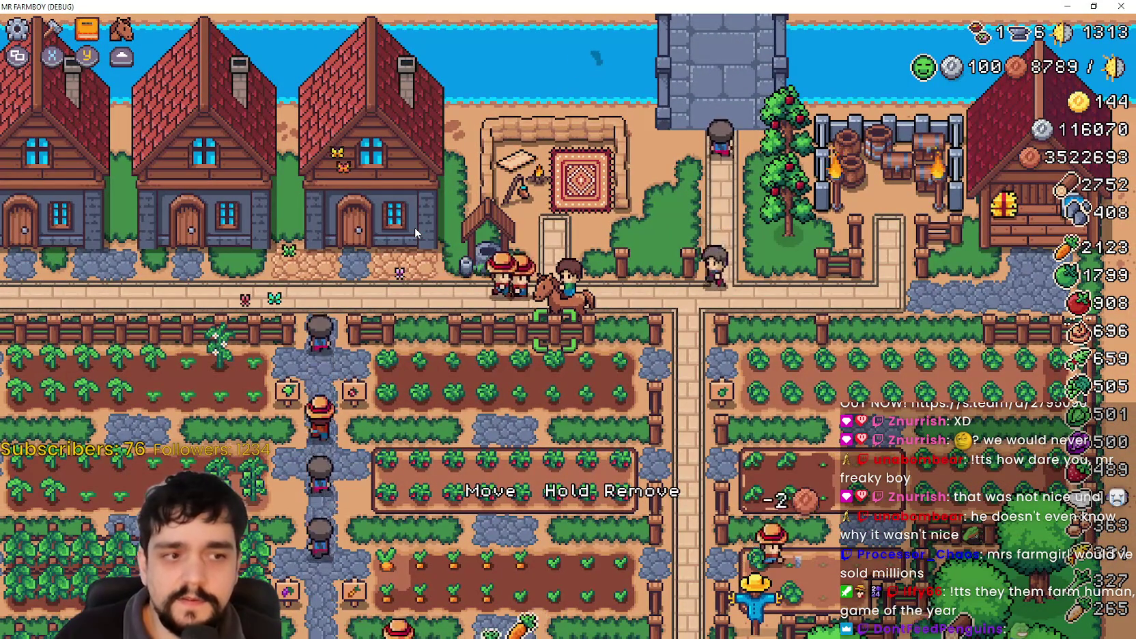
pyautogui.press('a')
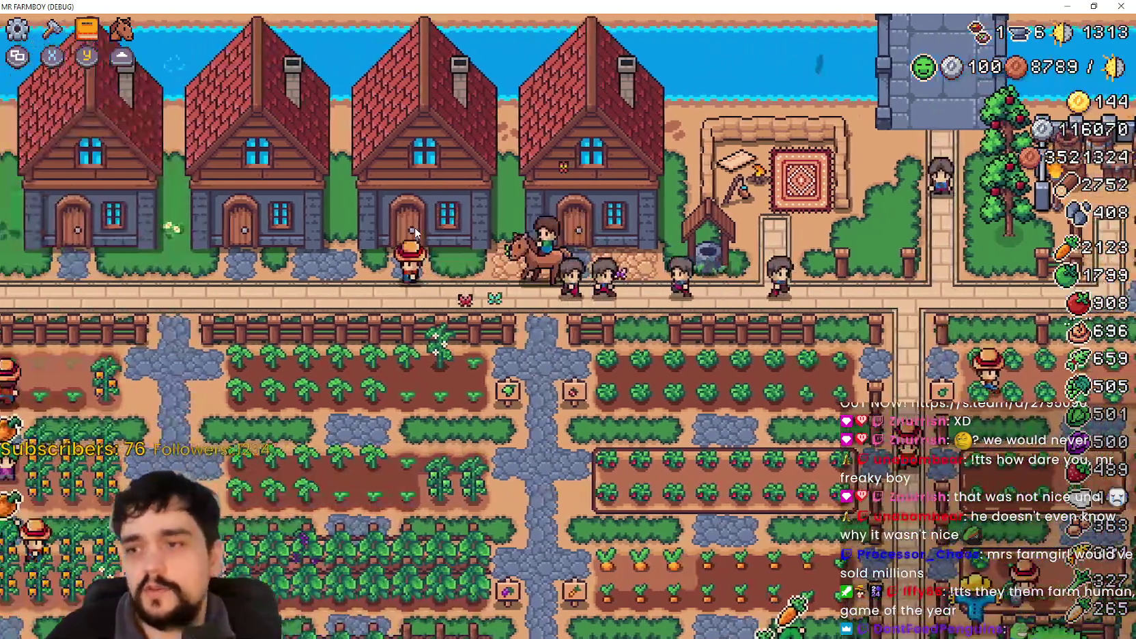
pyautogui.press('a')
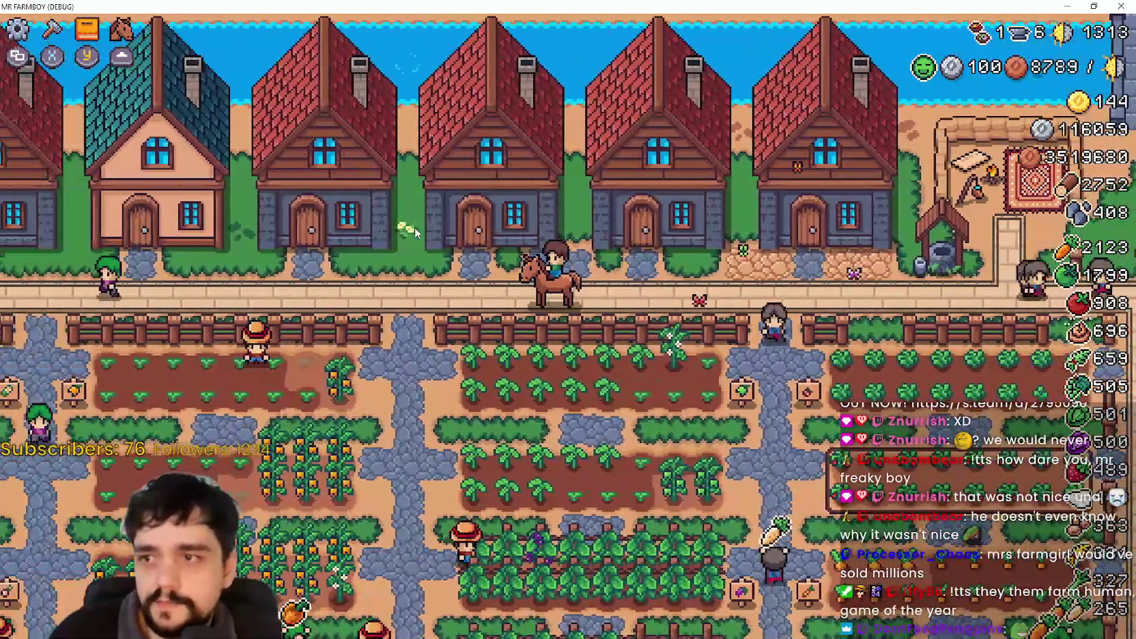
pyautogui.press('Escape')
pyautogui.press('Escape')
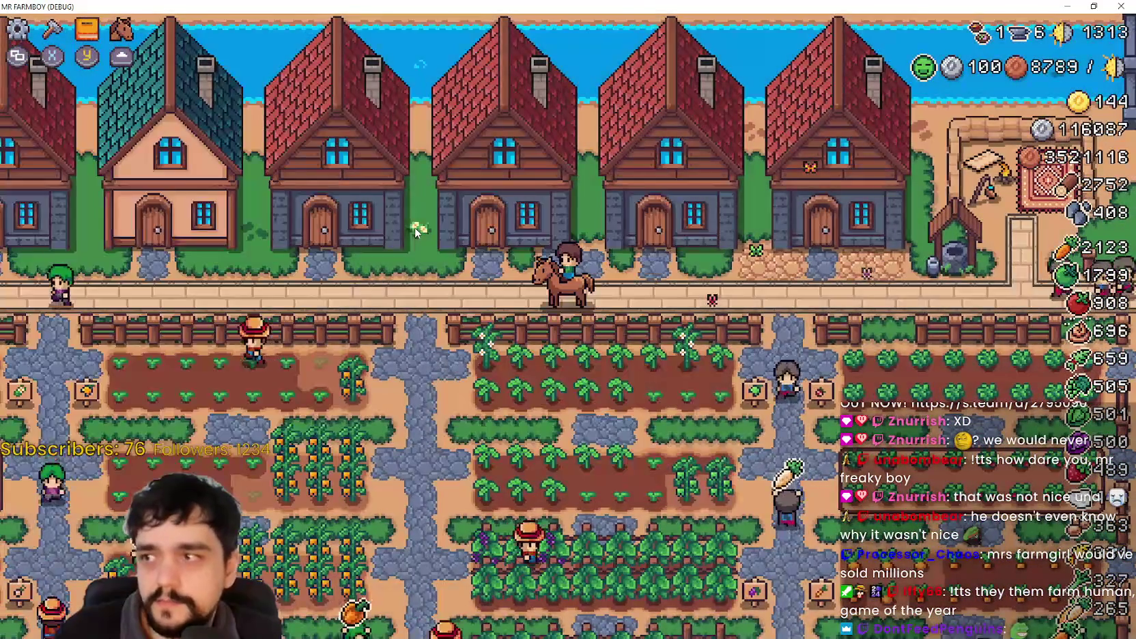
pyautogui.press('c')
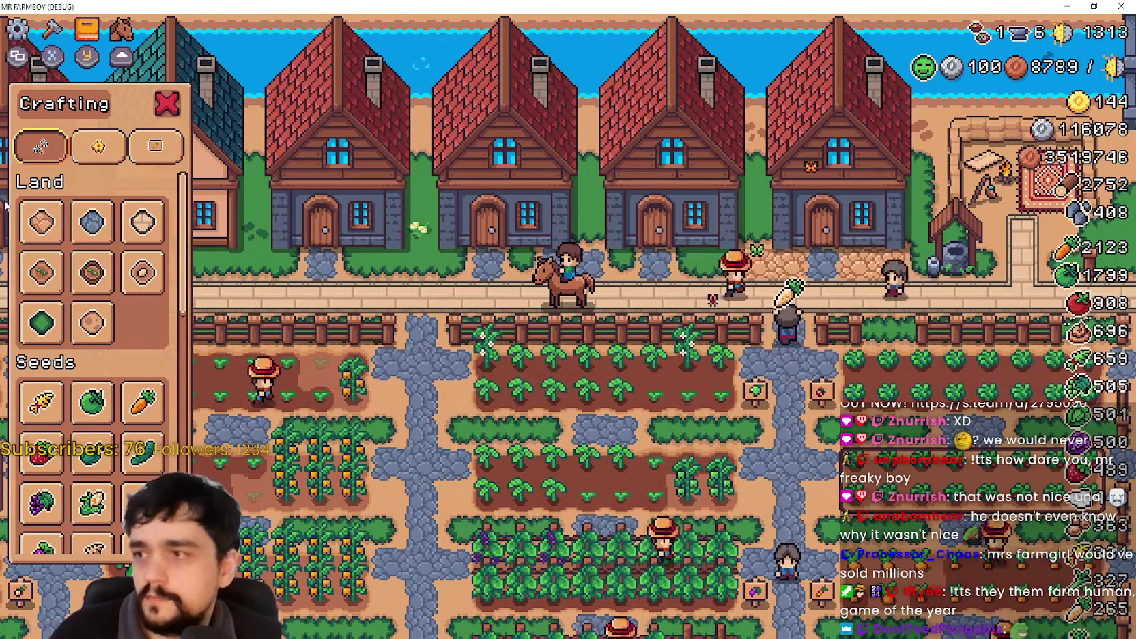
# Cycle the crafting tabs back to Land and ride right across the farm toward the square.
pyautogui.press('q')
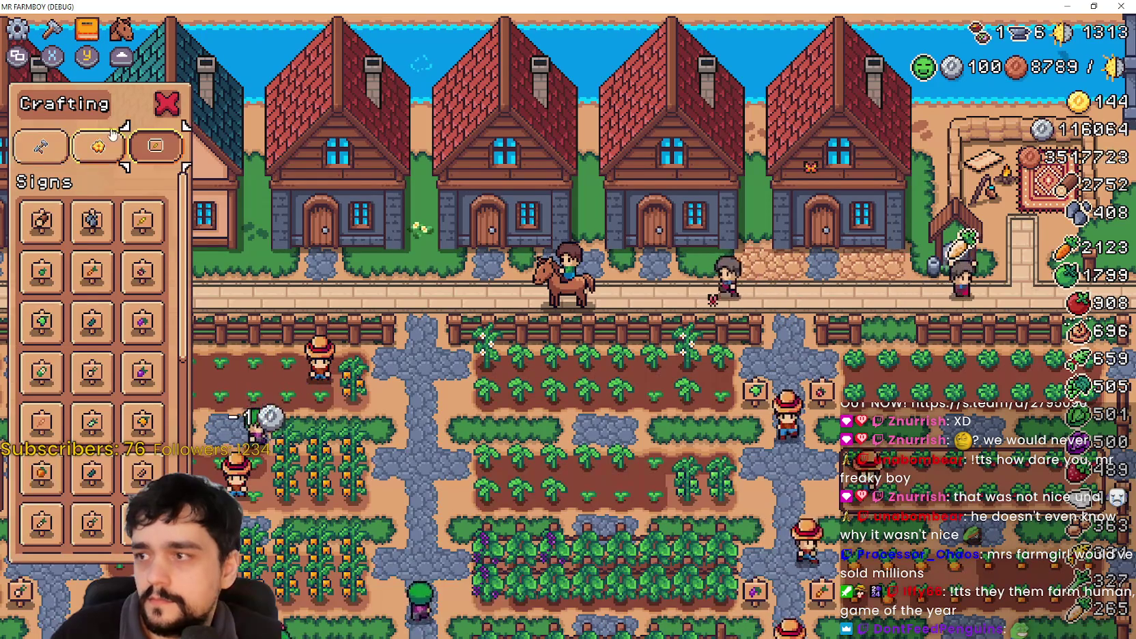
pyautogui.press('q')
pyautogui.press('q')
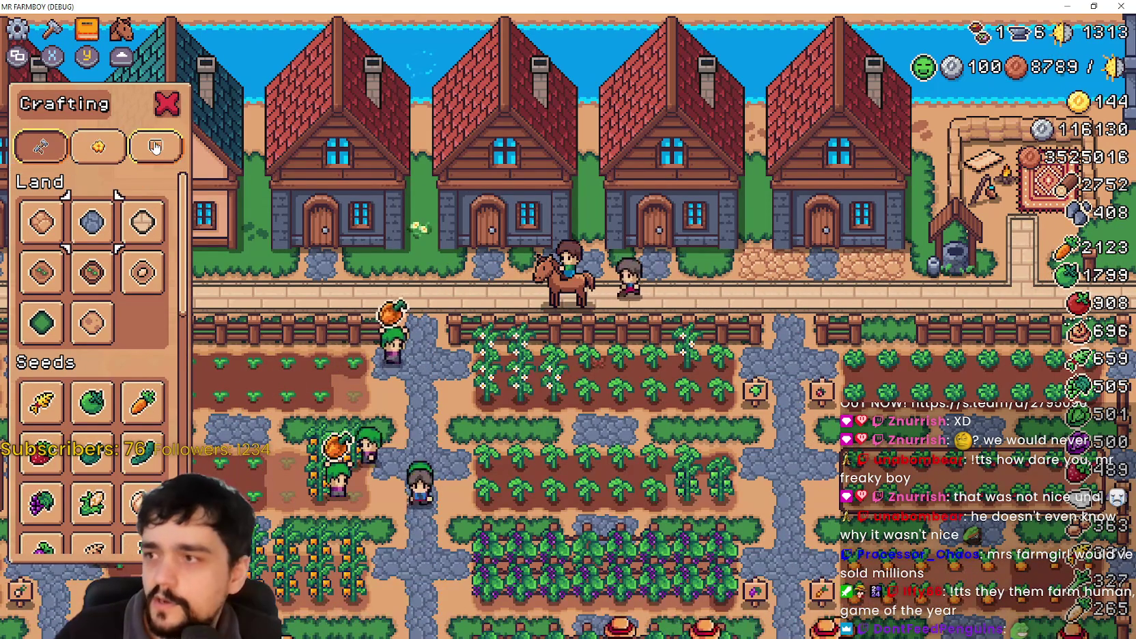
pyautogui.press('d')
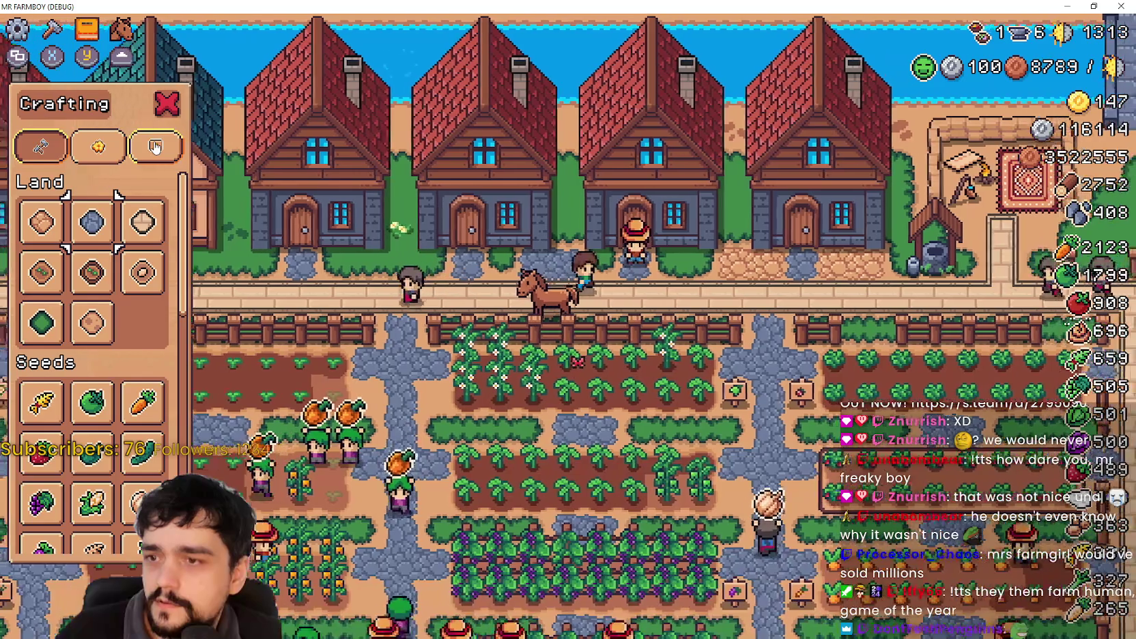
pyautogui.press('s')
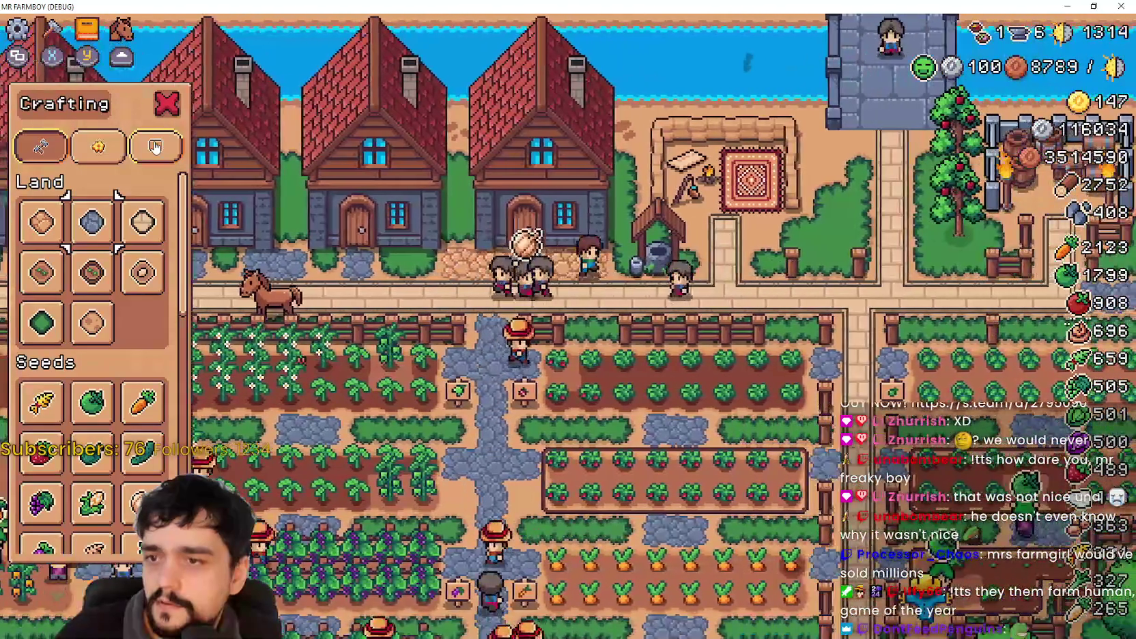
pyautogui.press('d')
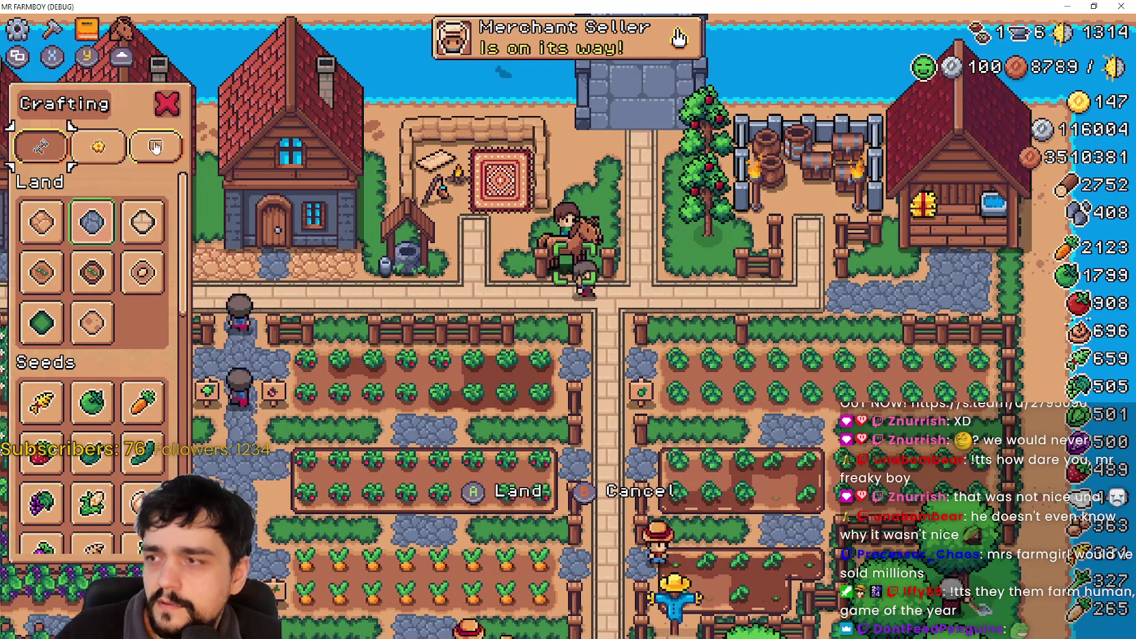
# Pick the gift box from the Decorations tab, then cancel its placement.
pyautogui.press('e')
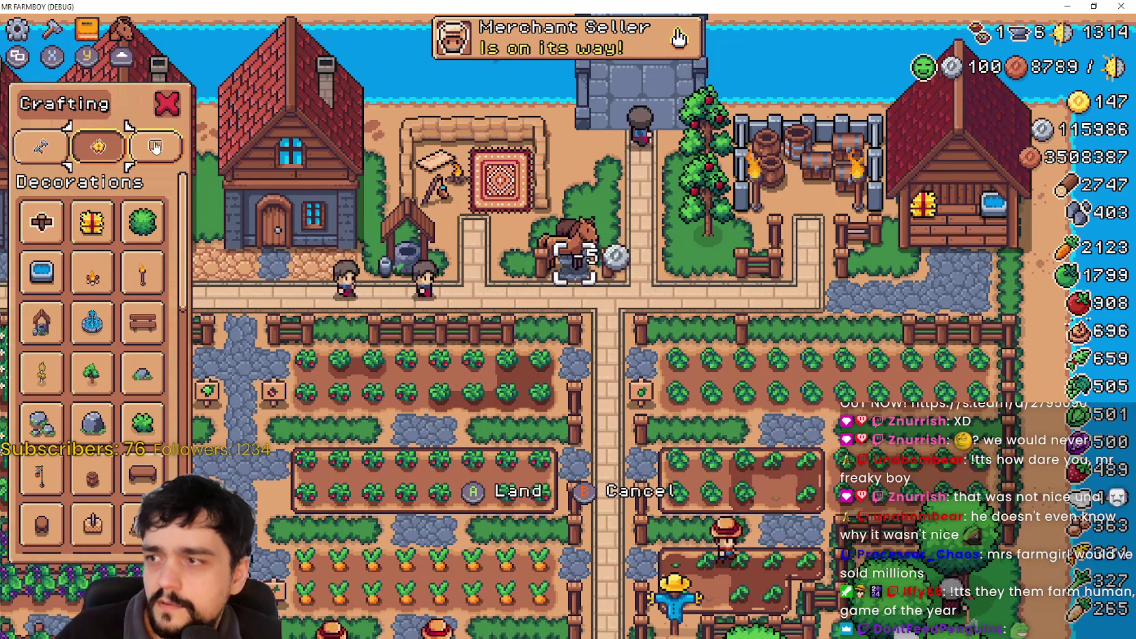
pyautogui.press('Return')
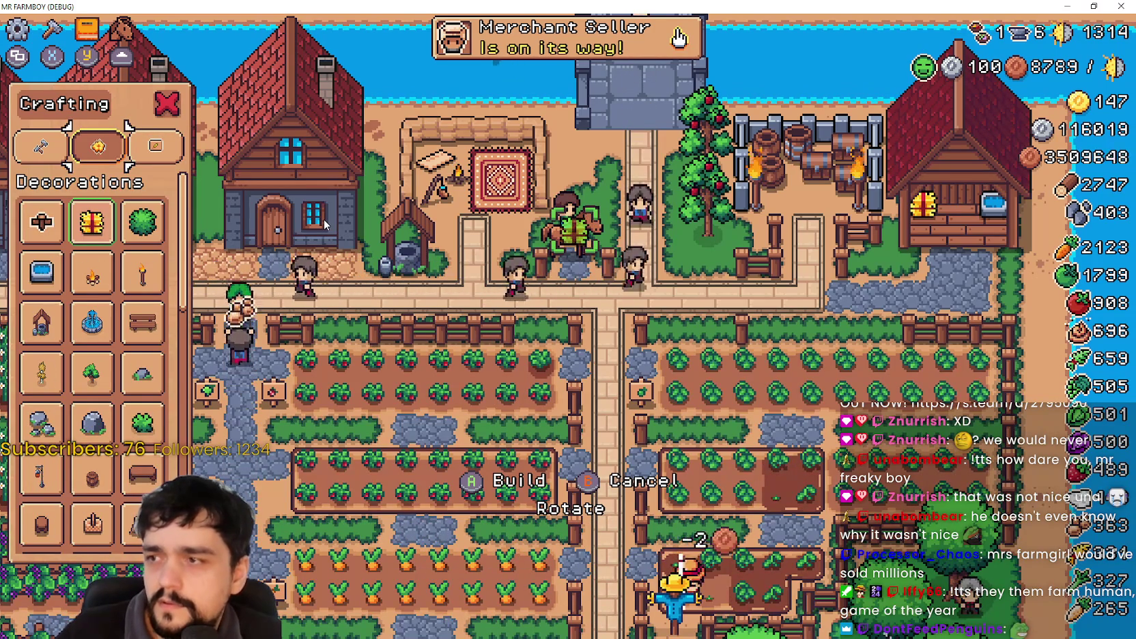
pyautogui.press('Escape')
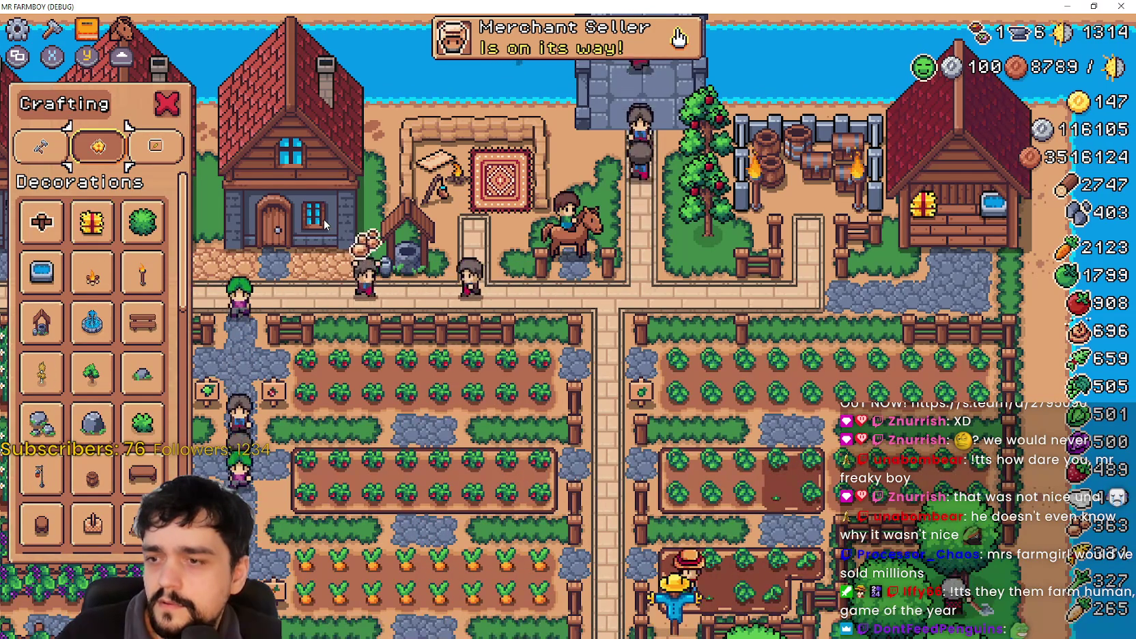
# Nudge the rider to shift the view, then pause the game to show the Stats panel.
pyautogui.press('d')
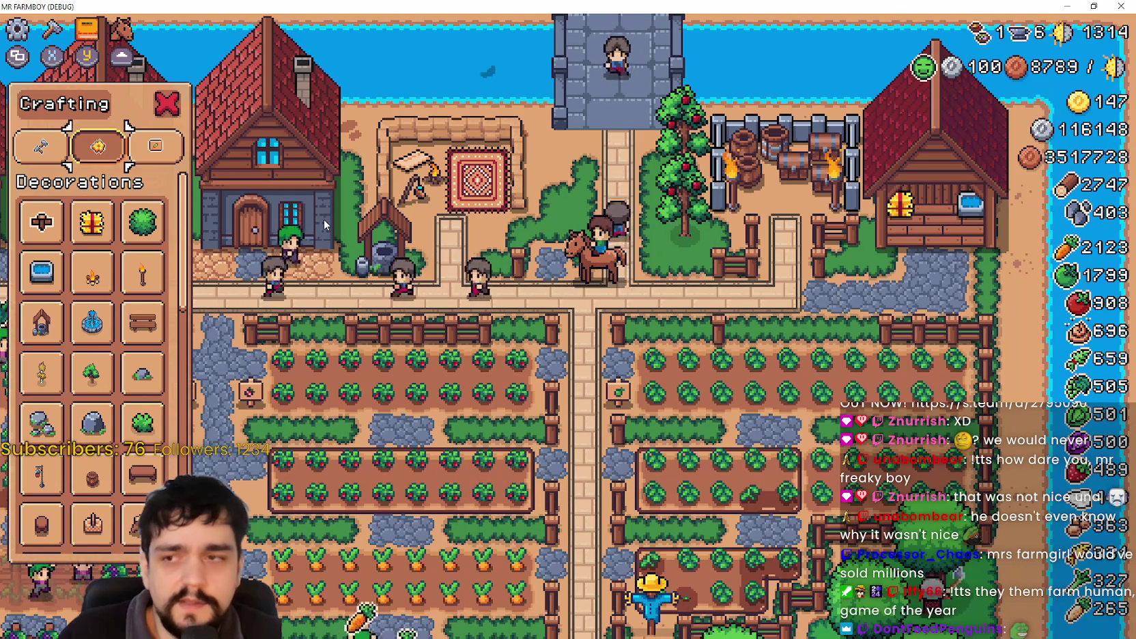
pyautogui.scroll(-2, 324, 219)
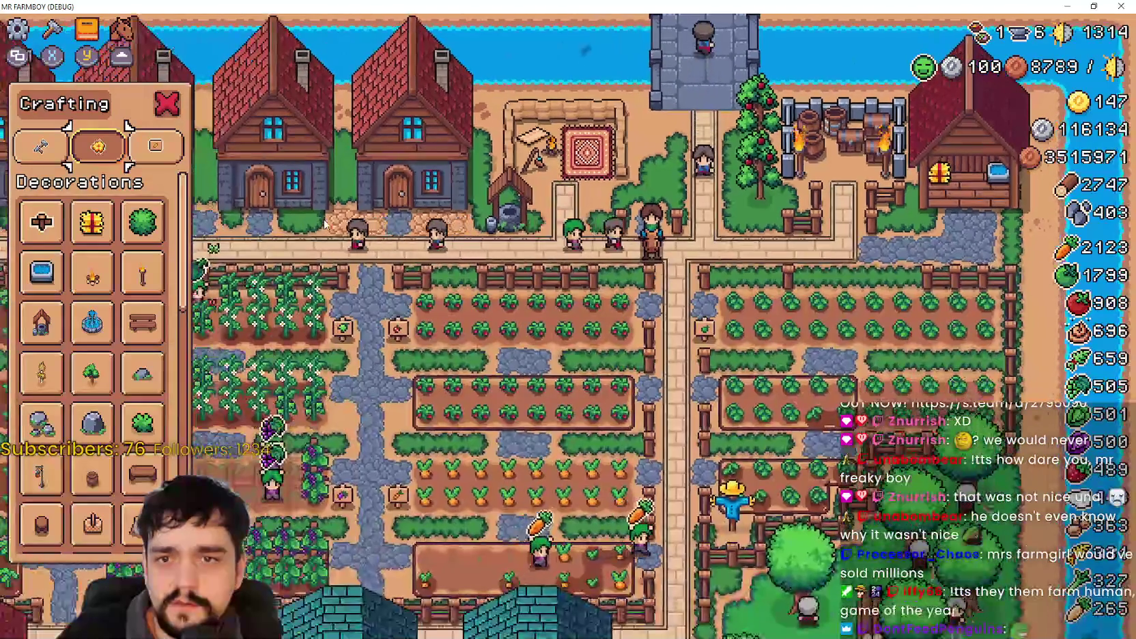
pyautogui.scroll(-5, 326, 223)
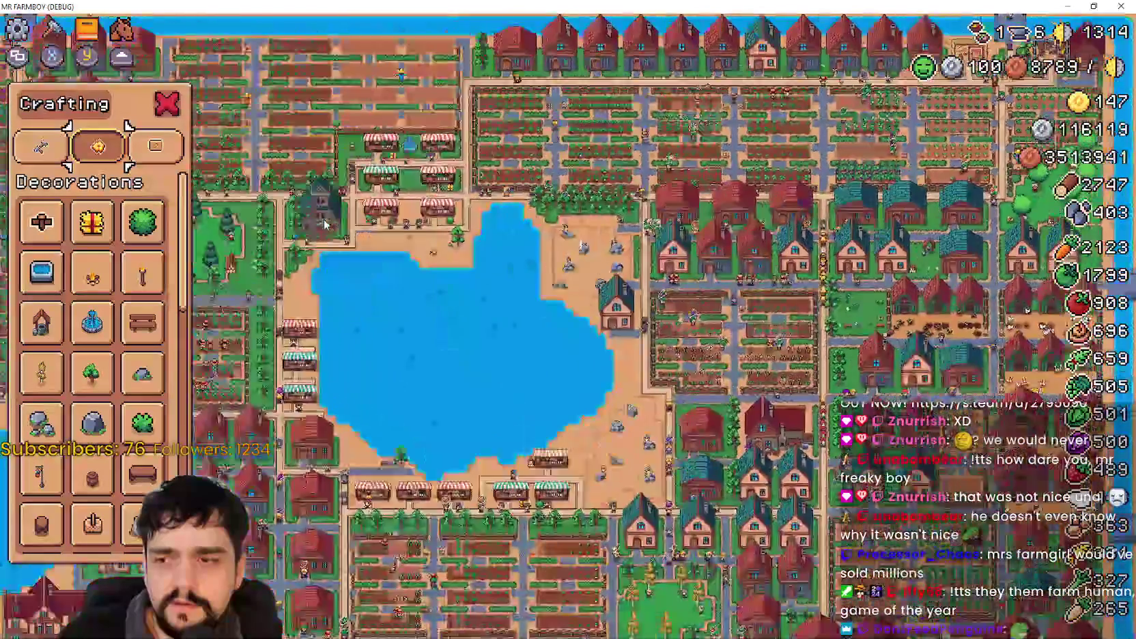
pyautogui.scroll(-1, 325, 224)
pyautogui.scroll(5, 325, 223)
pyautogui.scroll(5, 325, 224)
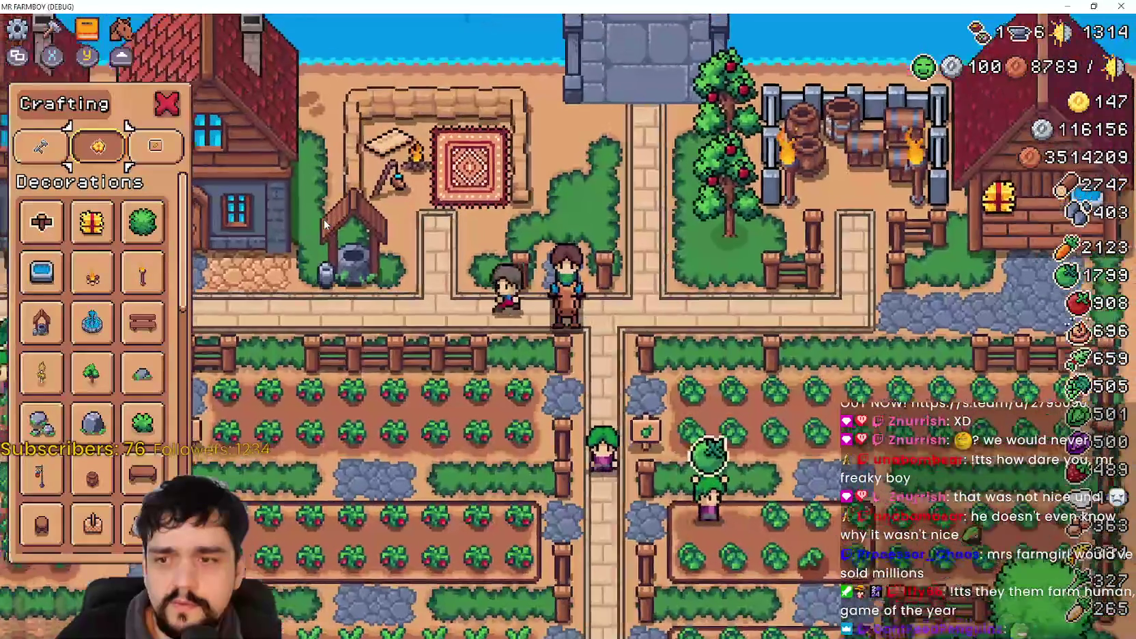
pyautogui.press('Escape')
pyautogui.press('Escape')
pyautogui.press('Escape')
pyautogui.press('Escape')
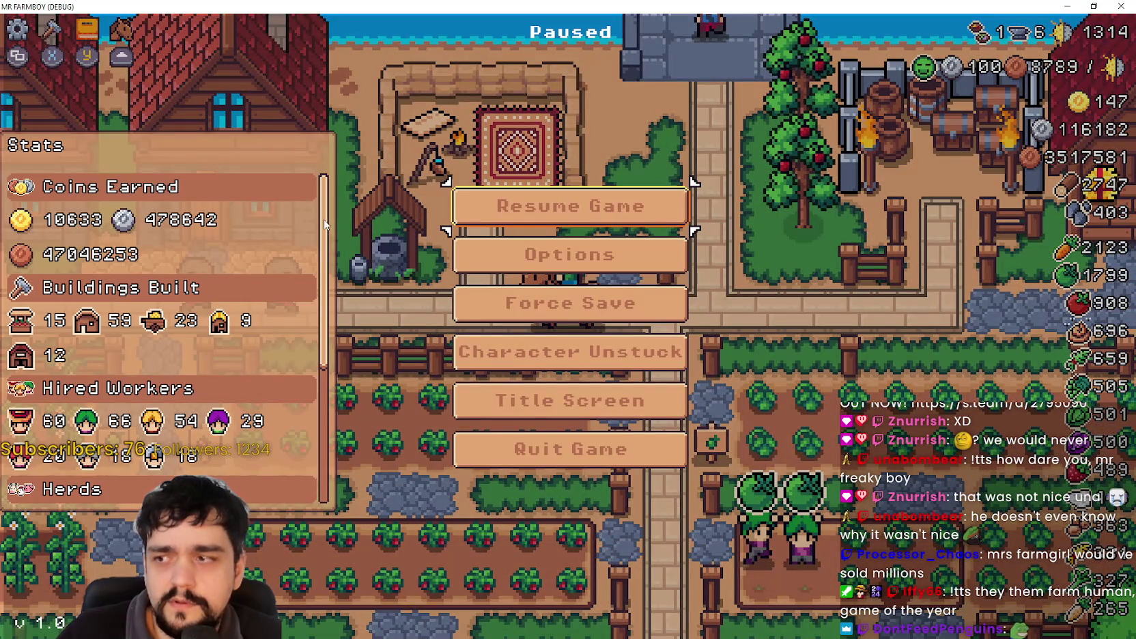
# Resume play, view the Advancements crops category, toggle Crafting, and return to the pause menu.
pyautogui.press('Escape')
pyautogui.press('Escape')
pyautogui.press('Escape')
pyautogui.press('a')
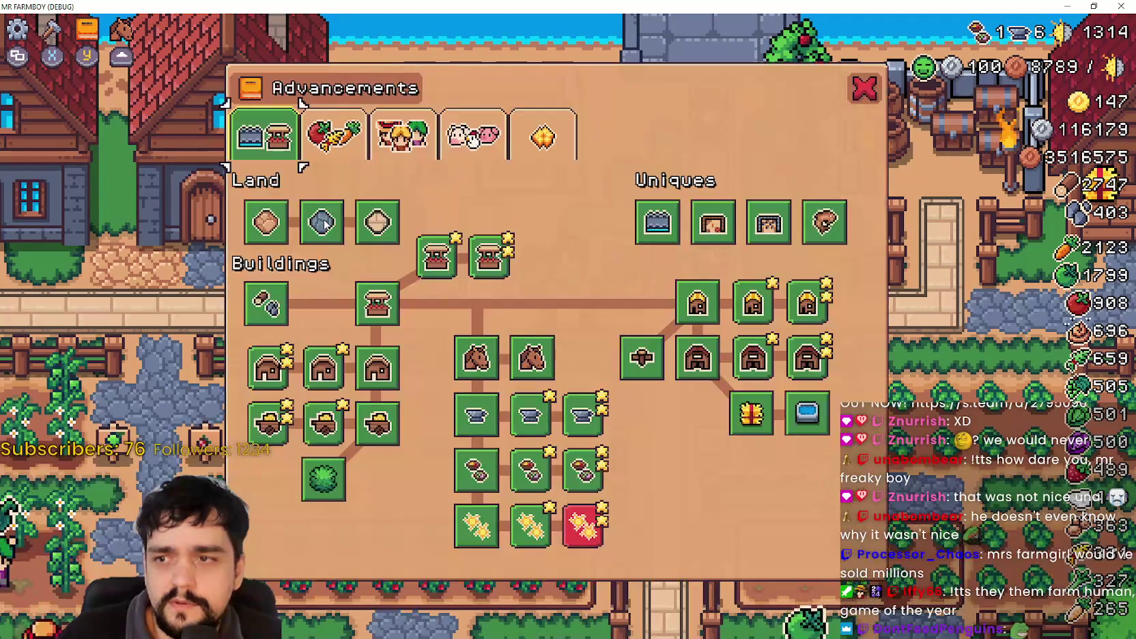
pyautogui.press('e')
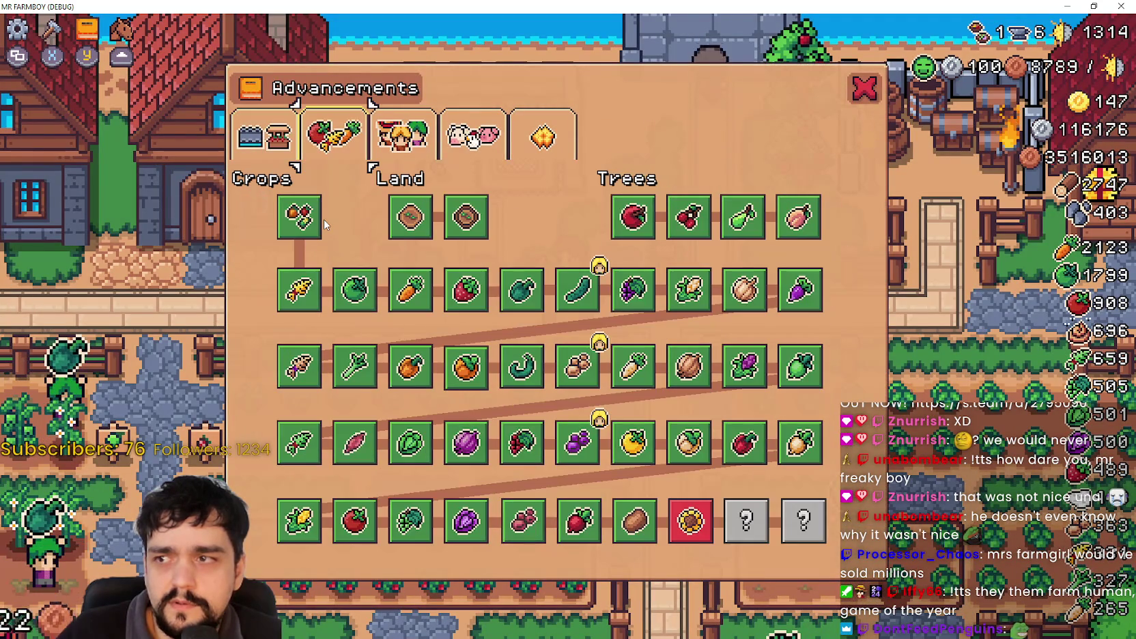
pyautogui.press('c')
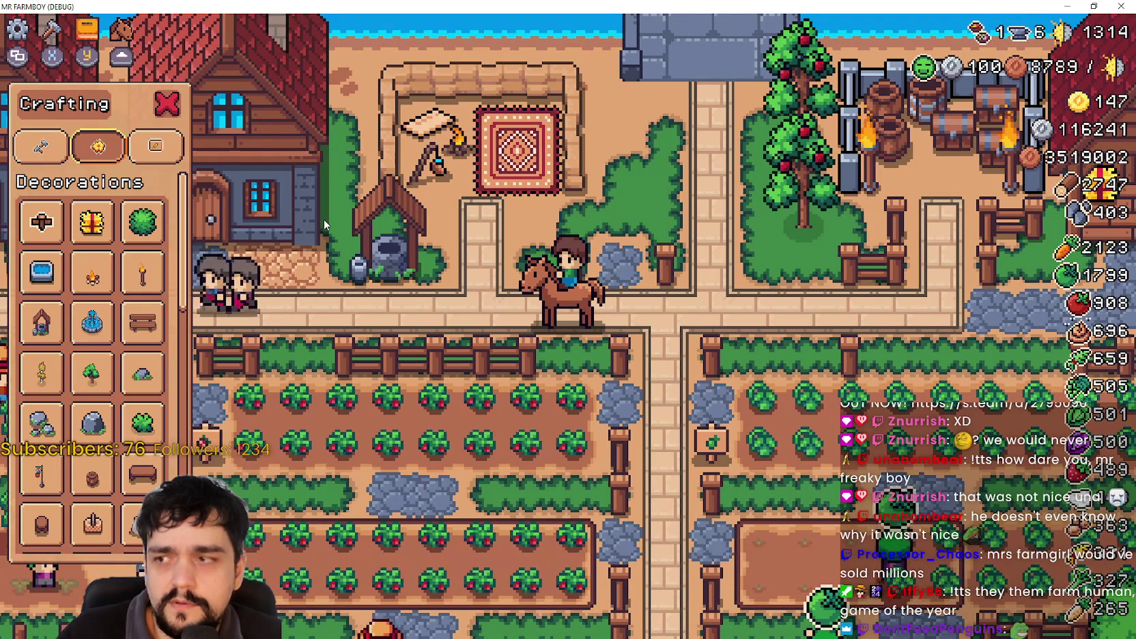
pyautogui.press('c')
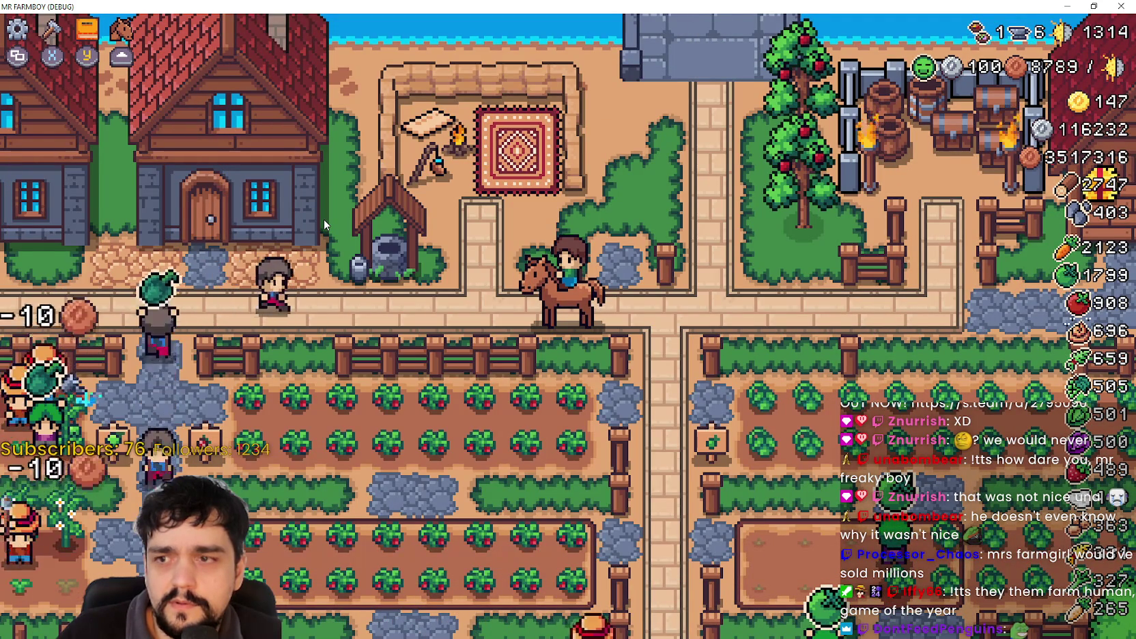
pyautogui.press('a')
pyautogui.press('a')
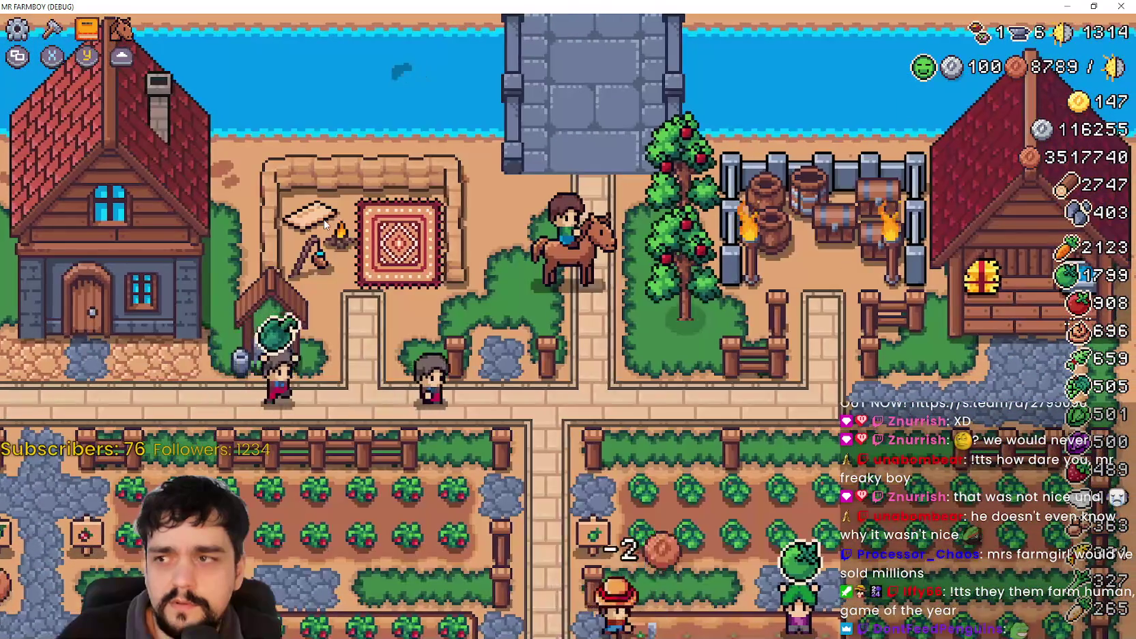
pyautogui.press('Escape')
# Open Options > Input > Change Keybinds, browse Move Left and Move Right, then cancel back out.
pyautogui.press('Down')
pyautogui.press('Return')
pyautogui.press('Down')
pyautogui.press('Return')
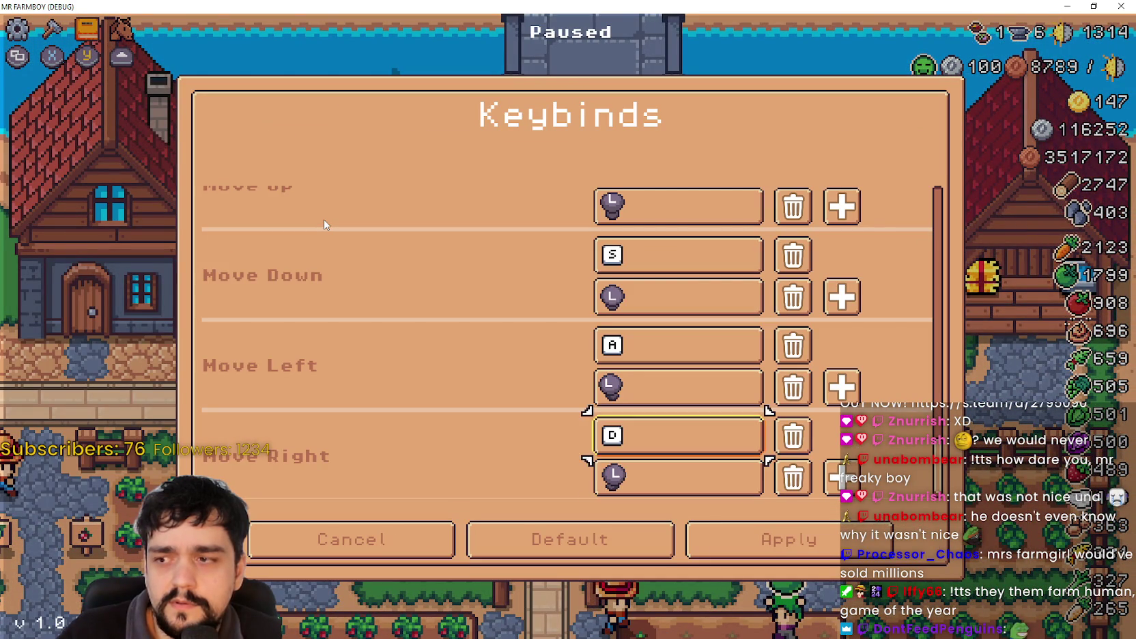
pyautogui.press('Up')
pyautogui.press('Up')
pyautogui.press('Down')
pyautogui.press('Down')
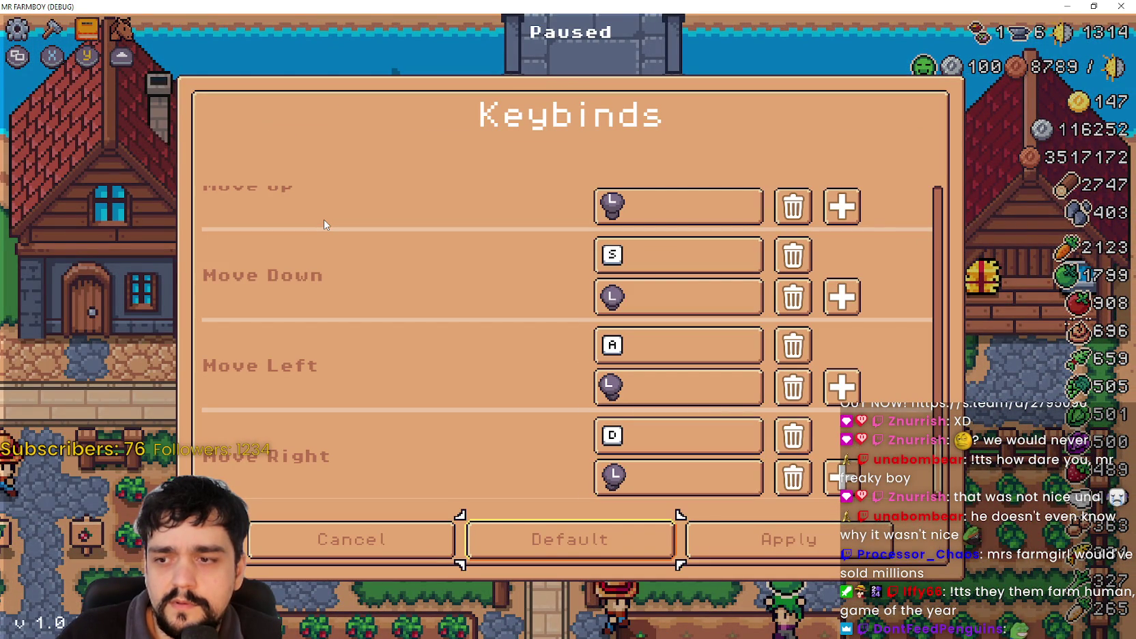
pyautogui.press('Return')
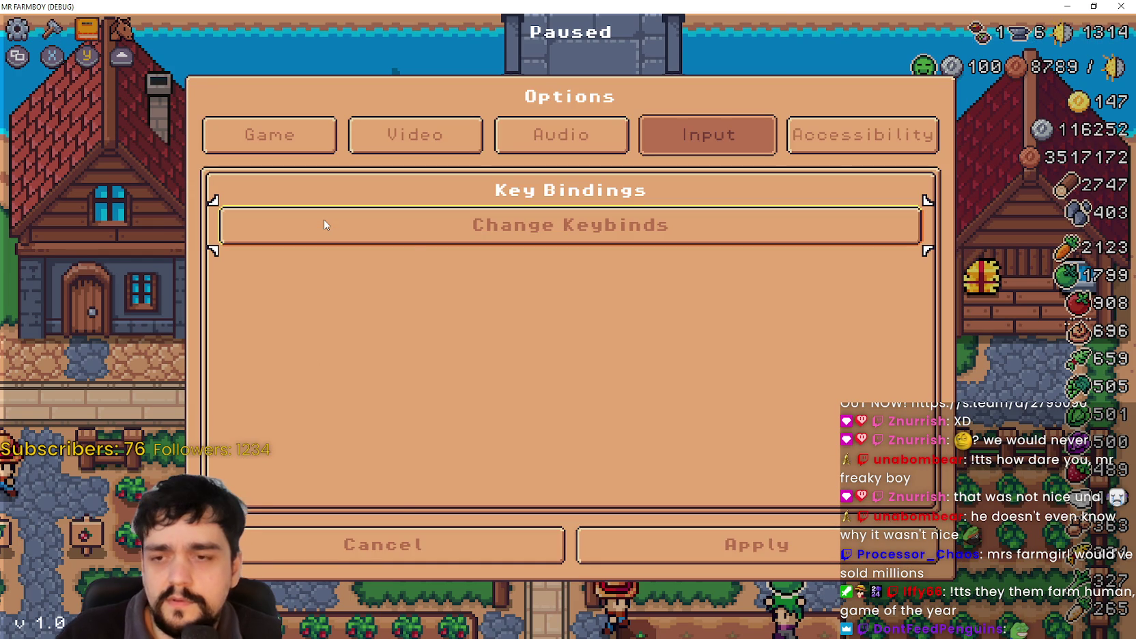
pyautogui.click(441, 546)
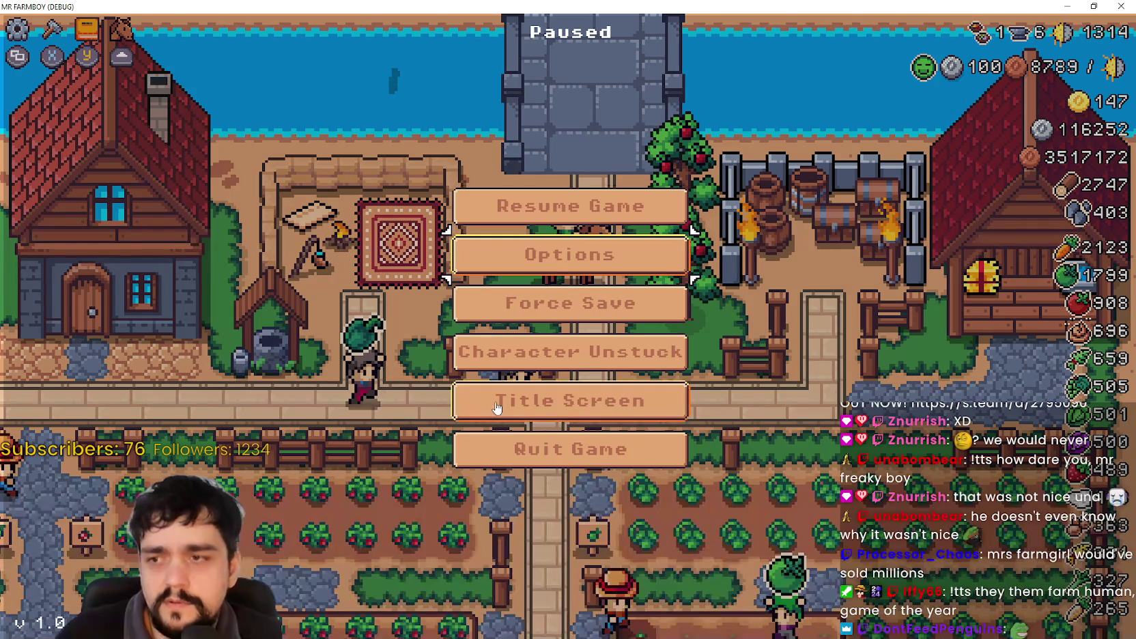
# Resume play and briefly open and close the Advancements and Crafting panels.
pyautogui.press('Escape')
pyautogui.press('Tab')
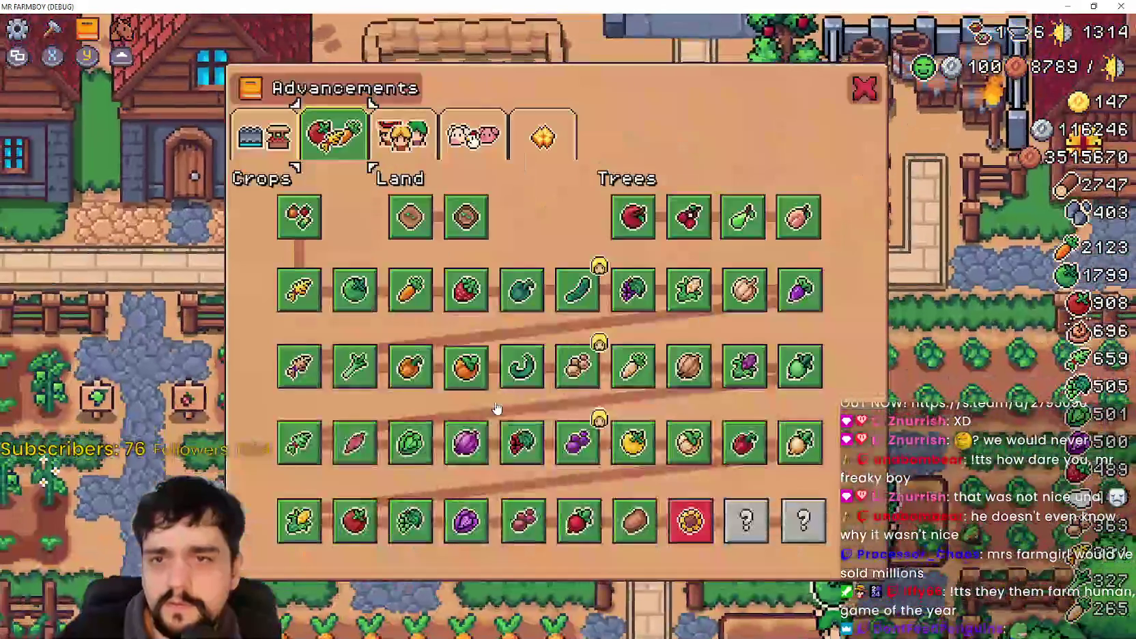
pyautogui.press('Escape')
pyautogui.press('c')
pyautogui.press('Escape')
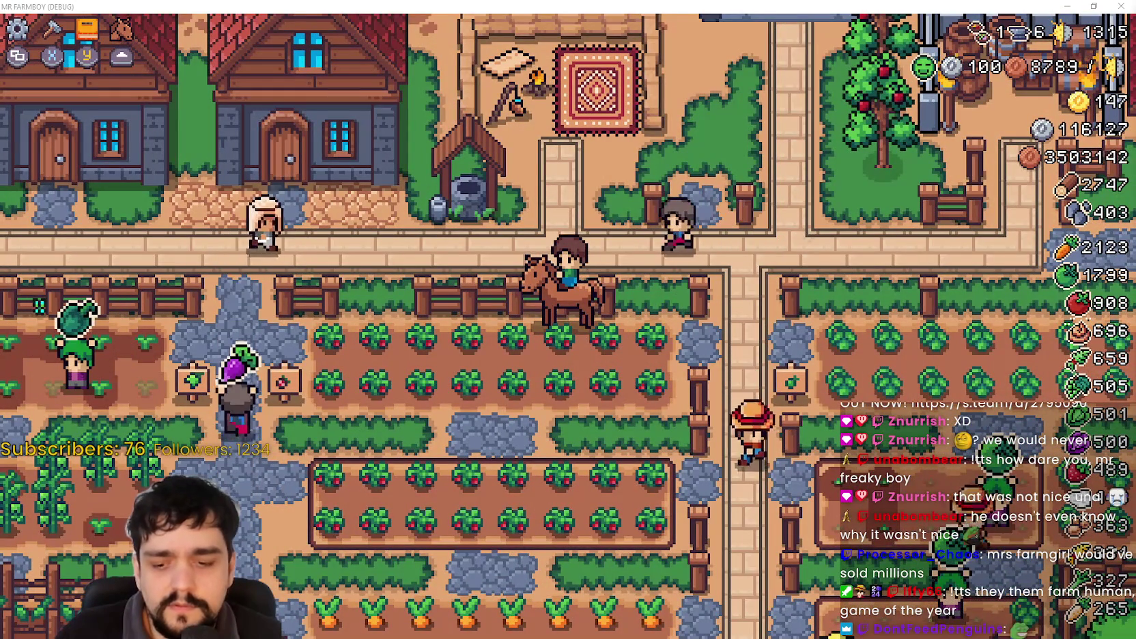
# Turn north onto the village road and ride the horse left past the row of houses.
pyautogui.press('w')
pyautogui.press('w')
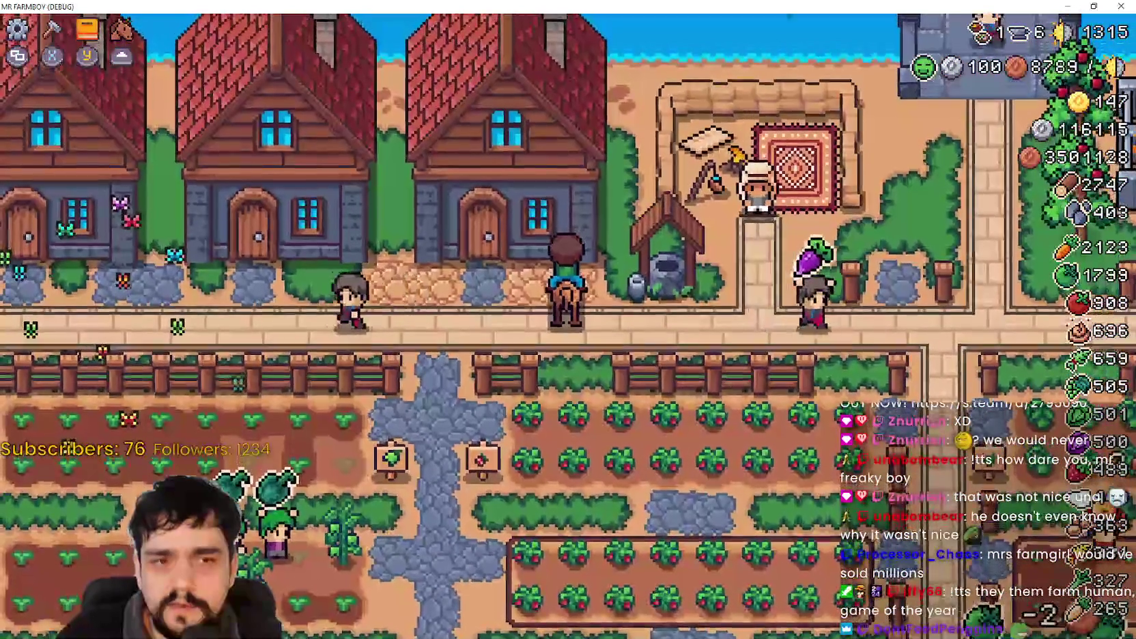
pyautogui.press('a')
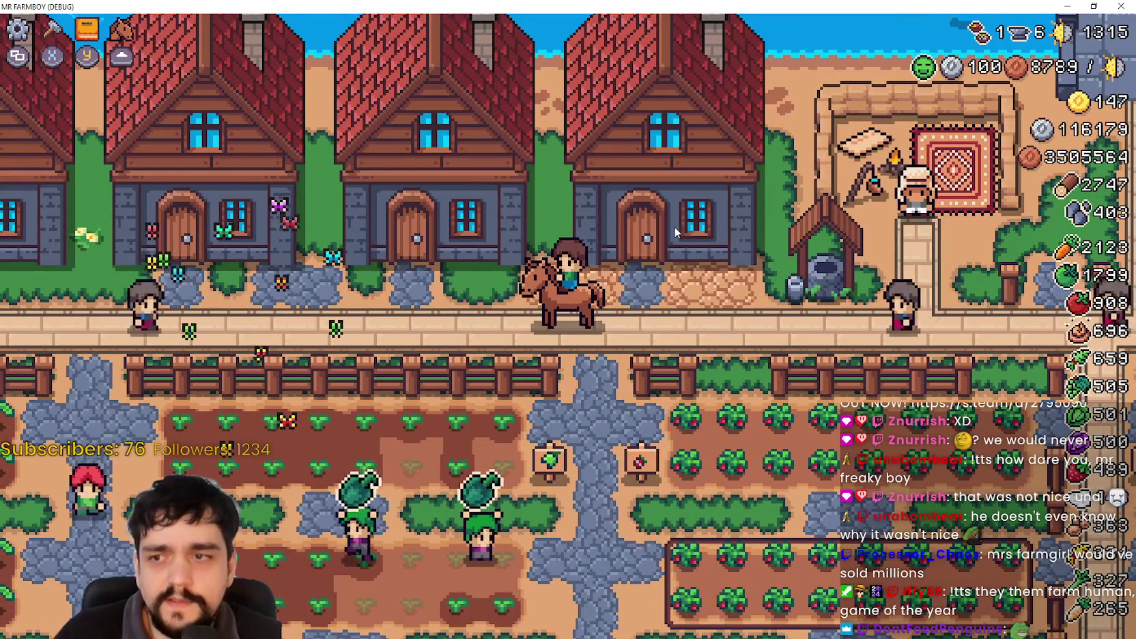
pyautogui.press('a')
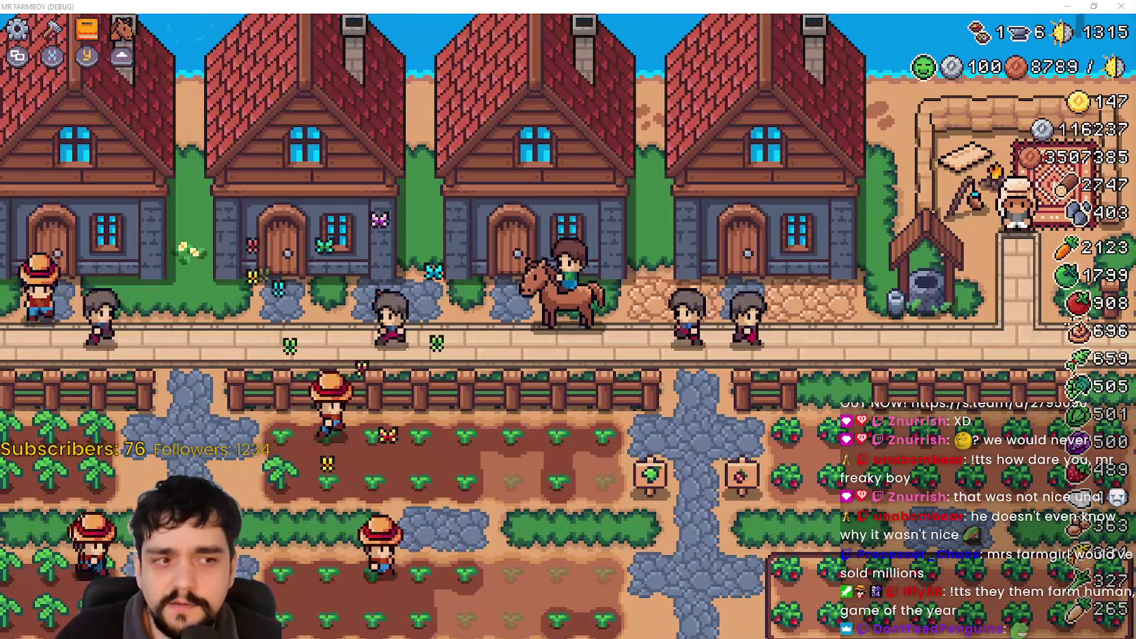
pyautogui.press('a')
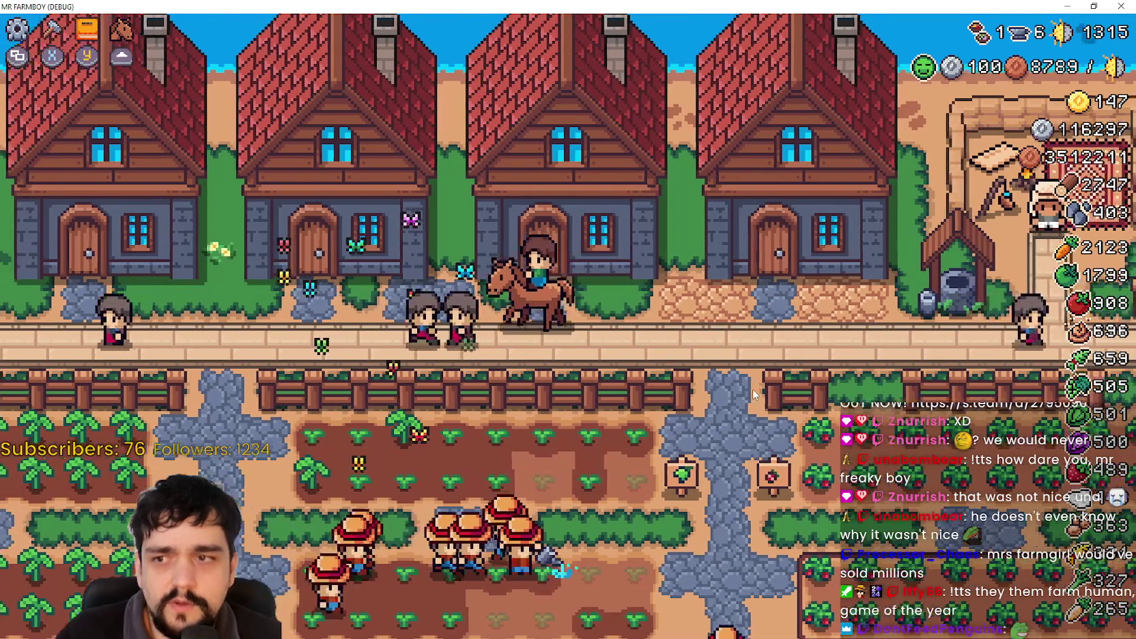
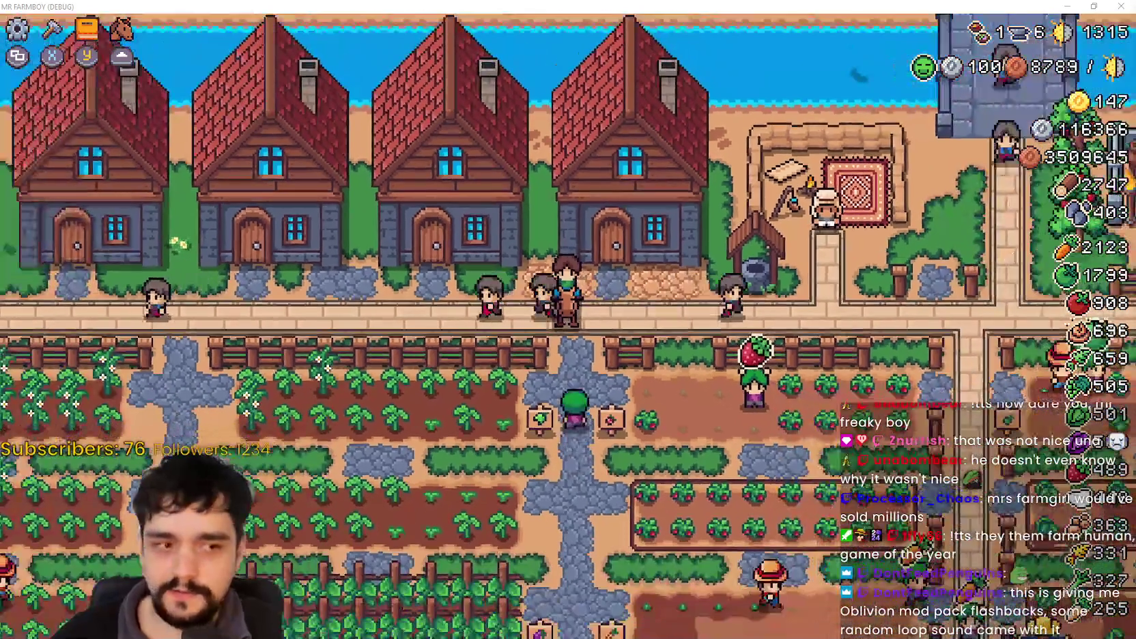
# Close the house panel, ride left and open the house's workers and beds panel.
pyautogui.scroll(-3, 568, 320)
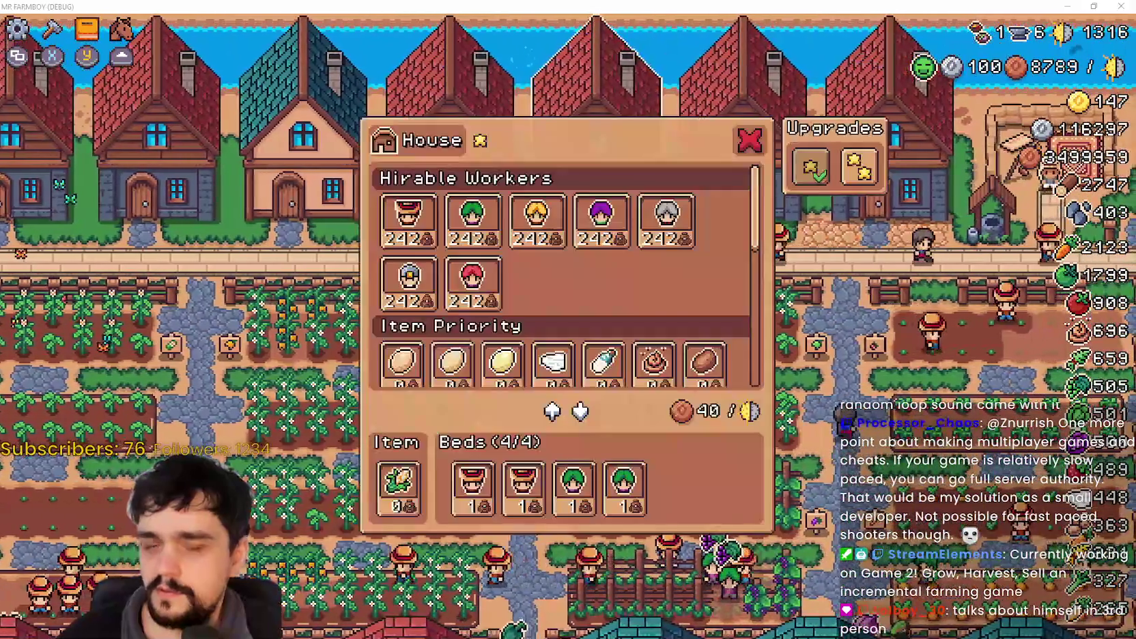
pyautogui.press('Escape')
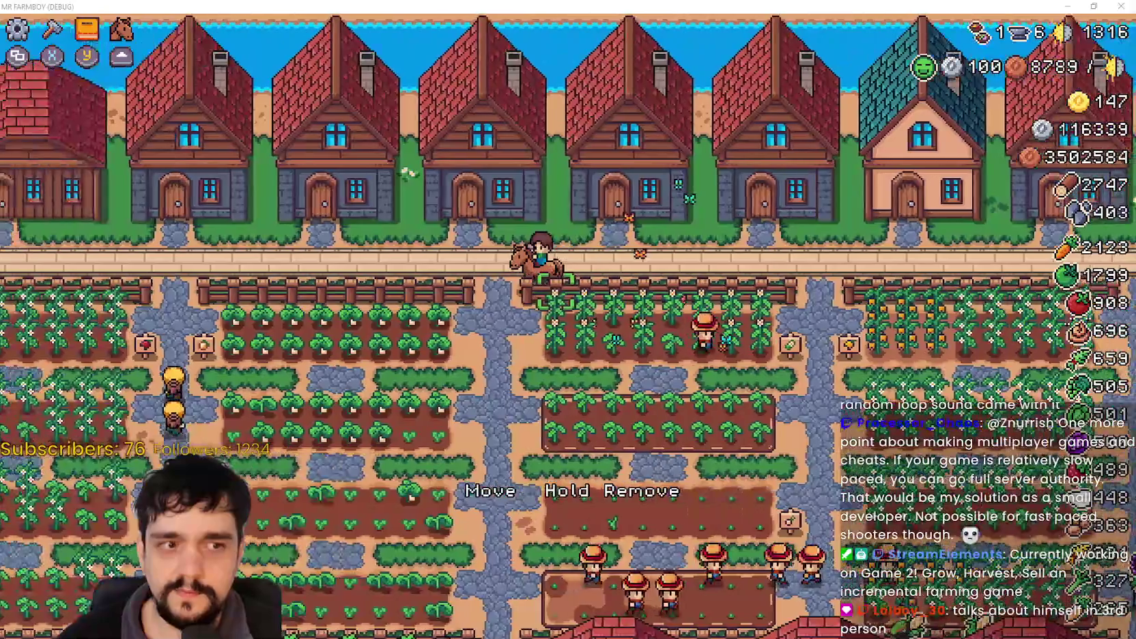
pyautogui.press('a')
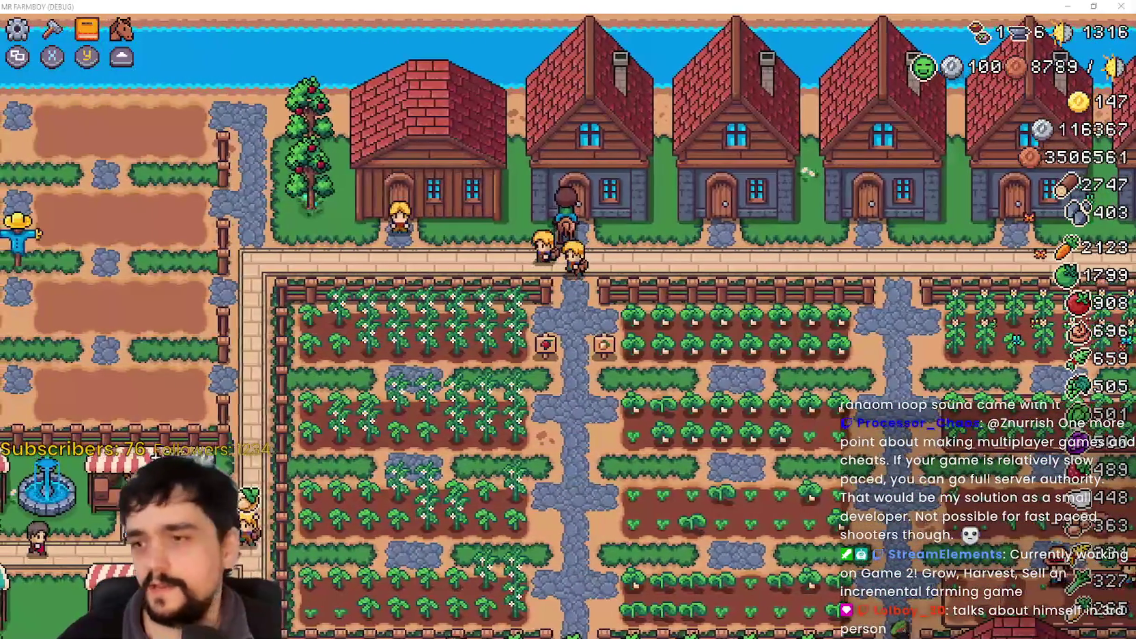
pyautogui.press('e')
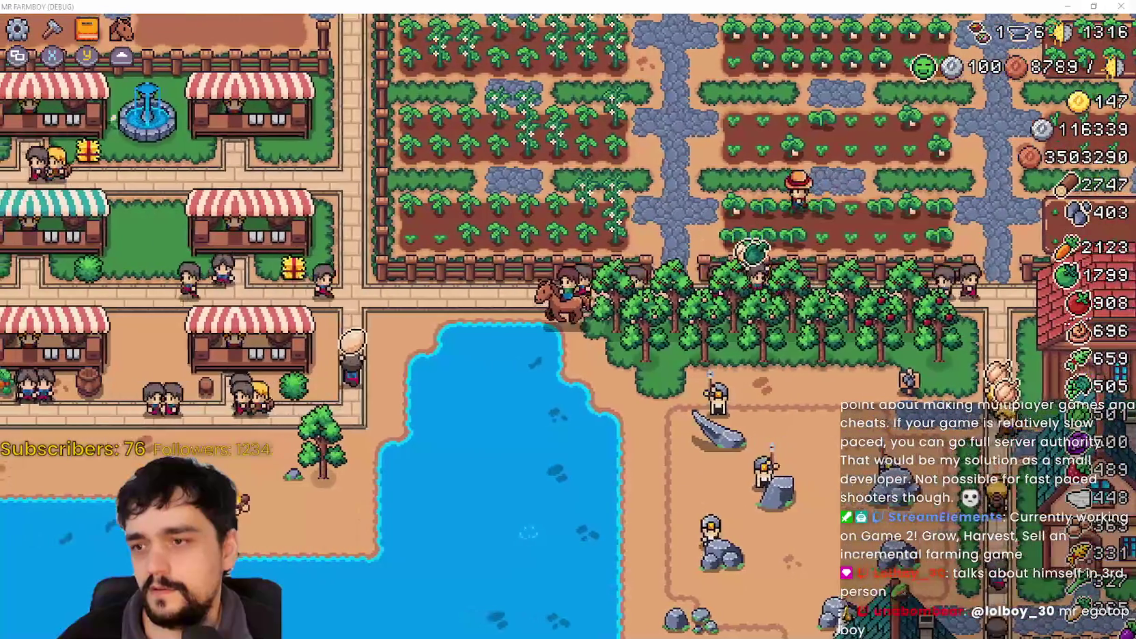
# Ride north to the warehouse, check its inventory, then pause the game.
pyautogui.press('w')
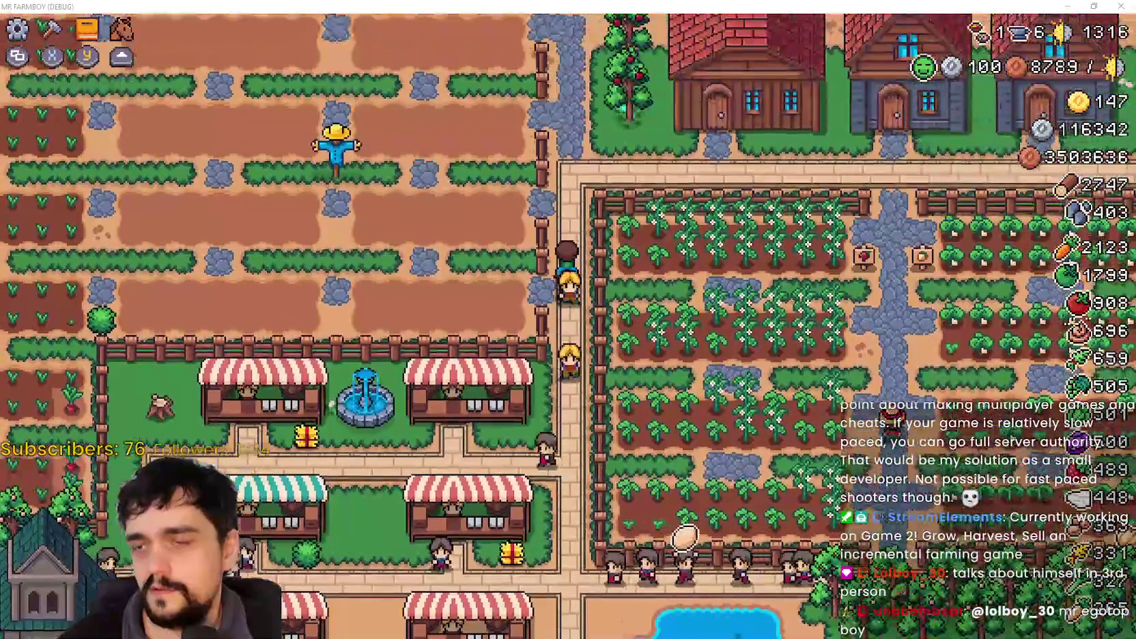
pyautogui.press('Up')
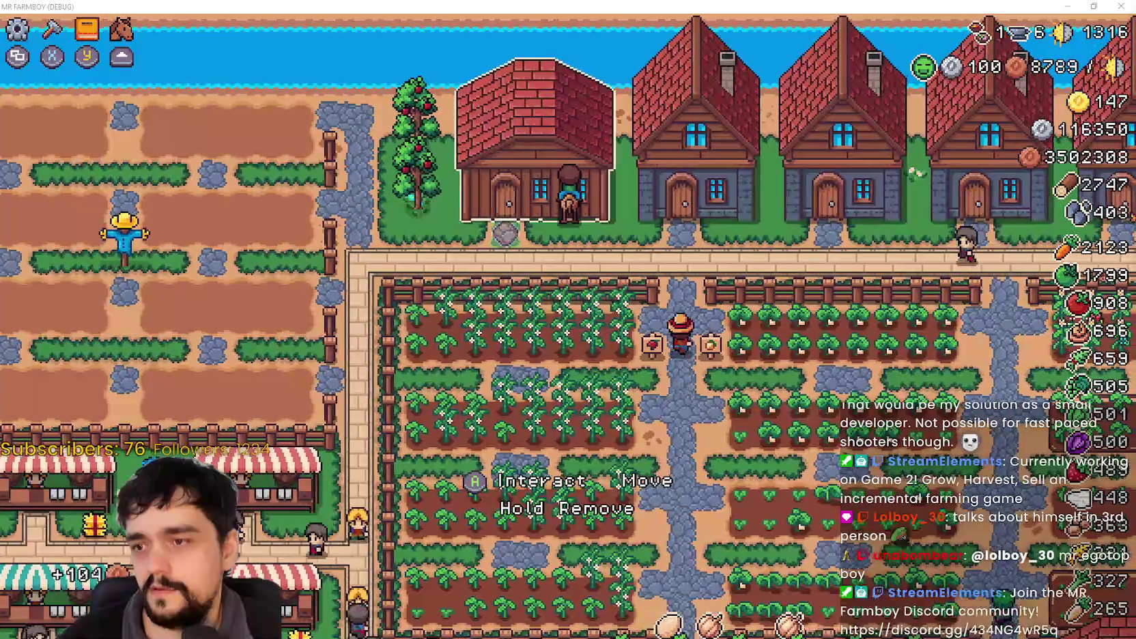
pyautogui.press('Left')
pyautogui.press('e')
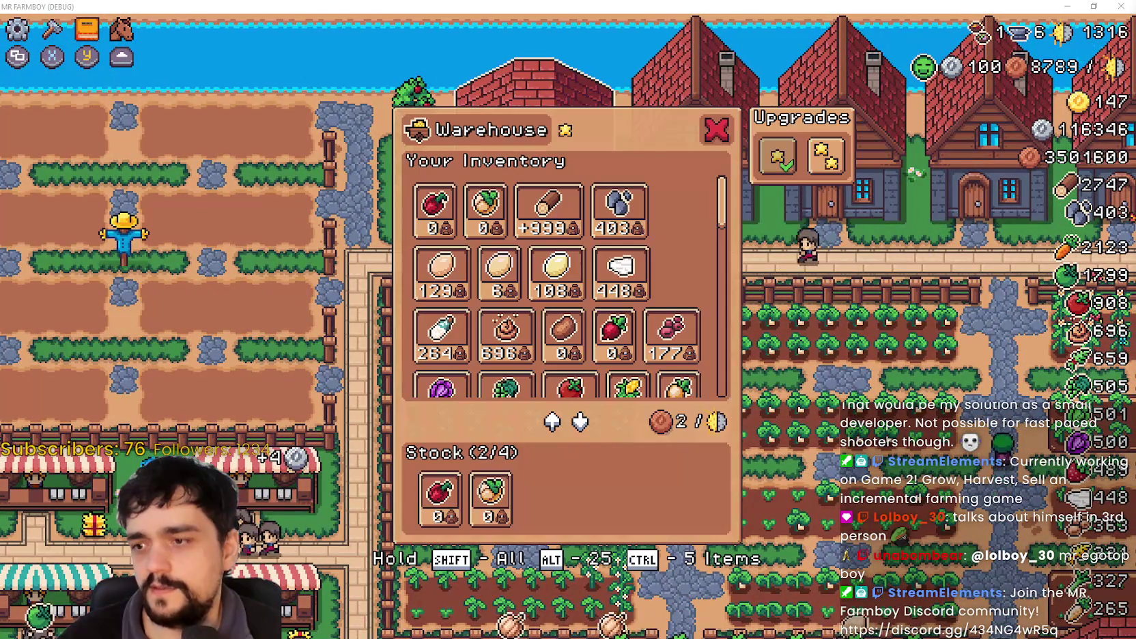
pyautogui.press('e')
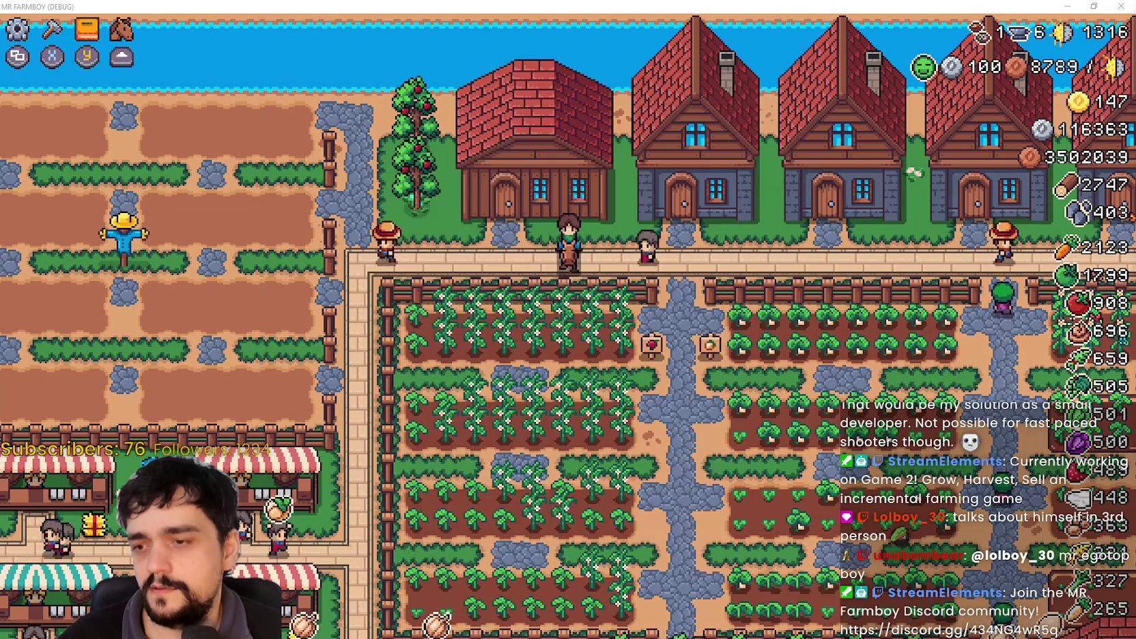
pyautogui.press('e')
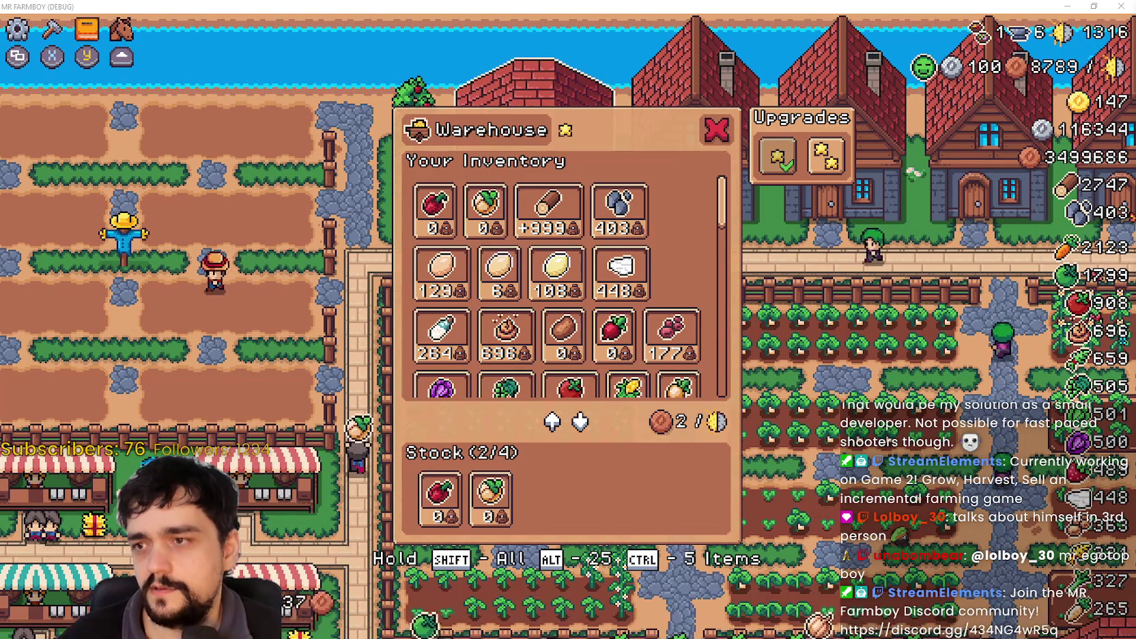
pyautogui.press('Escape')
pyautogui.press('Escape')
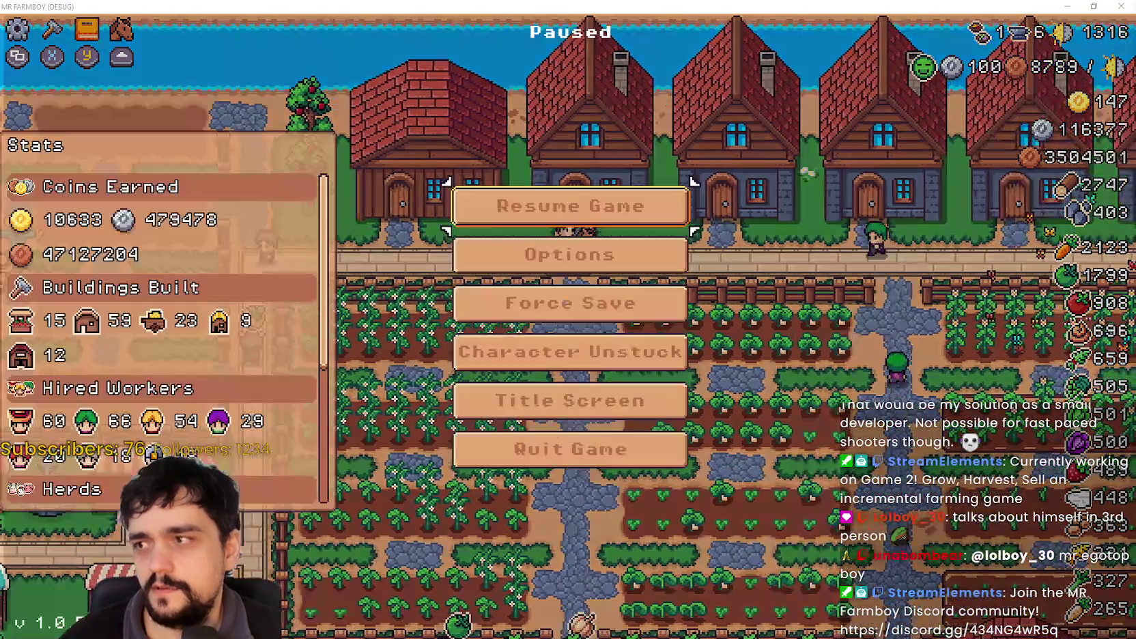
pyautogui.press('Down')
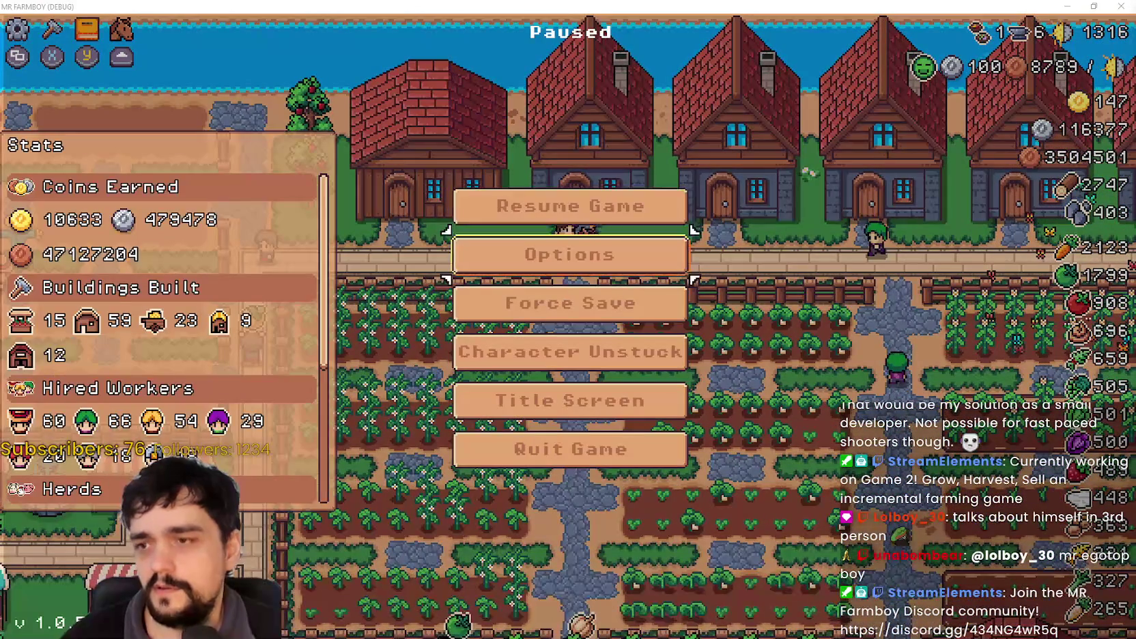
# Go to Options > Input > Keybinds and delete Crafting Select's controller A binding.
pyautogui.press('Return')
pyautogui.press('Down')
pyautogui.press('Return')
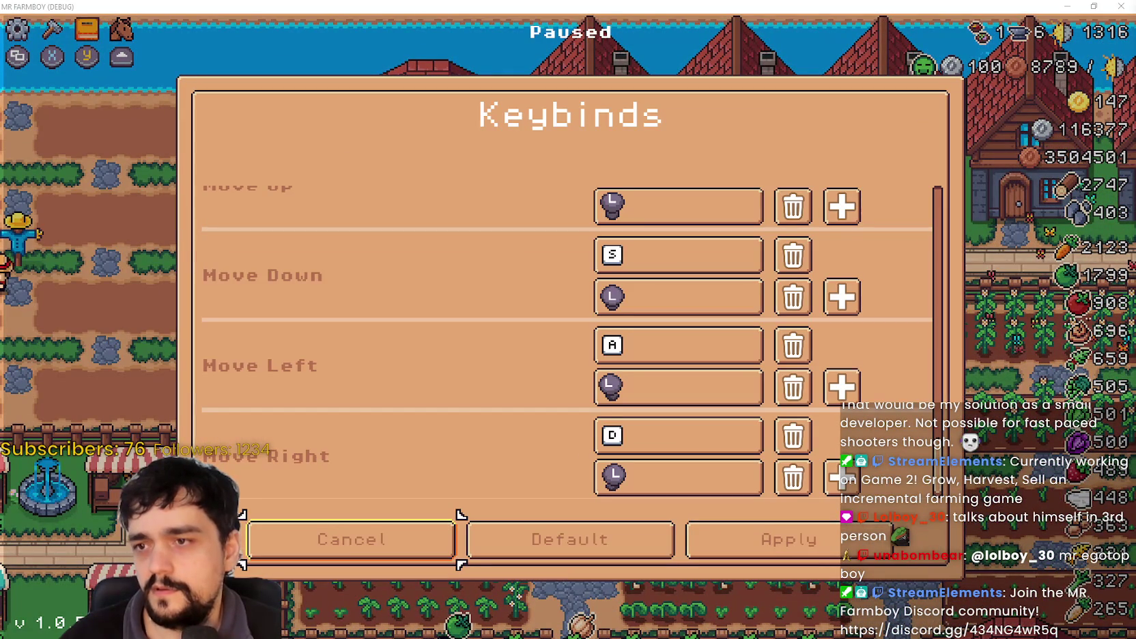
pyautogui.press('Up')
pyautogui.press('Up')
pyautogui.press('Up')
pyautogui.press('Up')
pyautogui.press('Up')
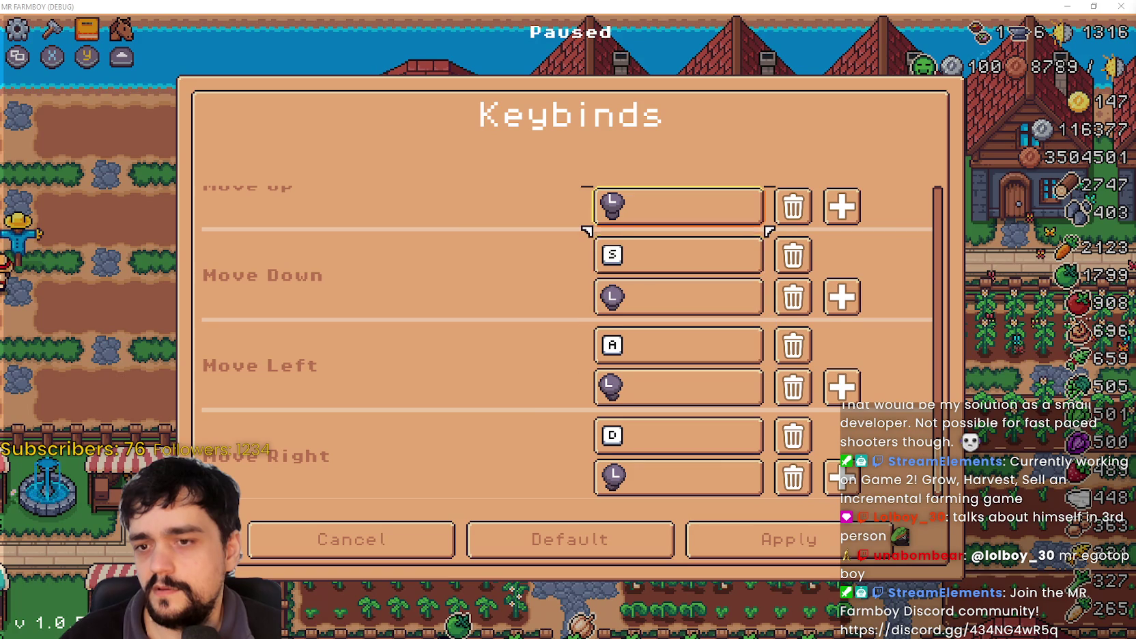
pyautogui.press('Up')
pyautogui.press('Up')
pyautogui.press('Up')
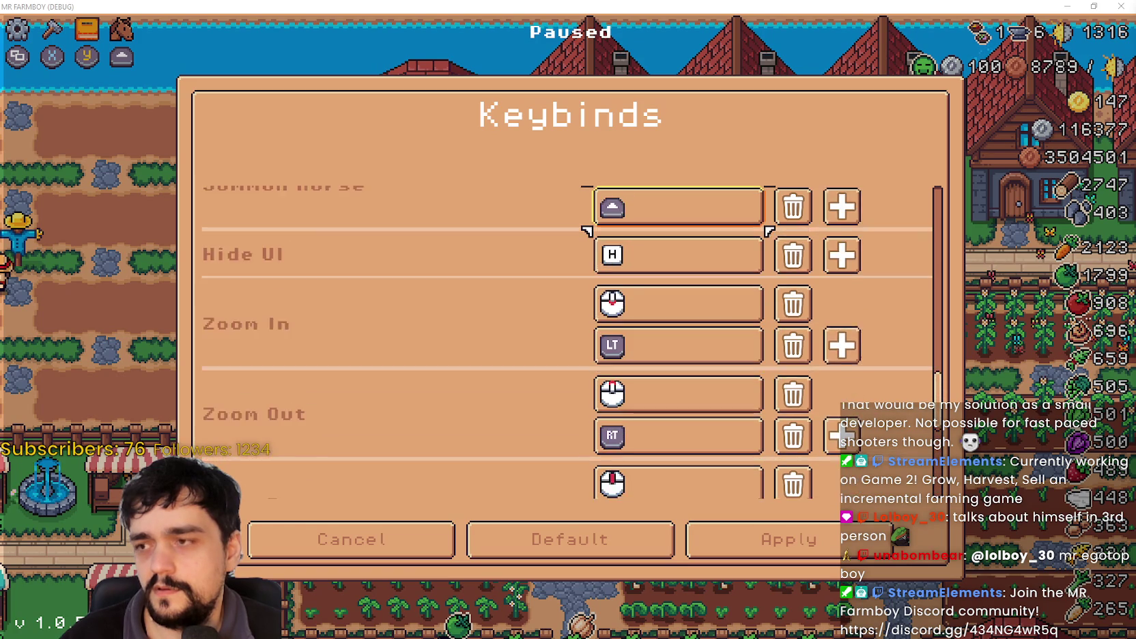
pyautogui.press('Up')
pyautogui.press('Up')
pyautogui.press('Up')
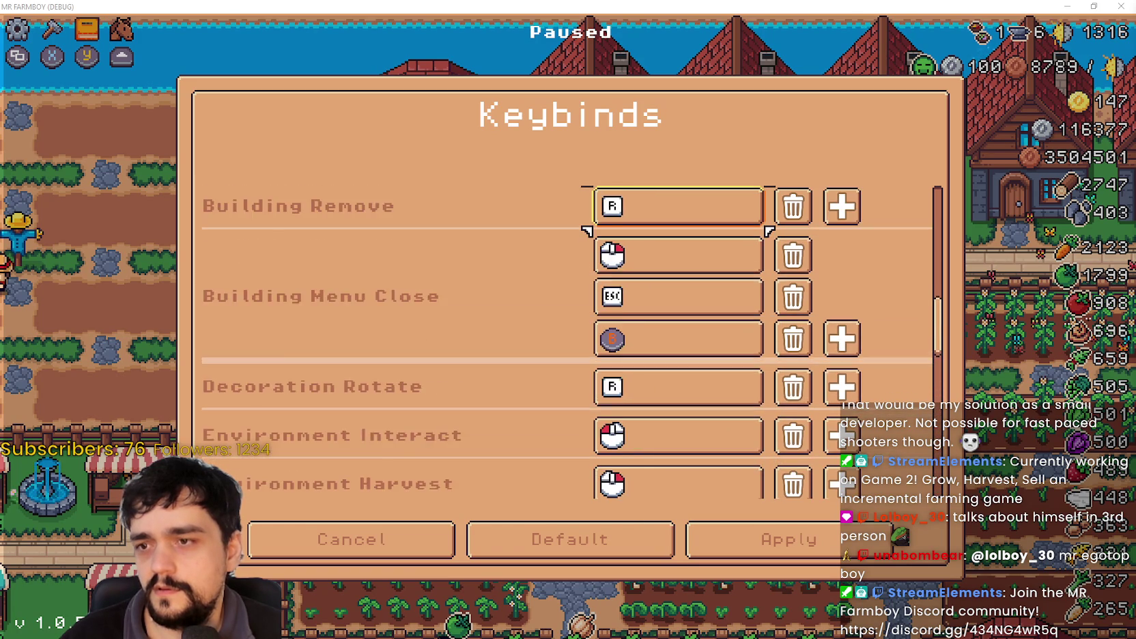
pyautogui.press('Up')
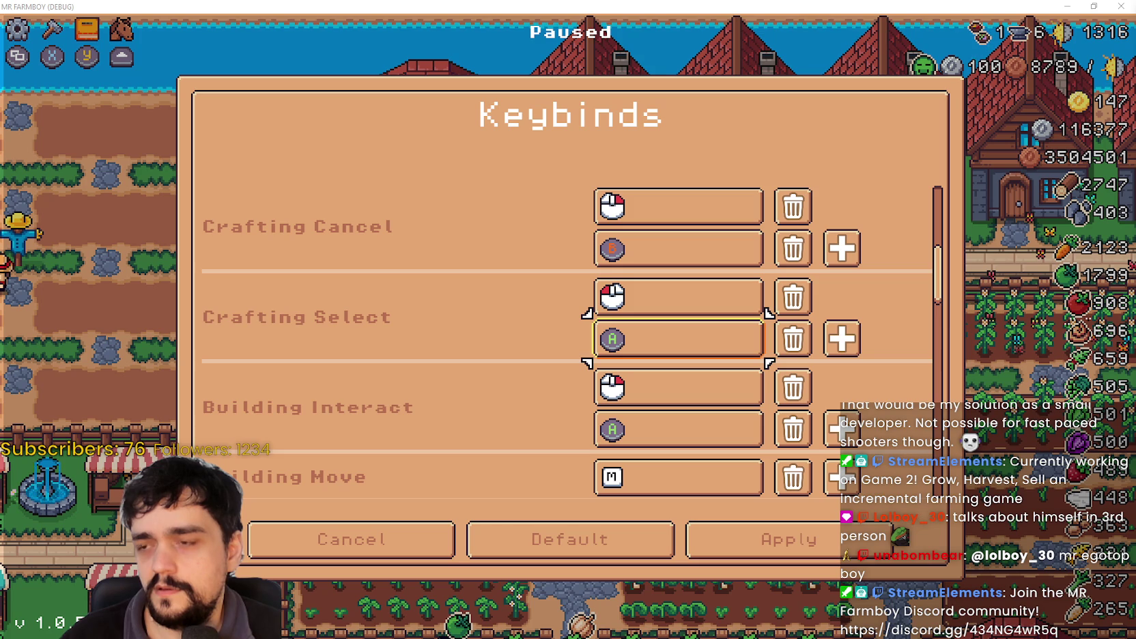
pyautogui.press('Right')
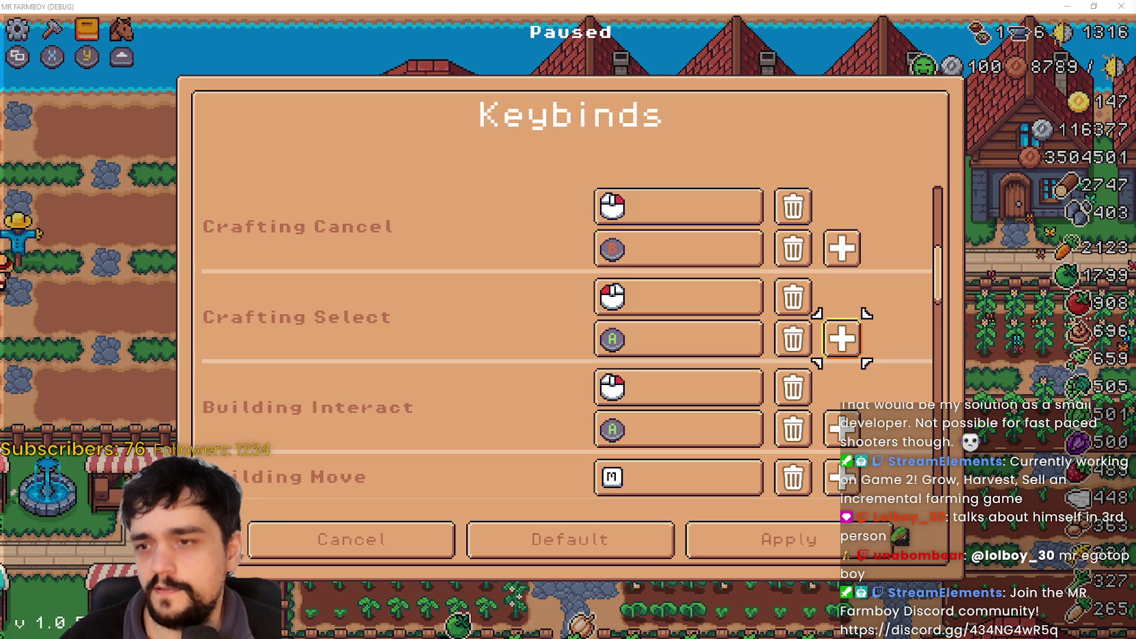
pyautogui.press('Right')
pyautogui.press('Left')
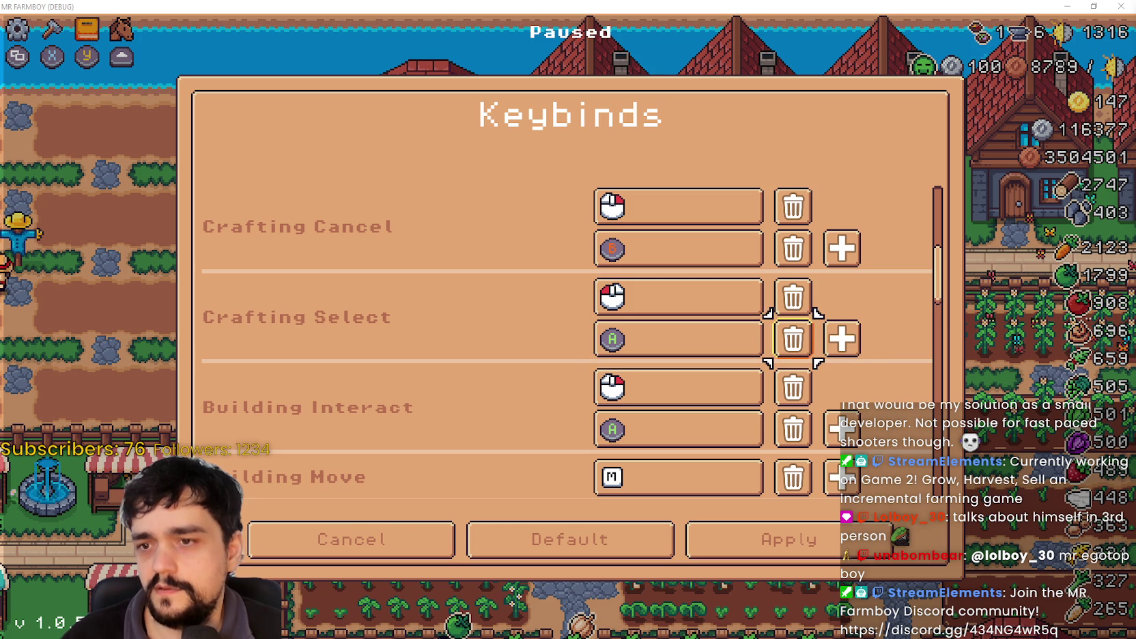
pyautogui.press('Return')
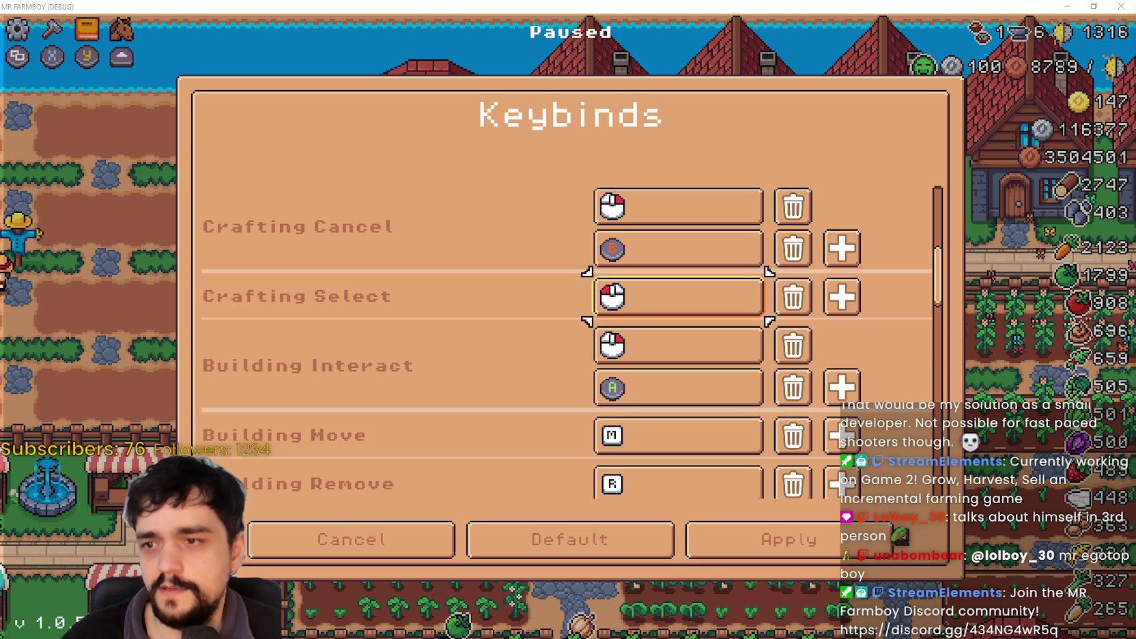
# Delete Crafting Use's controller A binding, leaving its mouse binding.
pyautogui.press('Down')
pyautogui.press('Down')
pyautogui.press('Left')
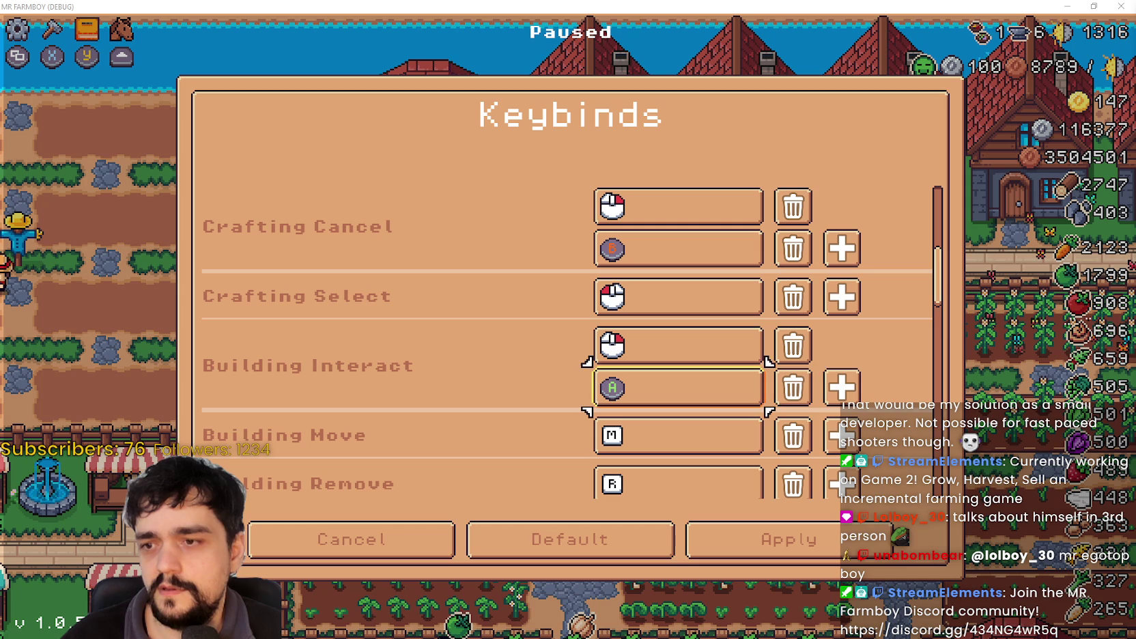
pyautogui.press('Up')
pyautogui.press('Up')
pyautogui.press('Up')
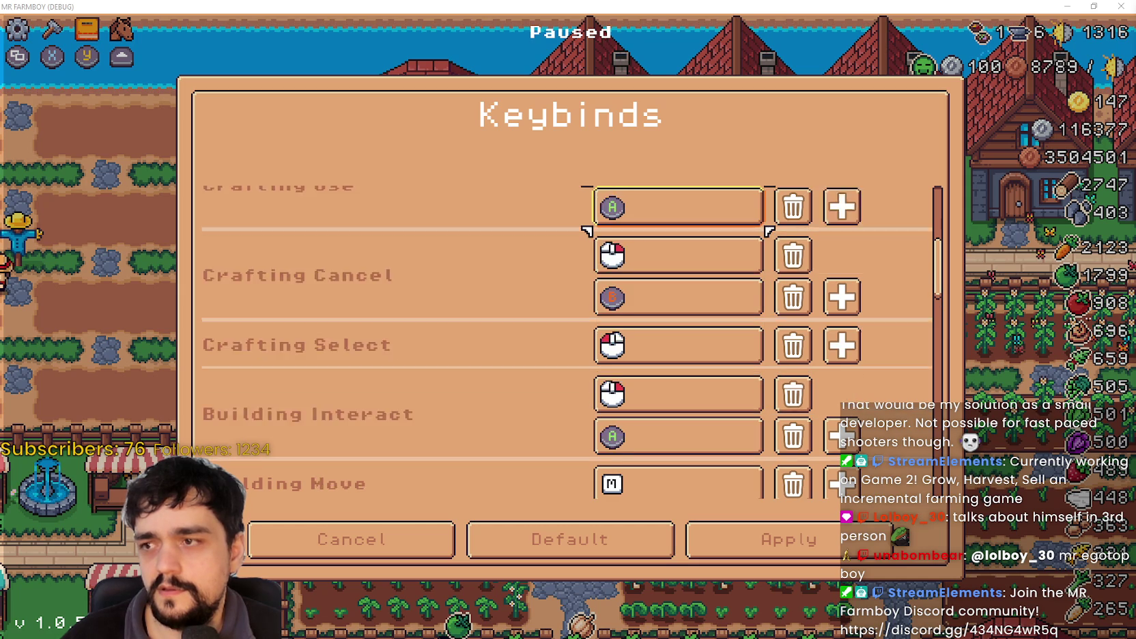
pyautogui.press('Left')
pyautogui.press('Left')
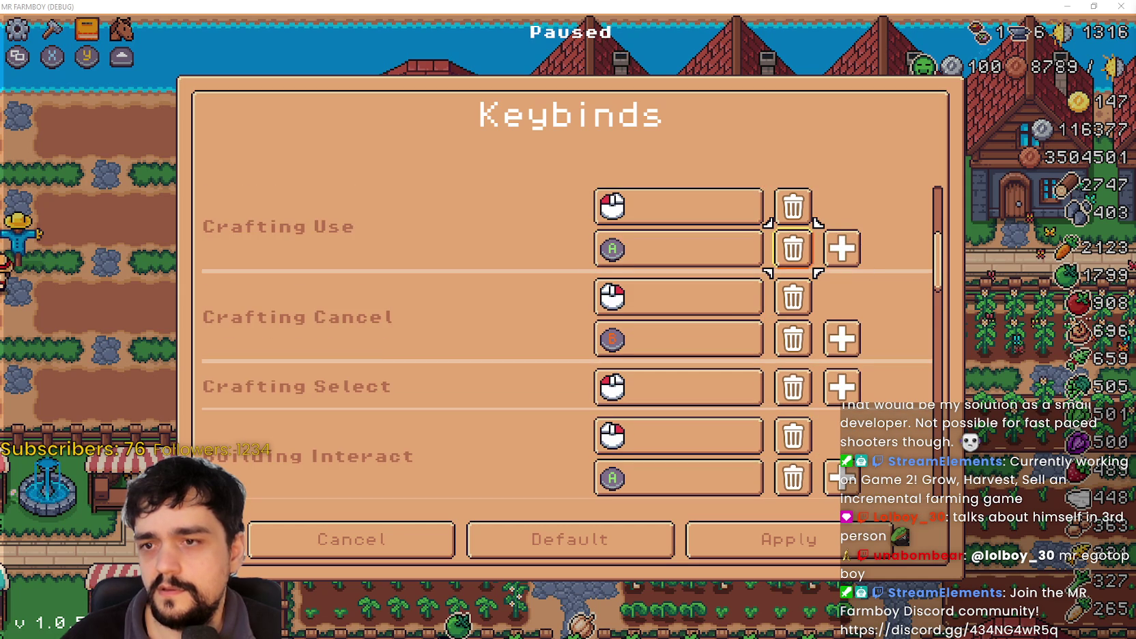
pyautogui.press('Up')
pyautogui.press('Up')
pyautogui.press('Up')
pyautogui.press('Down')
pyautogui.press('Down')
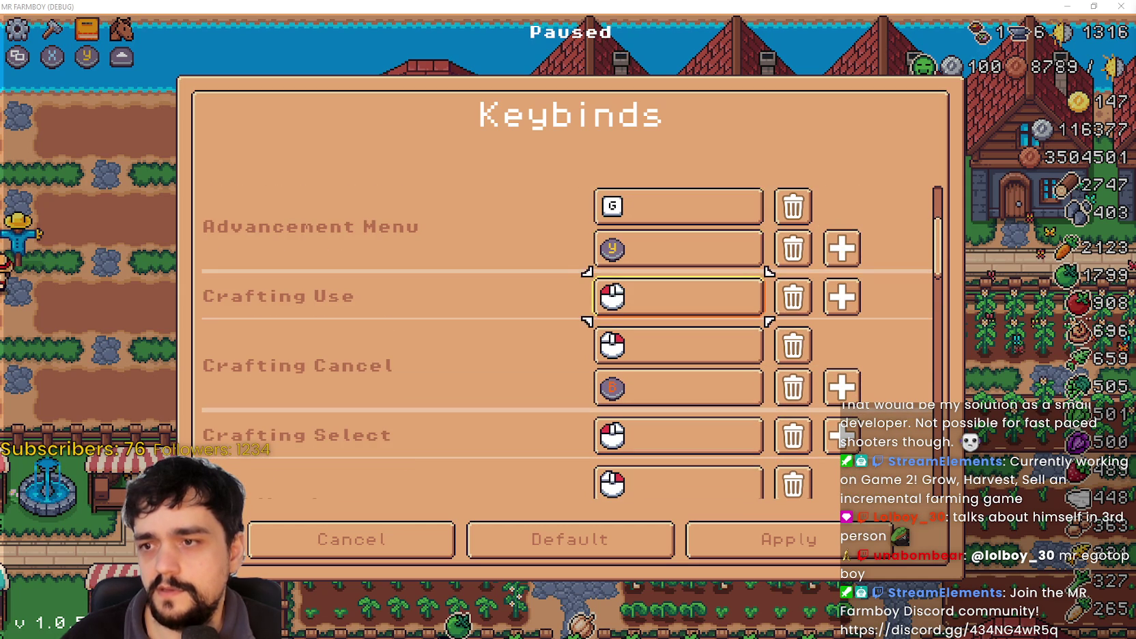
pyautogui.click(678, 297)
pyautogui.press('Up')
pyautogui.press('Up')
pyautogui.press('Up')
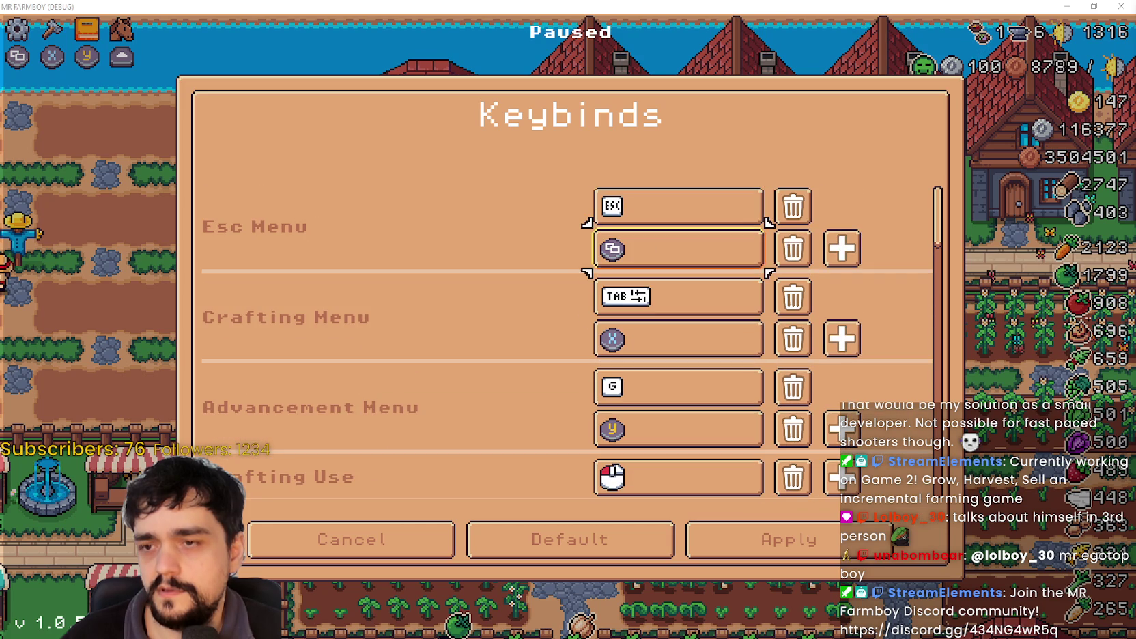
pyautogui.press('Down')
pyautogui.press('Down')
pyautogui.press('Down')
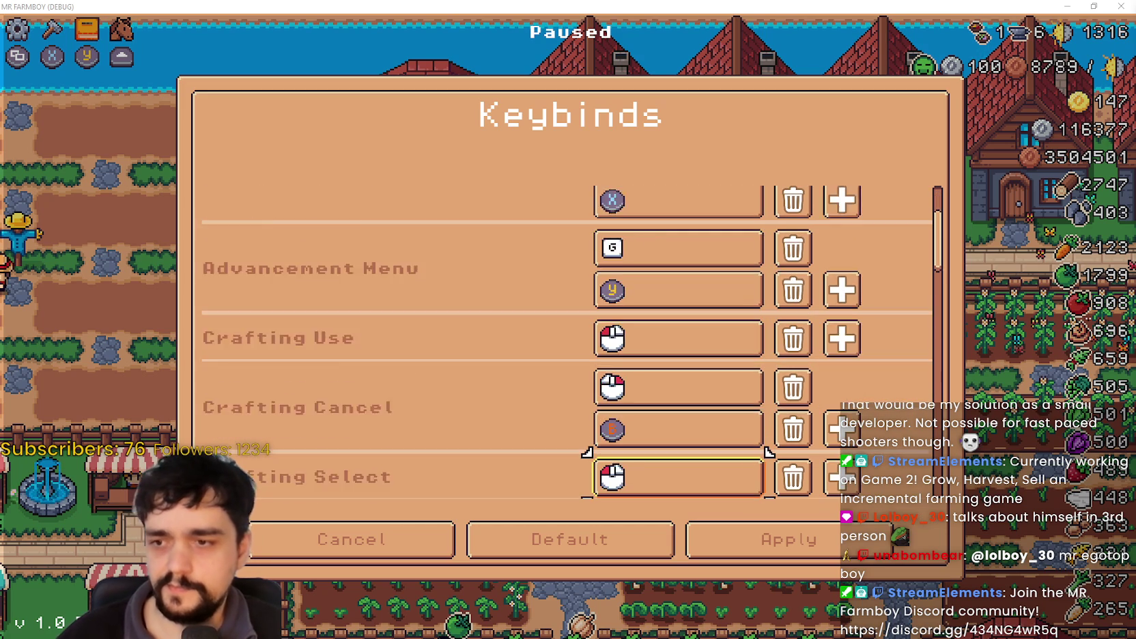
pyautogui.press('Down')
pyautogui.press('Down')
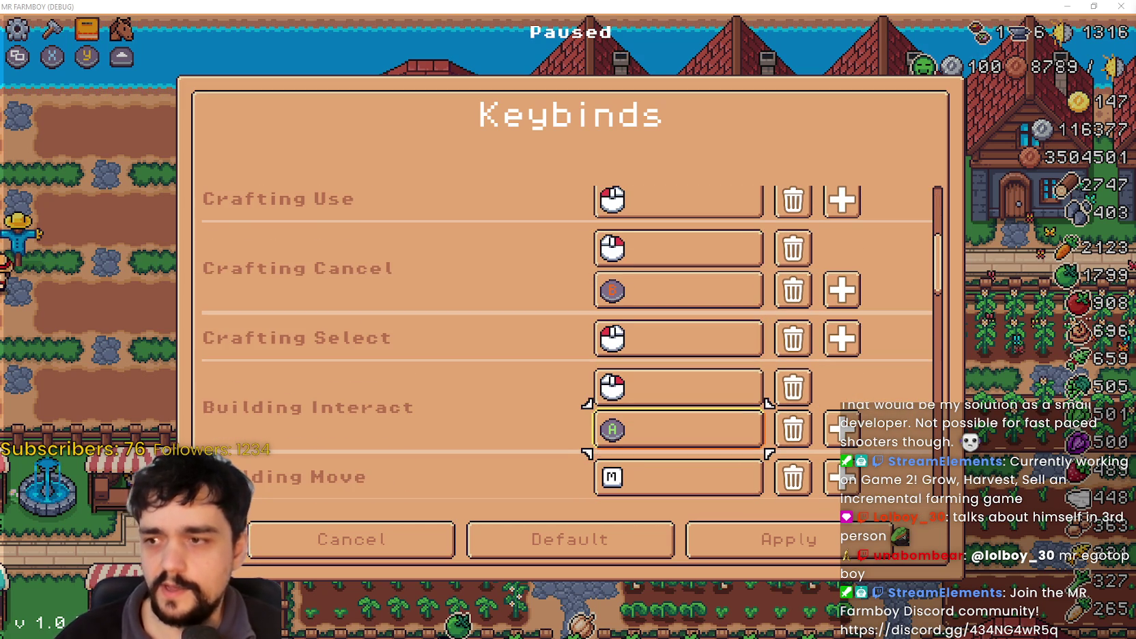
pyautogui.press('Down')
pyautogui.press('Down')
pyautogui.press('Down')
pyautogui.press('Up')
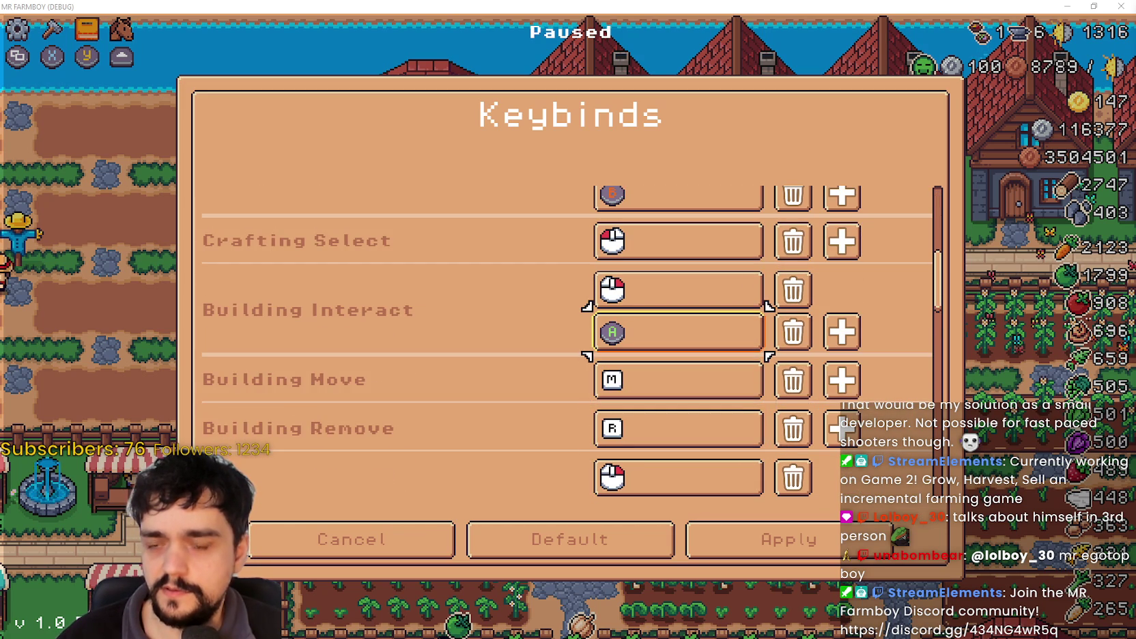
pyautogui.press('Down')
pyautogui.press('Down')
pyautogui.press('Down')
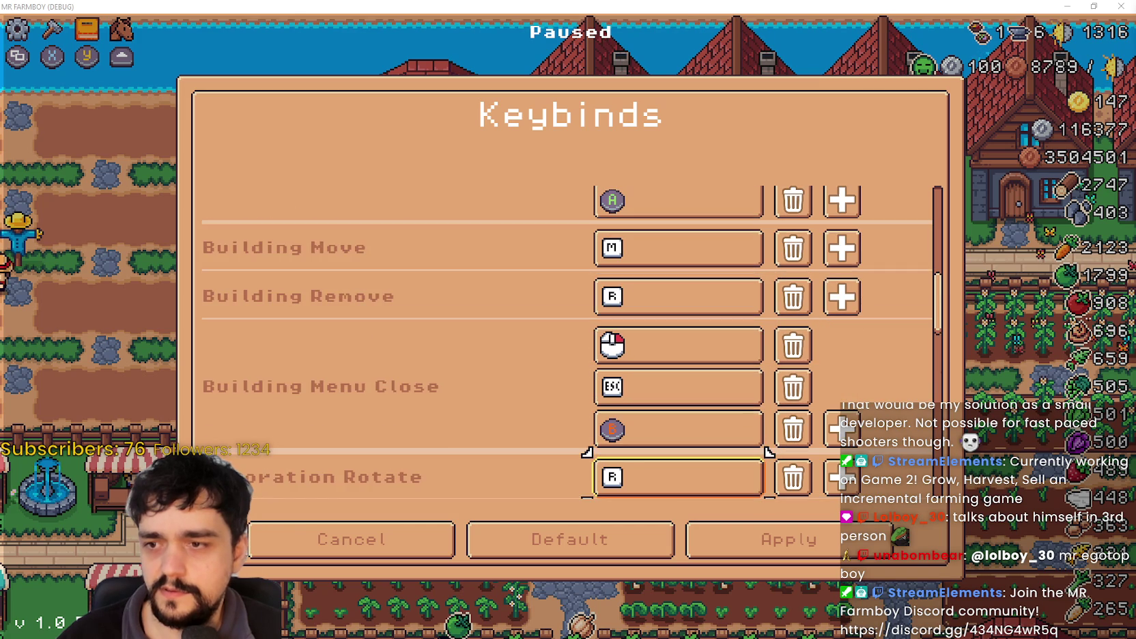
pyautogui.press('Down')
pyautogui.press('Up')
pyautogui.press('Up')
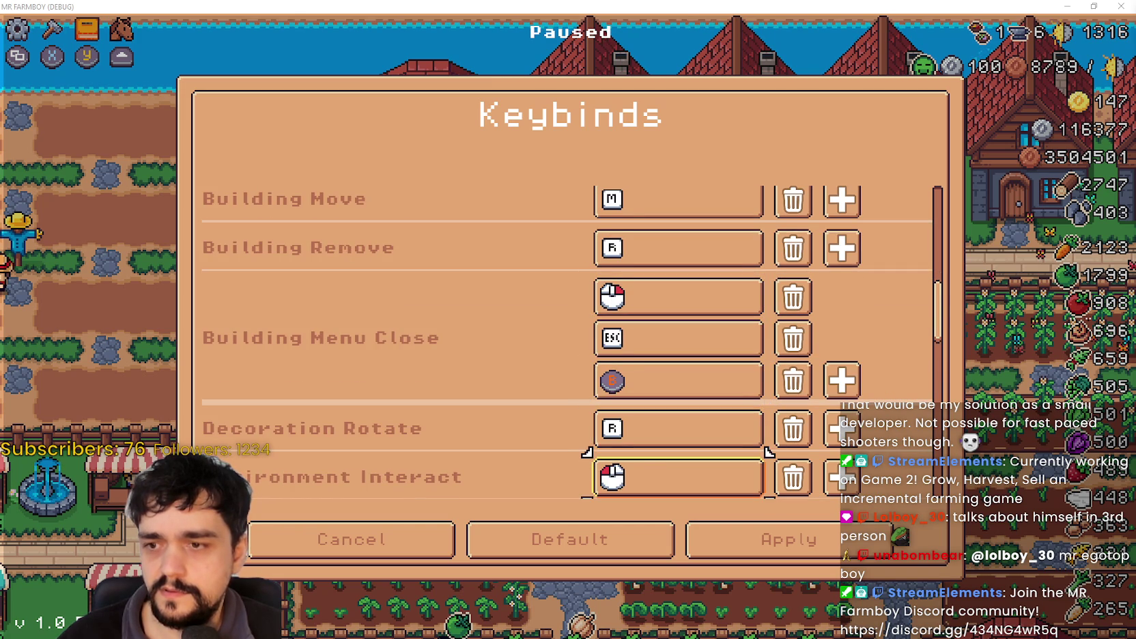
pyautogui.press('Down')
pyautogui.press('Down')
pyautogui.press('Down')
pyautogui.press('Up')
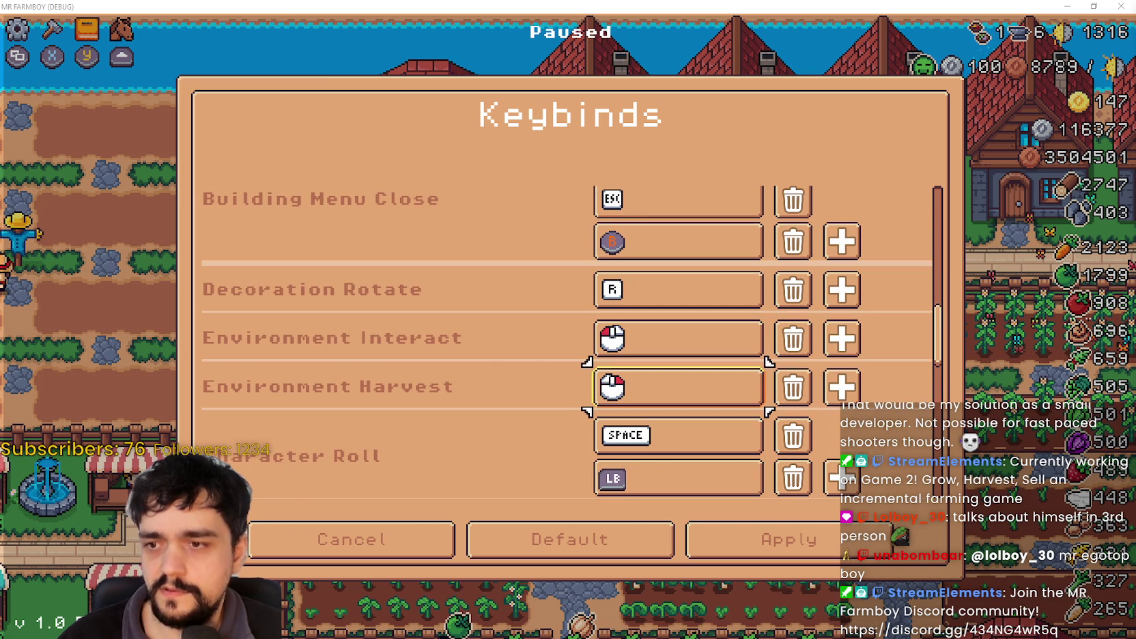
pyautogui.press('Down')
pyautogui.press('Up')
pyautogui.press('Up')
pyautogui.press('Up')
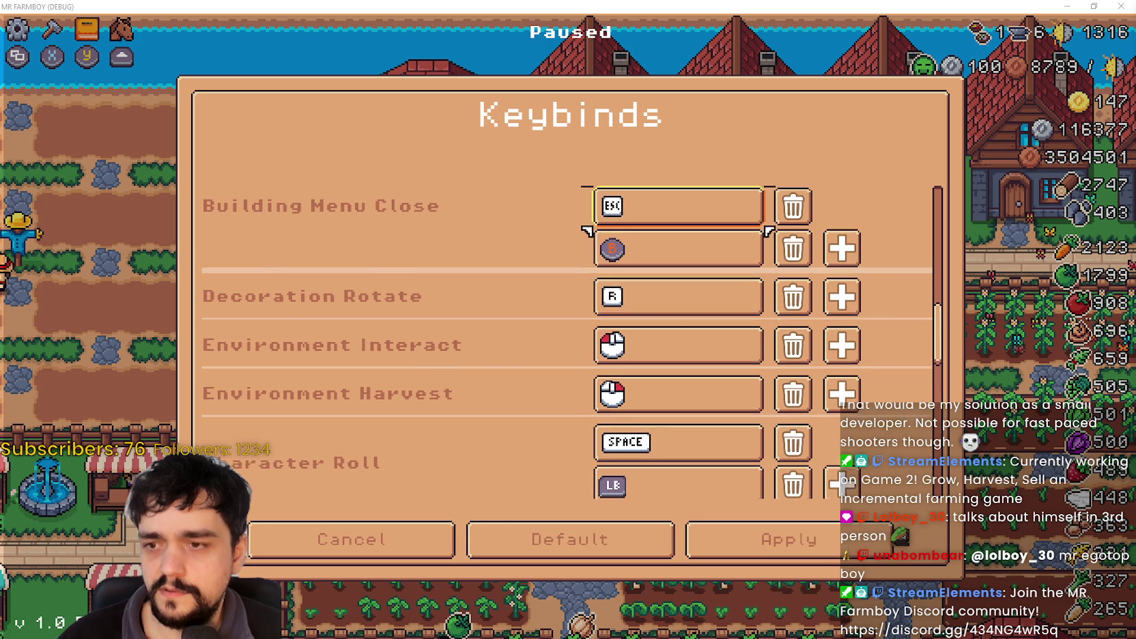
pyautogui.press('Up')
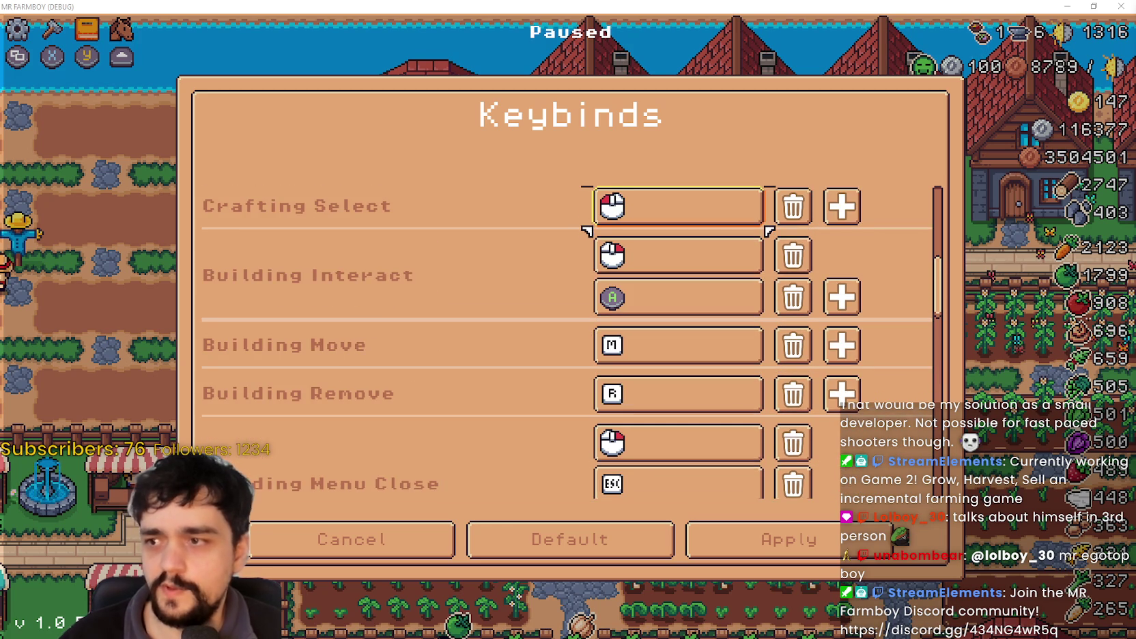
pyautogui.press('Down')
pyautogui.press('Left')
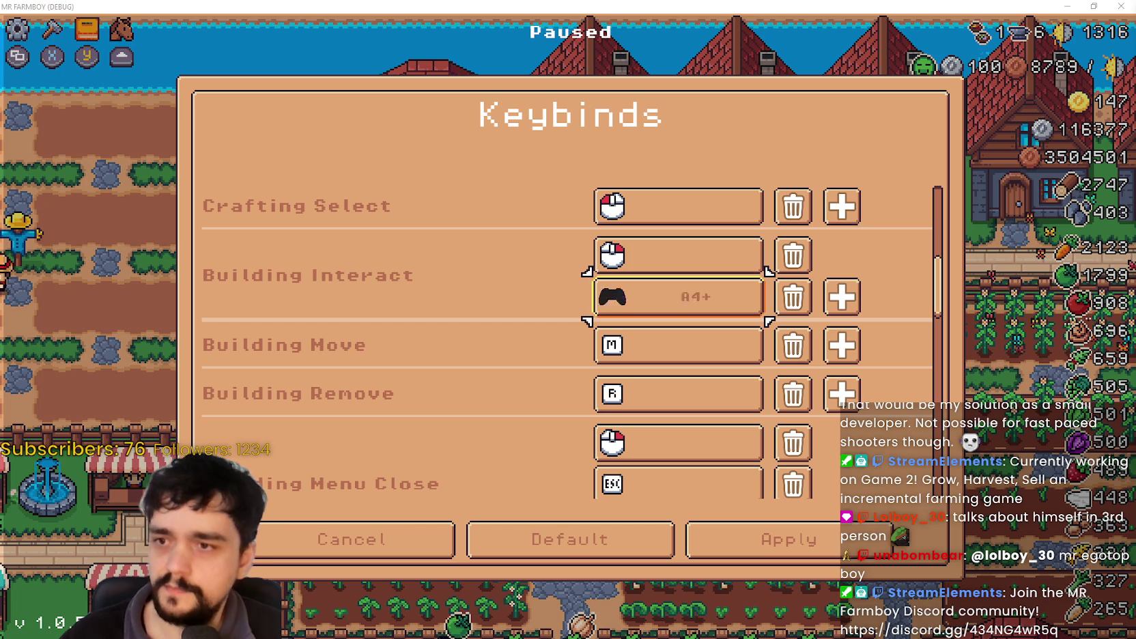
# Add a second binding slot to Crafting Use.
pyautogui.press('Up')
pyautogui.press('Up')
pyautogui.press('Up')
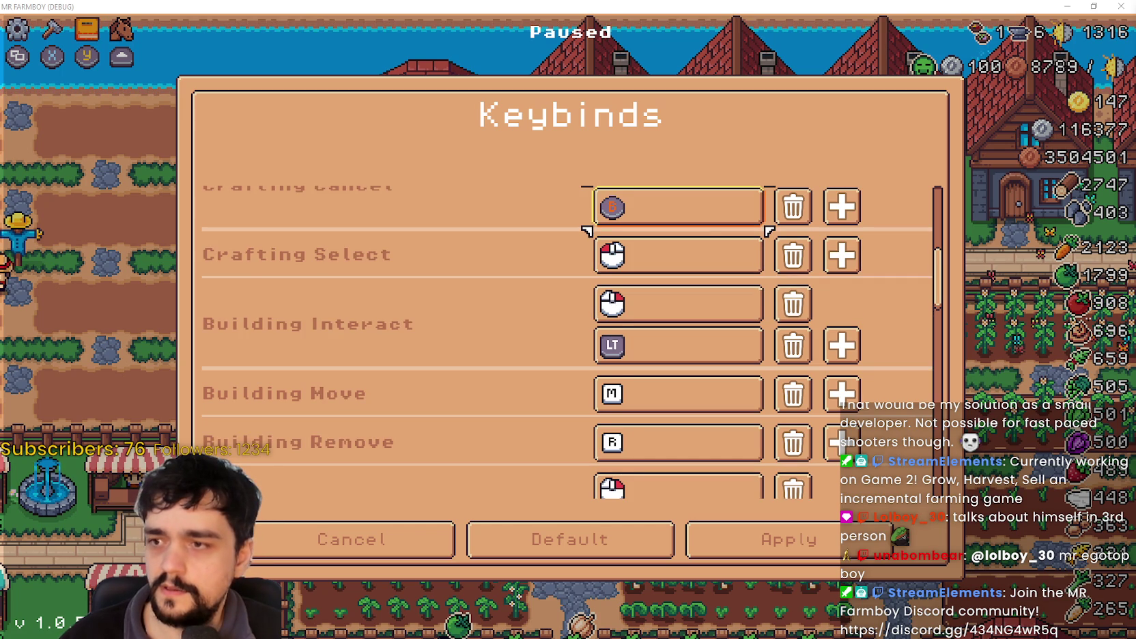
pyautogui.press('Up')
pyautogui.press('Up')
pyautogui.press('Up')
pyautogui.press('Up')
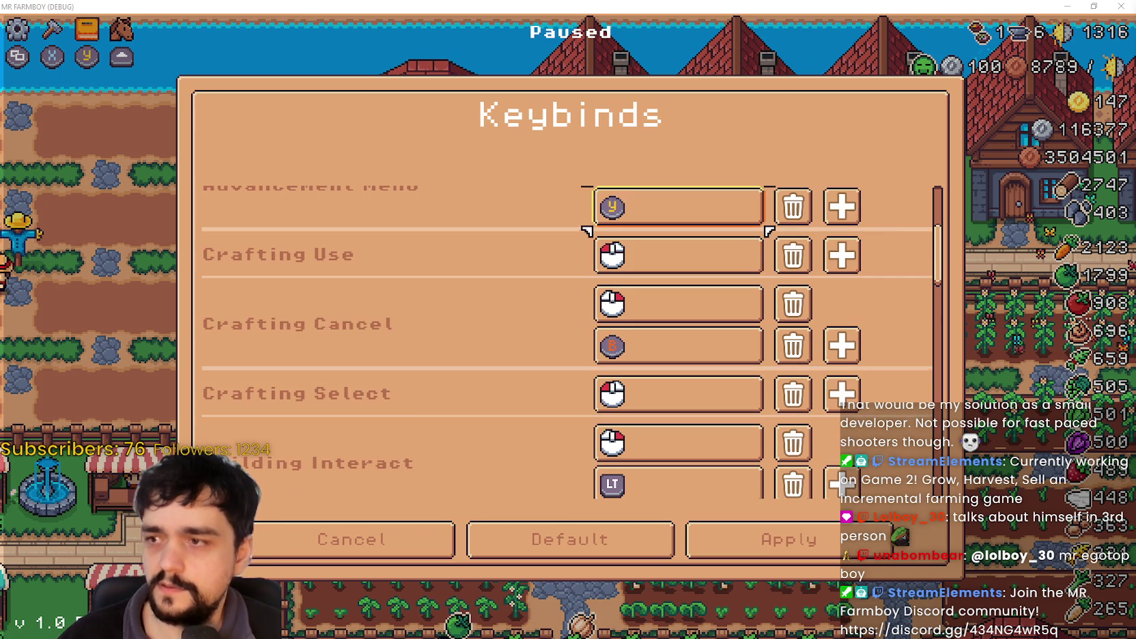
pyautogui.press('Down')
pyautogui.press('Down')
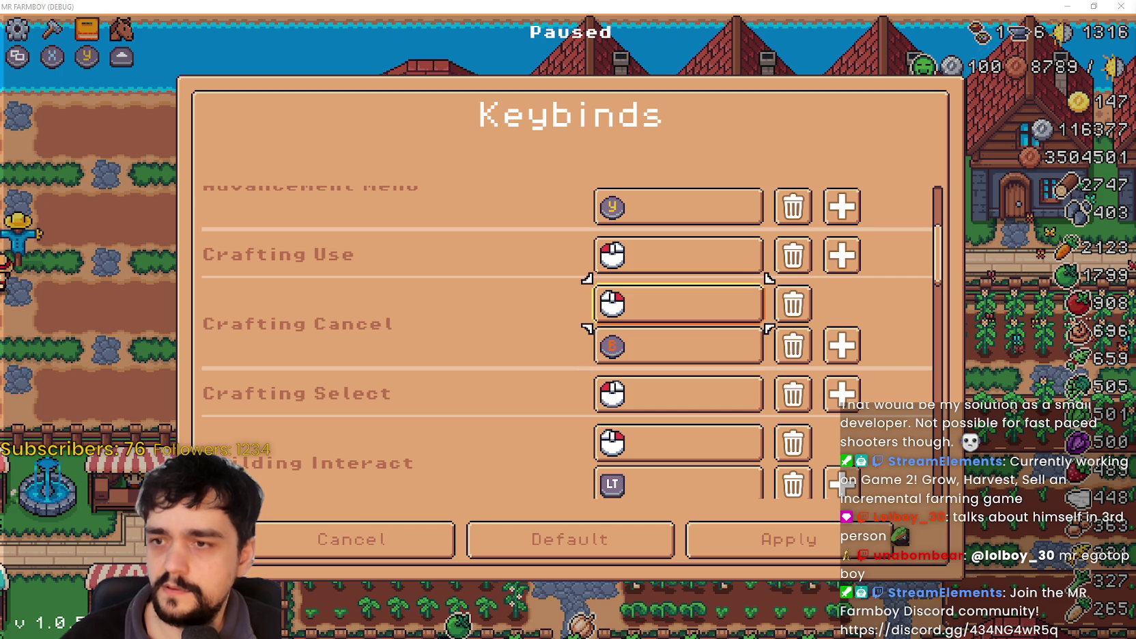
pyautogui.press('Right')
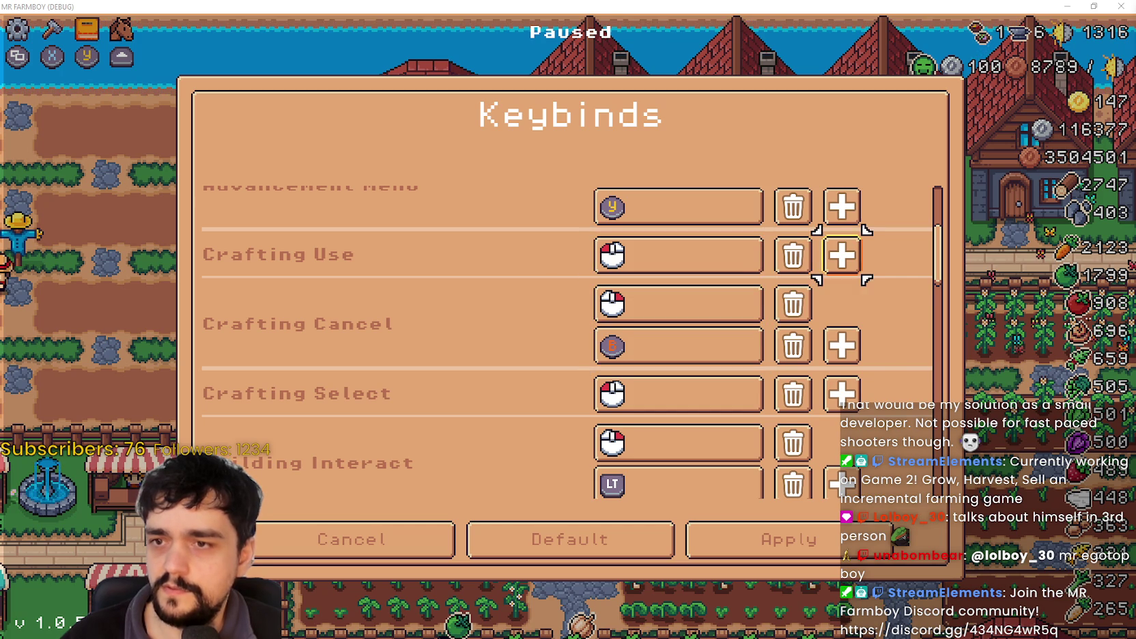
pyautogui.press('Return')
pyautogui.press('Return')
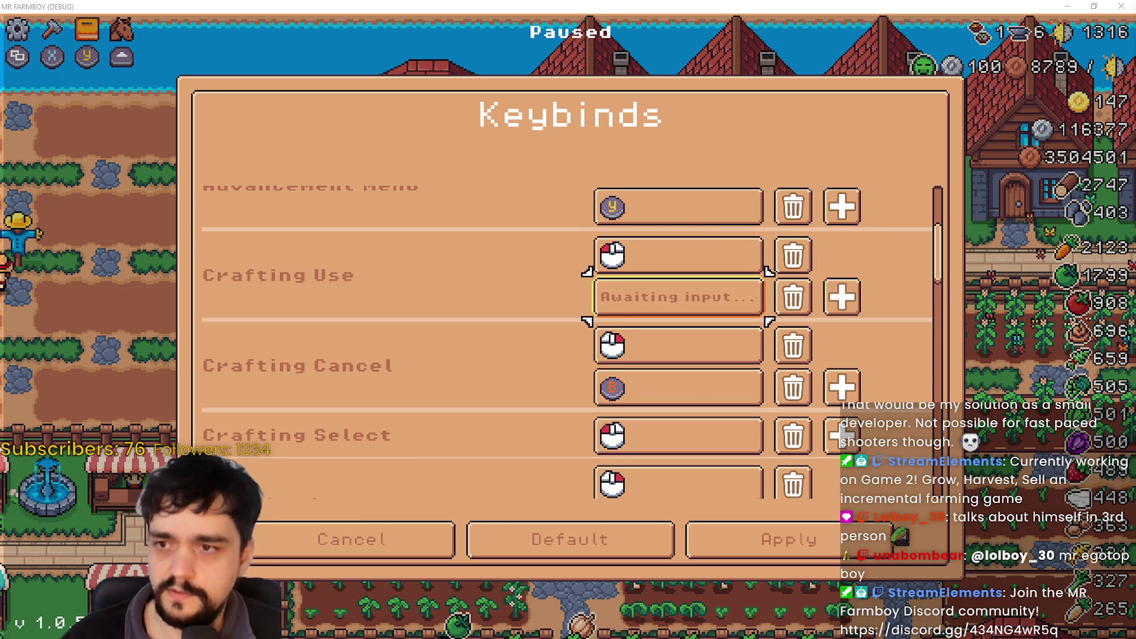
# Bind the LB bumper to Environment Interact in a new binding slot.
pyautogui.press('Up')
pyautogui.press('Up')
pyautogui.press('Up')
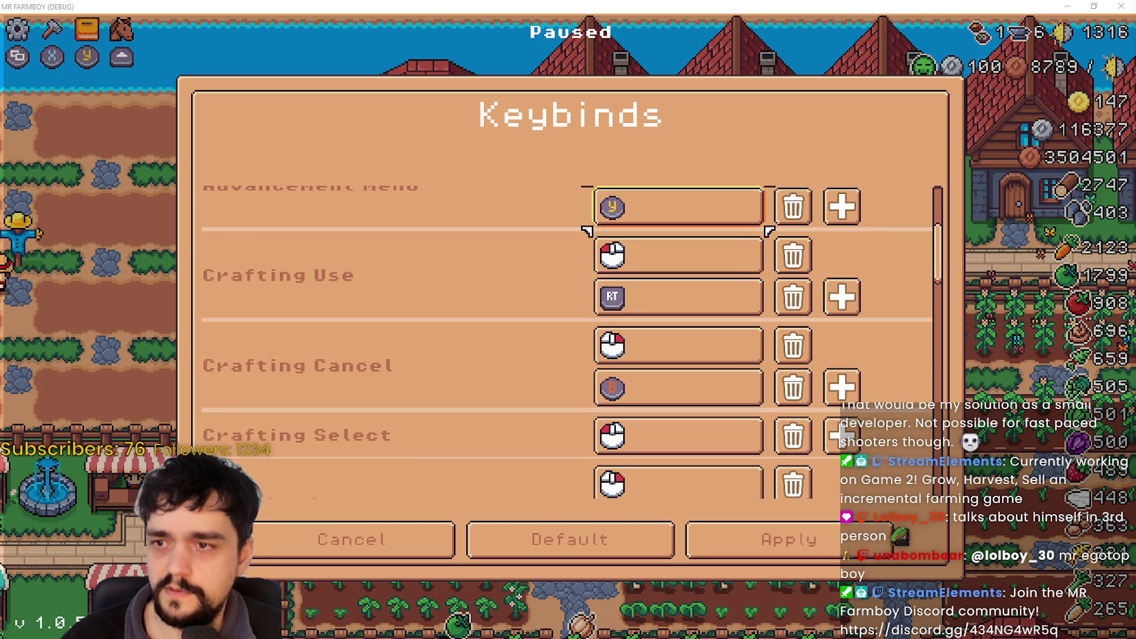
pyautogui.press('Up')
pyautogui.press('Up')
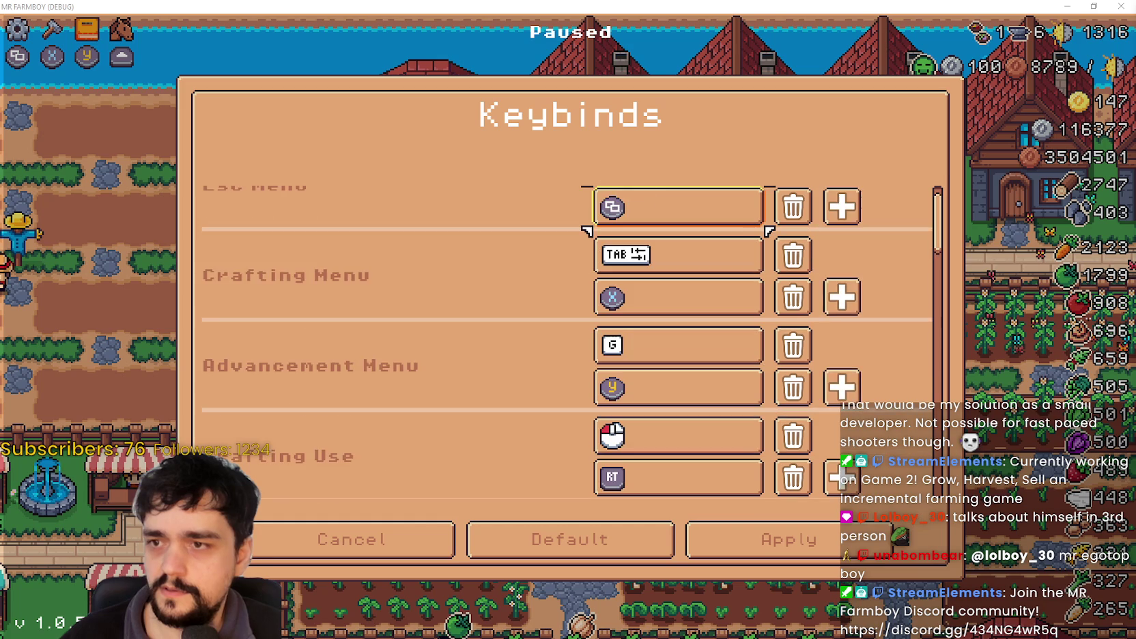
pyautogui.press('Up')
pyautogui.press('Down')
pyautogui.press('Down')
pyautogui.press('Down')
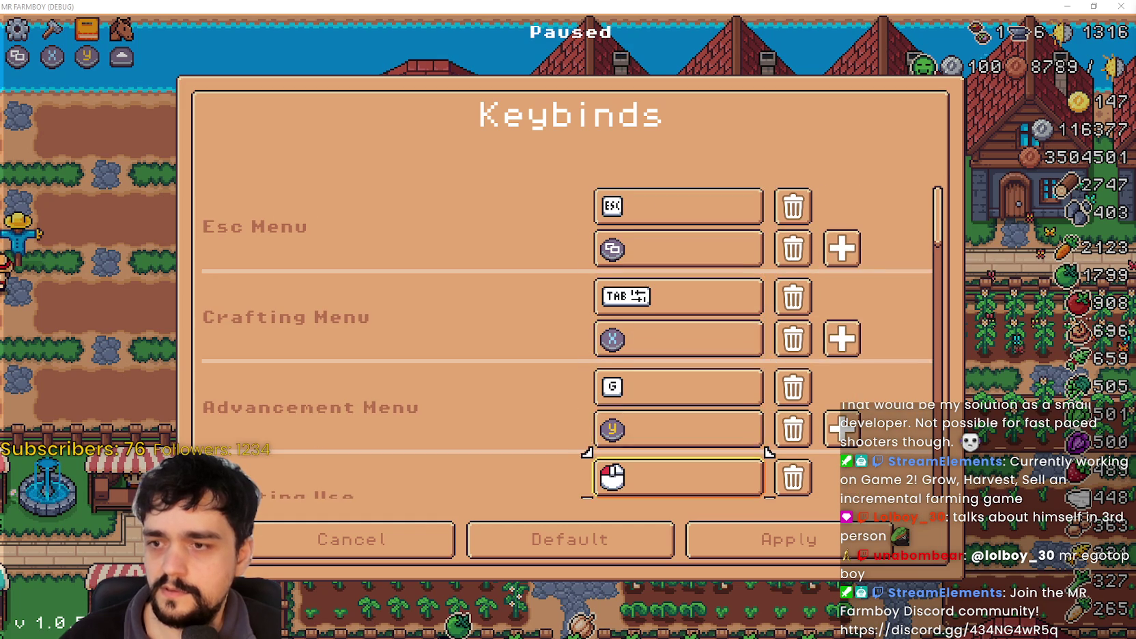
pyautogui.press('Down')
pyautogui.press('Down')
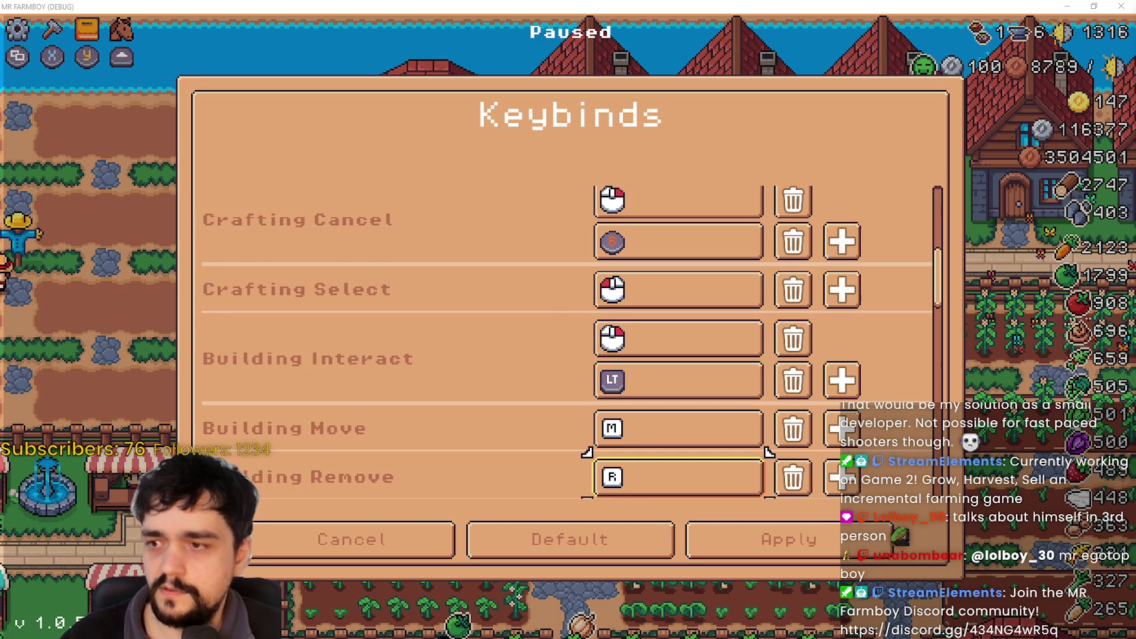
pyautogui.press('Down')
pyautogui.press('Down')
pyautogui.press('Down')
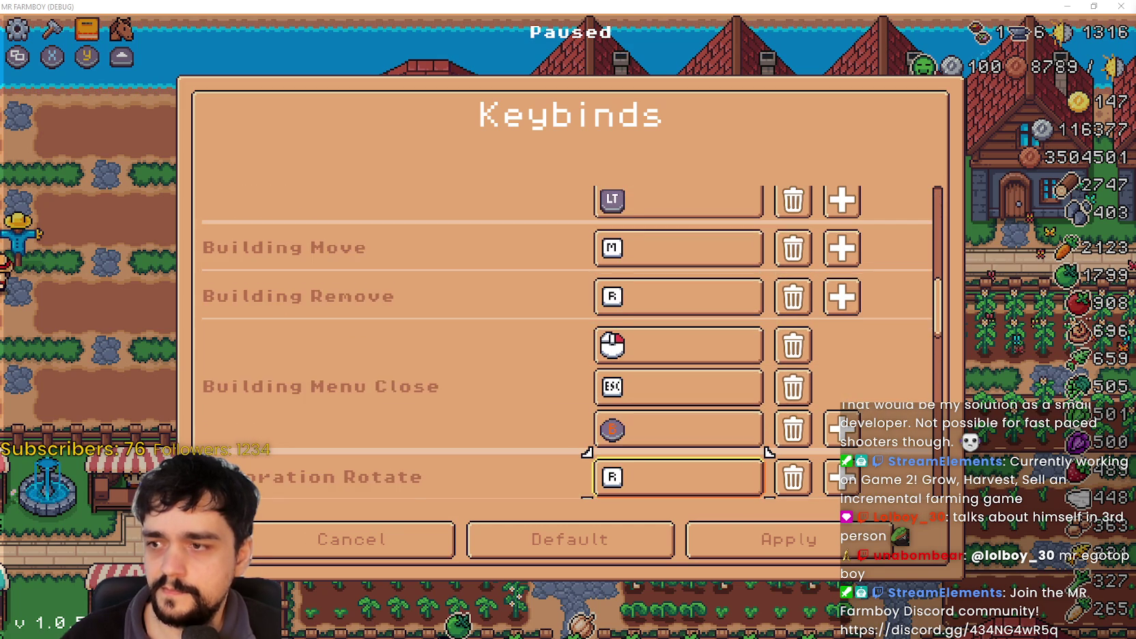
pyautogui.press('Down')
pyautogui.press('Down')
pyautogui.press('Down')
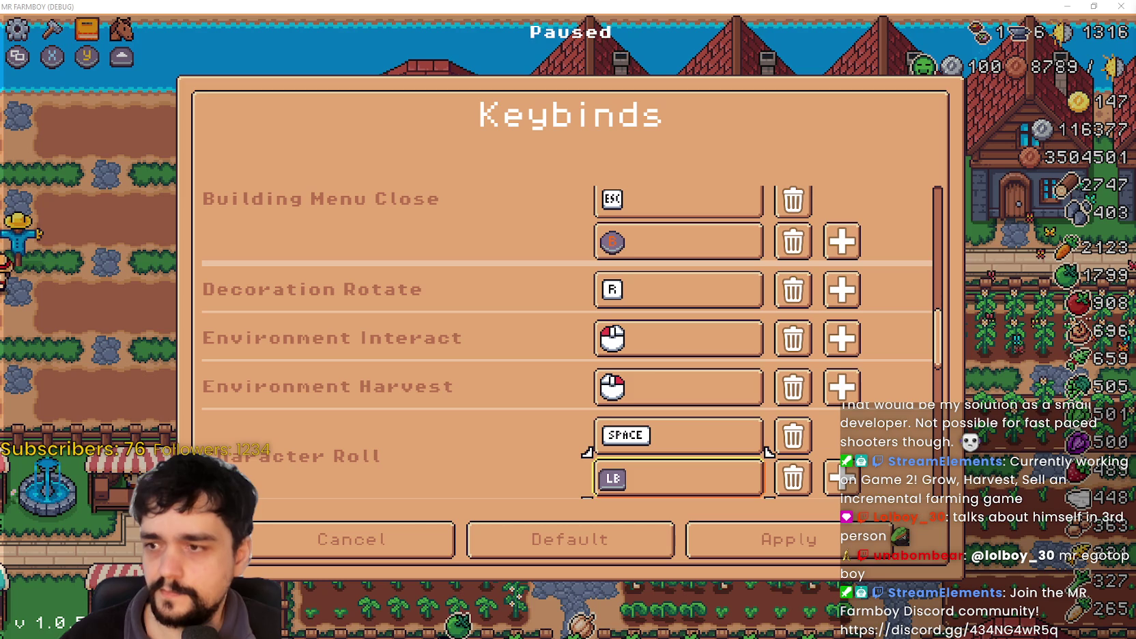
pyautogui.press('Up')
pyautogui.press('Up')
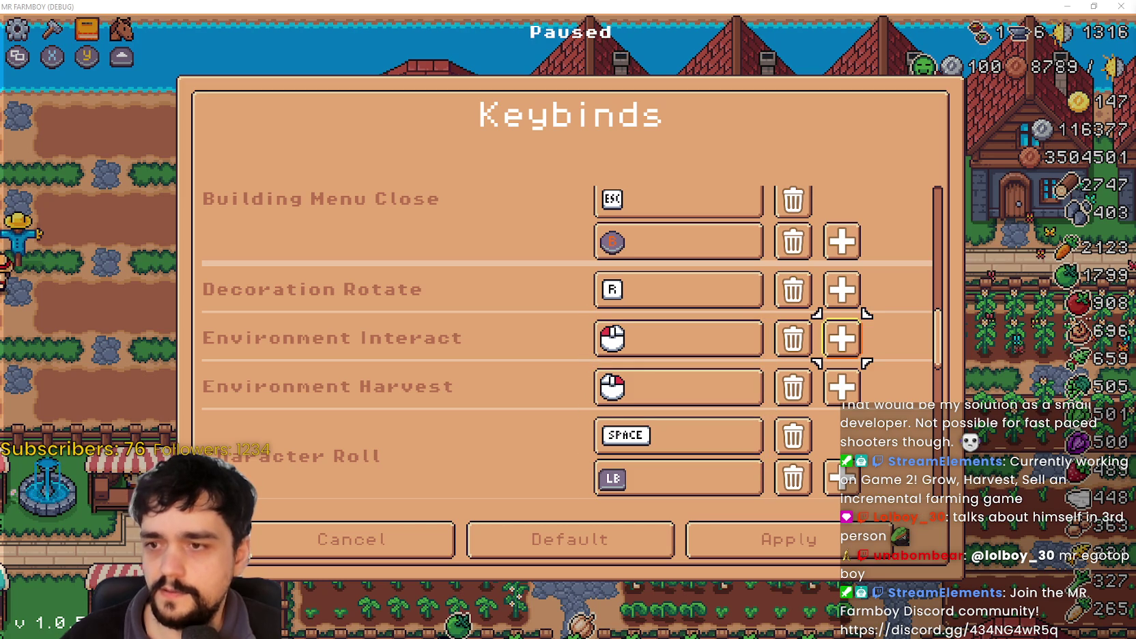
pyautogui.press('Return')
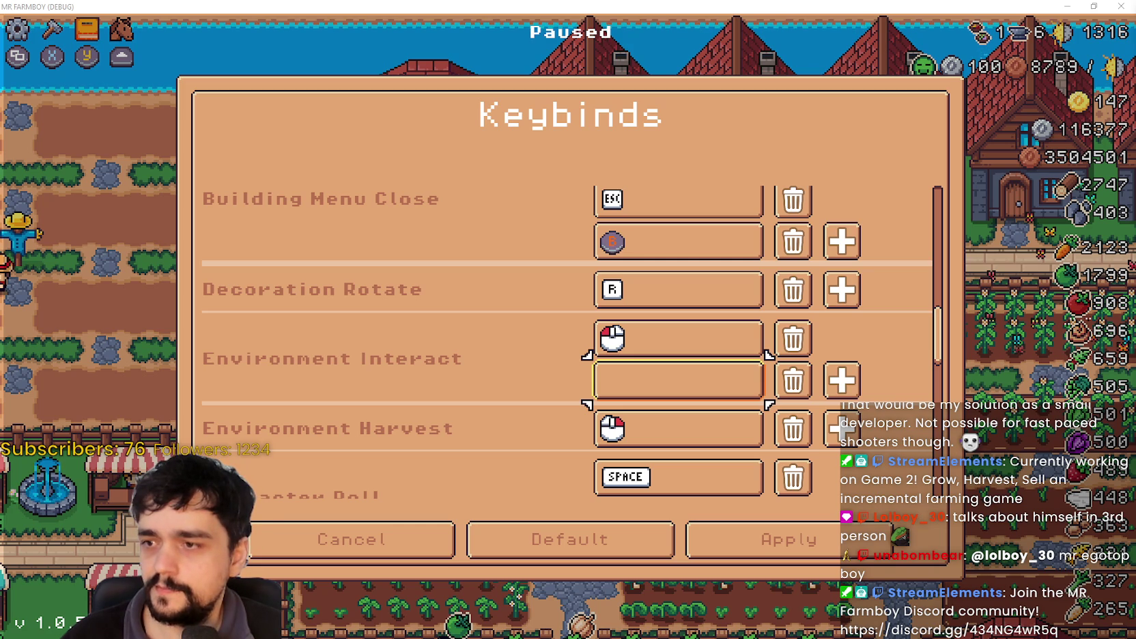
pyautogui.press('LB')
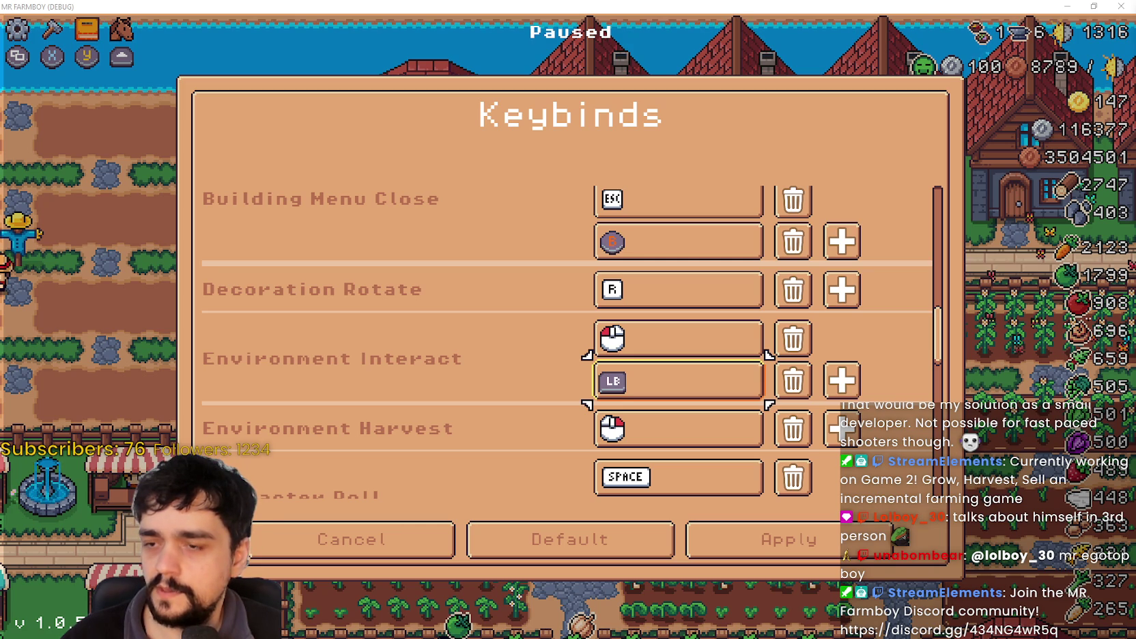
# Add a binding slot to Environment Harvest and remove LB from Character Roll.
pyautogui.press('Down')
pyautogui.press('Down')
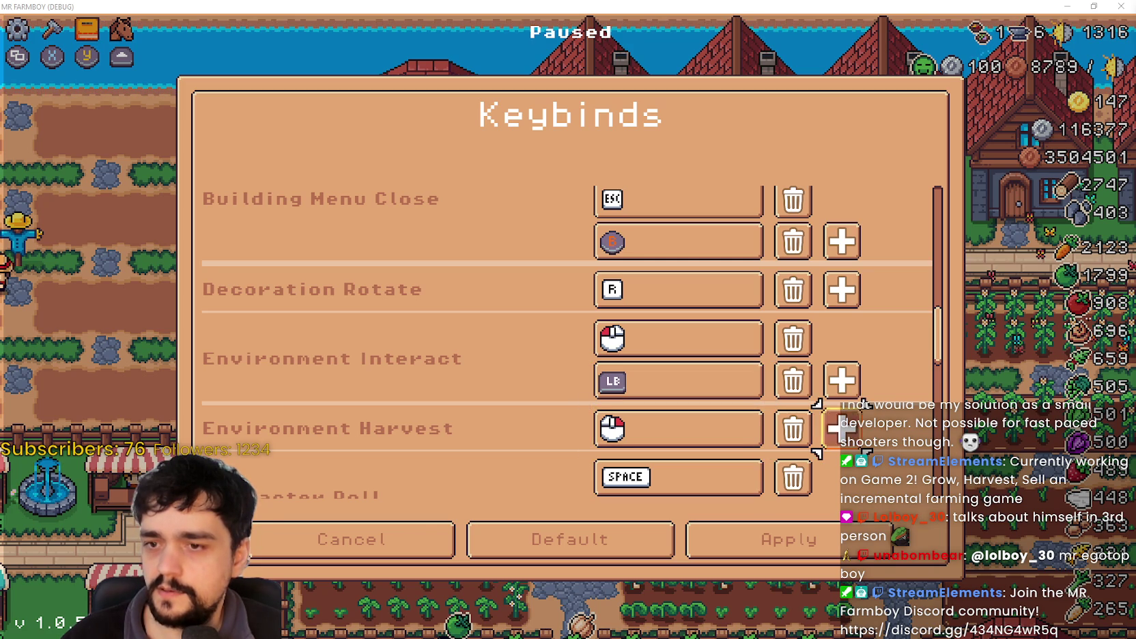
pyautogui.press('Return')
pyautogui.press('Down')
pyautogui.press('Down')
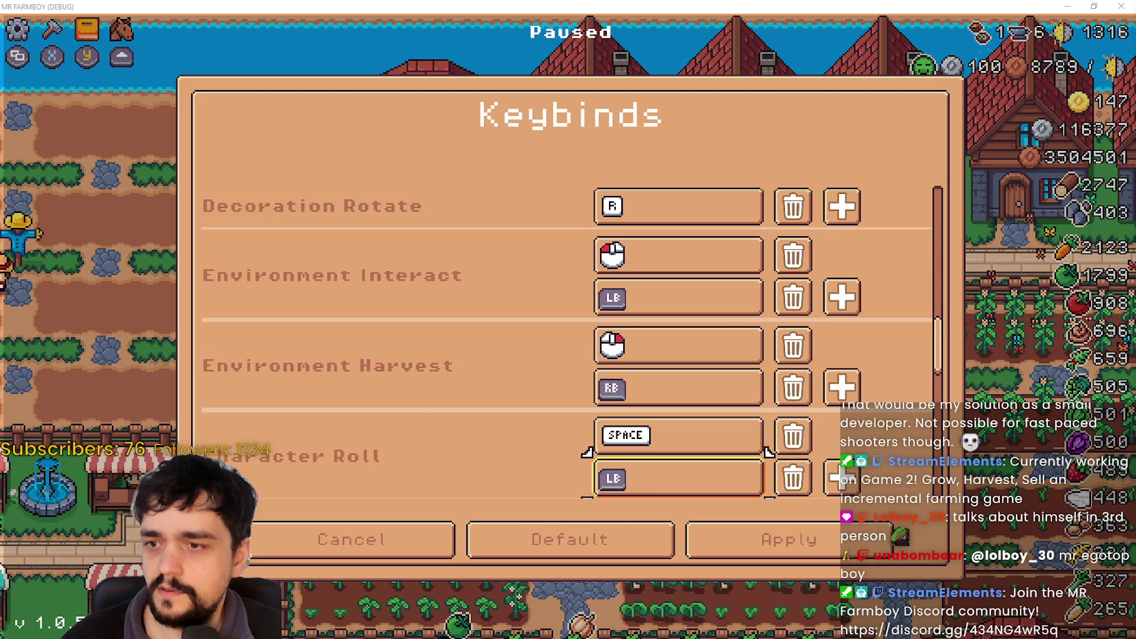
pyautogui.press('Down')
pyautogui.press('Right')
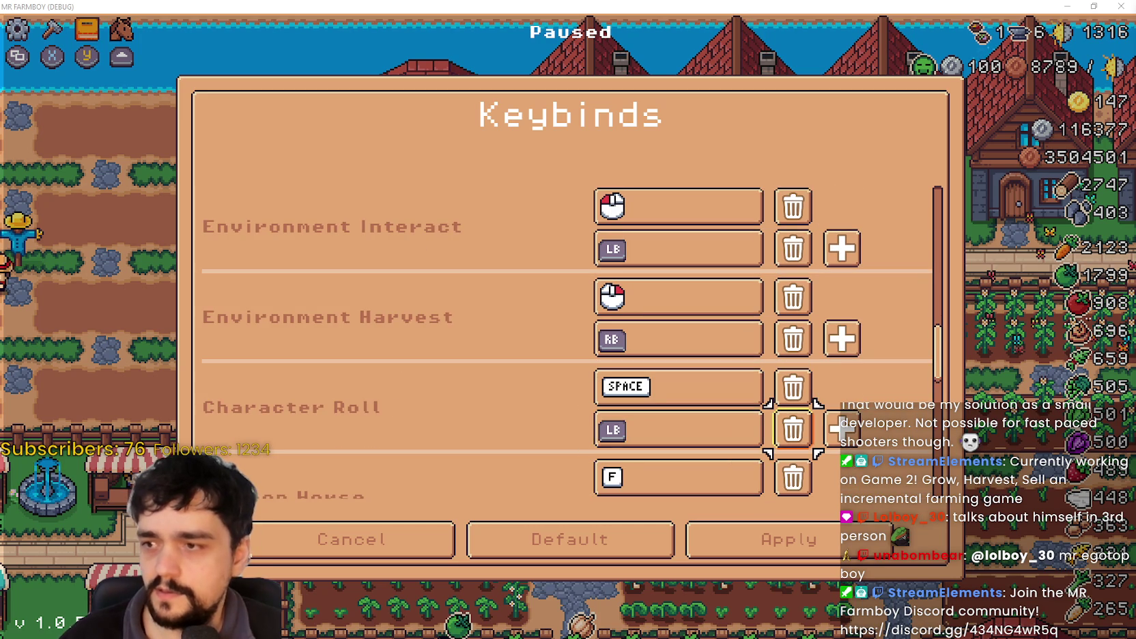
pyautogui.press('Return')
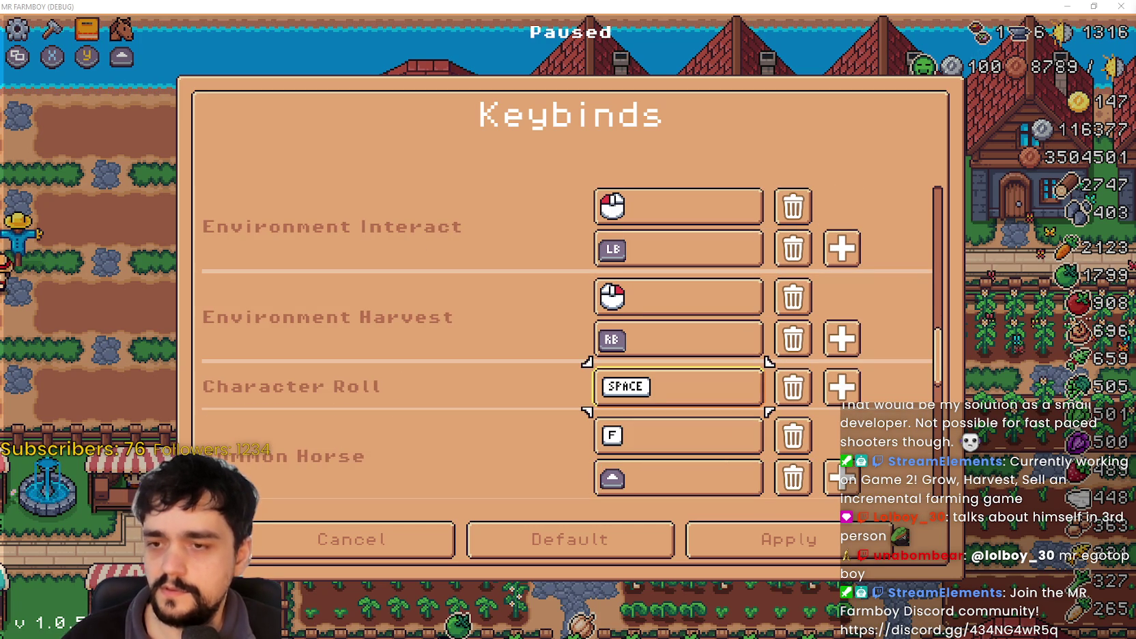
# Delete the RT binding from Zoom Out and the LT binding from Zoom In.
pyautogui.press('Down')
pyautogui.press('Down')
pyautogui.press('Down')
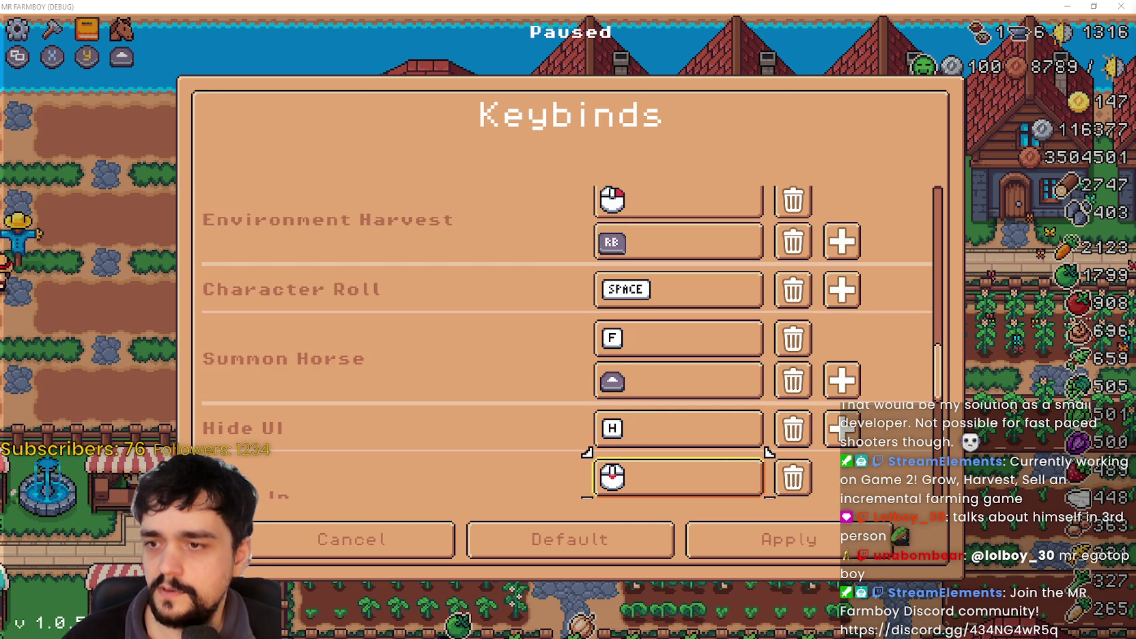
pyautogui.press('Down')
pyautogui.press('Down')
pyautogui.press('Down')
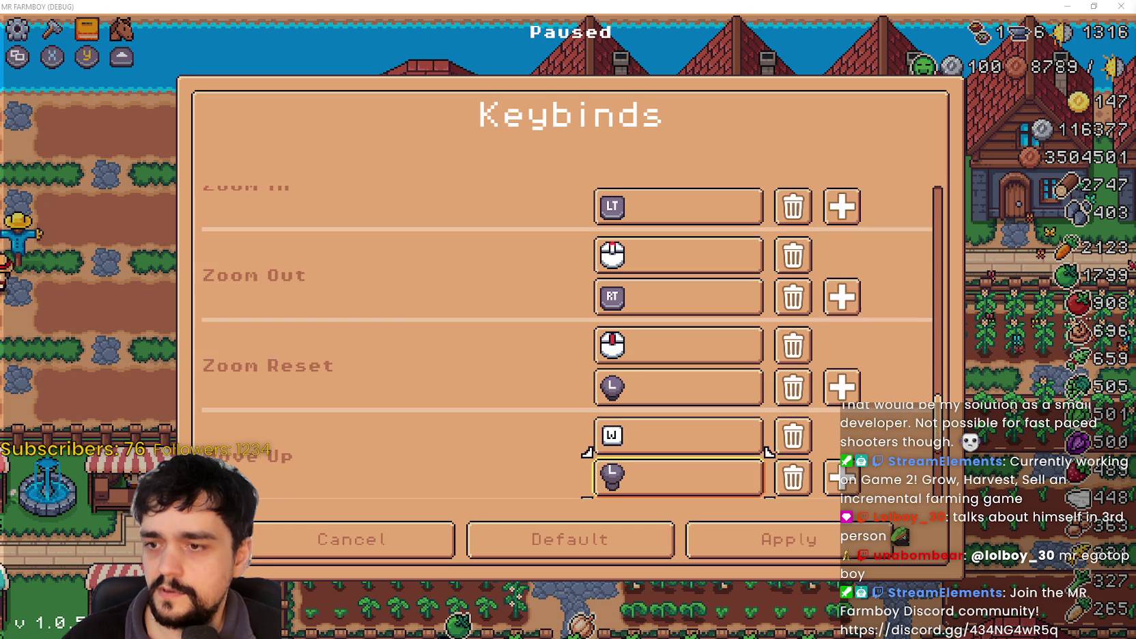
pyautogui.press('Up')
pyautogui.press('Up')
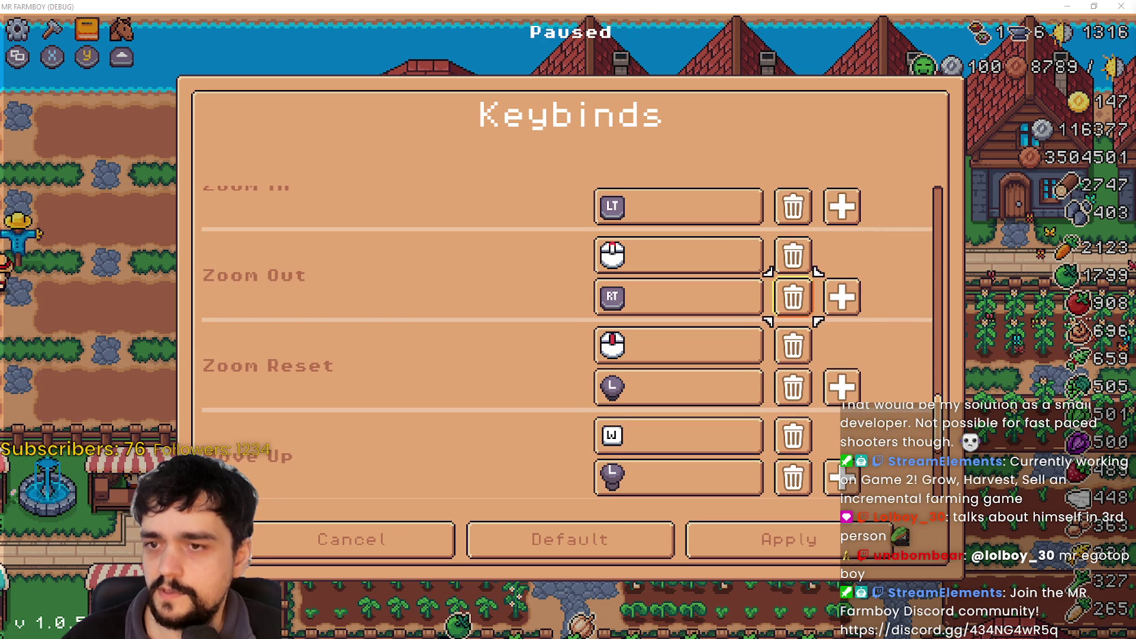
pyautogui.press('Left')
pyautogui.press('Return')
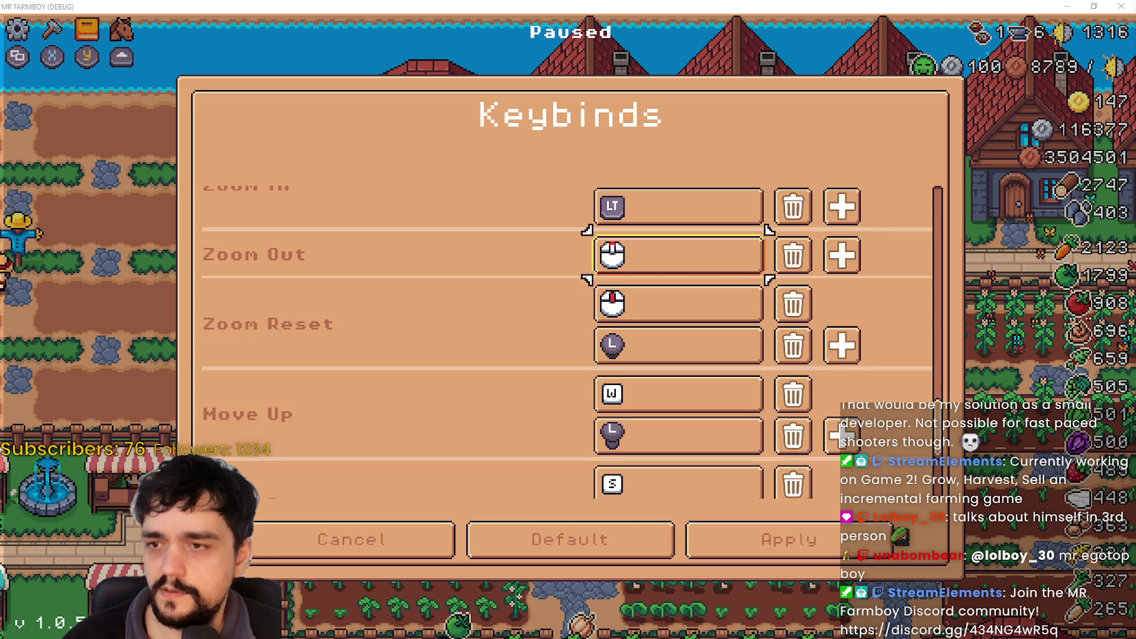
pyautogui.press('Right')
pyautogui.press('Return')
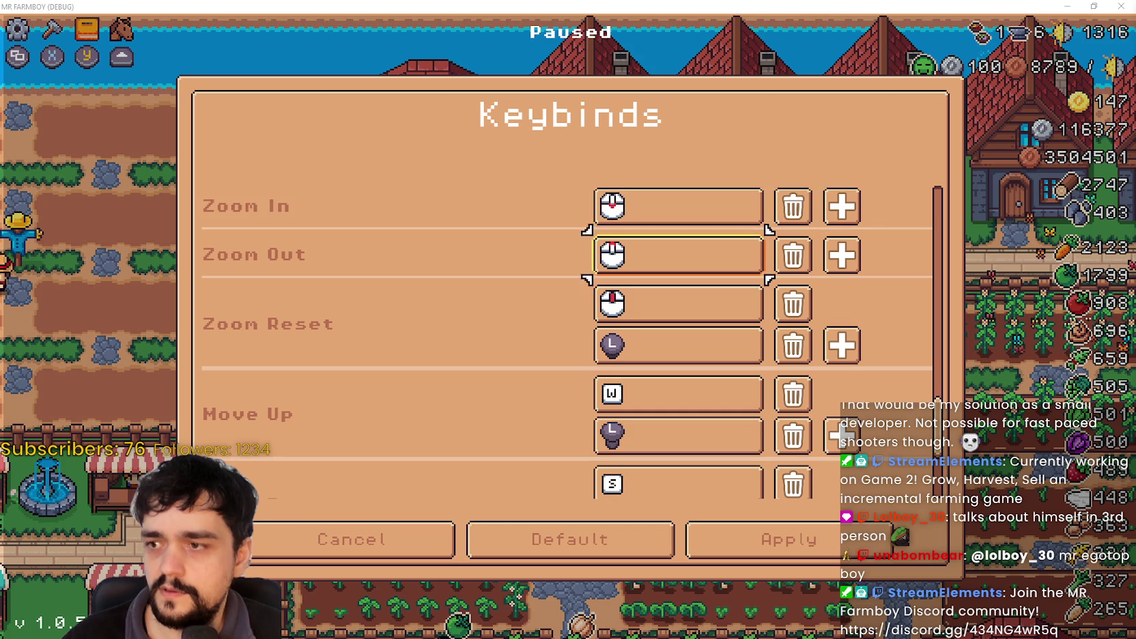
# Close the Keybinds and Options dialogs.
pyautogui.press('Down')
pyautogui.press('Down')
pyautogui.press('Down')
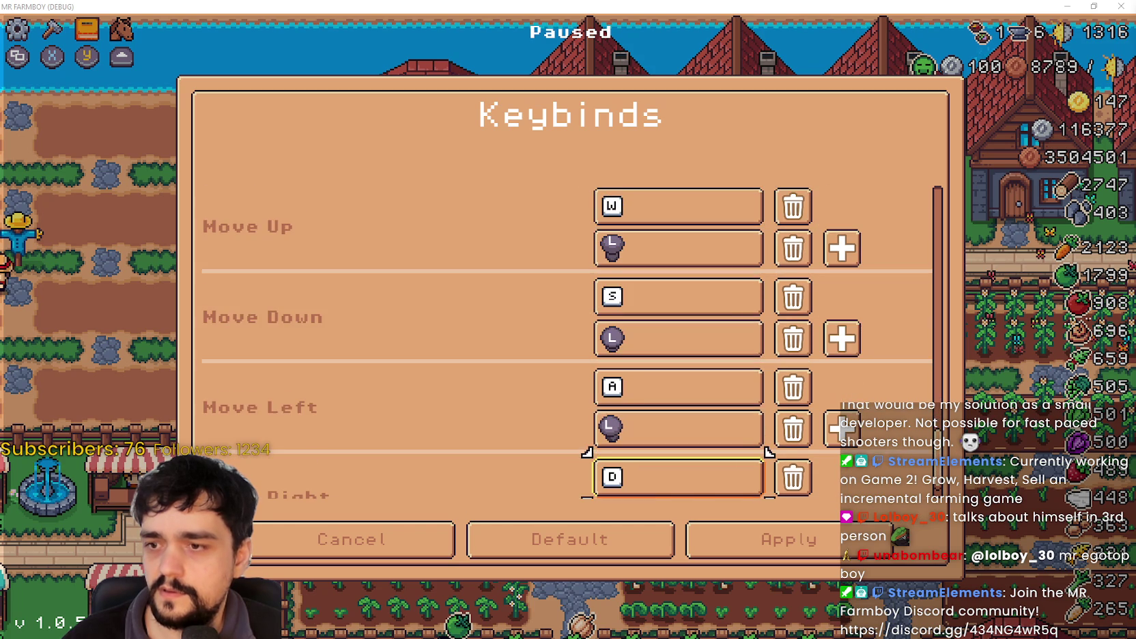
pyautogui.press('Down')
pyautogui.press('Down')
pyautogui.press('Down')
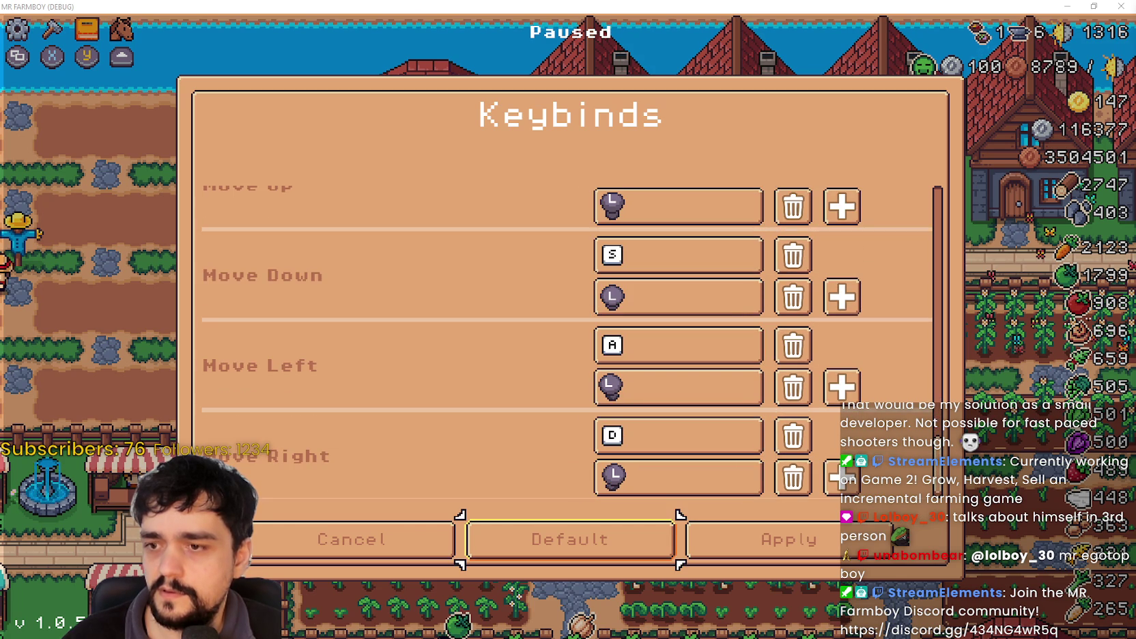
pyautogui.press('Right')
pyautogui.press('Return')
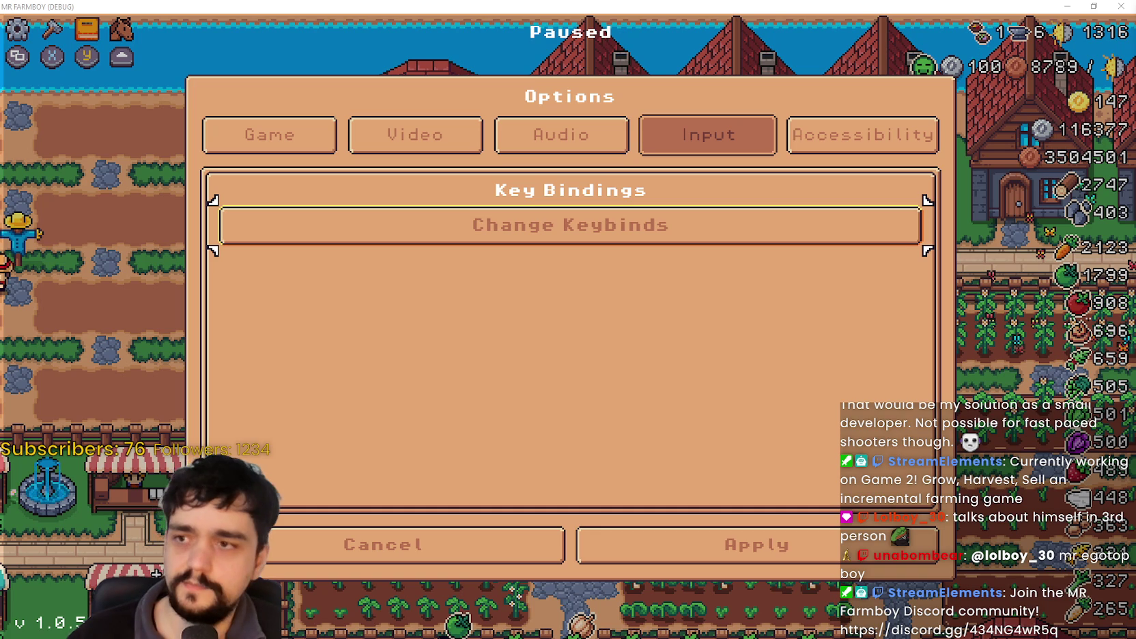
pyautogui.press('Escape')
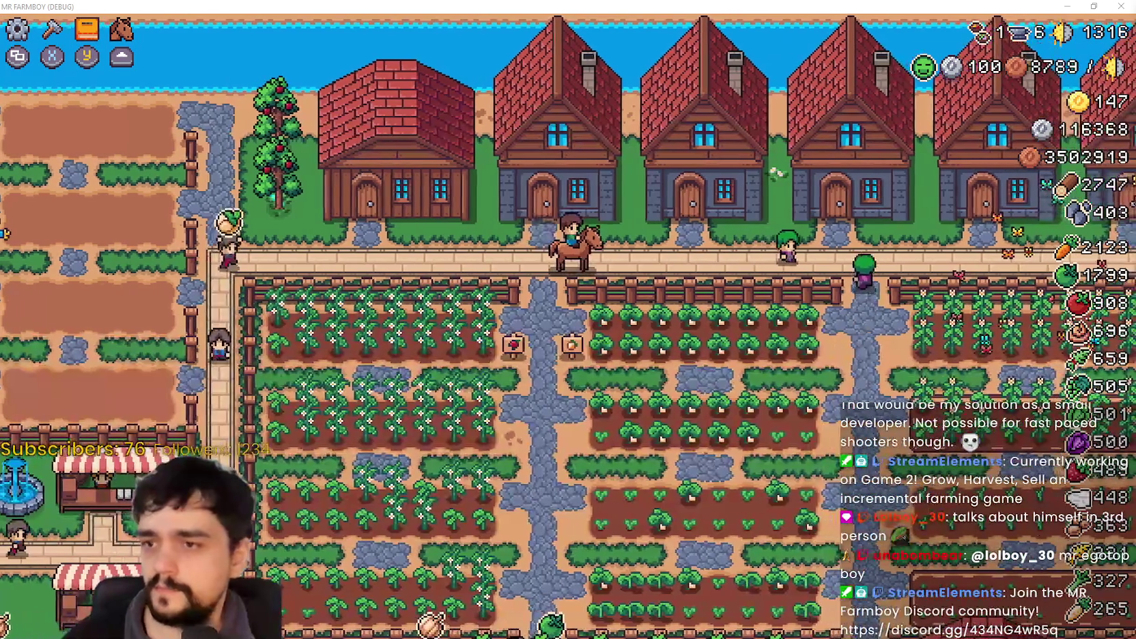
# Resume the game and walk the character right and up to the middle house's door.
pyautogui.press('Escape')
pyautogui.press('Escape')
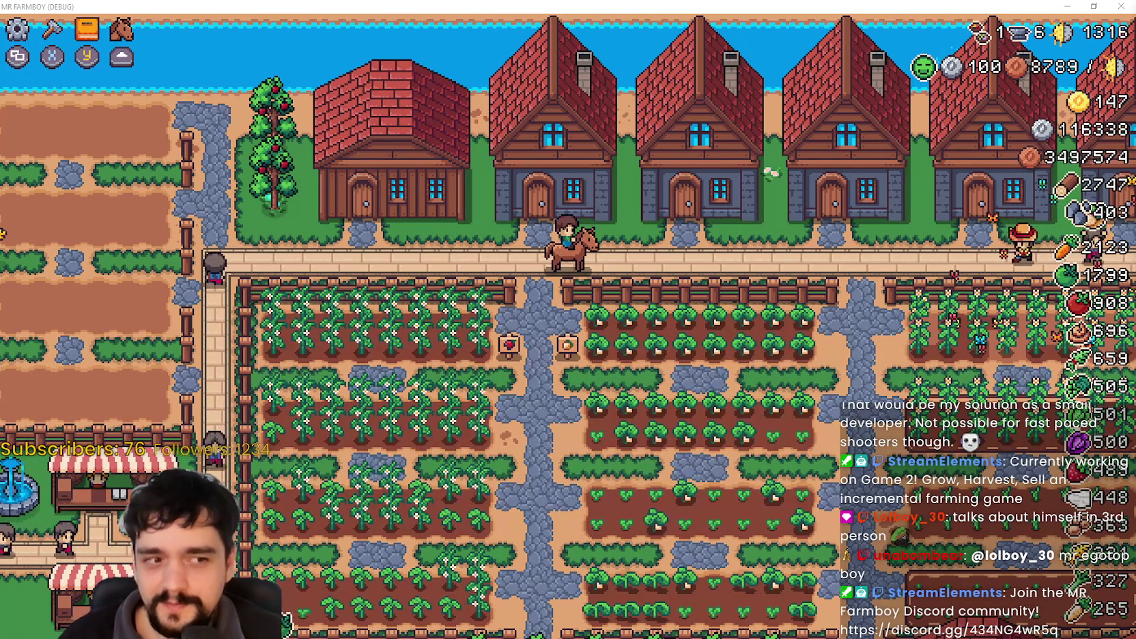
pyautogui.press('d')
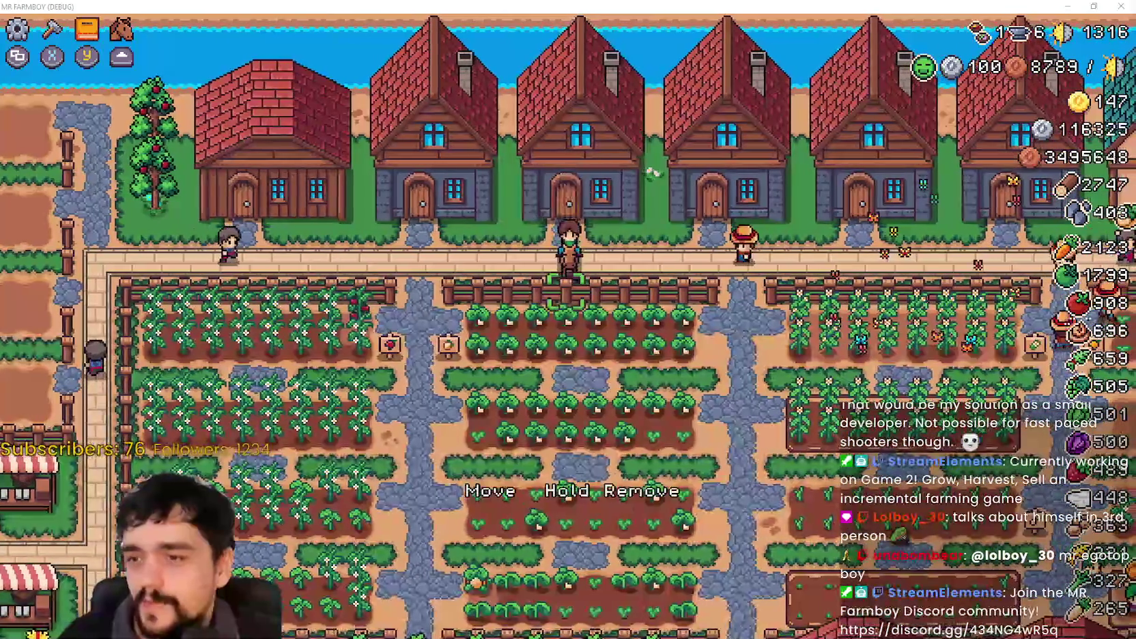
pyautogui.press('w')
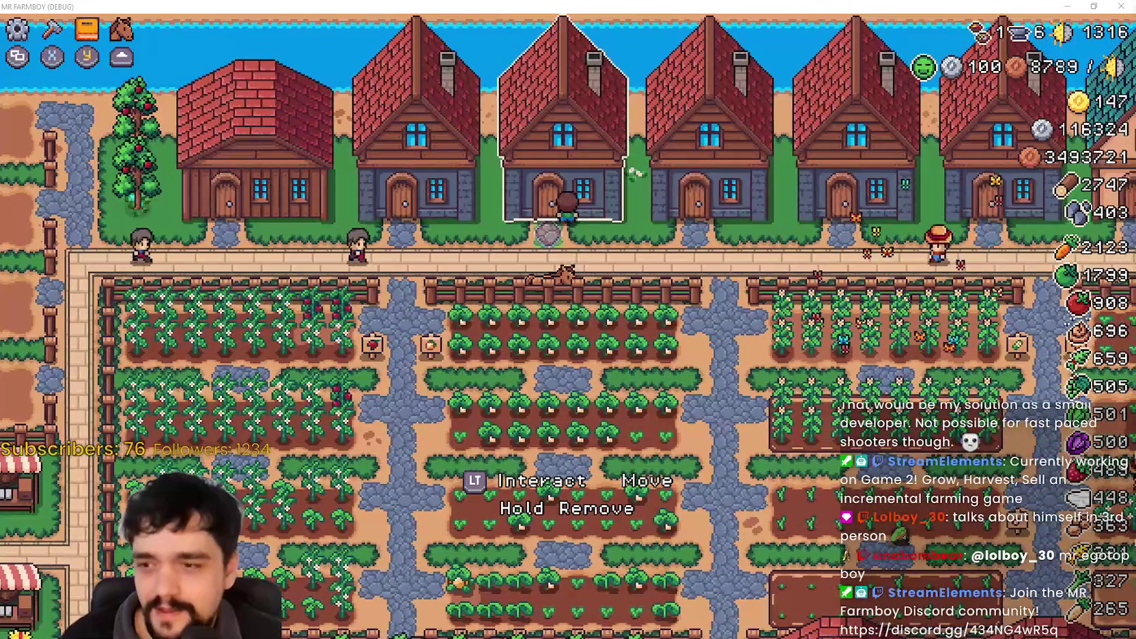
pyautogui.press('w')
# Toggle the middle house's management panel several times, leaving it open.
pyautogui.press('e')
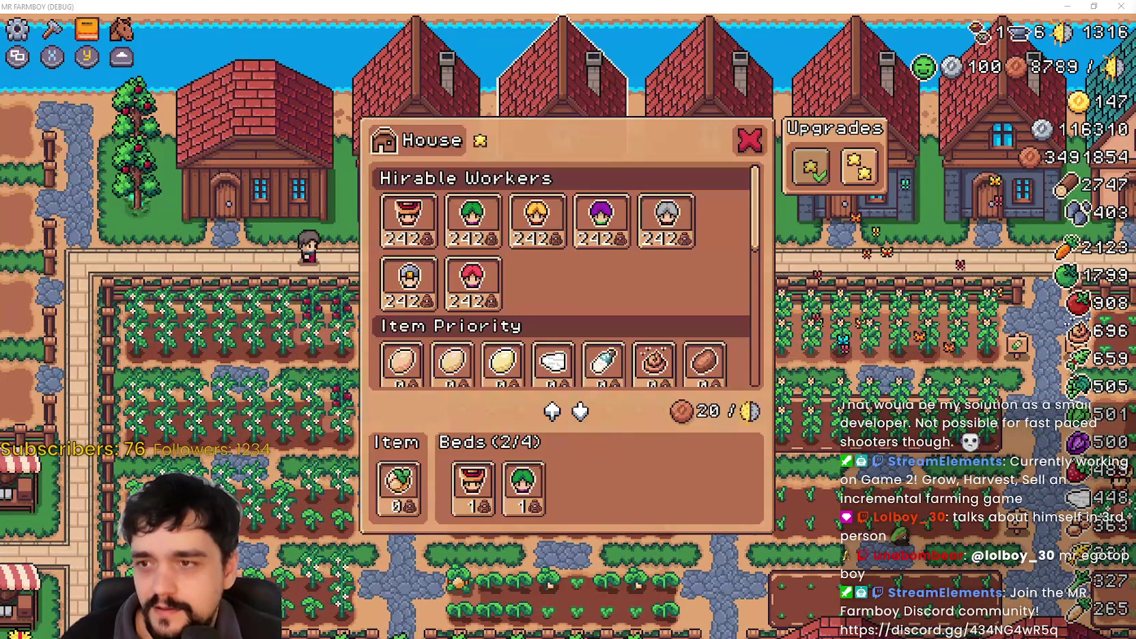
pyautogui.press('Escape')
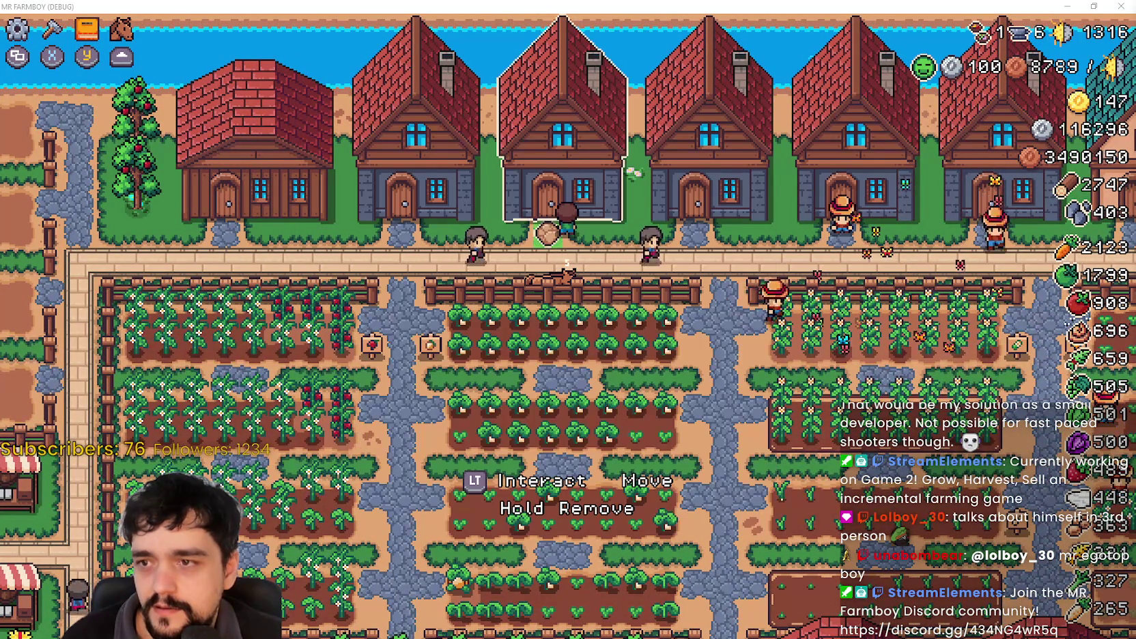
pyautogui.press('e')
pyautogui.press('Escape')
pyautogui.press('e')
pyautogui.press('Escape')
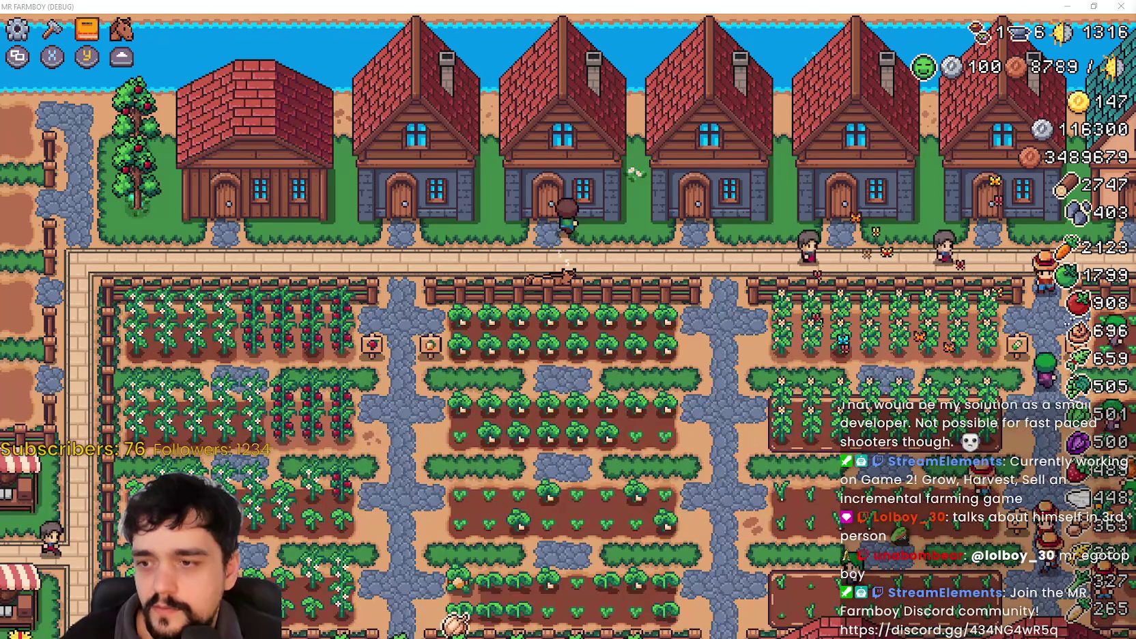
pyautogui.press('e')
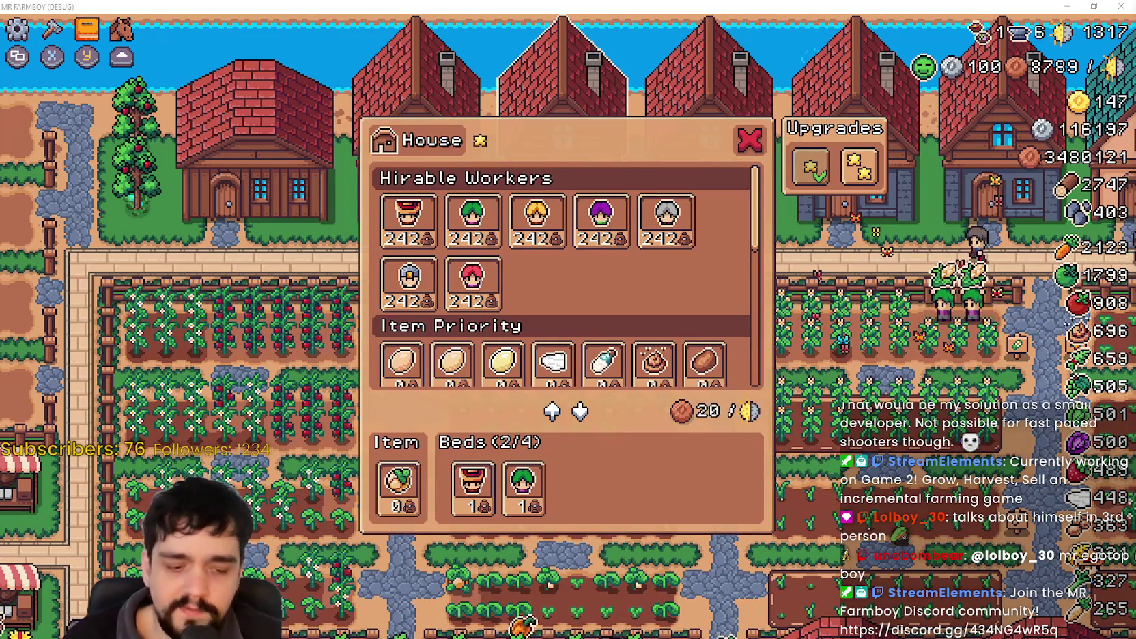
# Hire a Farmer and the yellow-haired worker into the free beds, then close the house panel.
pyautogui.click(409, 219)
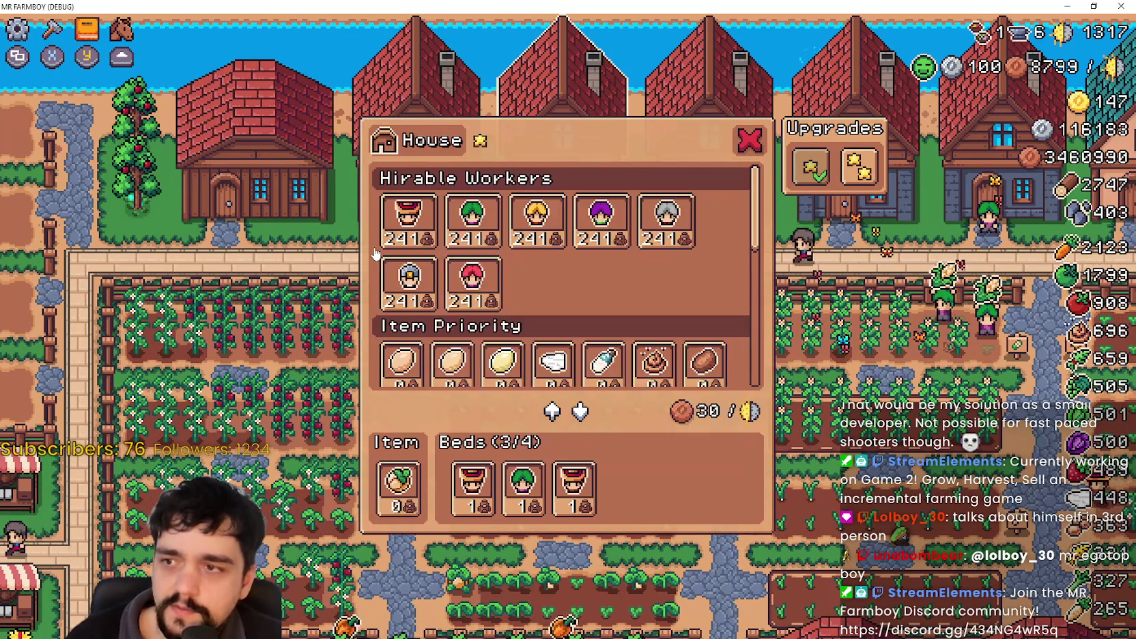
pyautogui.moveTo(380, 233)
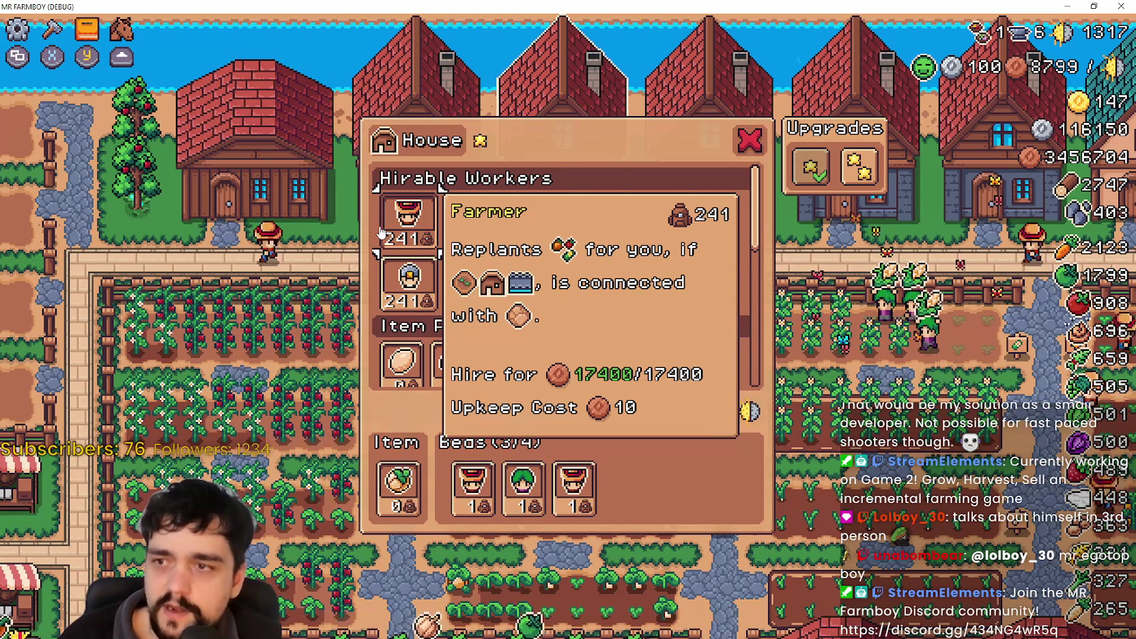
pyautogui.scroll(-1, 380, 233)
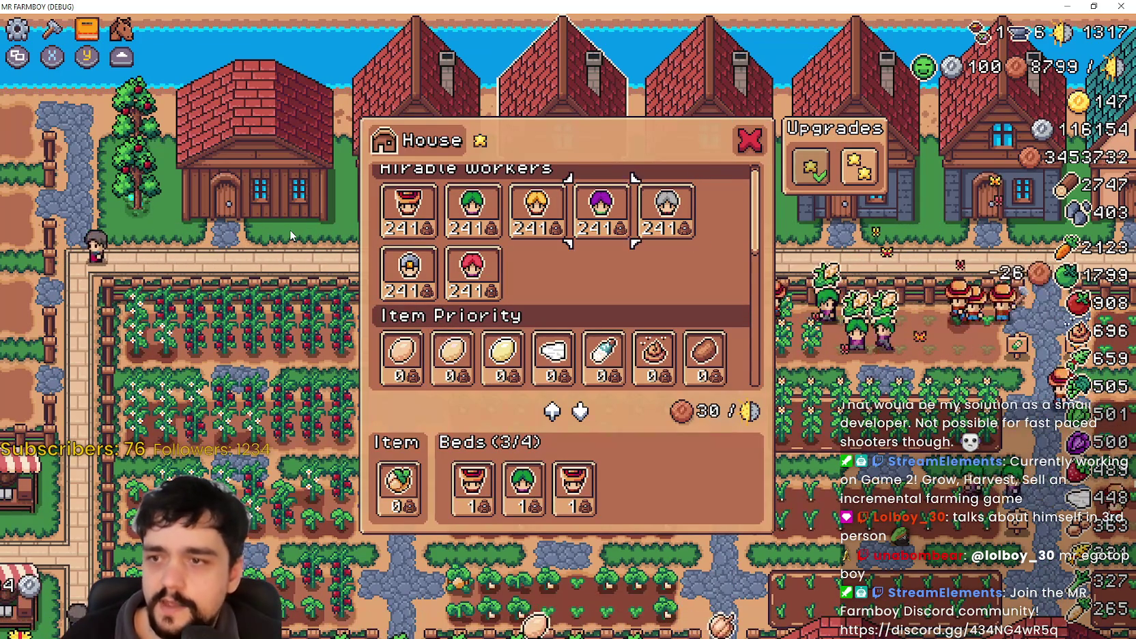
pyautogui.click(537, 209)
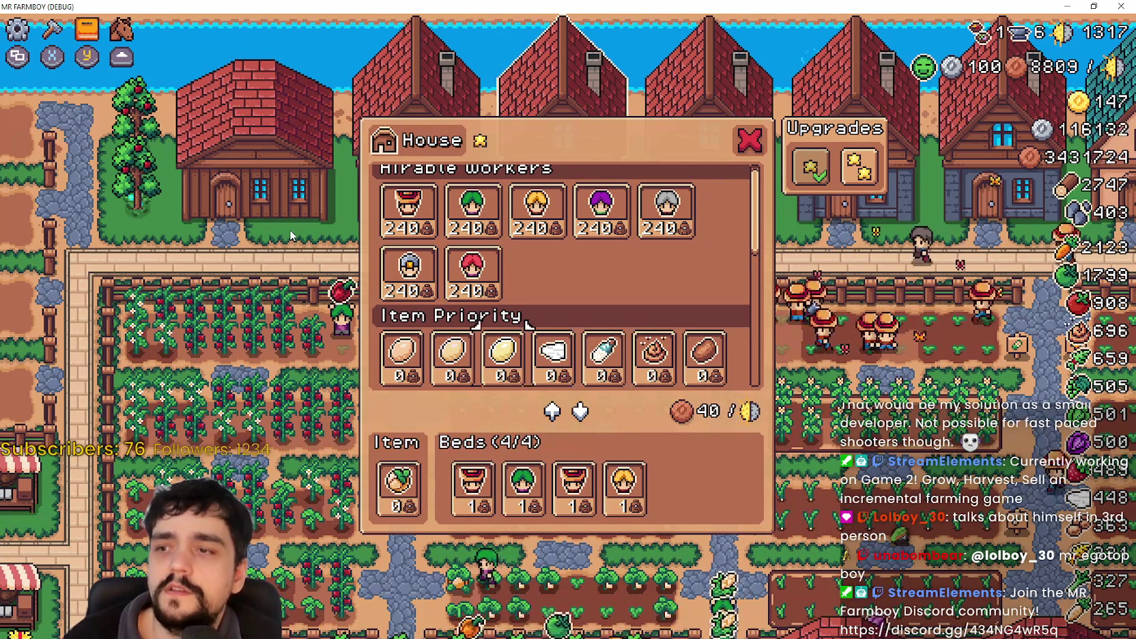
pyautogui.press('Escape')
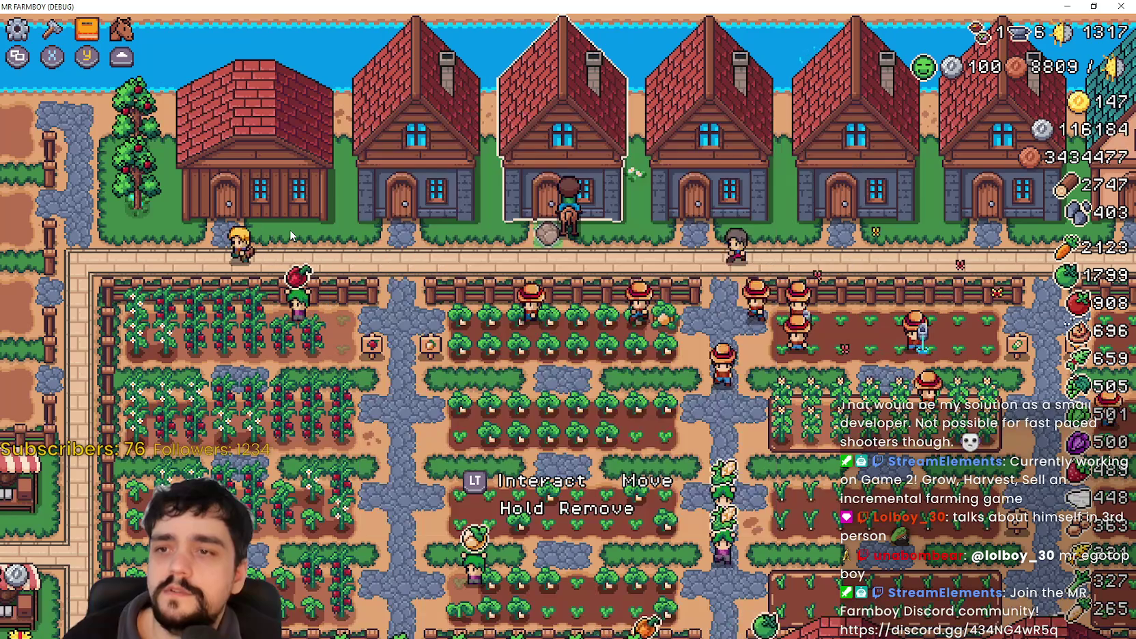
# Walk out, mount the horse and ride left, then back up to a house door.
pyautogui.press('Down')
pyautogui.press('Left')
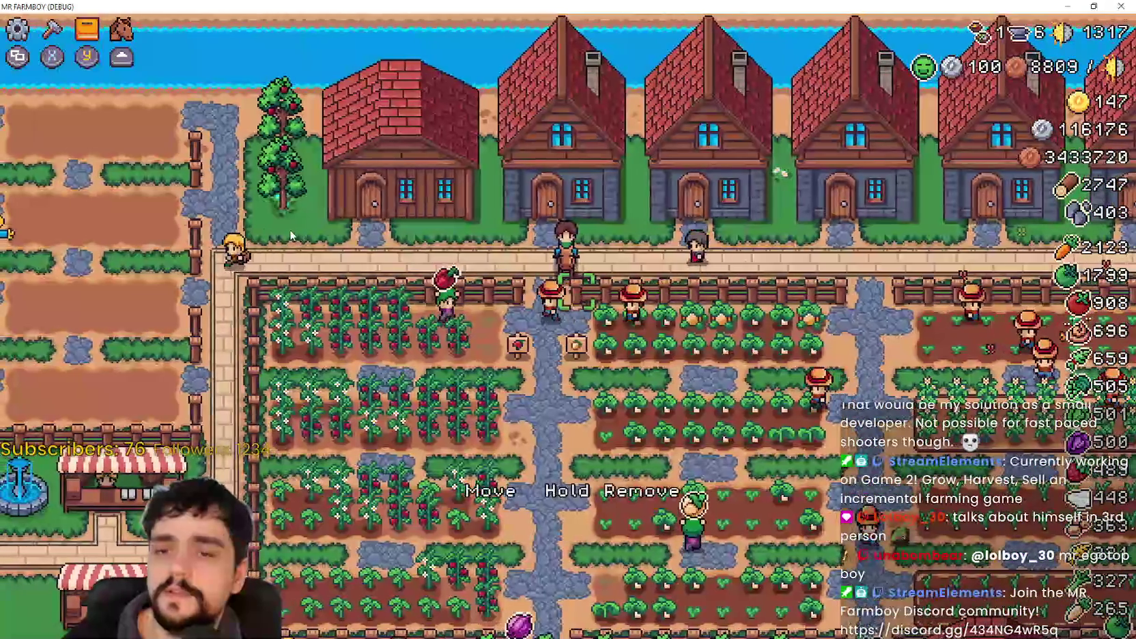
pyautogui.press('Left')
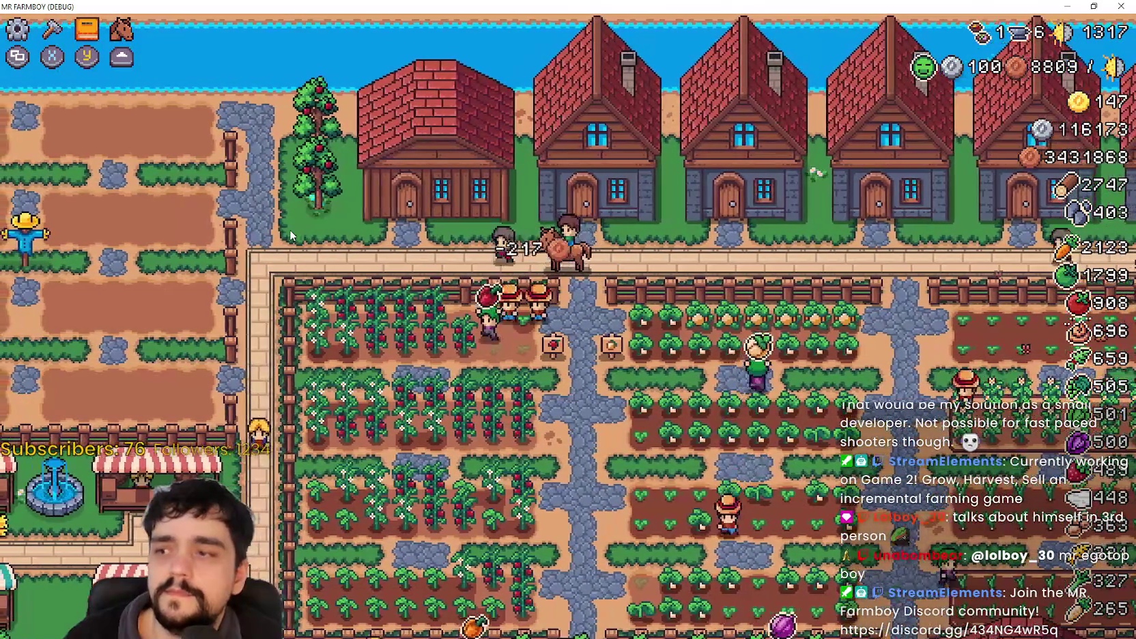
pyautogui.press('Left')
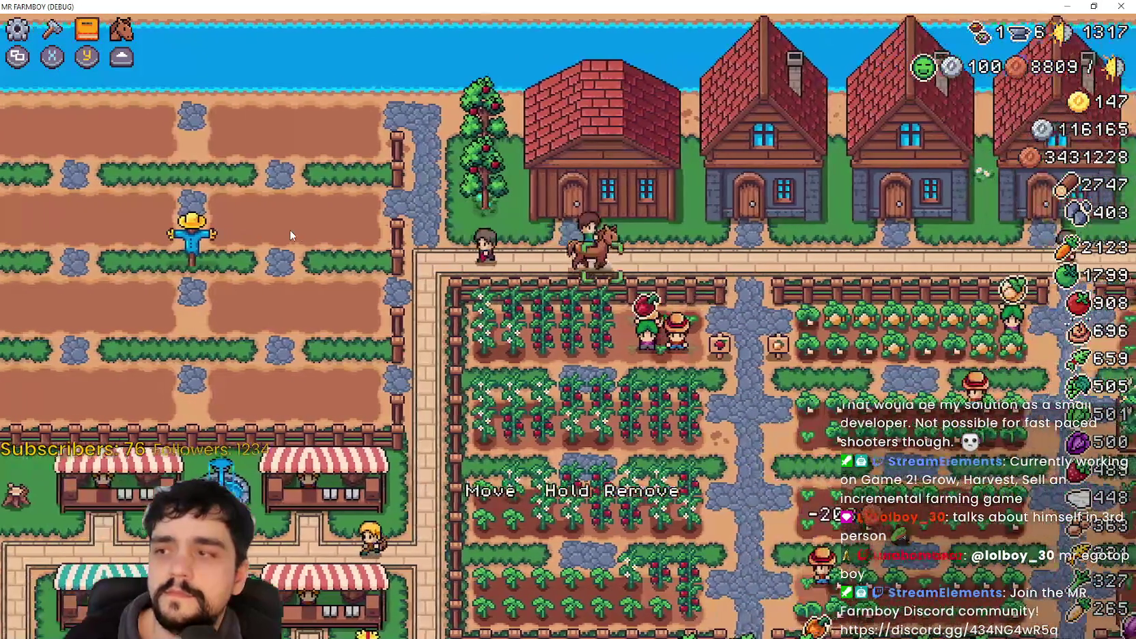
pyautogui.press('Right')
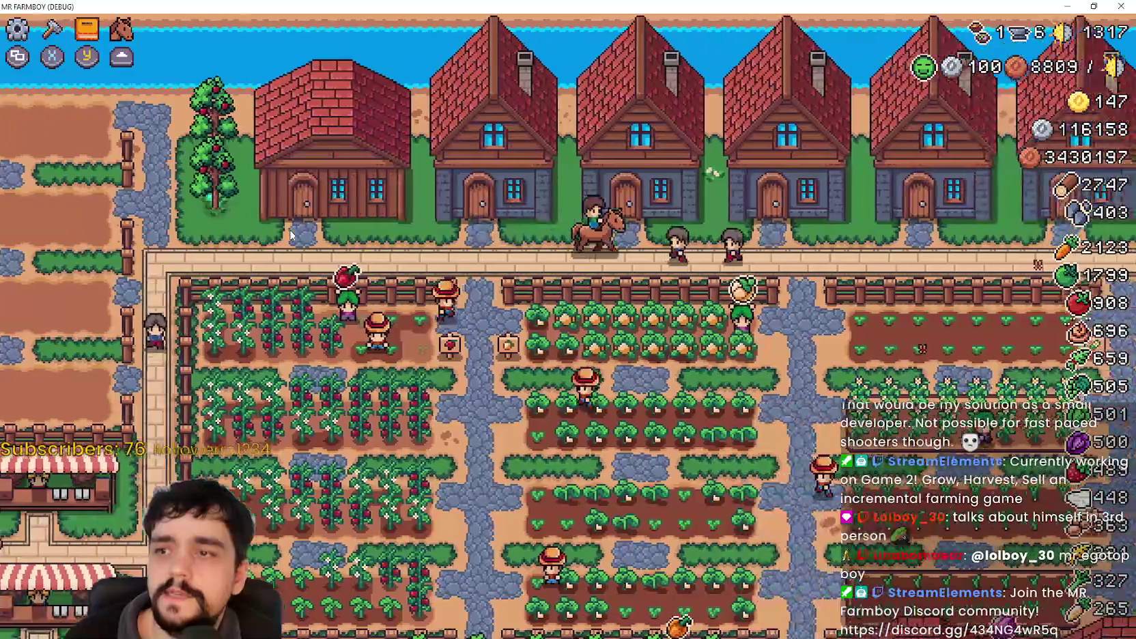
pyautogui.press('Up')
pyautogui.press('Right')
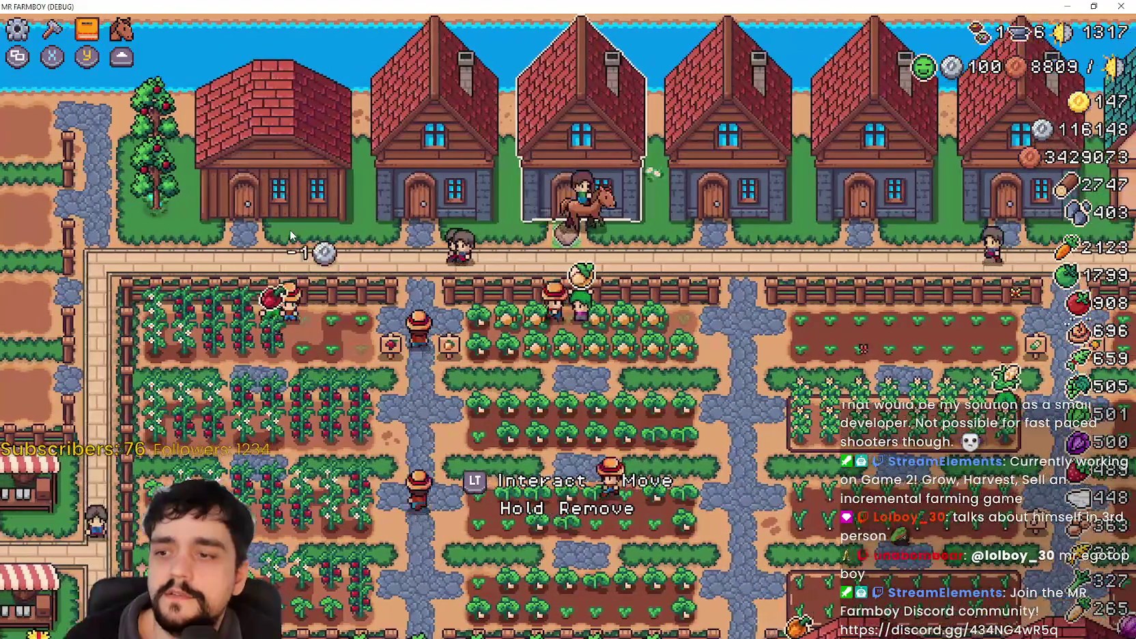
# Ride through the crop field, then bring up the Advancements overview.
pyautogui.press('Down')
pyautogui.press('Left')
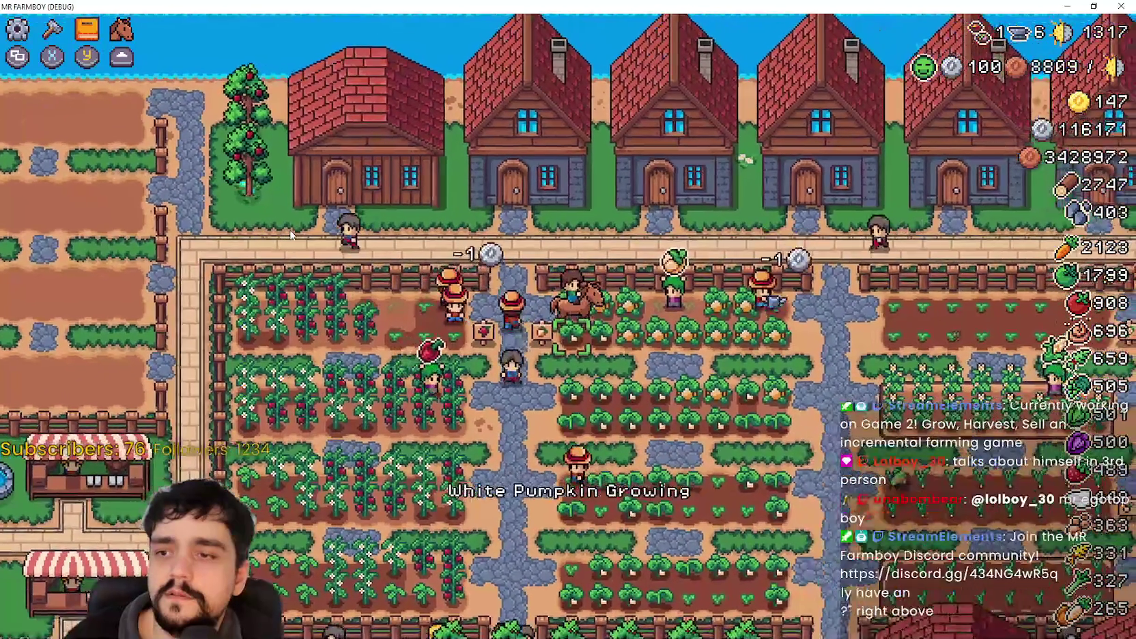
pyautogui.press('Right')
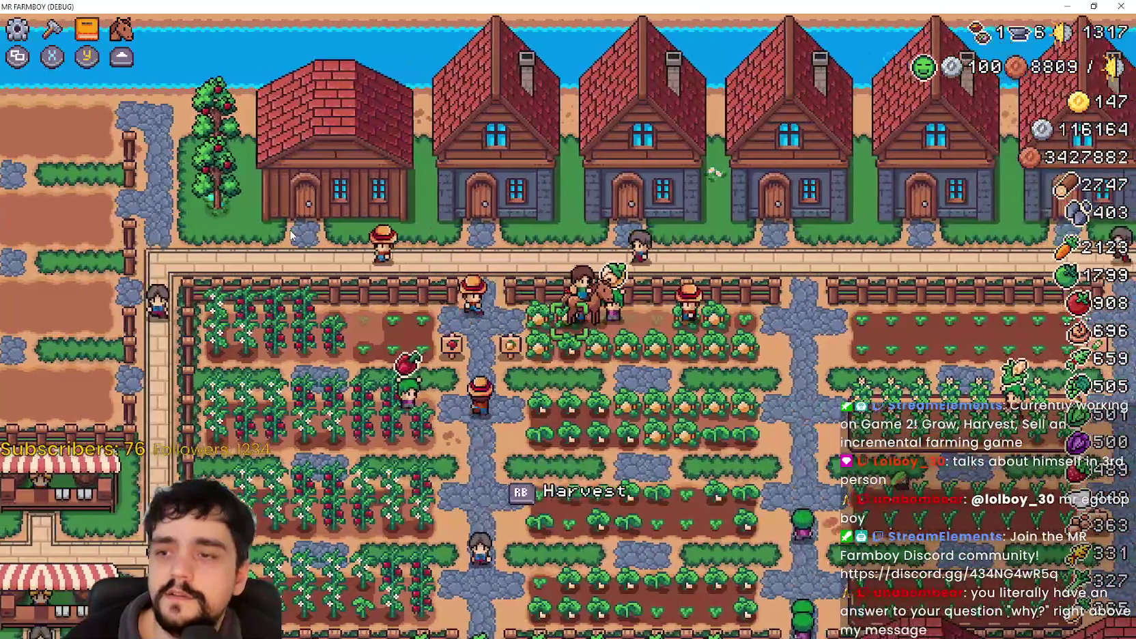
pyautogui.press('Down')
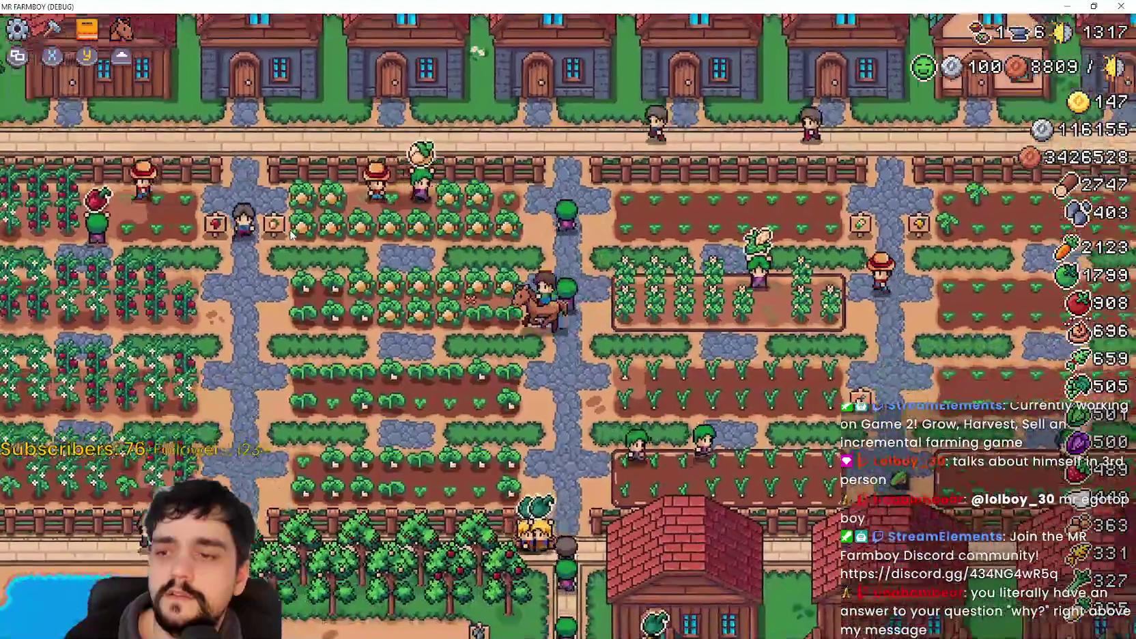
pyautogui.press('Left')
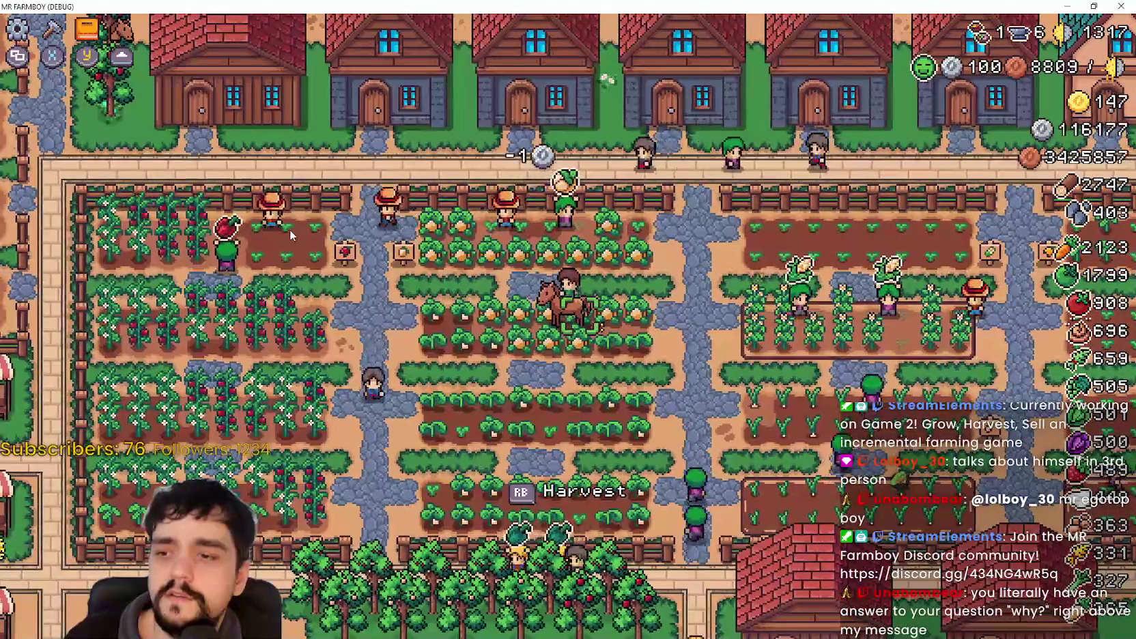
pyautogui.press('Right')
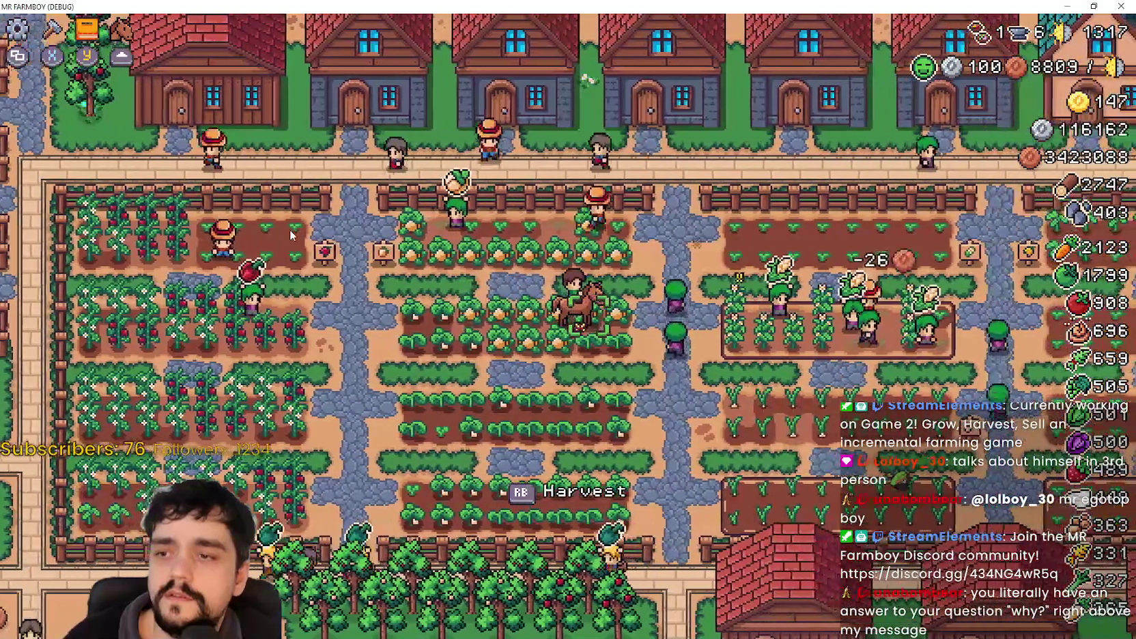
pyautogui.press('Left')
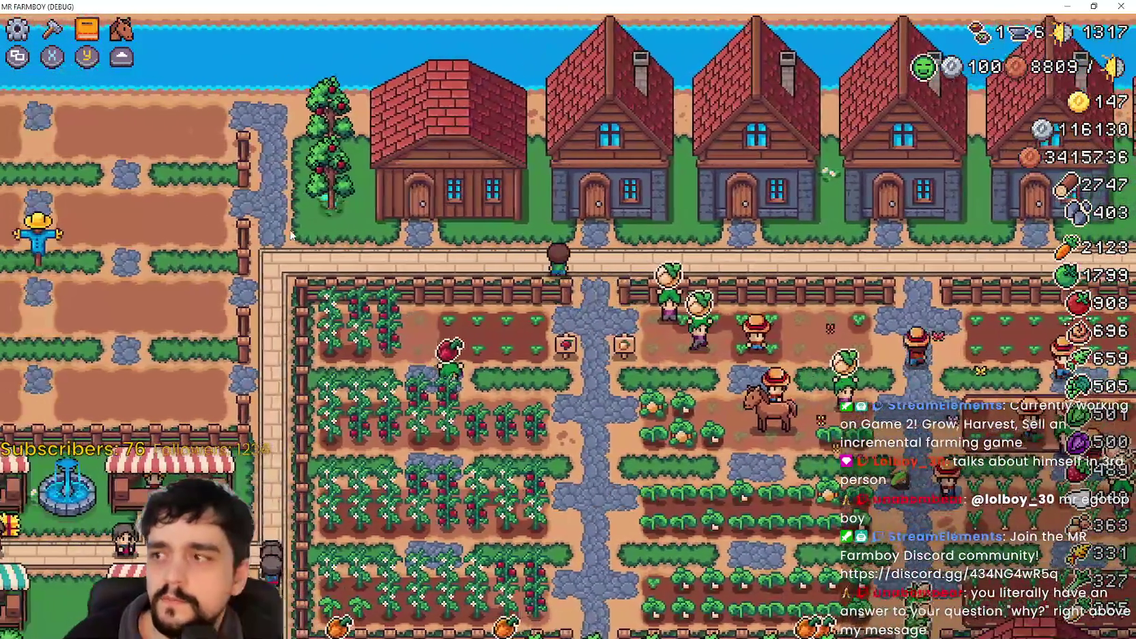
pyautogui.press('a')
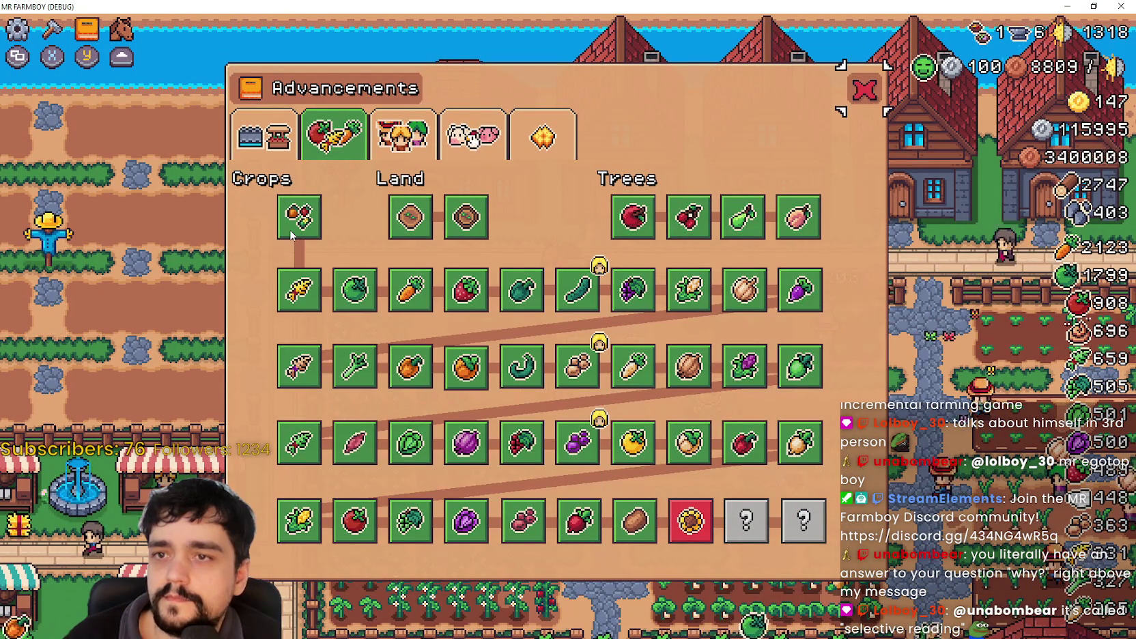
# Close Advancements, briefly toggle a house panel and the pause menu, then return to the Godot editor.
pyautogui.press('Escape')
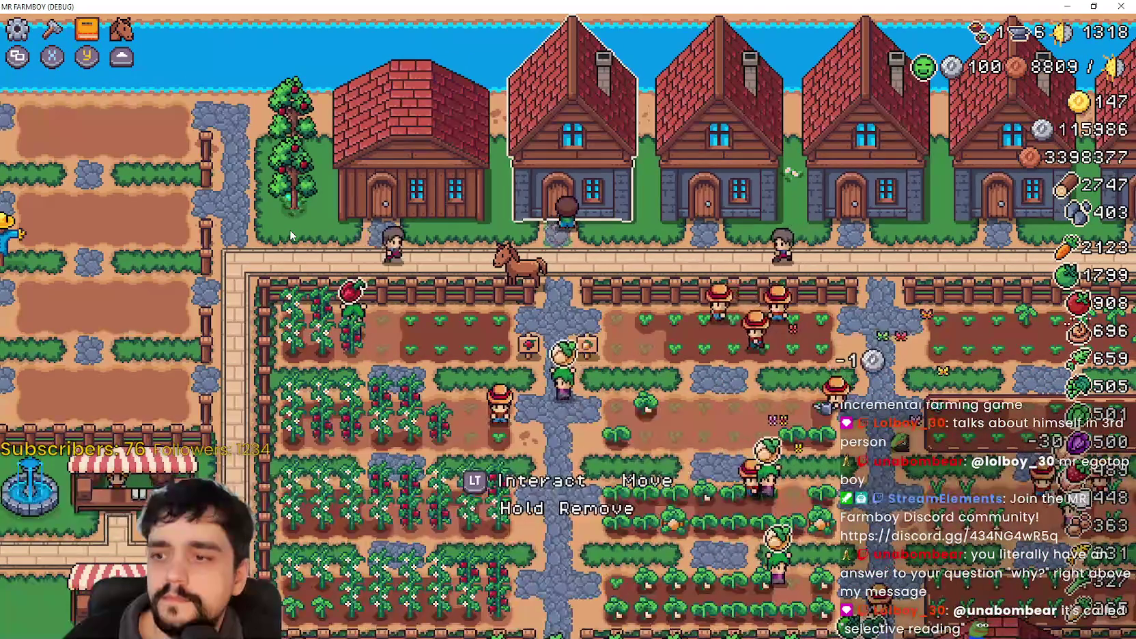
pyautogui.press('e')
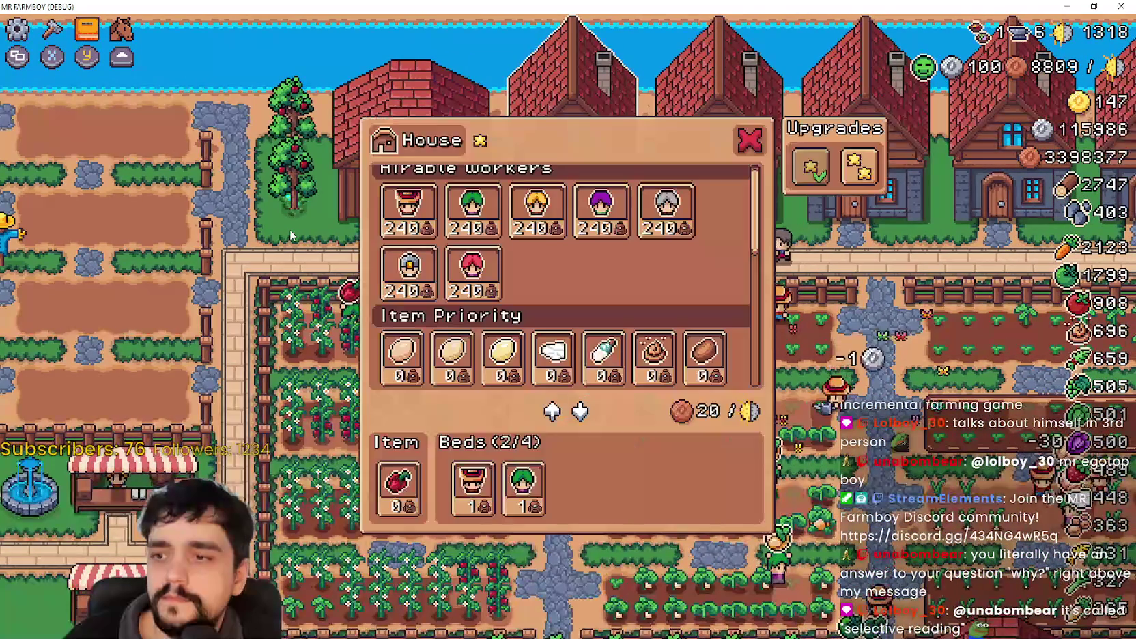
pyautogui.press('Escape')
pyautogui.press('Left')
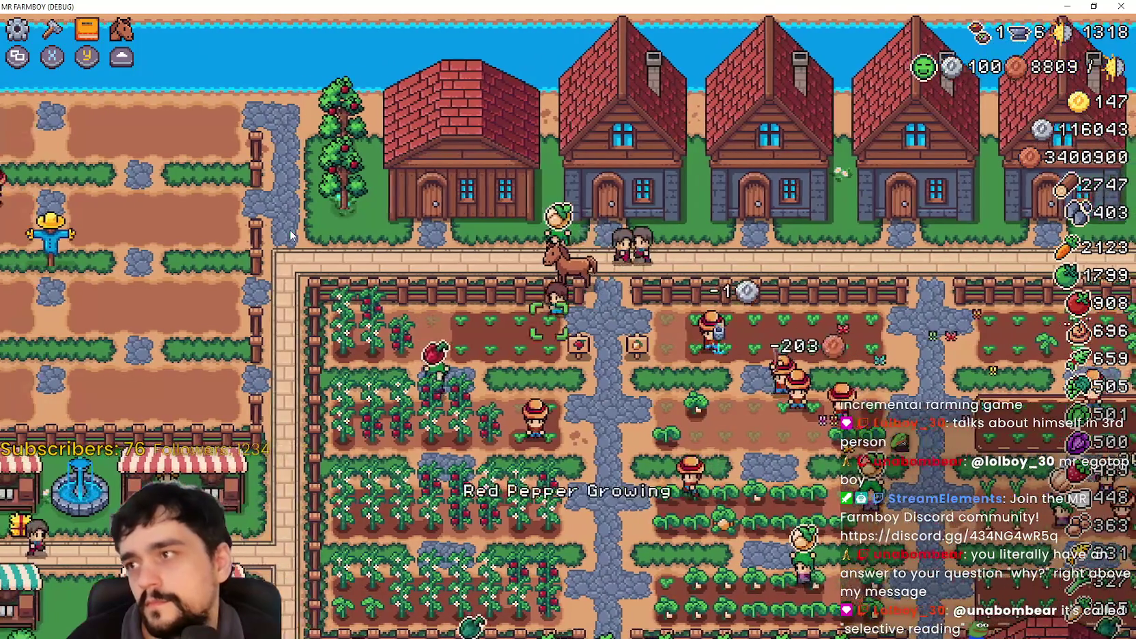
pyautogui.press('Escape')
pyautogui.press('Escape')
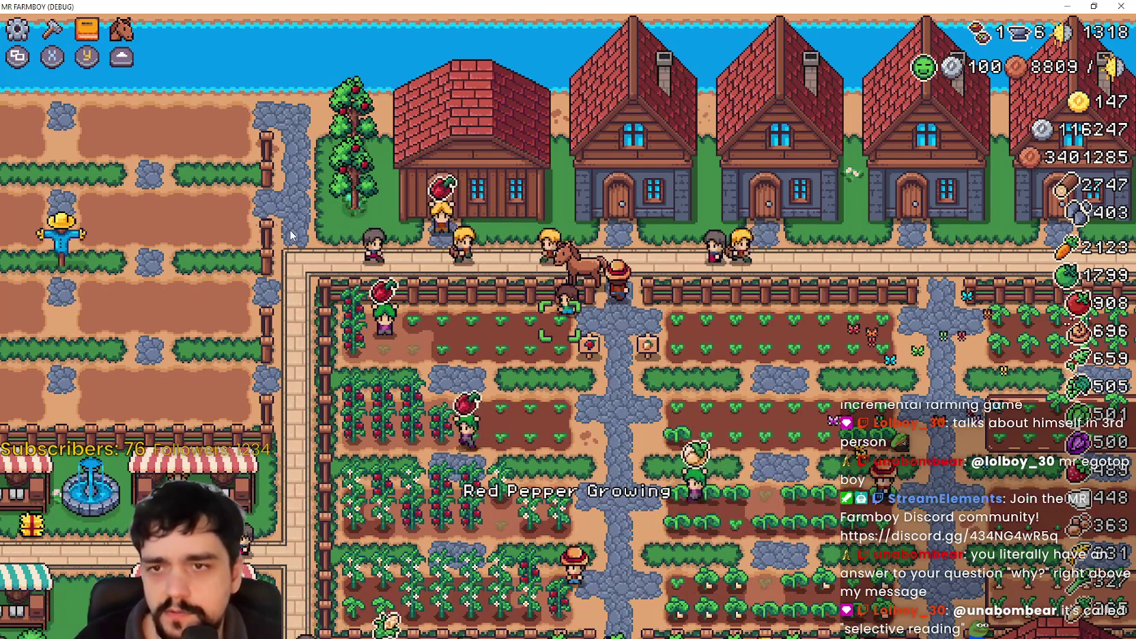
pyautogui.hotkey('alt', 'F4')
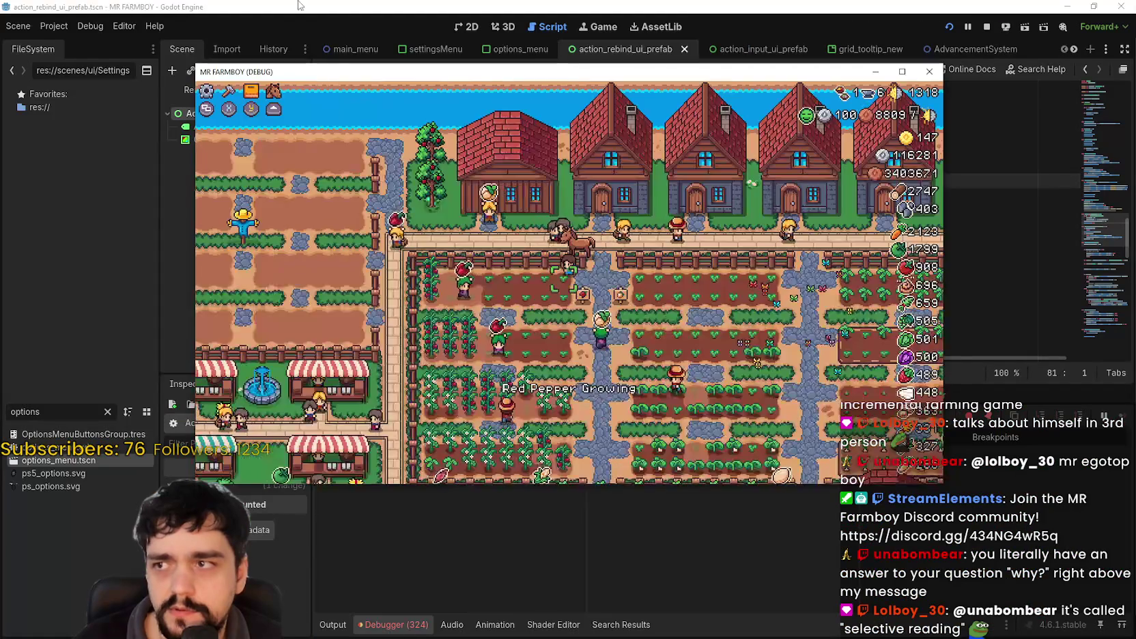
# Select the Inputty node in the Remote scene tree and enlarge the Inspector to read its live members.
pyautogui.click(188, 88)
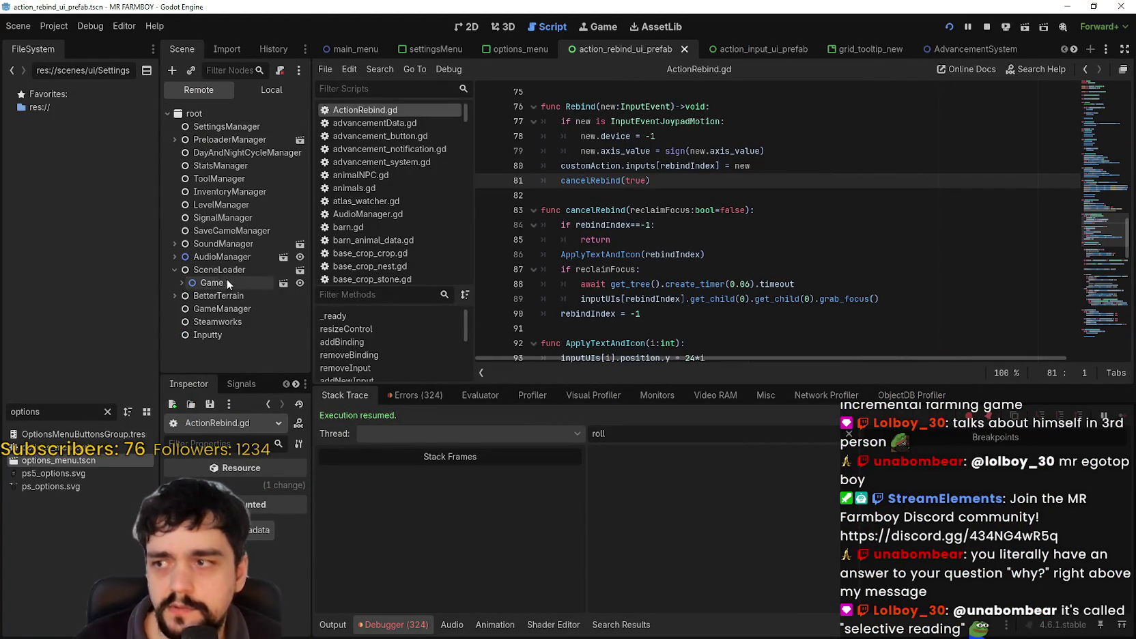
pyautogui.click(217, 333)
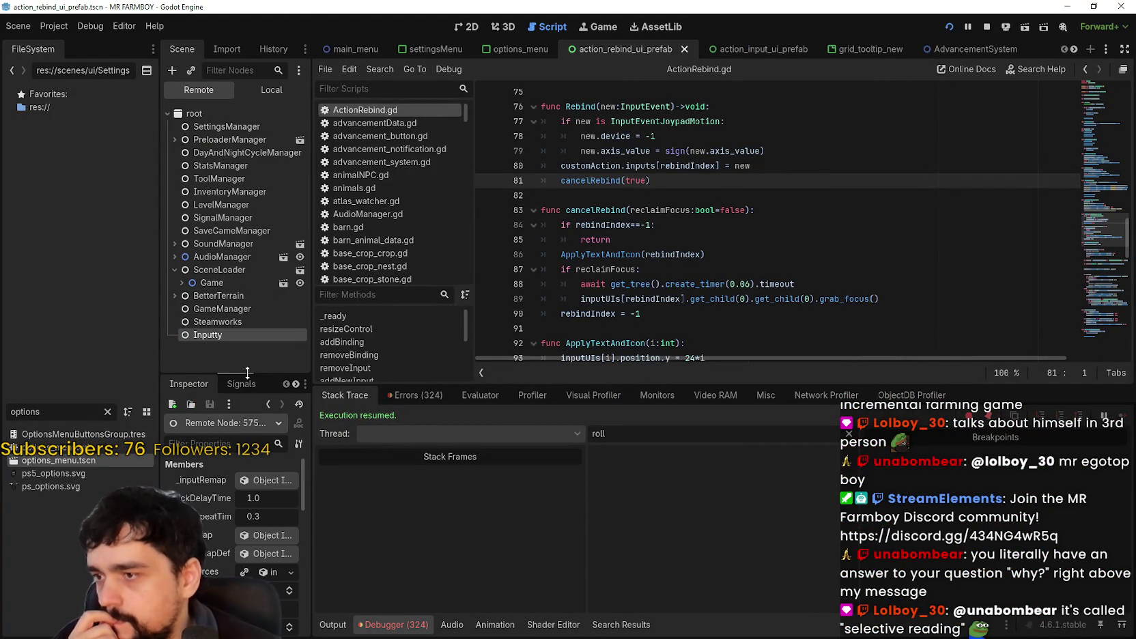
pyautogui.moveTo(301, 374); pyautogui.dragTo(301, 289)
pyautogui.moveTo(312, 443); pyautogui.dragTo(456, 452)
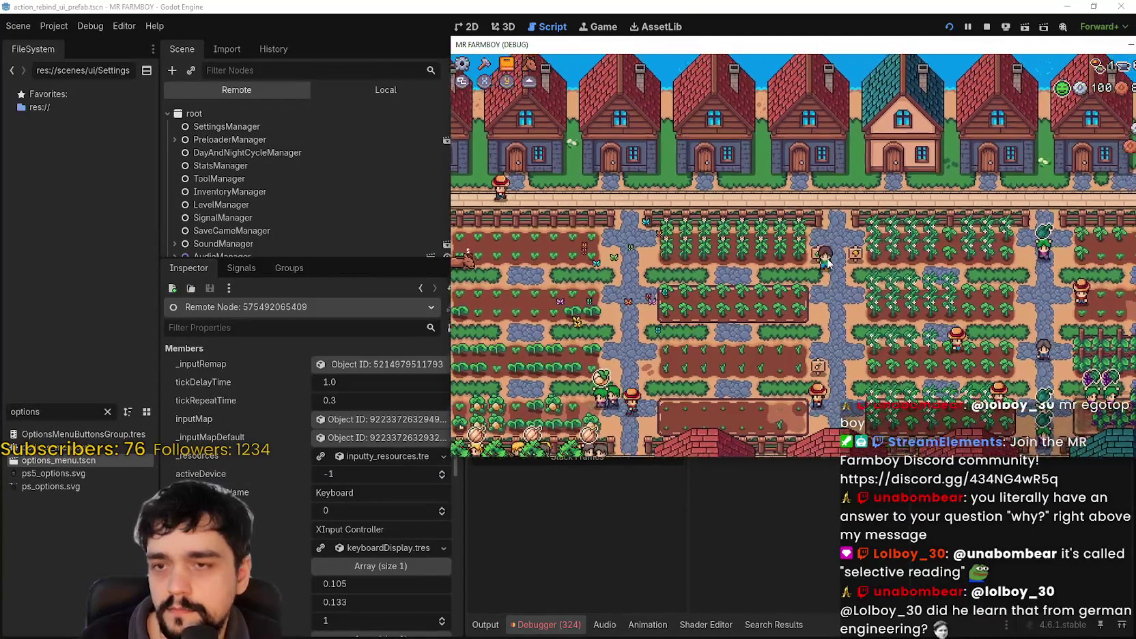
pyautogui.press('Escape')
pyautogui.click(849, 226)
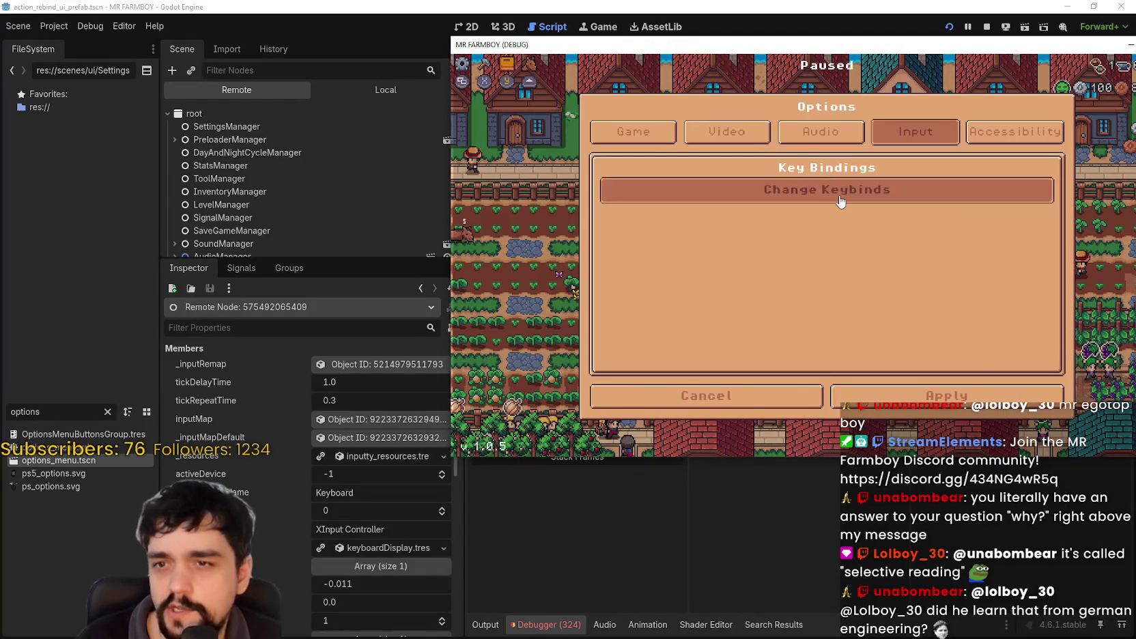
pyautogui.click(841, 198)
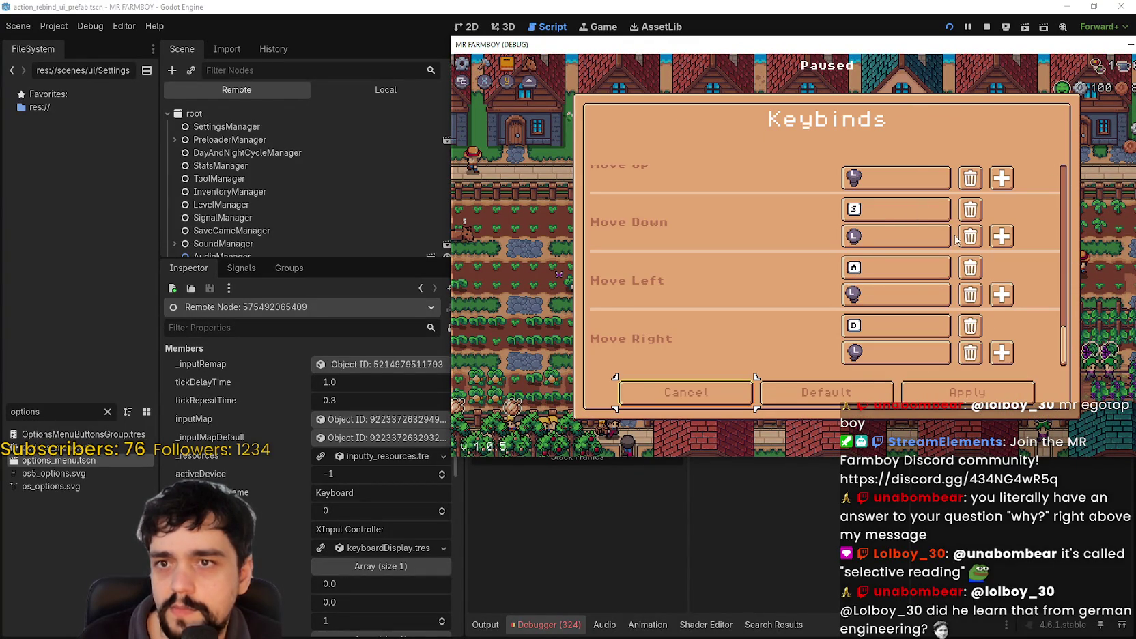
pyautogui.click(709, 400)
pyautogui.click(743, 405)
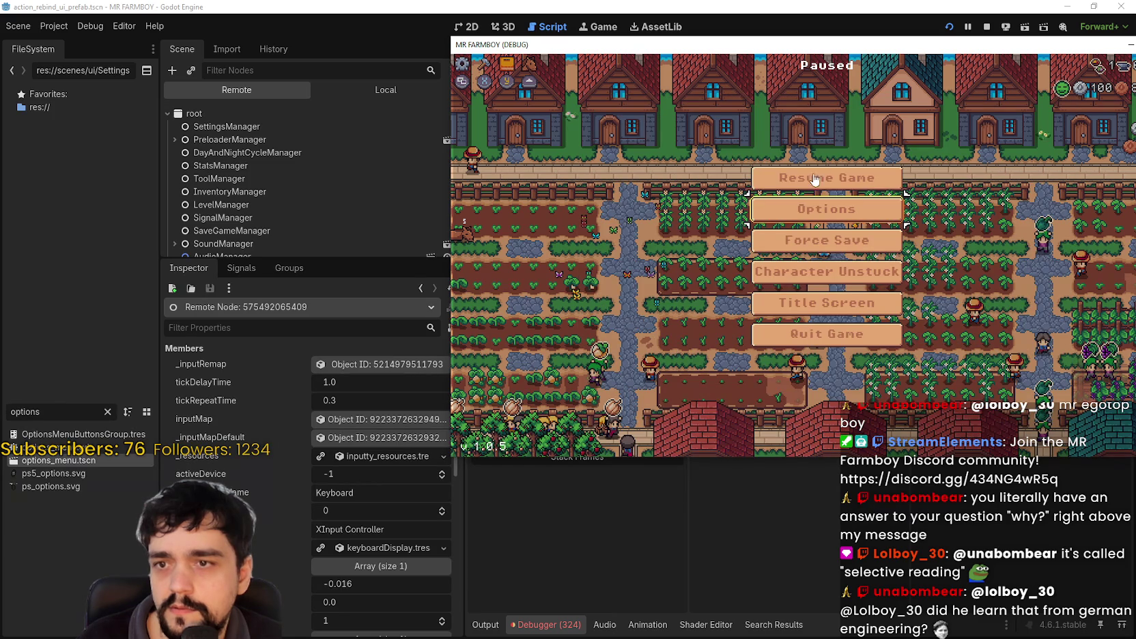
pyautogui.click(810, 209)
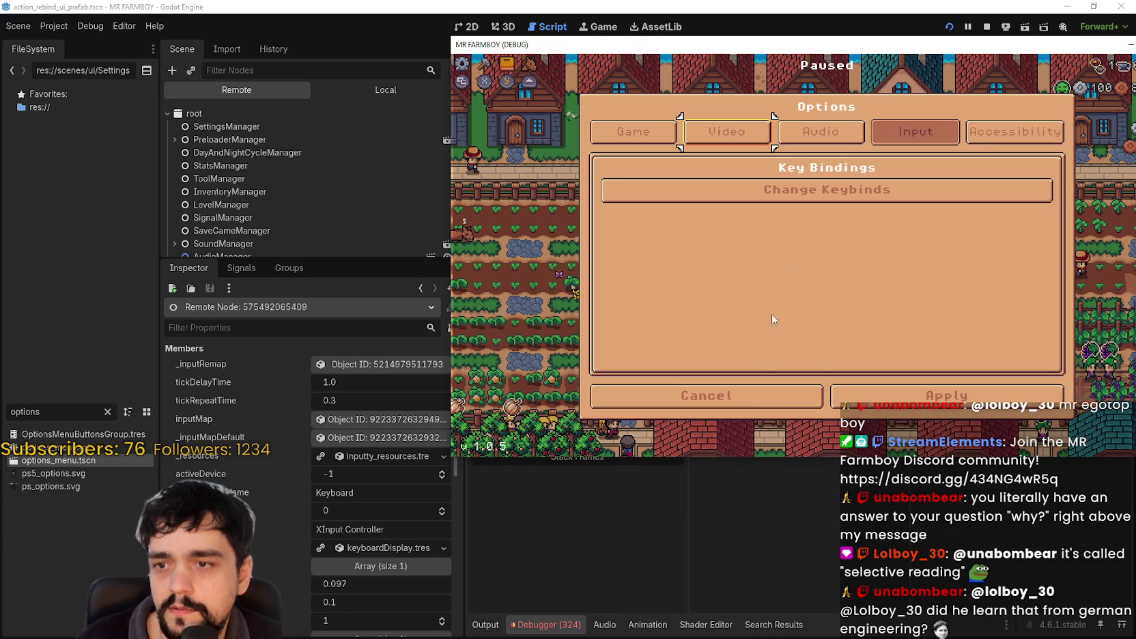
pyautogui.click(802, 198)
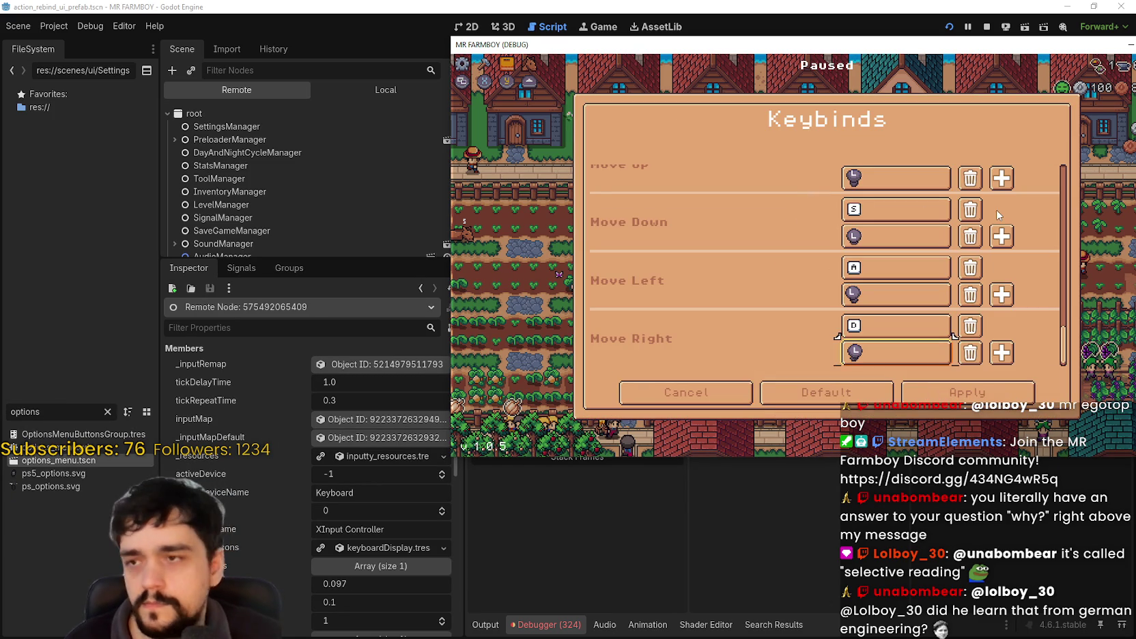
pyautogui.scroll(-10, 998, 215)
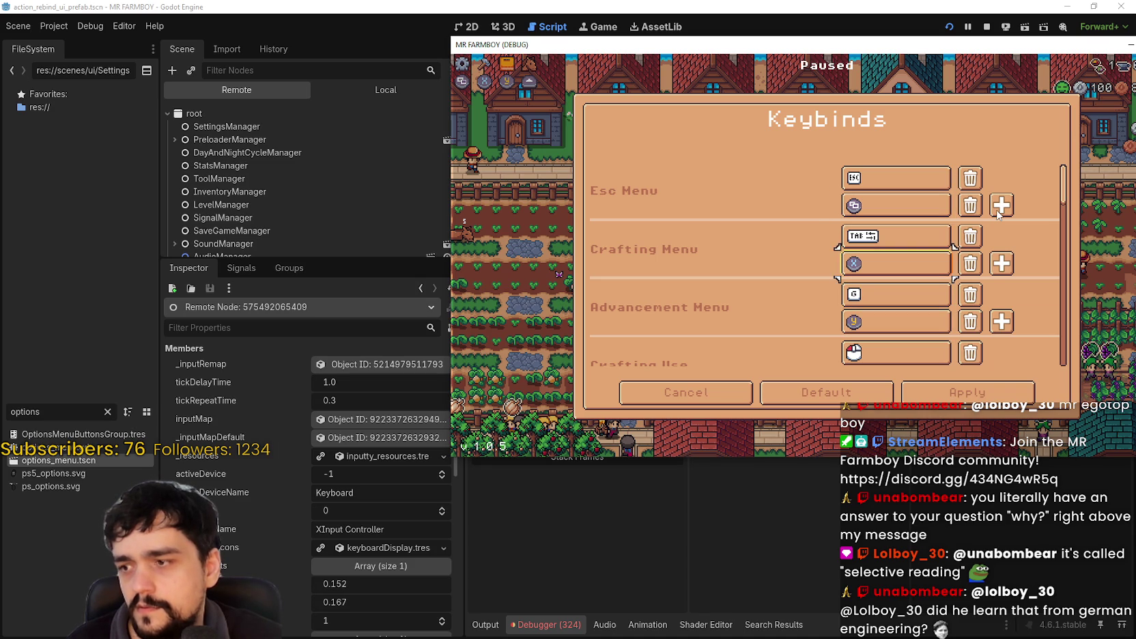
pyautogui.scroll(-1, 998, 215)
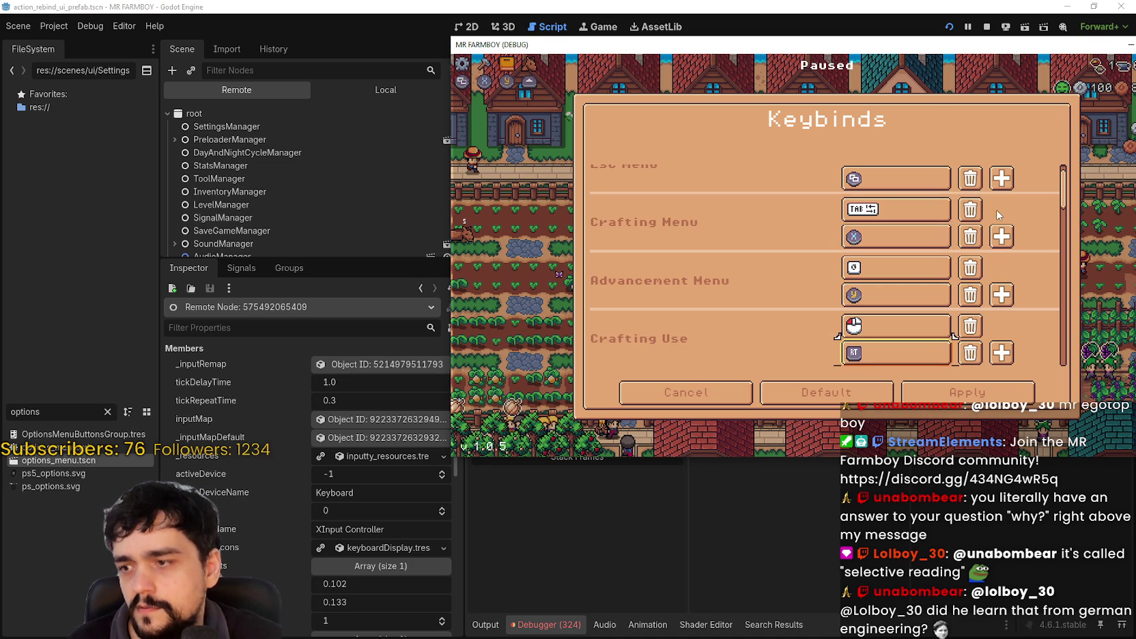
pyautogui.scroll(-5, 998, 215)
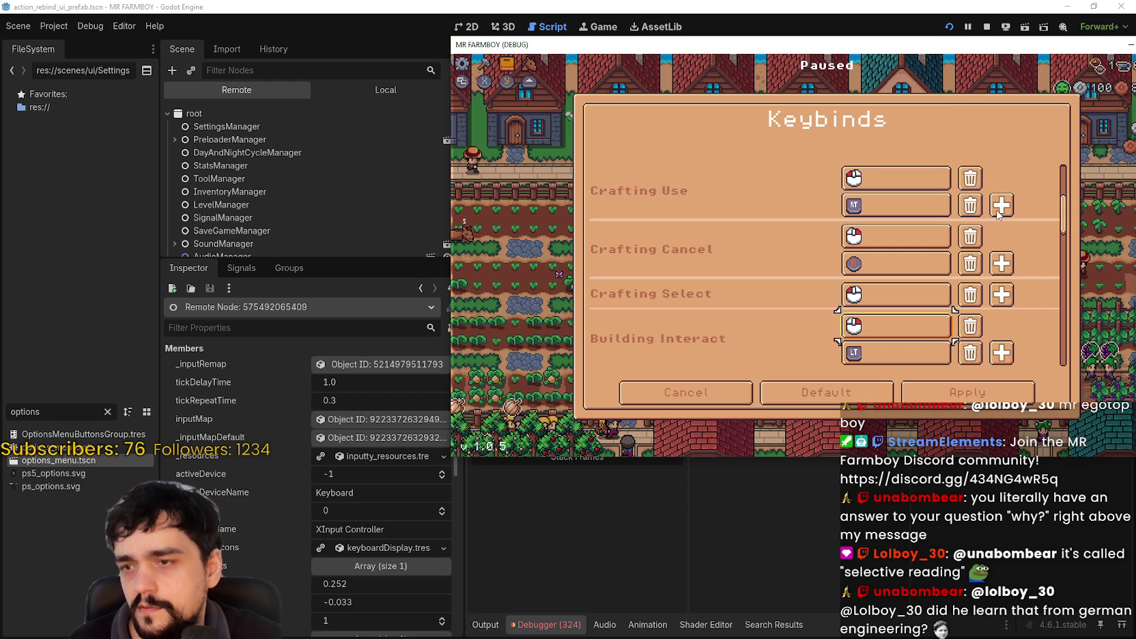
pyautogui.scroll(5, 998, 215)
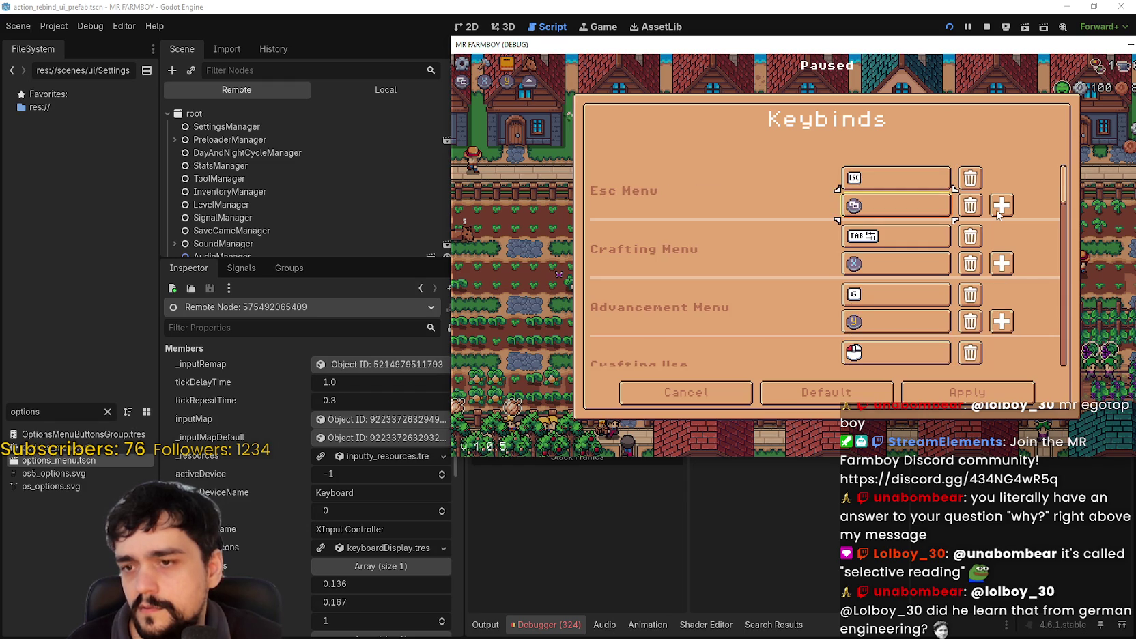
pyautogui.press('Down')
pyautogui.press('Down')
pyautogui.press('Down')
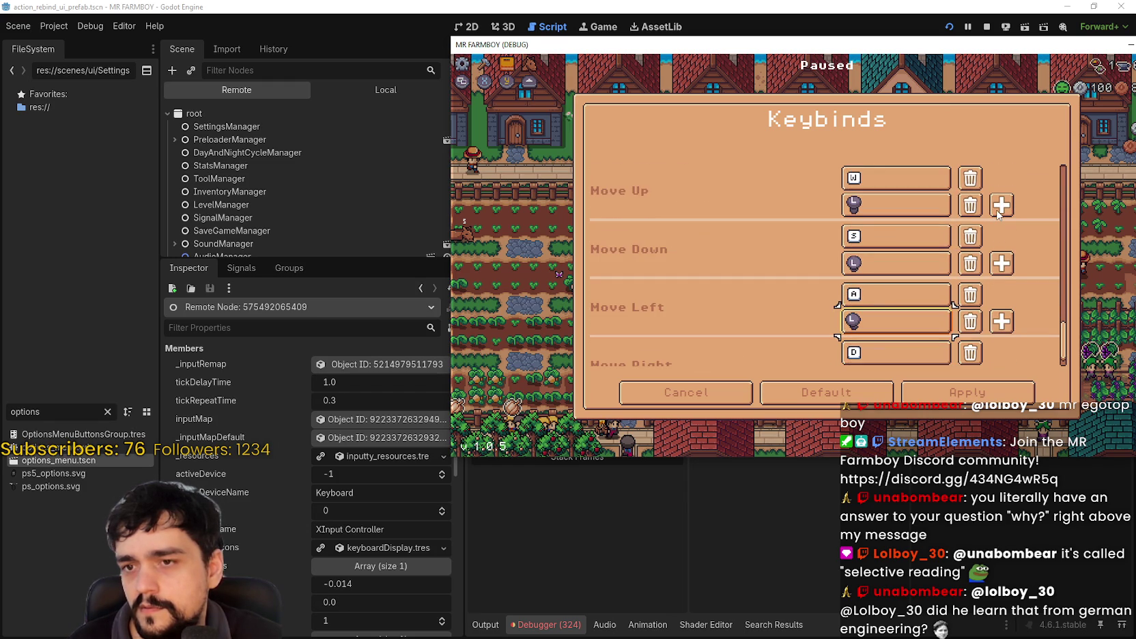
pyautogui.press('Up')
pyautogui.press('Up')
pyautogui.press('Up')
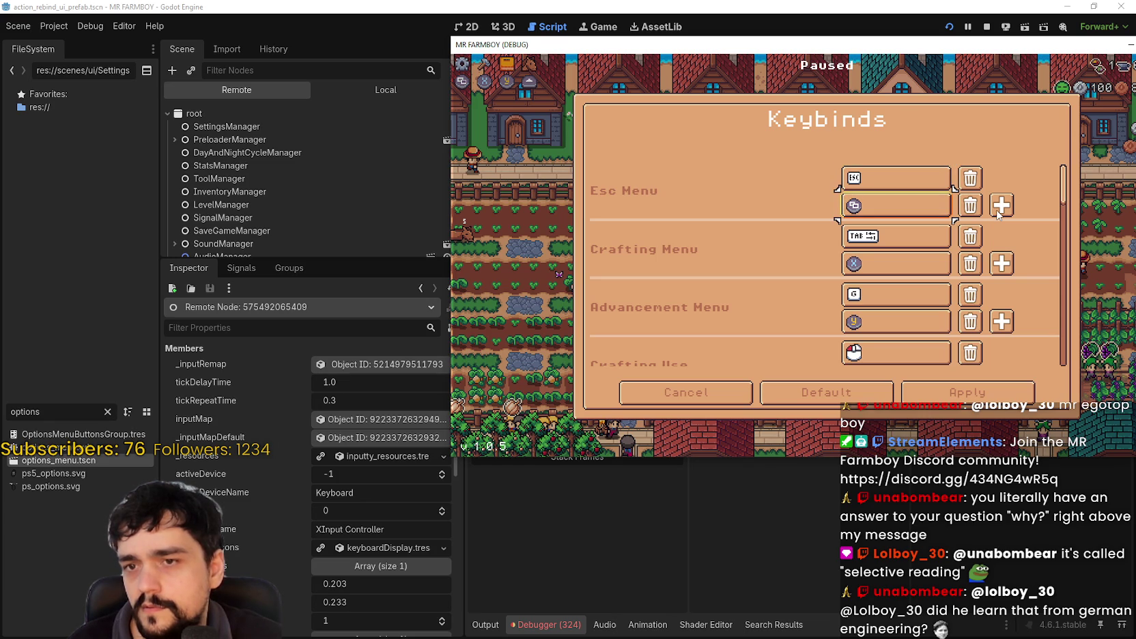
pyautogui.press('Escape')
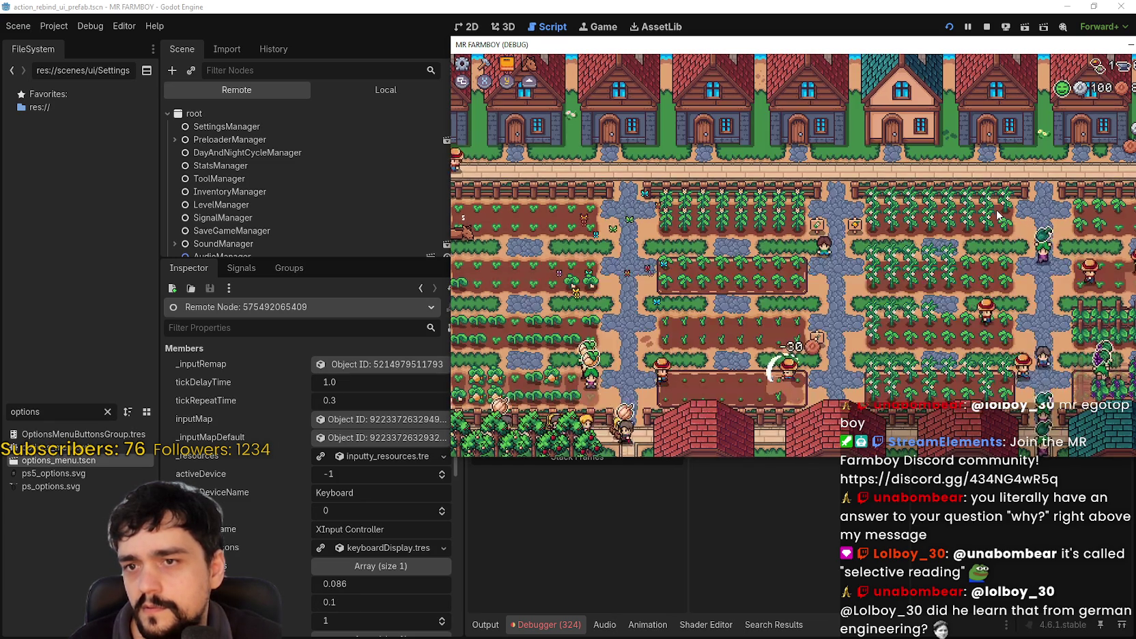
# Walk the farmer north and left, planting a White Pumpkin on a plot.
pyautogui.press('w')
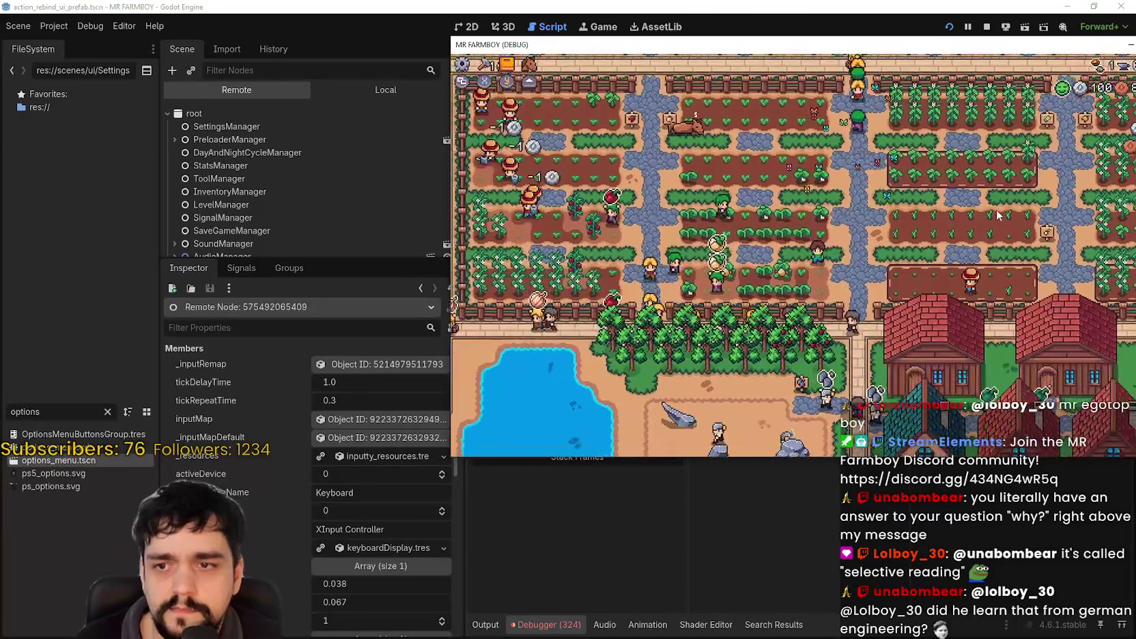
pyautogui.moveTo(886, 311)
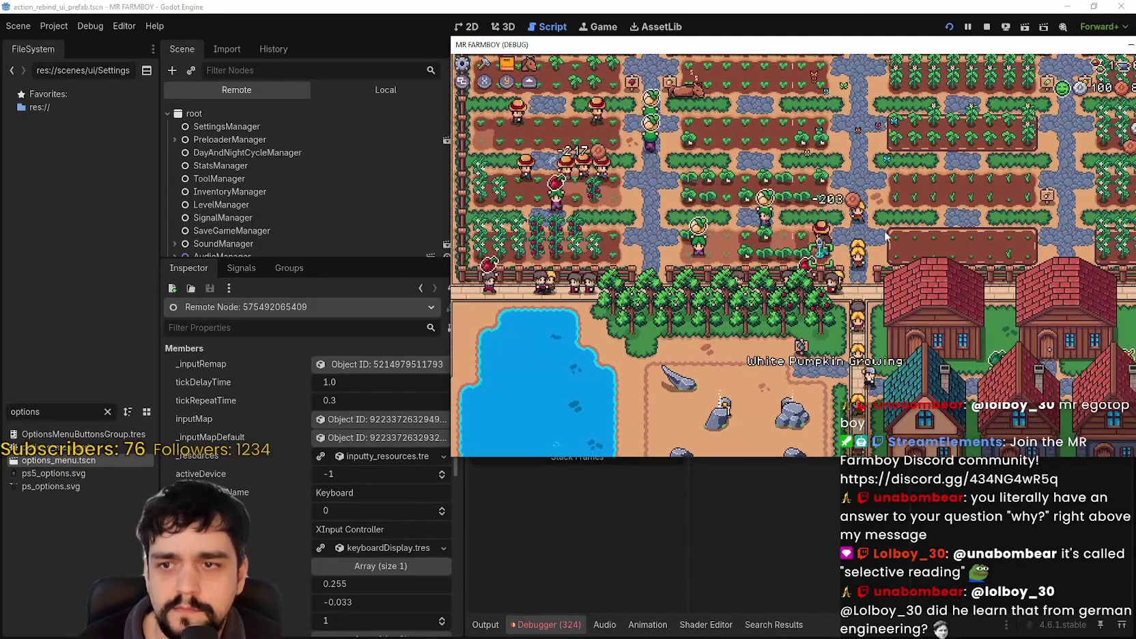
pyautogui.press('a')
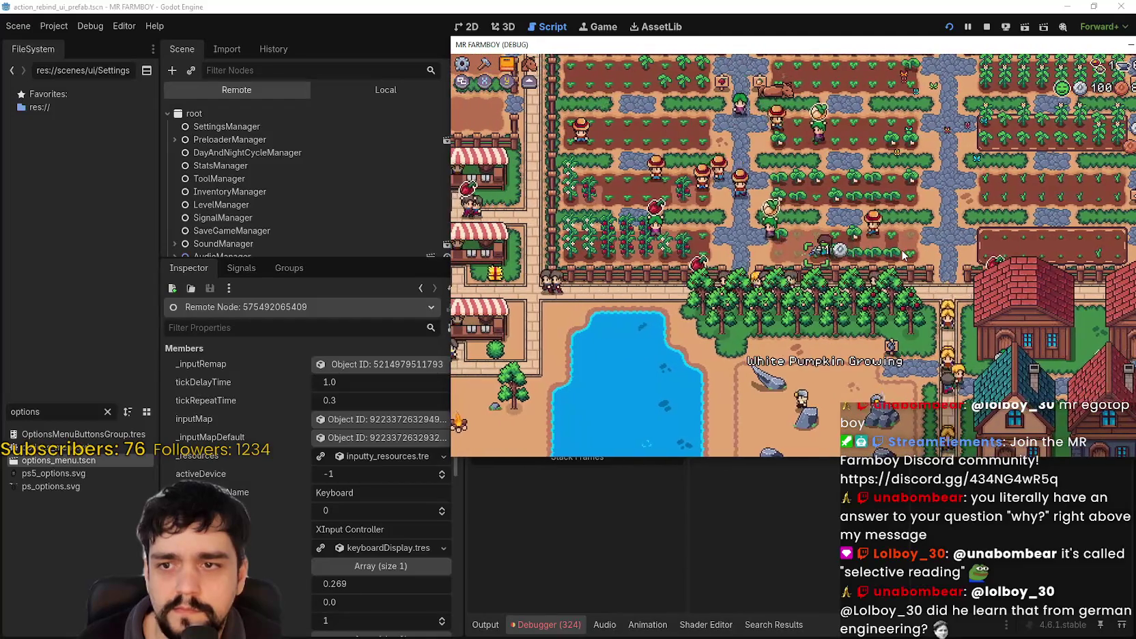
pyautogui.click(901, 256)
pyautogui.scroll(3, 898, 256)
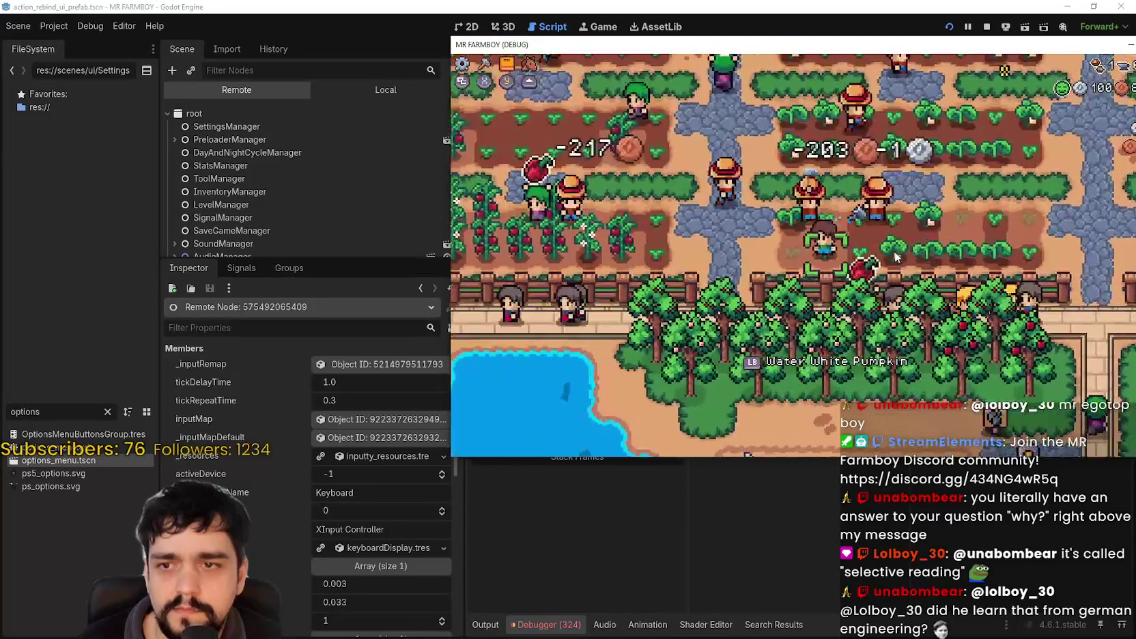
pyautogui.press('a')
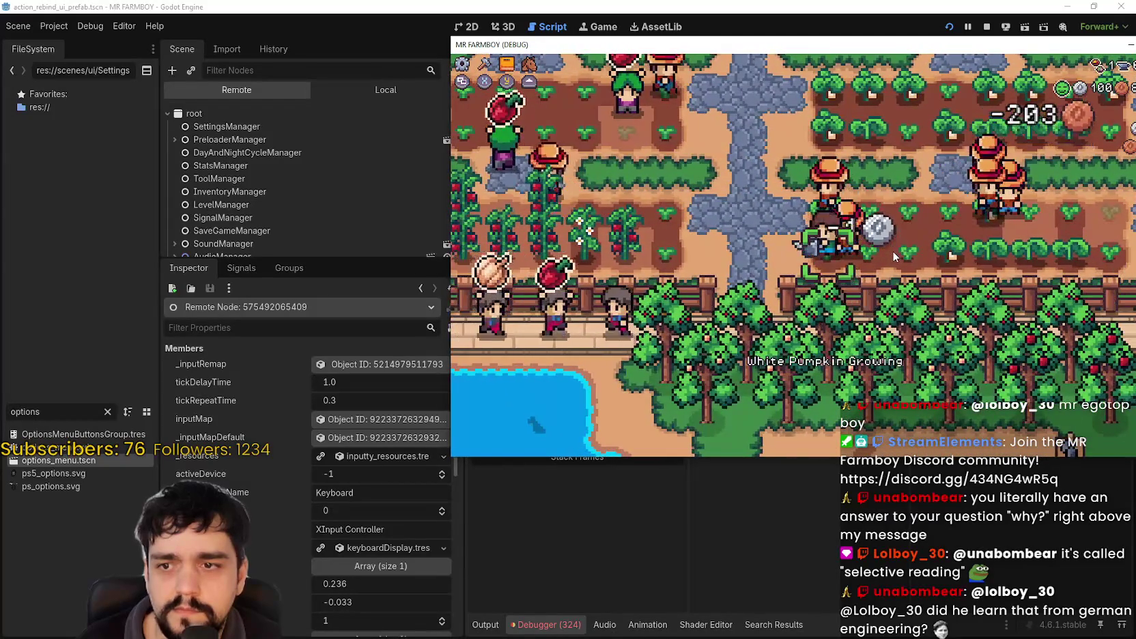
pyautogui.scroll(-3, 894, 256)
# Walk the farmer around the fields while watching the live inspector's activeDevice value.
pyautogui.press('d')
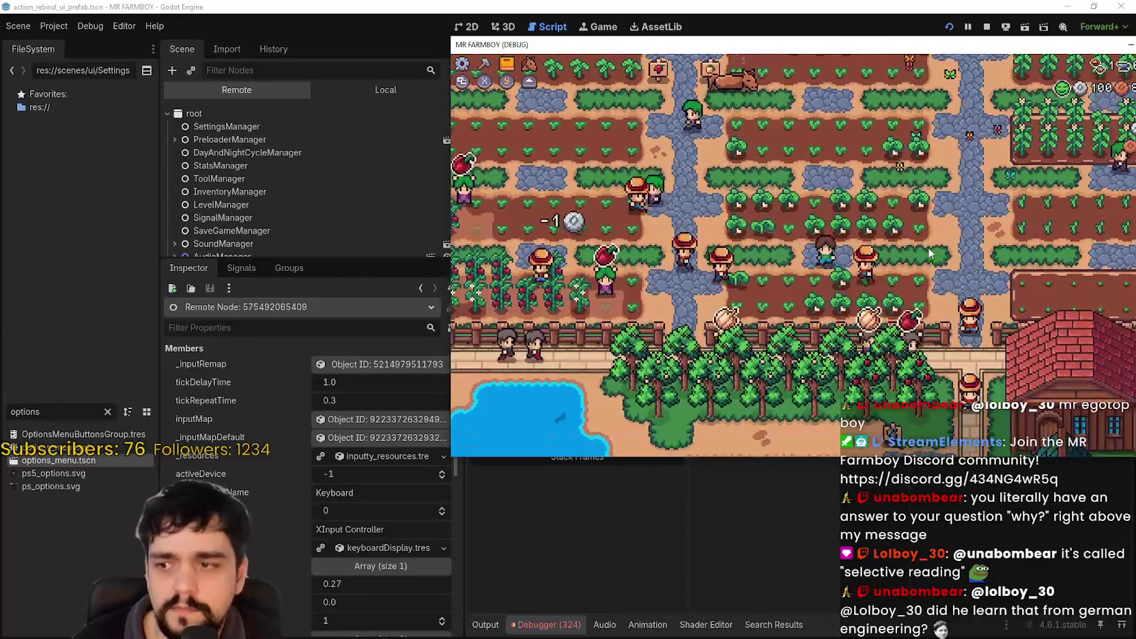
pyautogui.press('w')
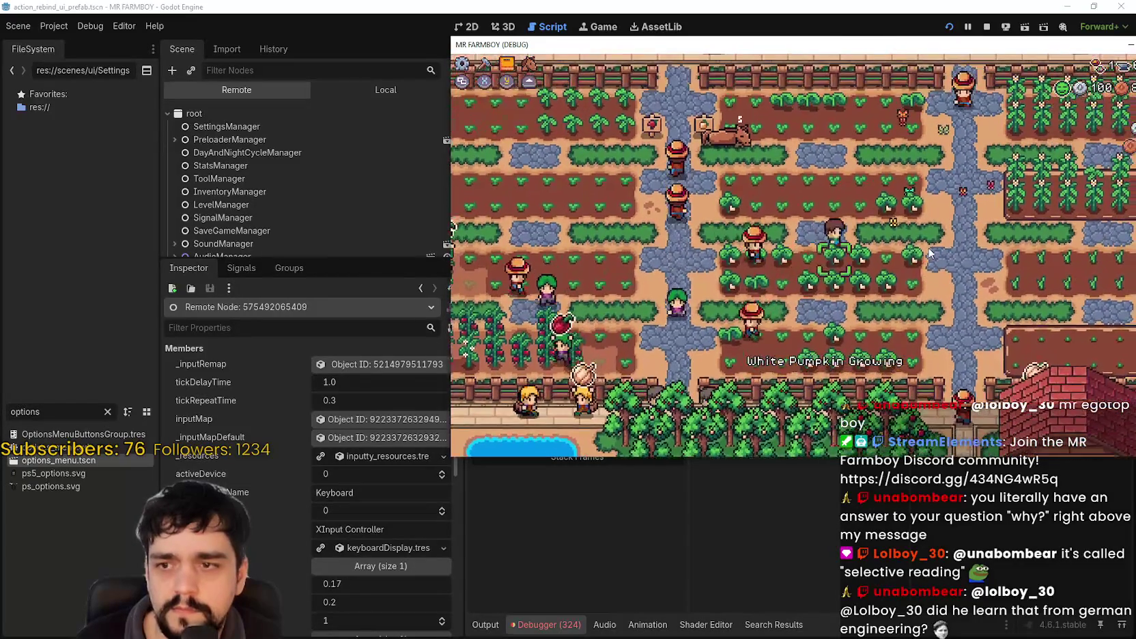
pyautogui.press('a')
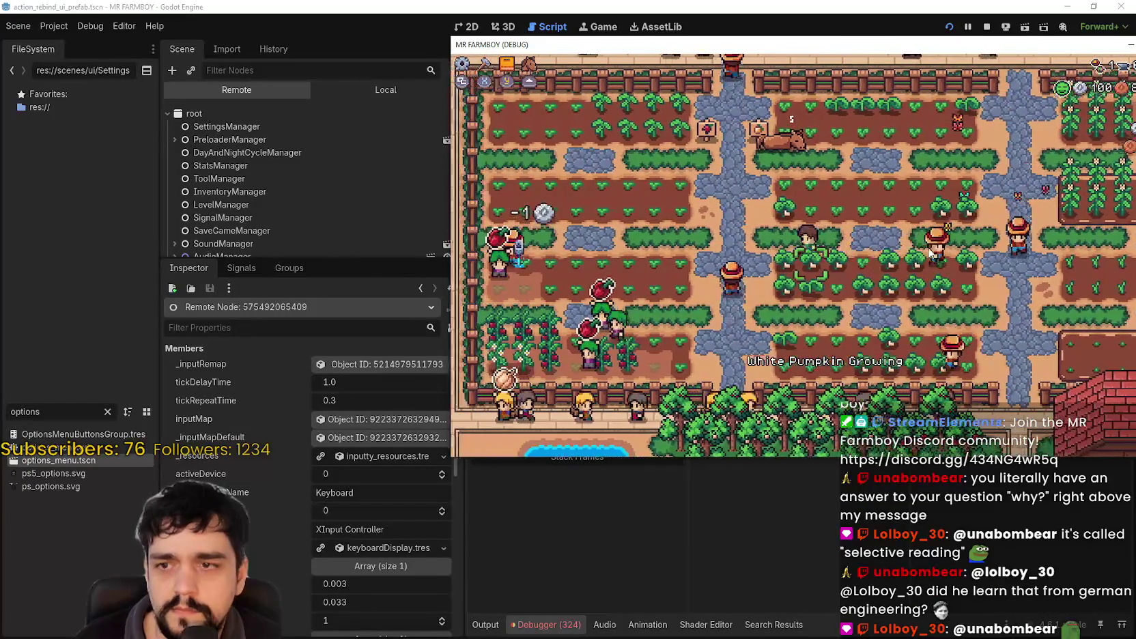
pyautogui.press('a')
pyautogui.press('w')
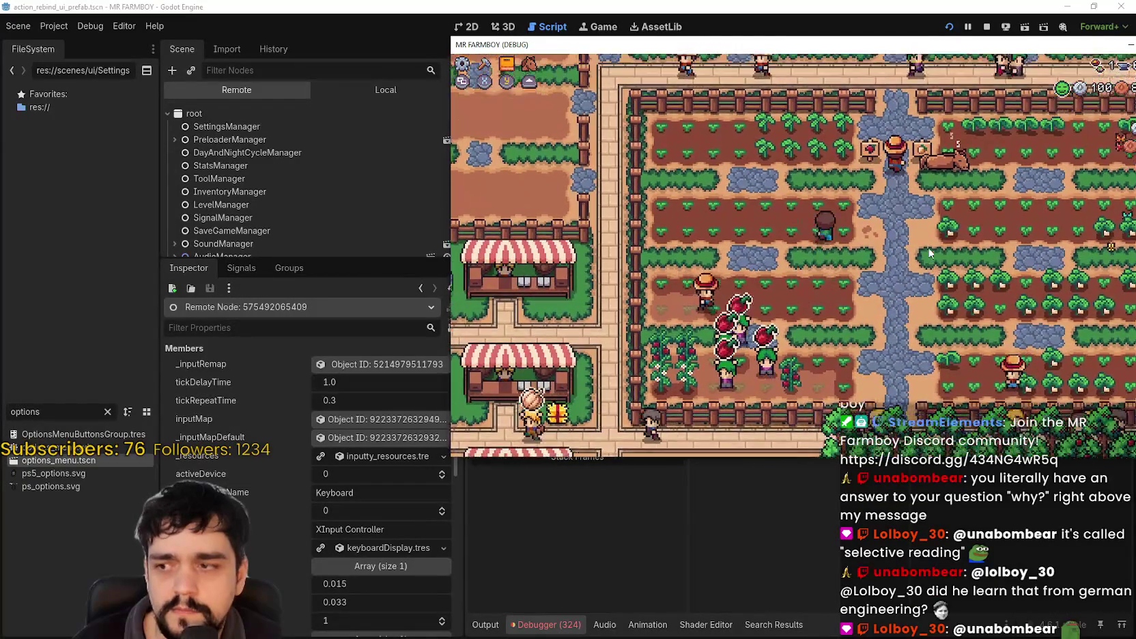
pyautogui.press('w')
pyautogui.press('d')
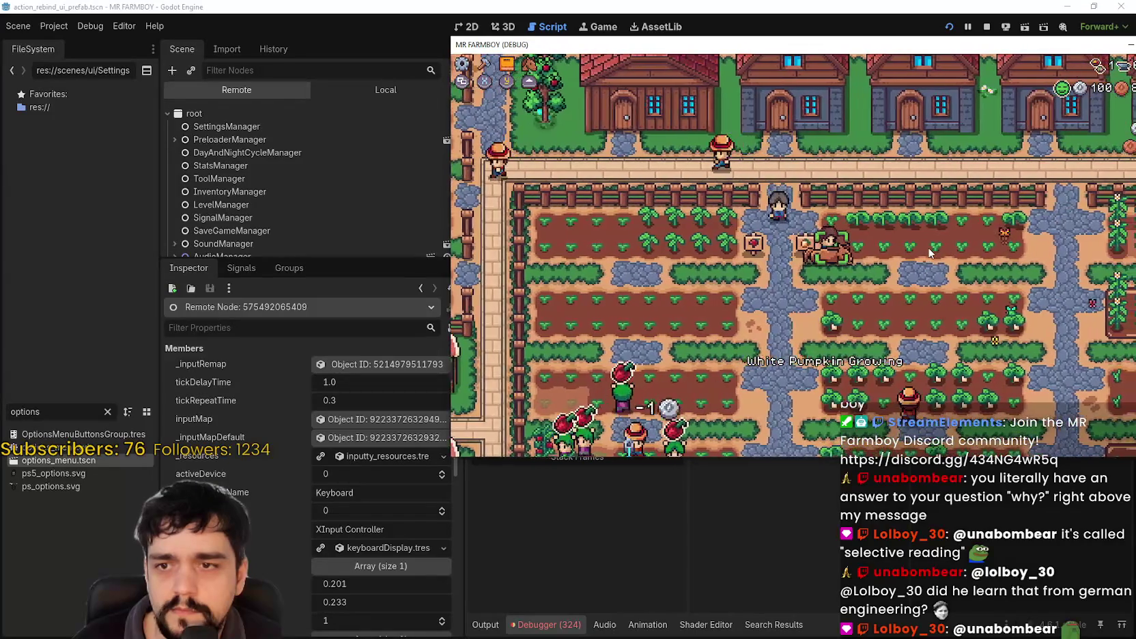
pyautogui.press('d')
pyautogui.press('s')
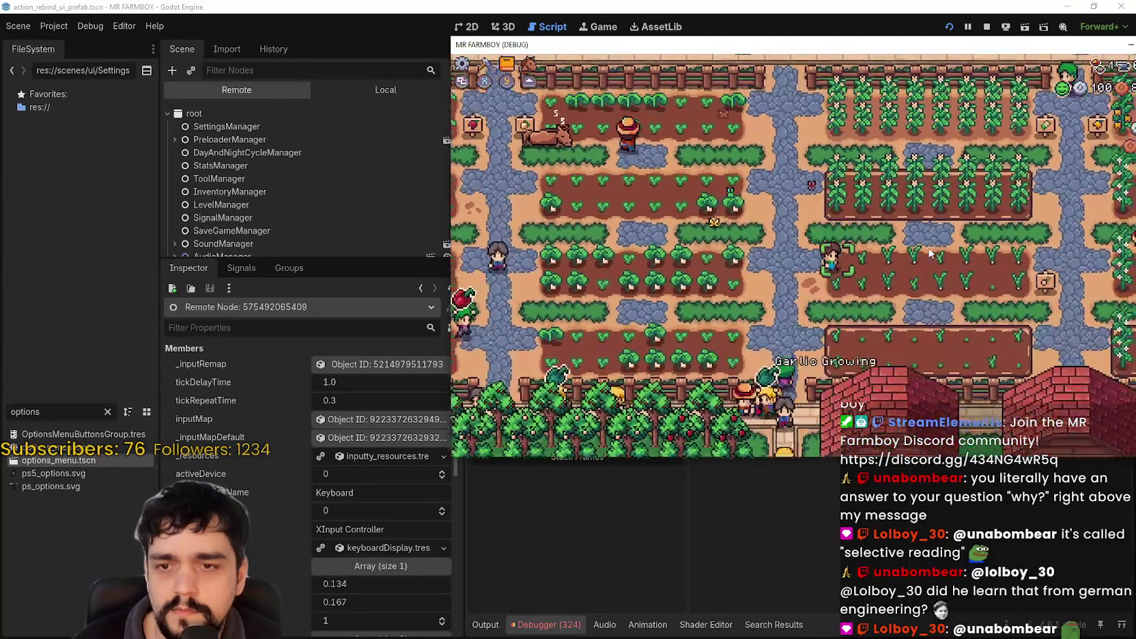
pyautogui.press('d')
pyautogui.press('s')
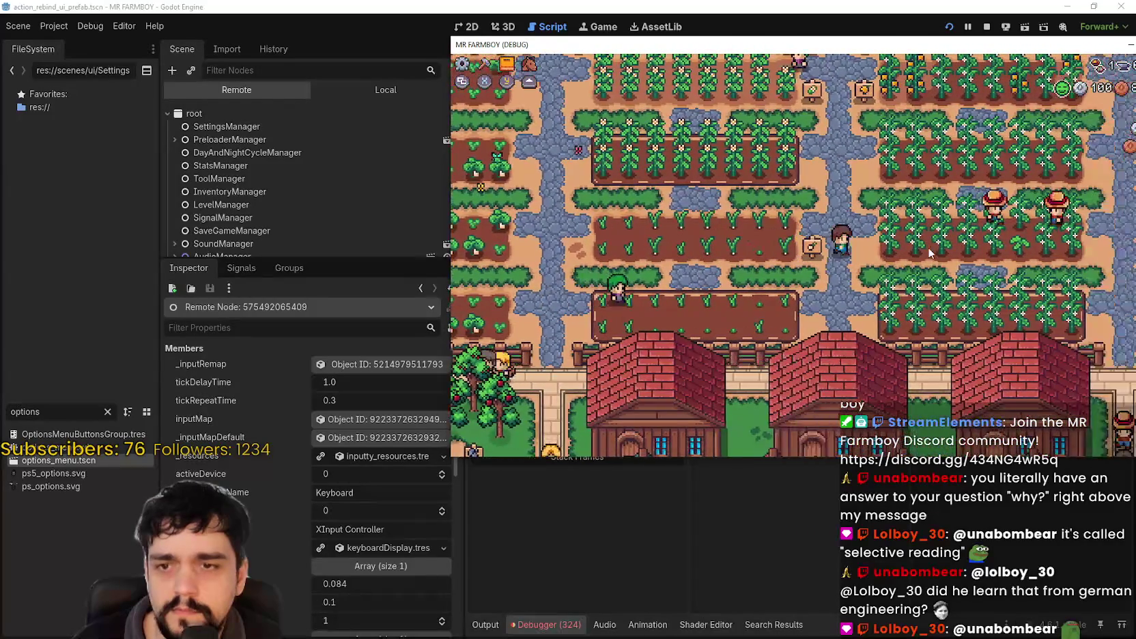
pyautogui.press('a')
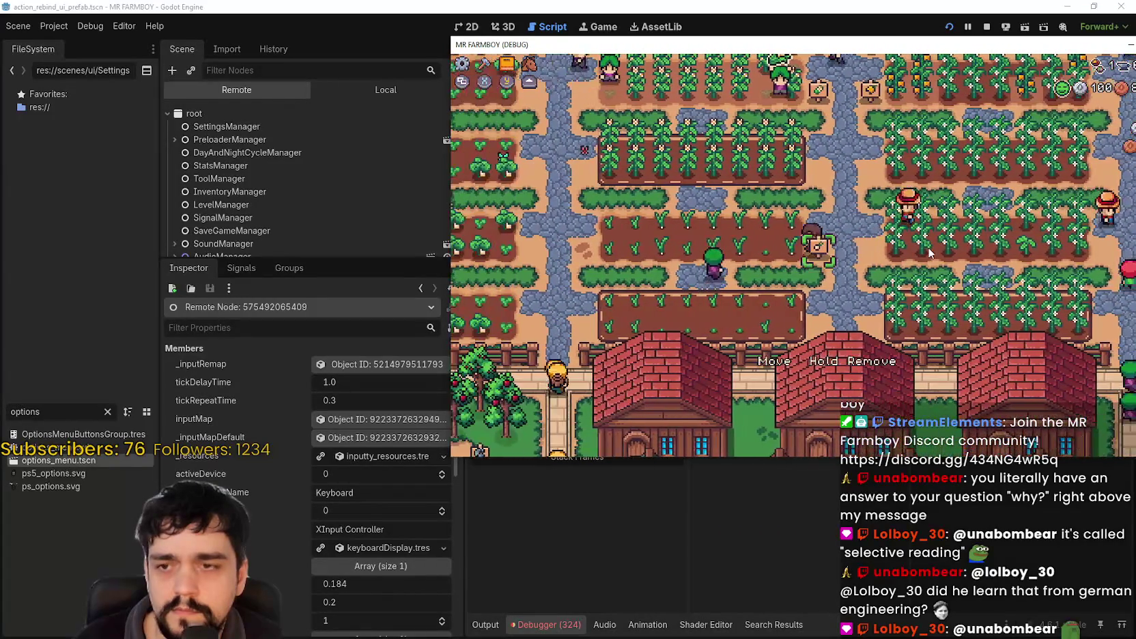
pyautogui.press('s')
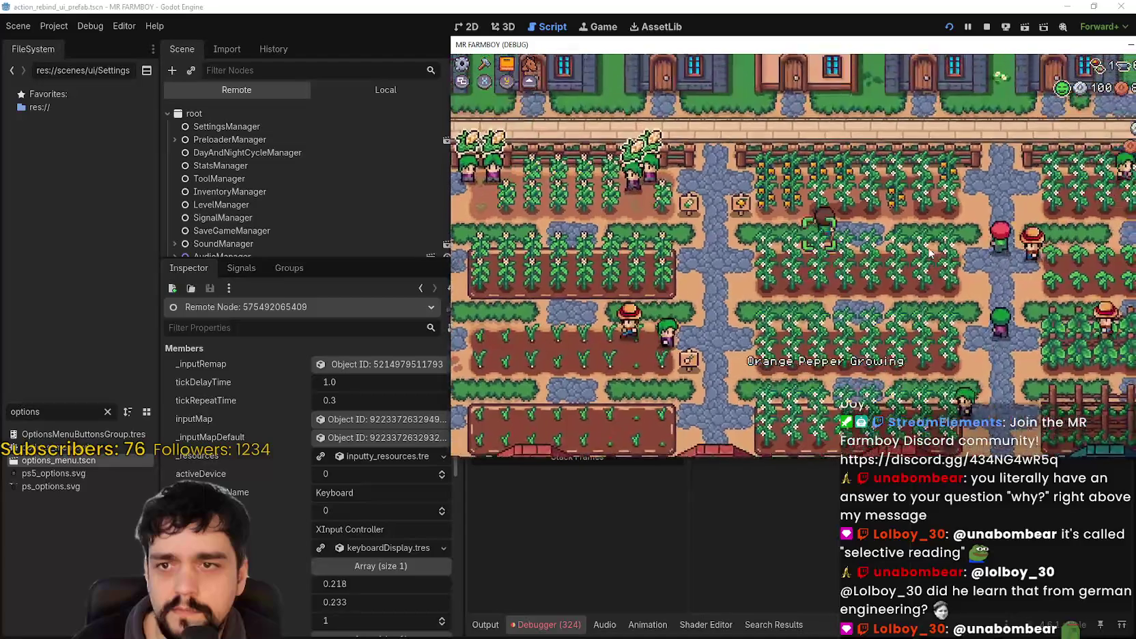
pyautogui.press('a')
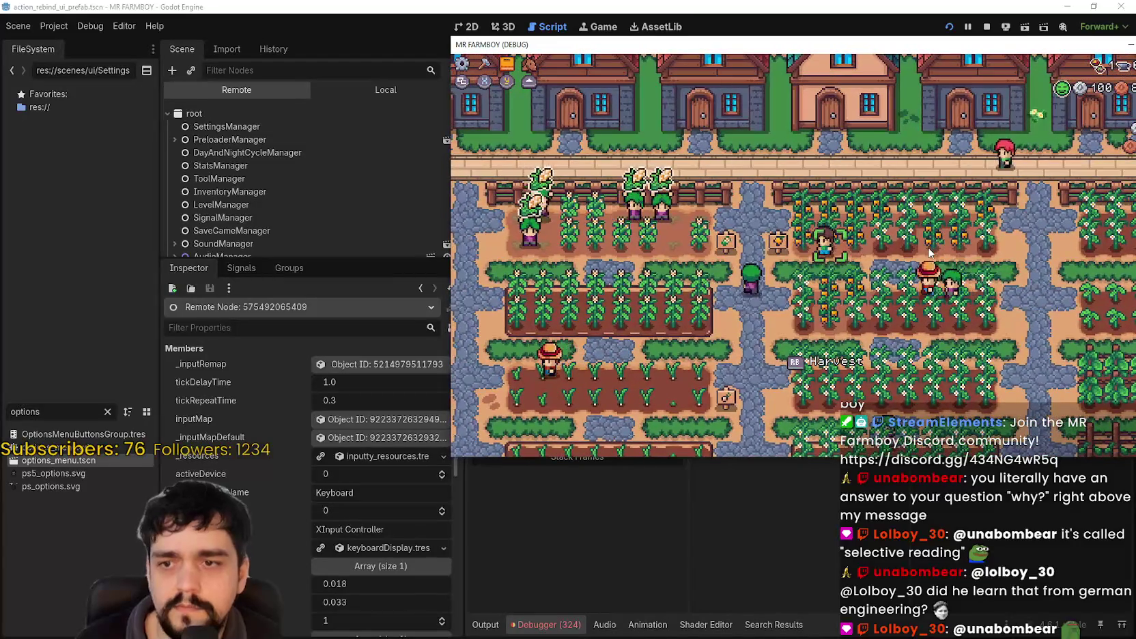
pyautogui.press('w')
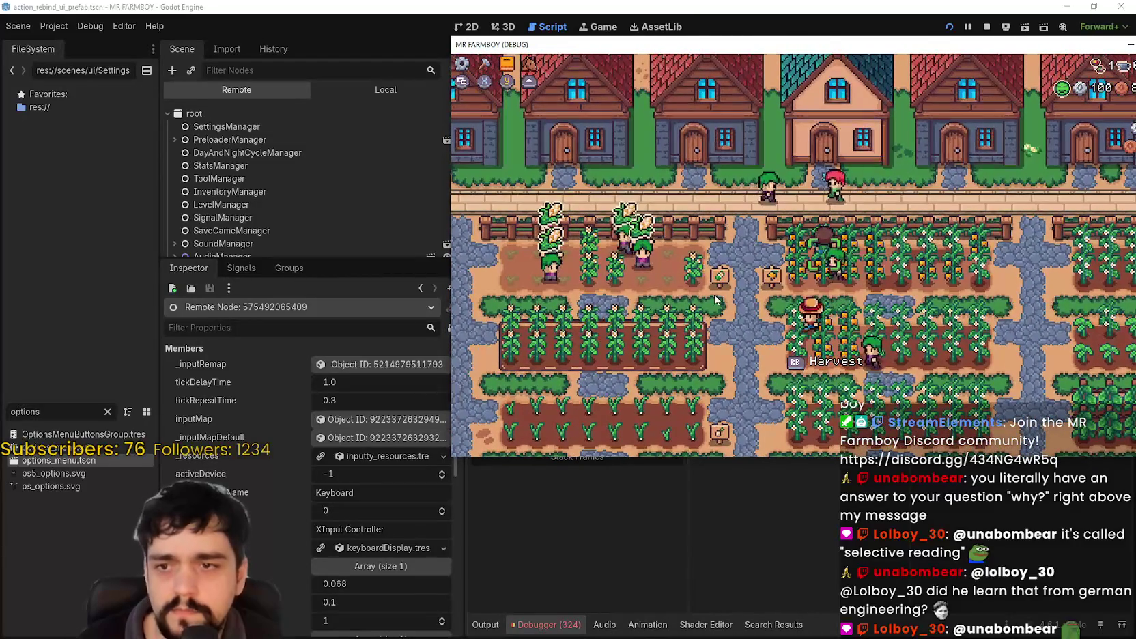
pyautogui.press('d')
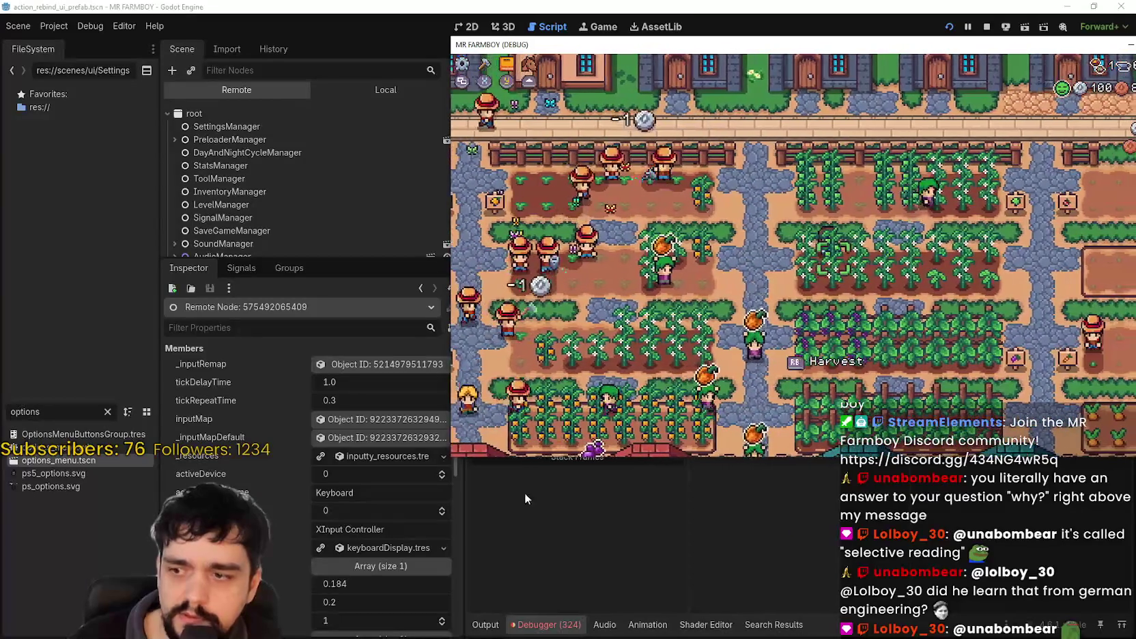
pyautogui.scroll(-5, 308, 478)
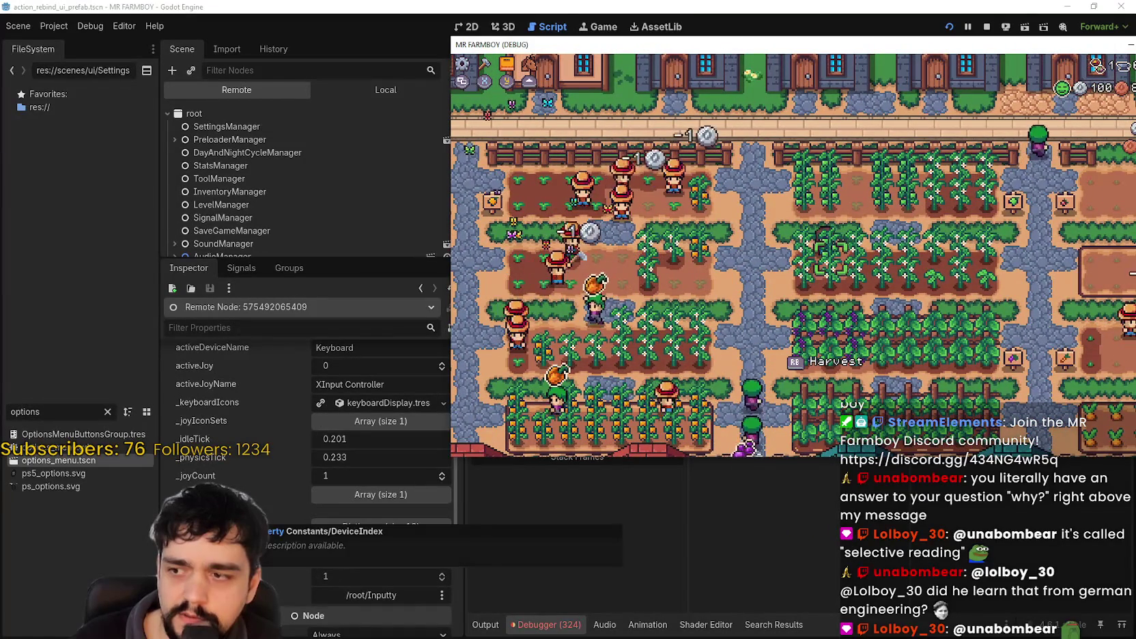
# Expand and collapse Inputty's second icon-set array and its DeviceIndex dictionary of device constants.
pyautogui.click(345, 495)
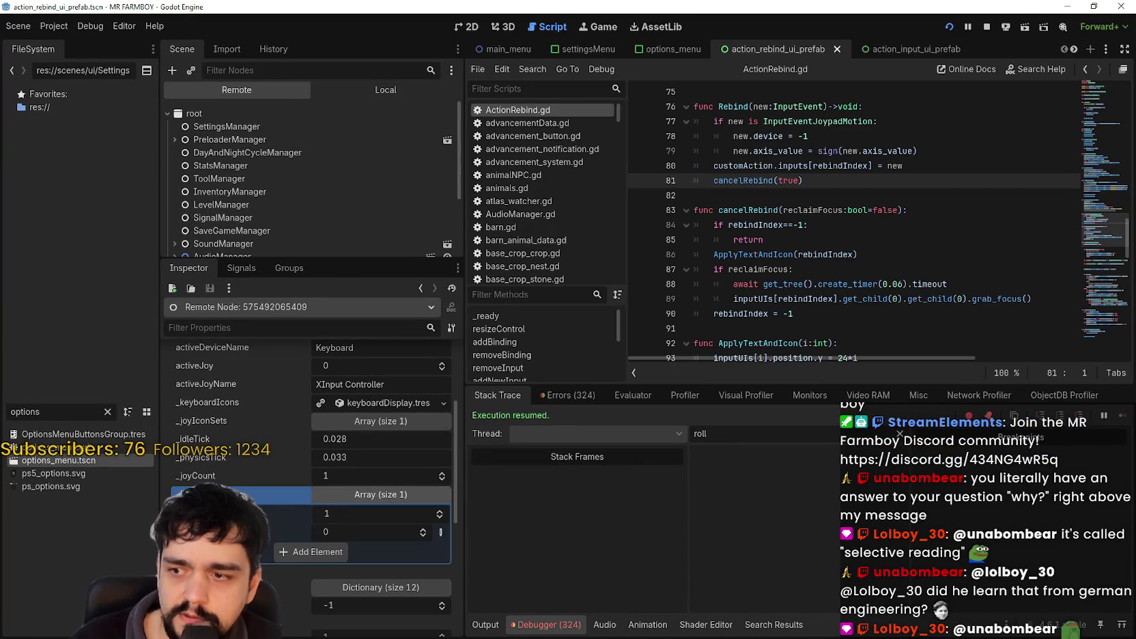
pyautogui.click(344, 498)
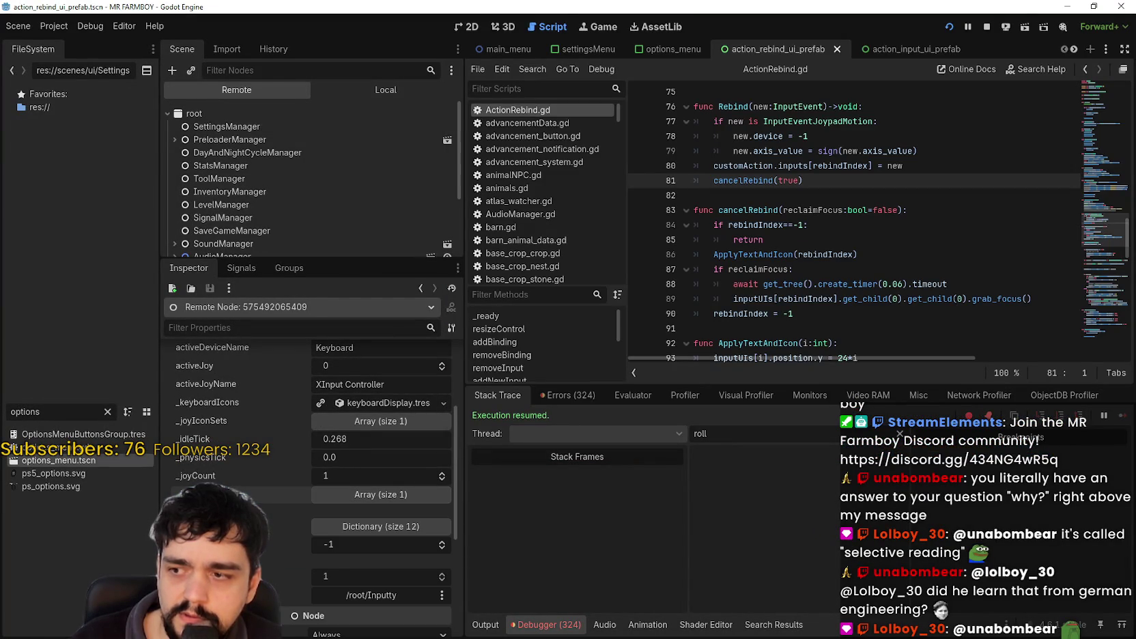
pyautogui.click(365, 527)
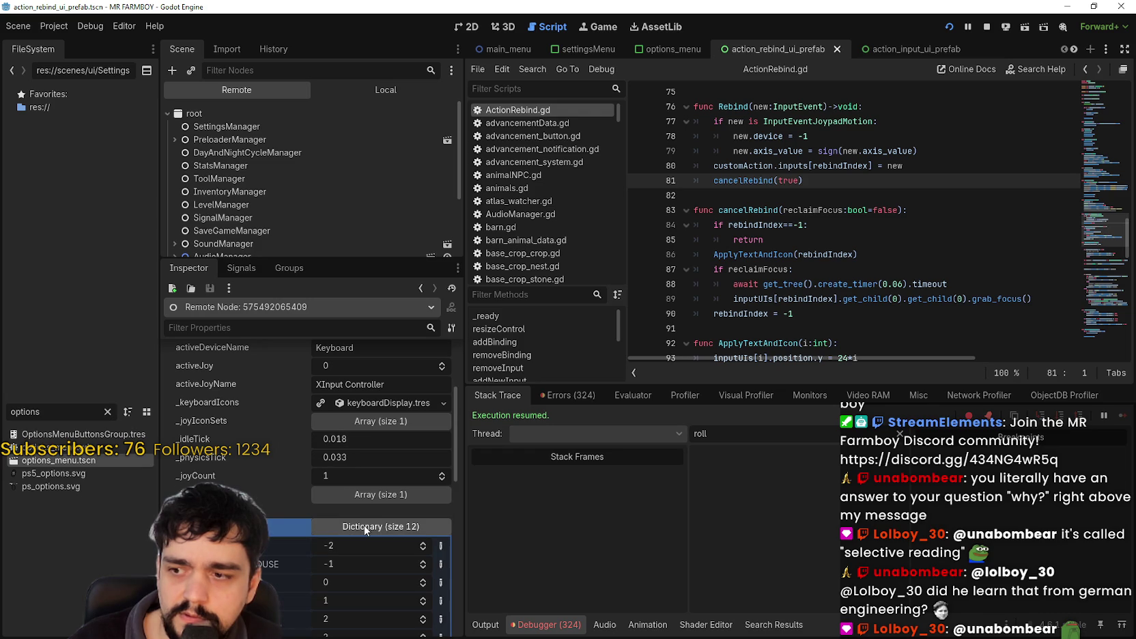
pyautogui.scroll(-5, 268, 565)
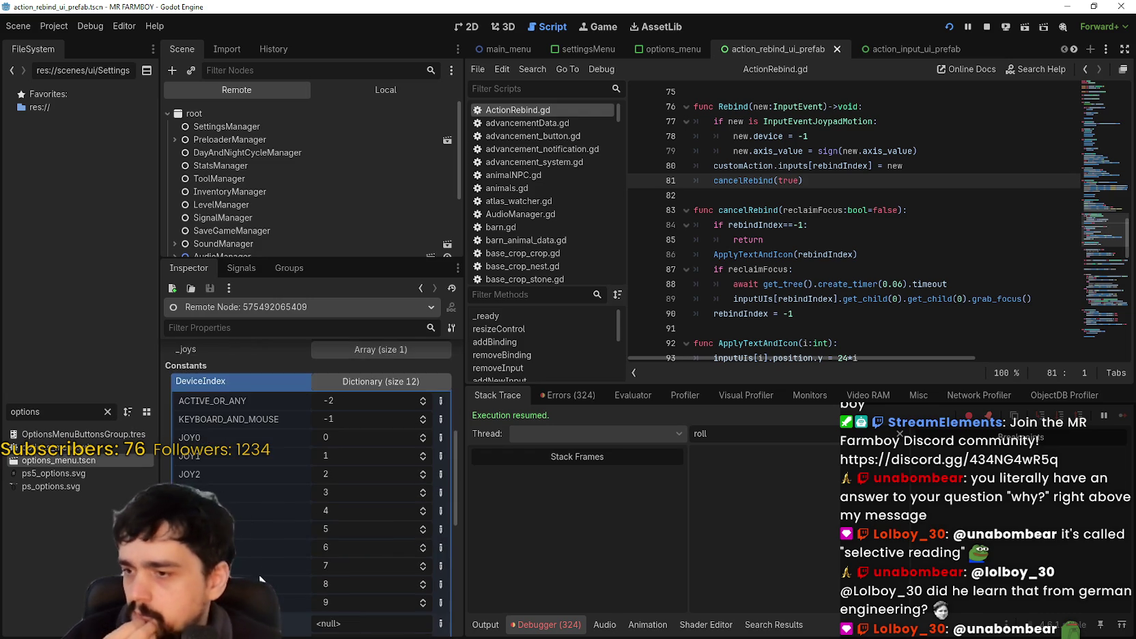
pyautogui.scroll(5, 268, 566)
pyautogui.click(365, 526)
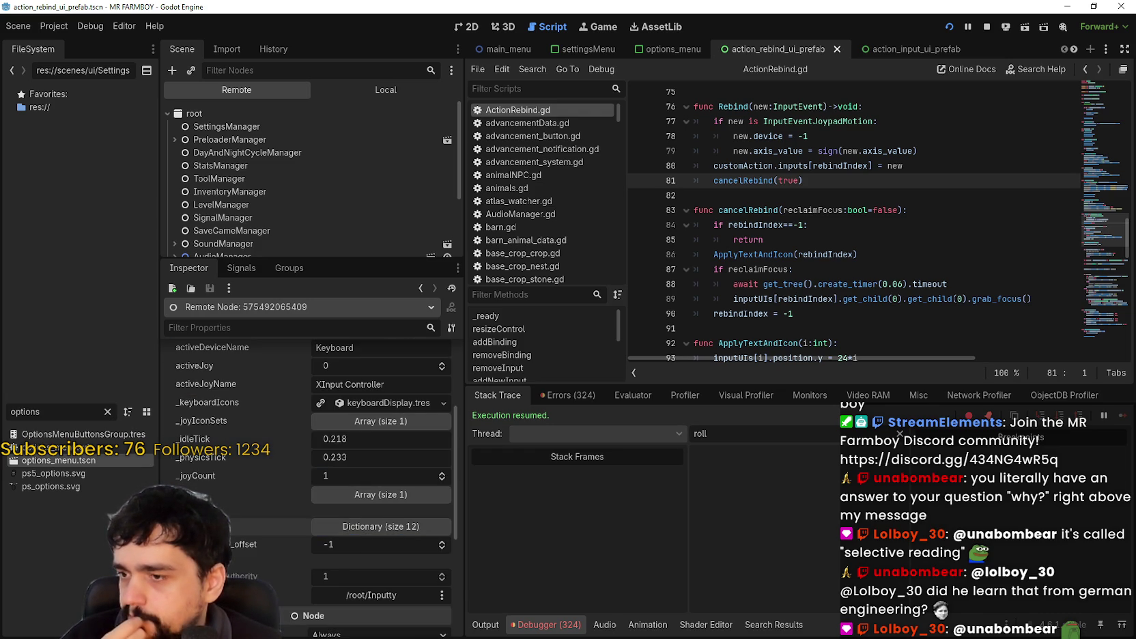
pyautogui.scroll(-5, 307, 559)
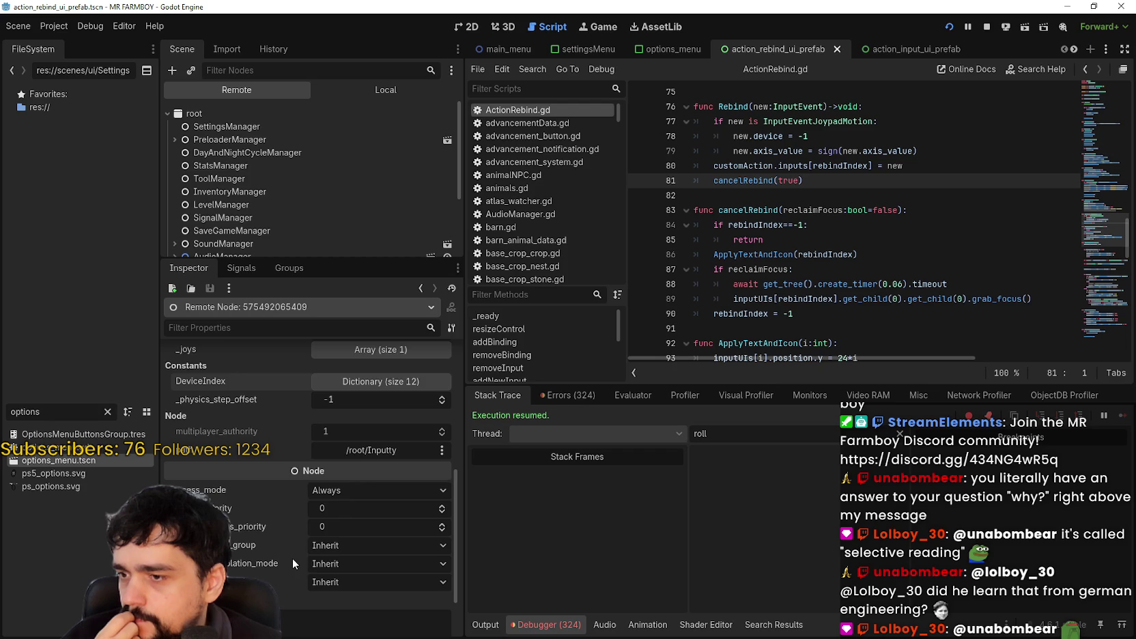
pyautogui.scroll(5, 289, 557)
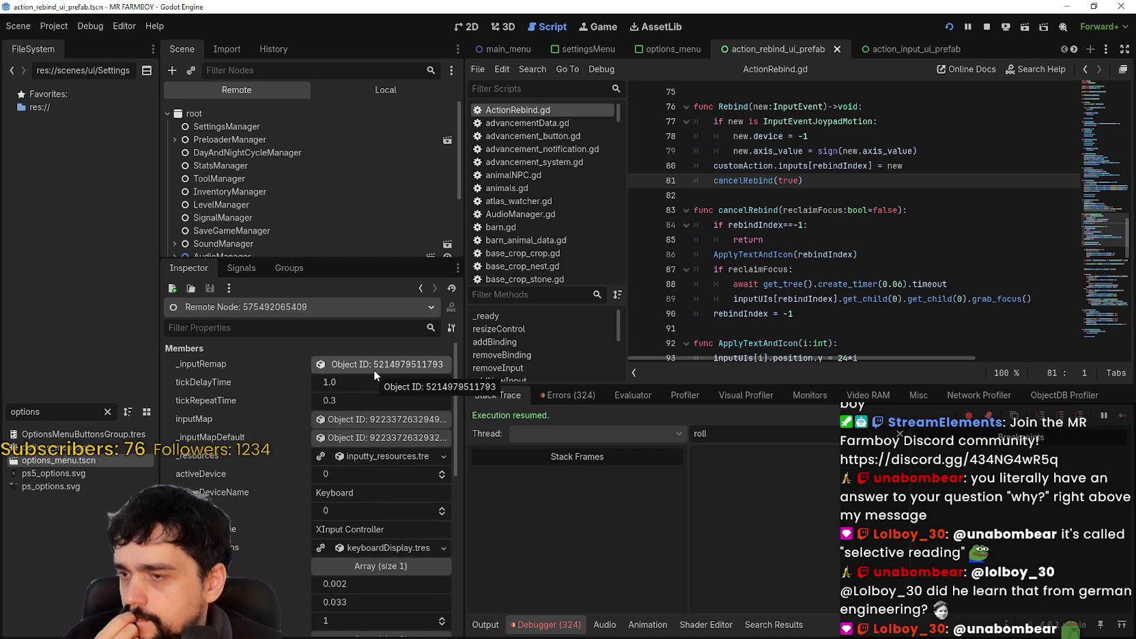
# Inspect the inputty_resources.tre settings, collapse controllerIconSets and _resources, then walk the player down in the game.
pyautogui.click(387, 456)
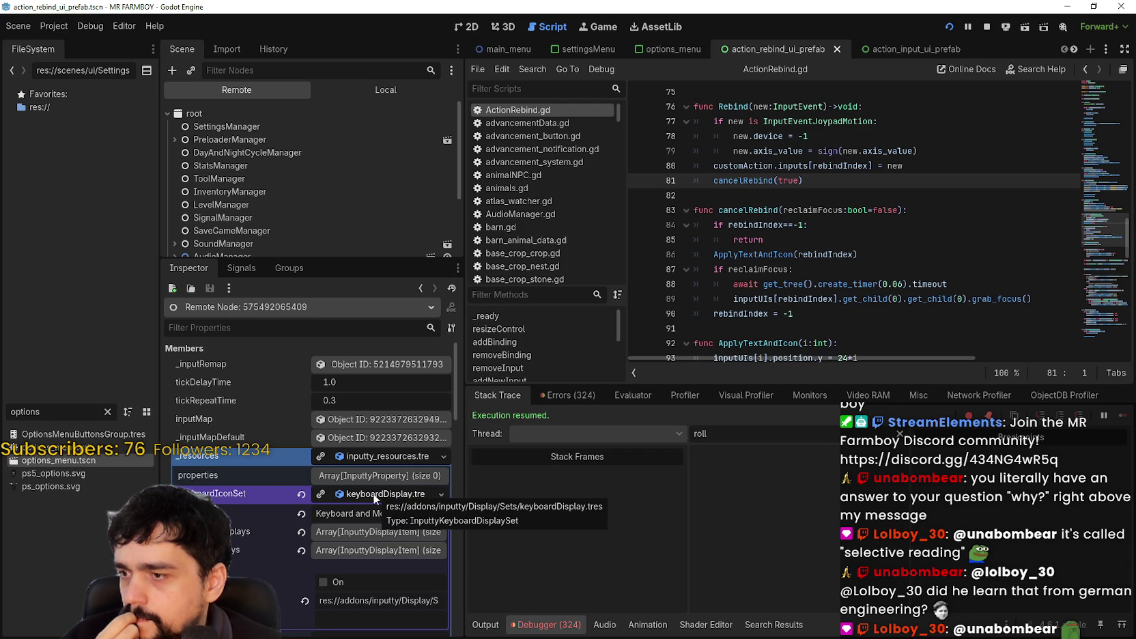
pyautogui.scroll(-4, 373, 493)
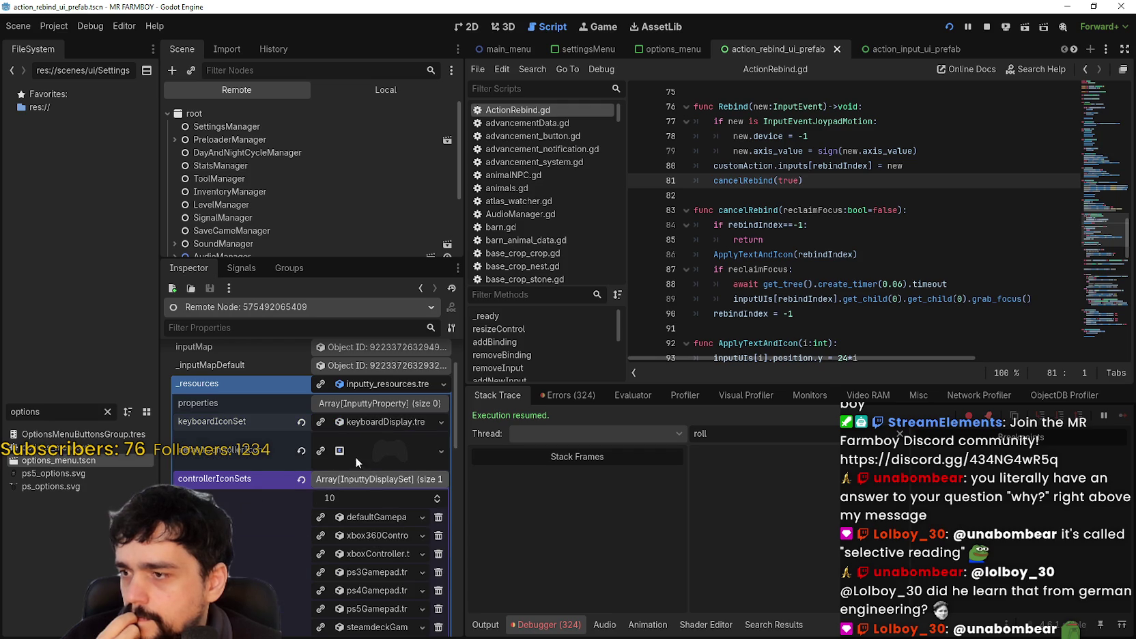
pyautogui.click(362, 484)
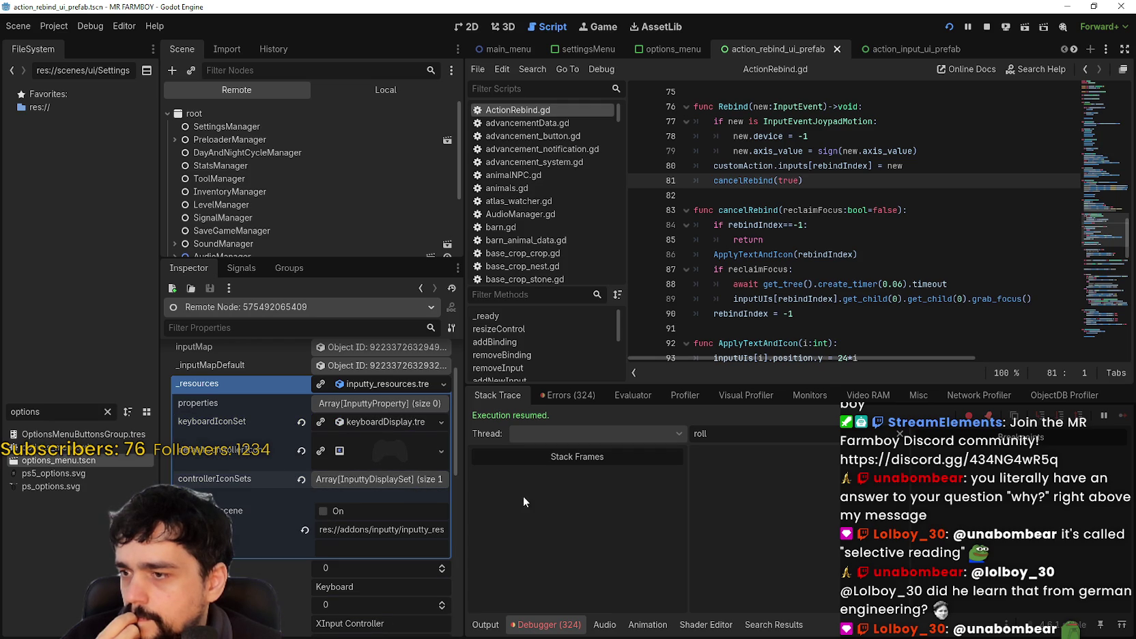
pyautogui.click(395, 384)
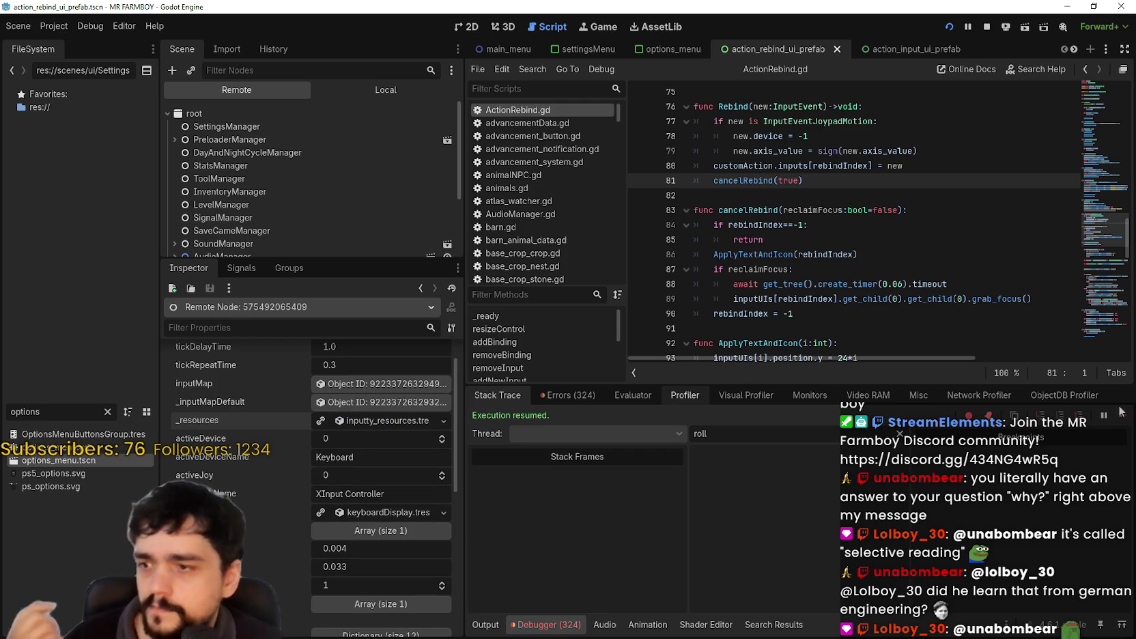
pyautogui.hotkey('alt', 'Tab')
pyautogui.press('s')
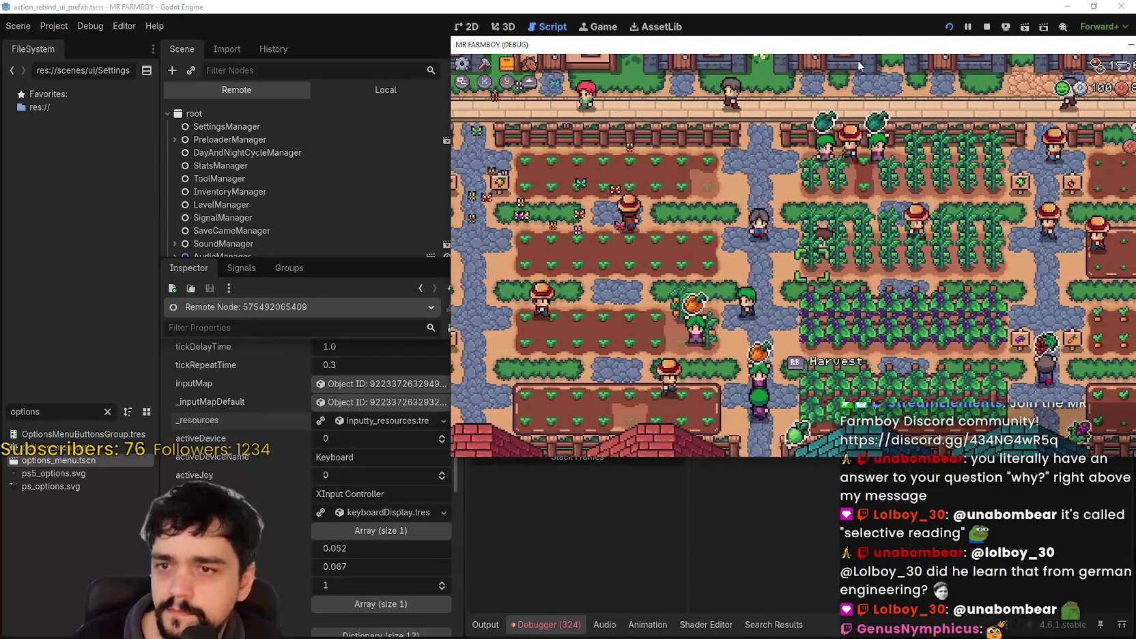
# Quit the game via the pause menu's Quit Game so it saves, then rerun the project with F5.
pyautogui.moveTo(867, 45); pyautogui.dragTo(714, 66)
pyautogui.moveTo(940, 109)
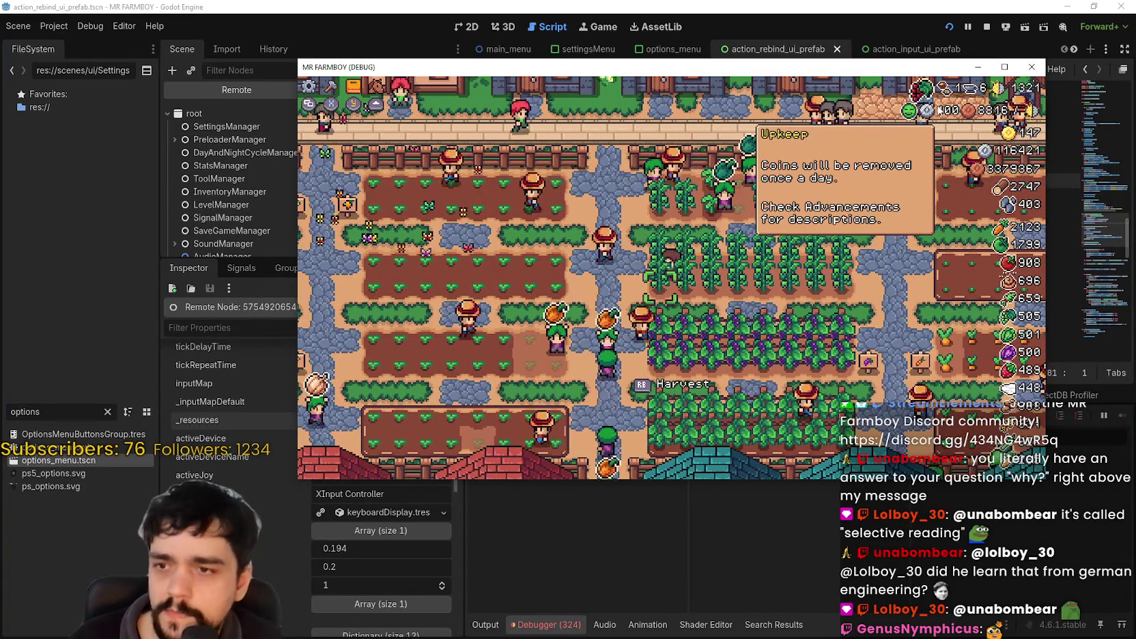
pyautogui.press('Escape')
pyautogui.press('Down')
pyautogui.press('Down')
pyautogui.press('Down')
pyautogui.press('Return')
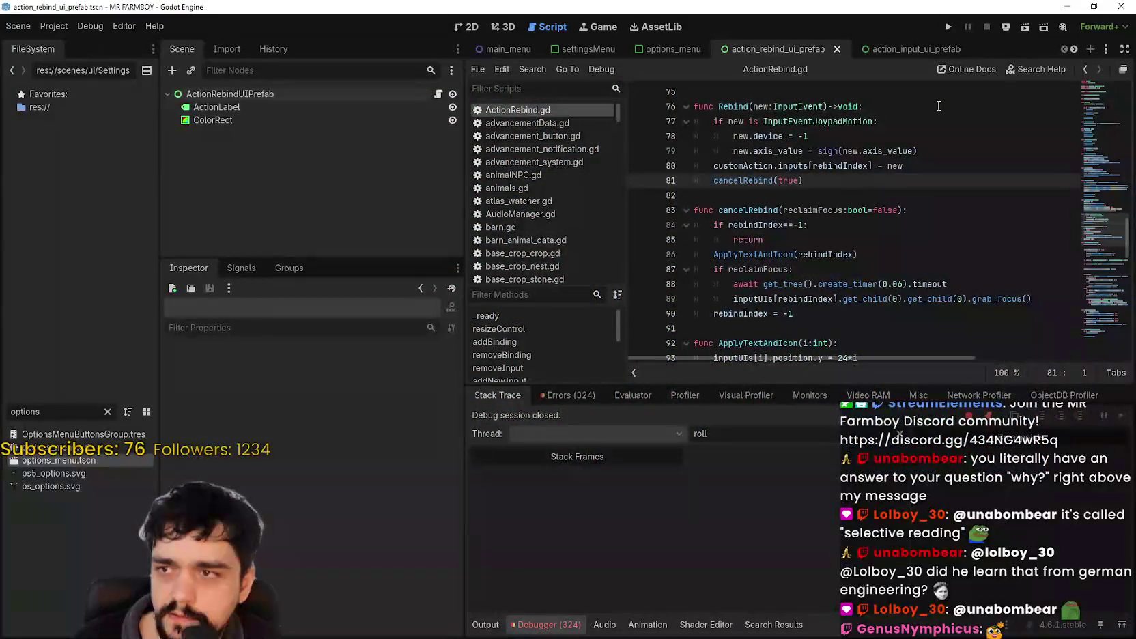
pyautogui.press('Down')
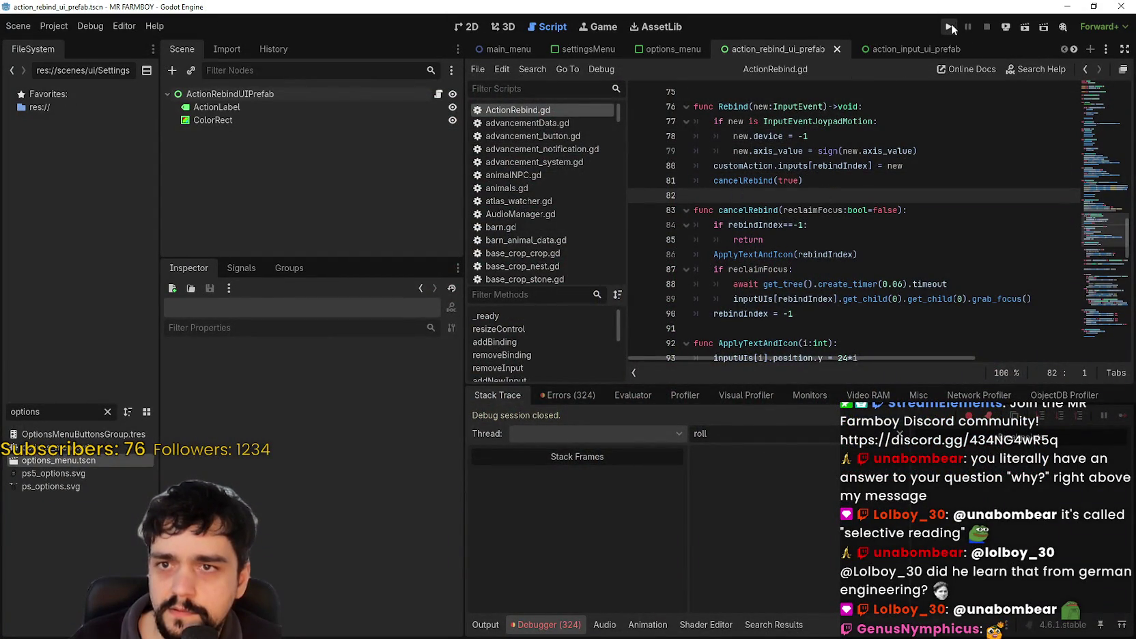
pyautogui.press('F5')
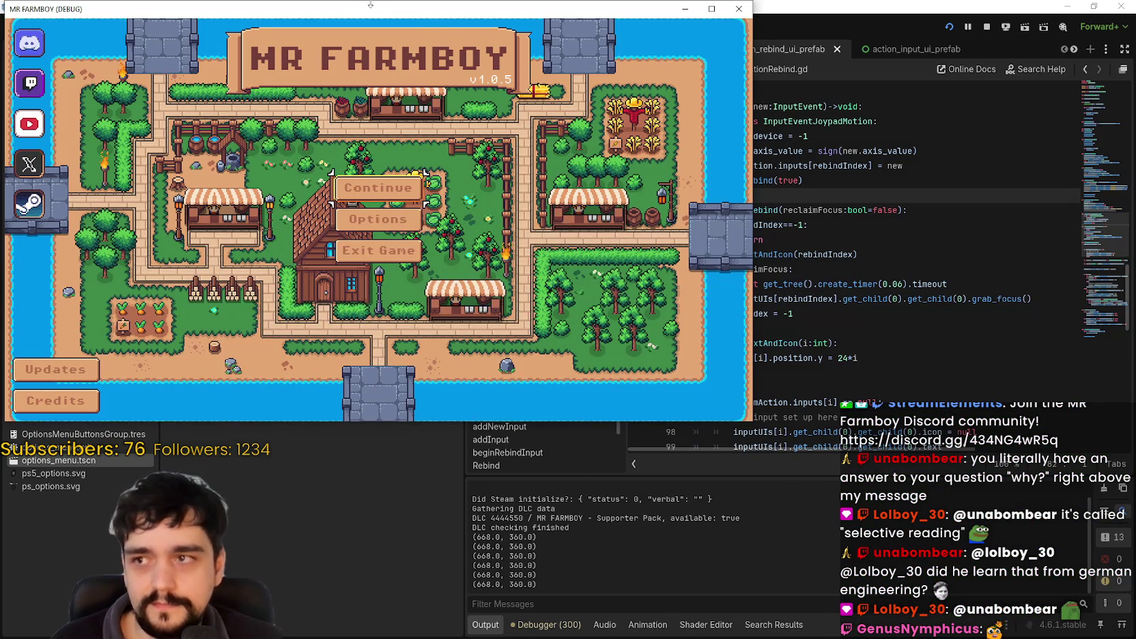
# Continue from the title menu and load the Save 2 slot into the farm.
pyautogui.moveTo(370, 4); pyautogui.dragTo(557, 38)
pyautogui.click(603, 227)
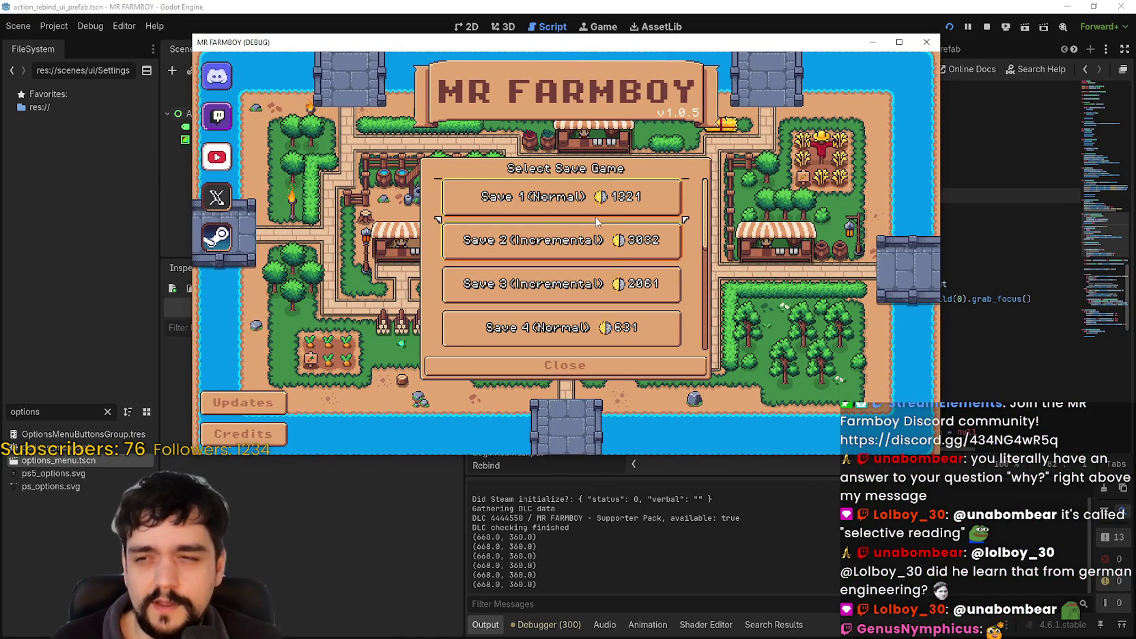
pyautogui.click(602, 232)
pyautogui.click(520, 240)
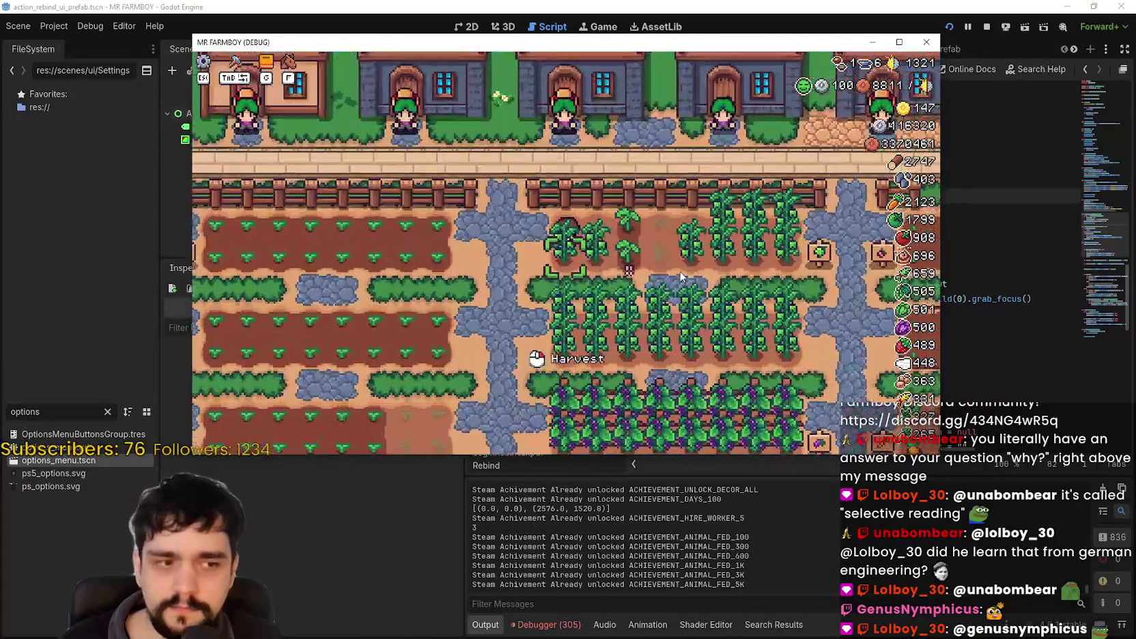
# In the editor, show the Remote scene tree and select the Inputty node.
pyautogui.moveTo(425, 37); pyautogui.dragTo(489, 41)
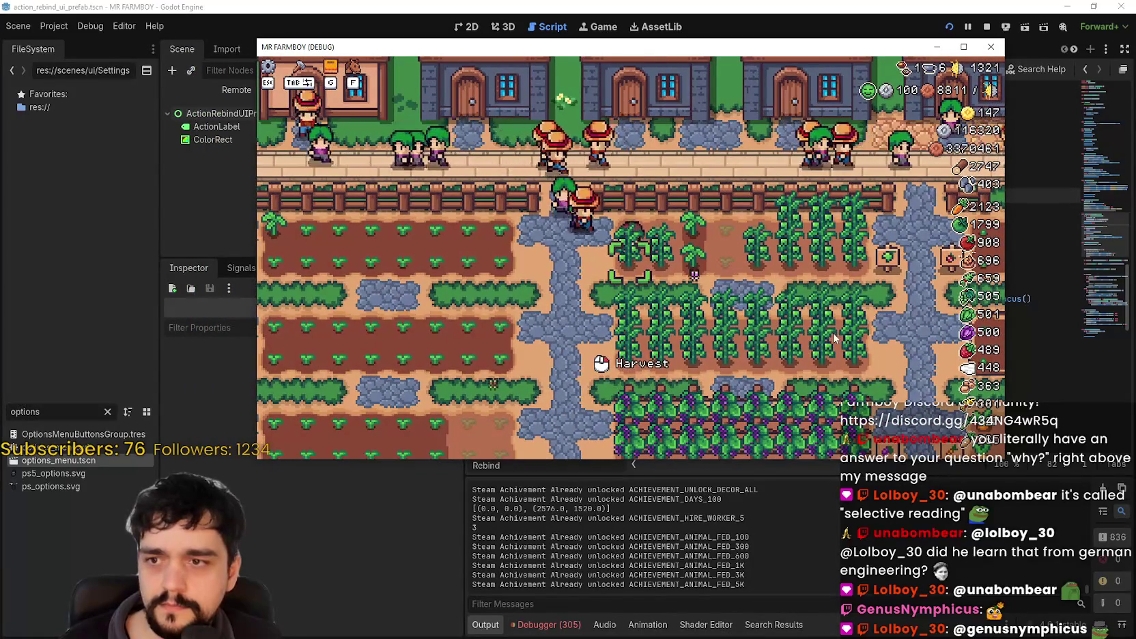
pyautogui.scroll(-3, 832, 334)
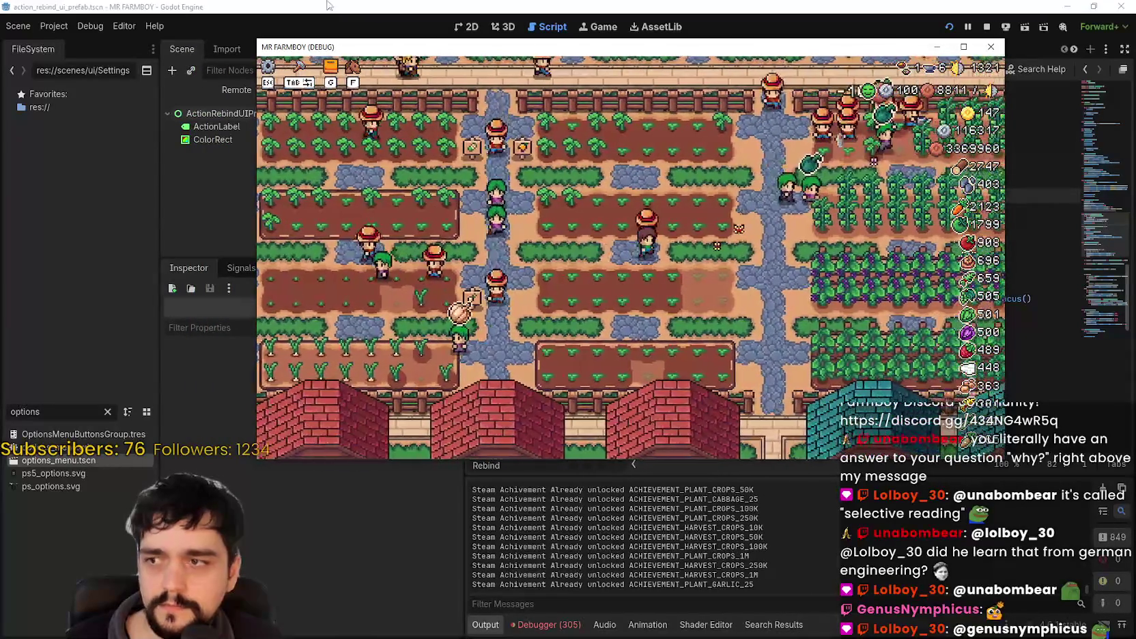
pyautogui.click(317, 15)
pyautogui.click(231, 95)
pyautogui.scroll(-3, 225, 232)
pyautogui.click(219, 246)
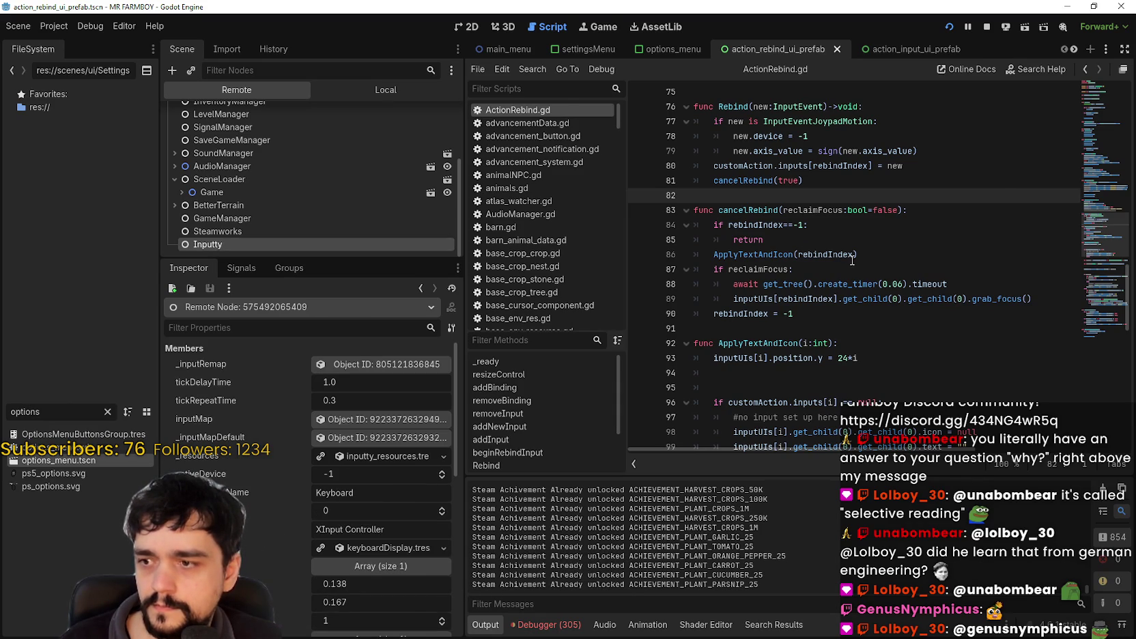
# Walk the farmer down and left across the farm and plant garlic on an empty plot.
pyautogui.hotkey('alt', 'Tab')
pyautogui.press('w')
pyautogui.press('d')
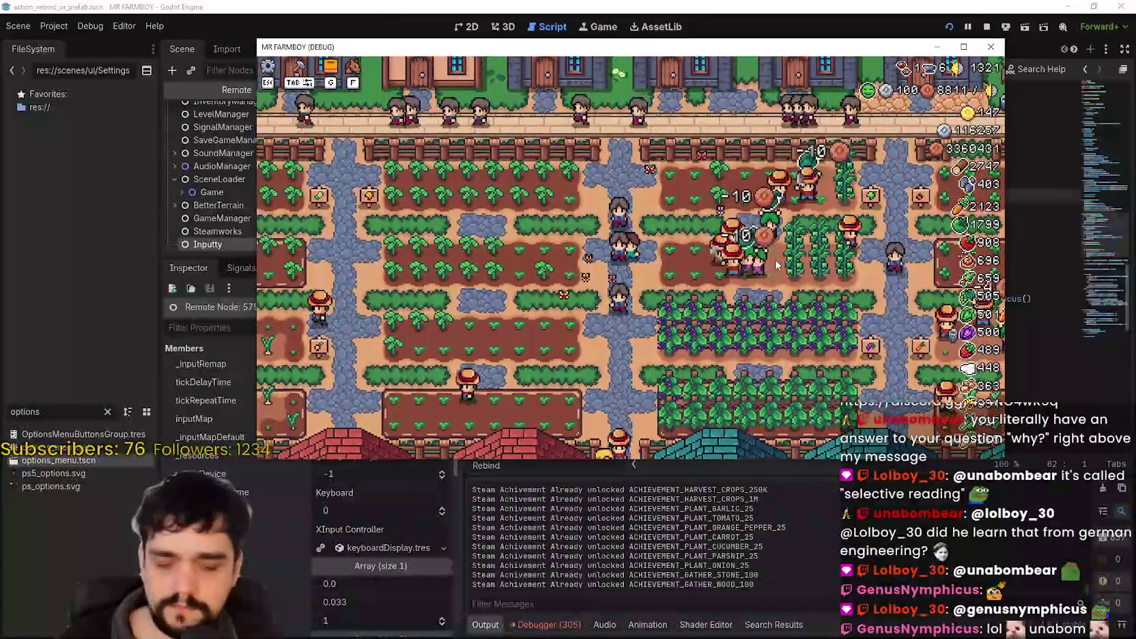
pyautogui.press('s')
pyautogui.press('a')
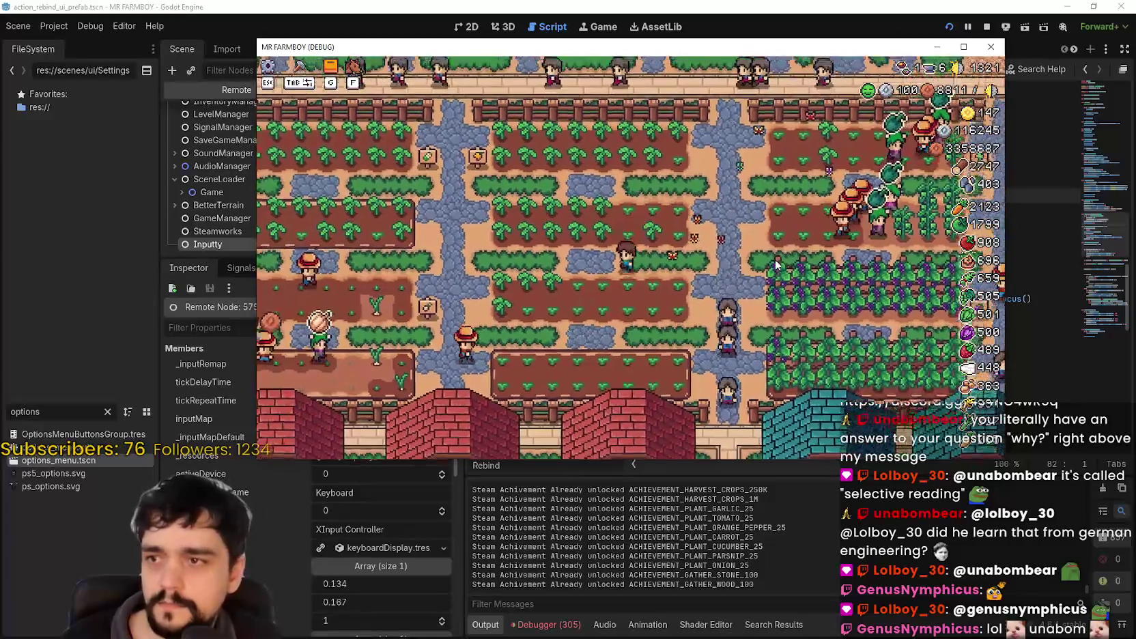
pyautogui.press('s')
pyautogui.press('a')
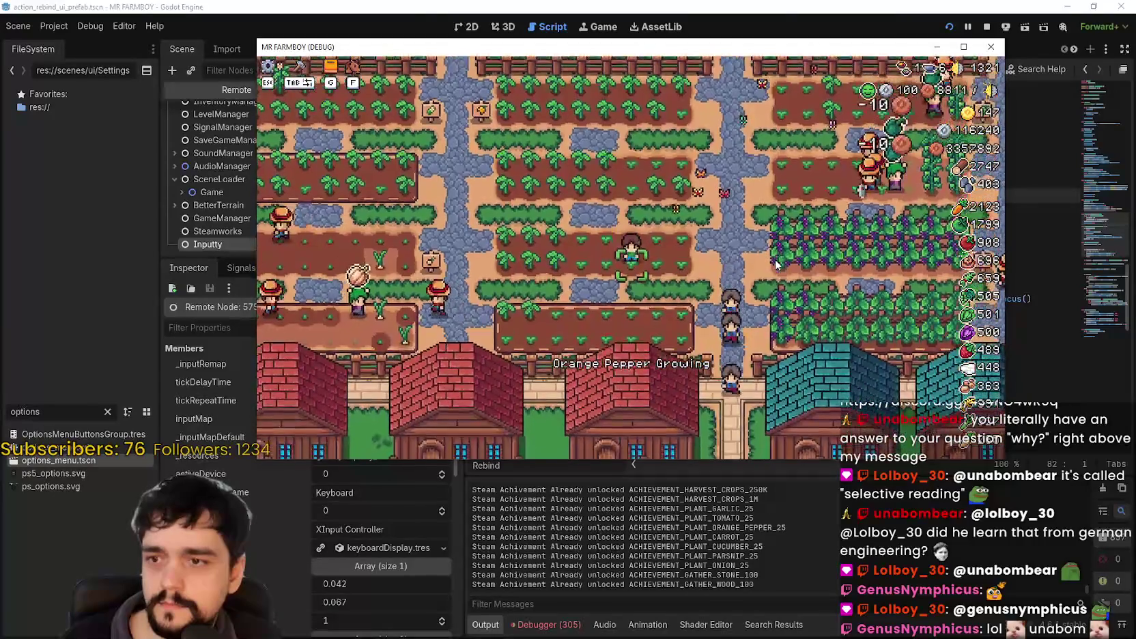
pyautogui.press('s')
pyautogui.press('a')
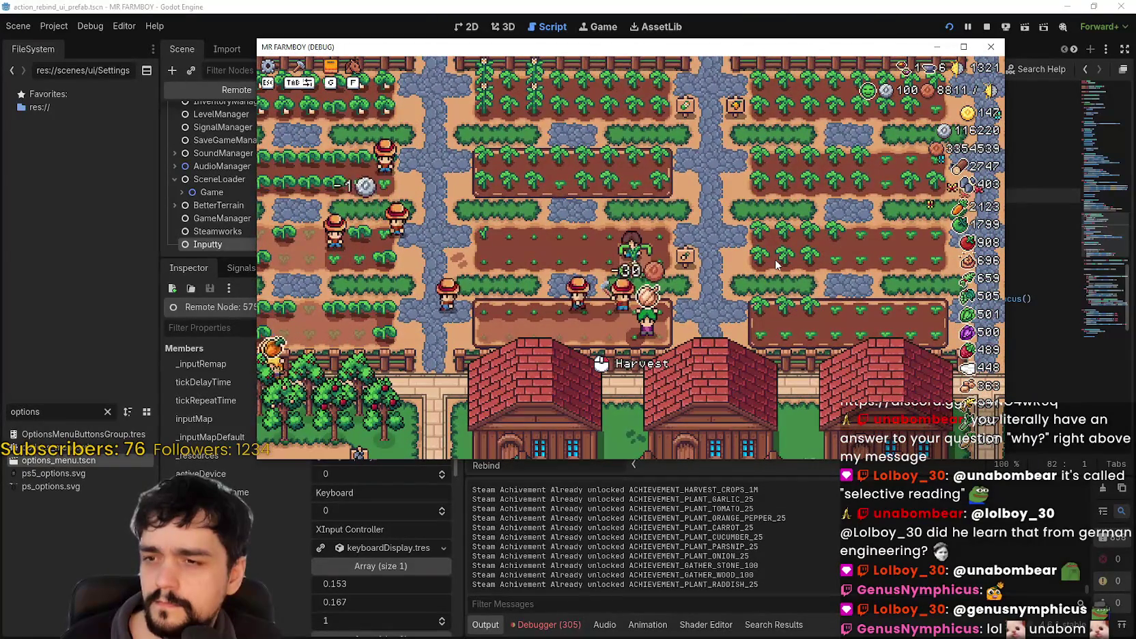
pyautogui.press('d')
pyautogui.press('s')
pyautogui.press('d')
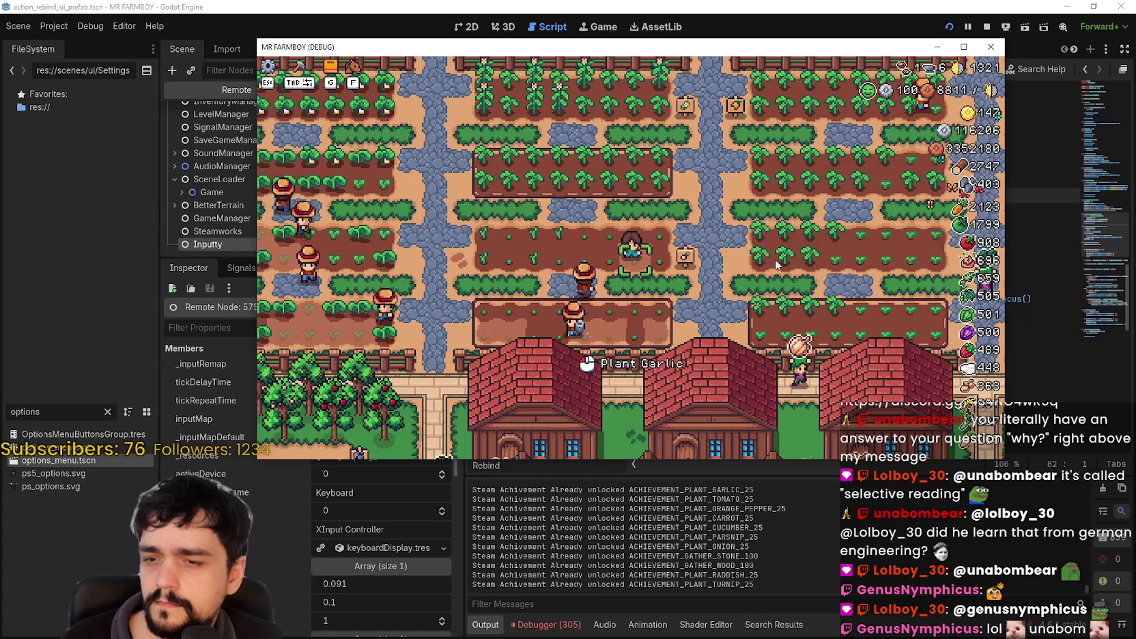
pyautogui.press('d')
pyautogui.click(774, 259)
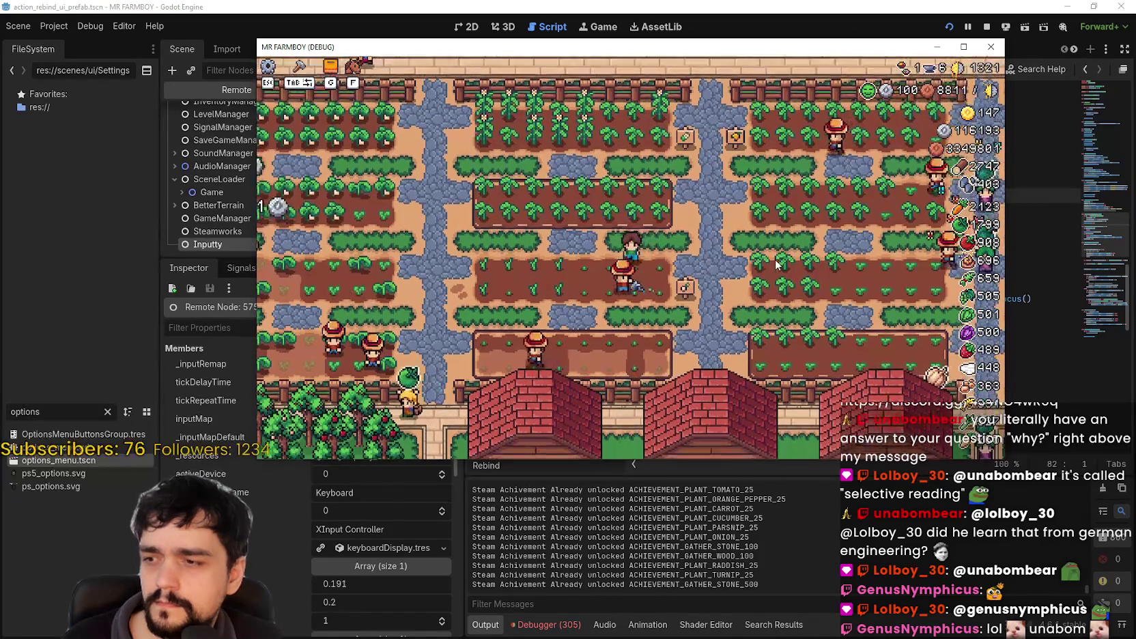
# Walk the farmer toward the houses and along the crops, open crafting, then pause the game.
pyautogui.press('a')
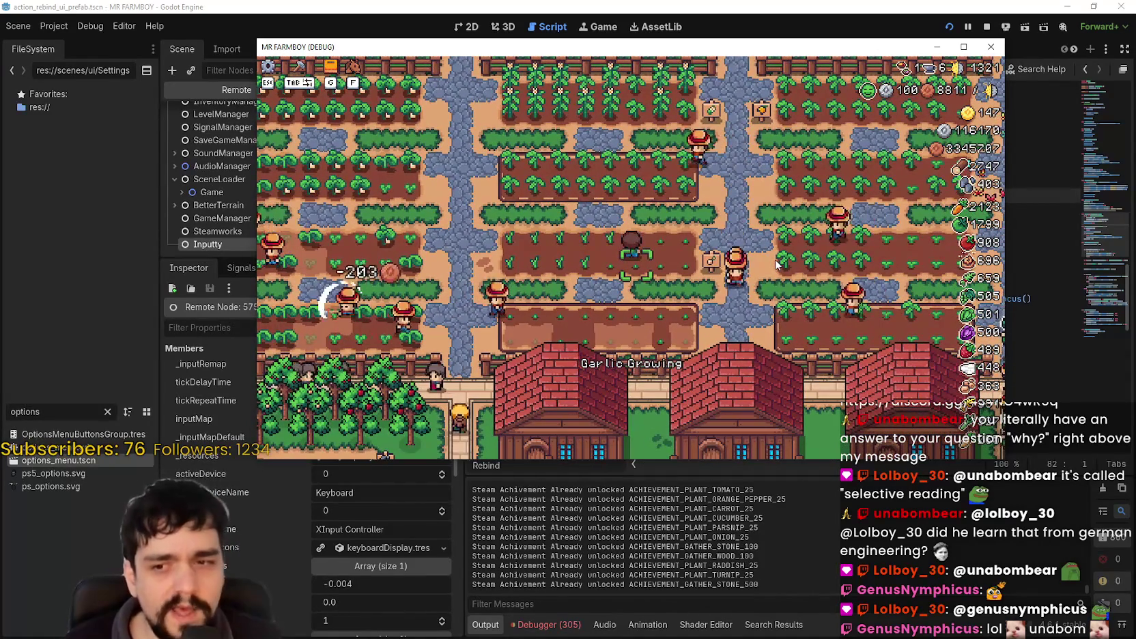
pyautogui.press('d')
pyautogui.press('w')
pyautogui.press('a')
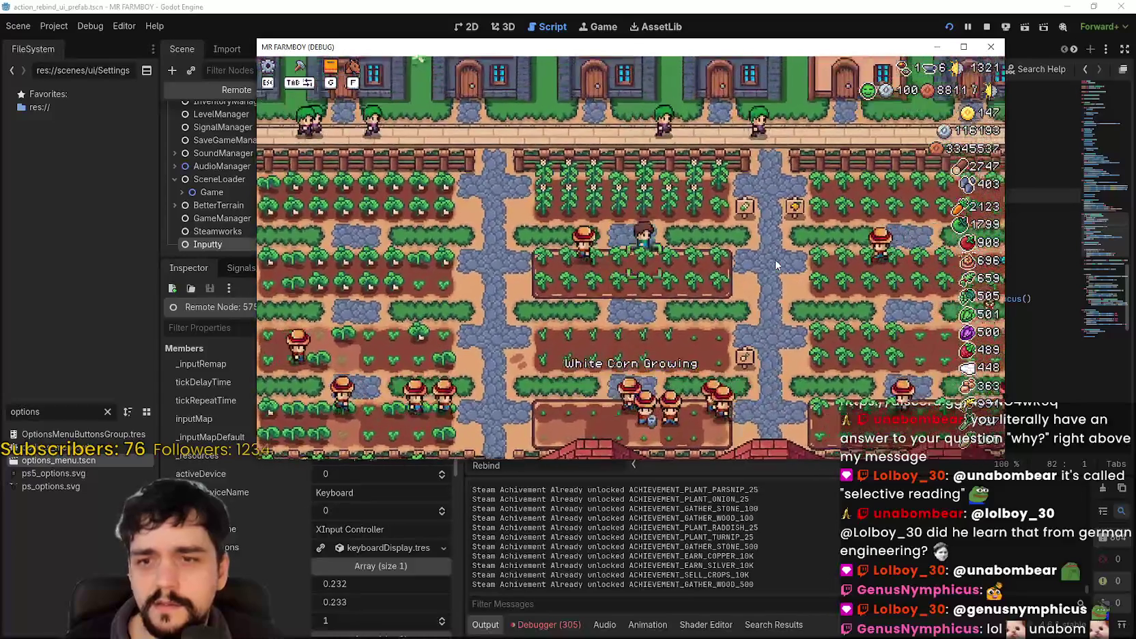
pyautogui.press('w')
pyautogui.press('d')
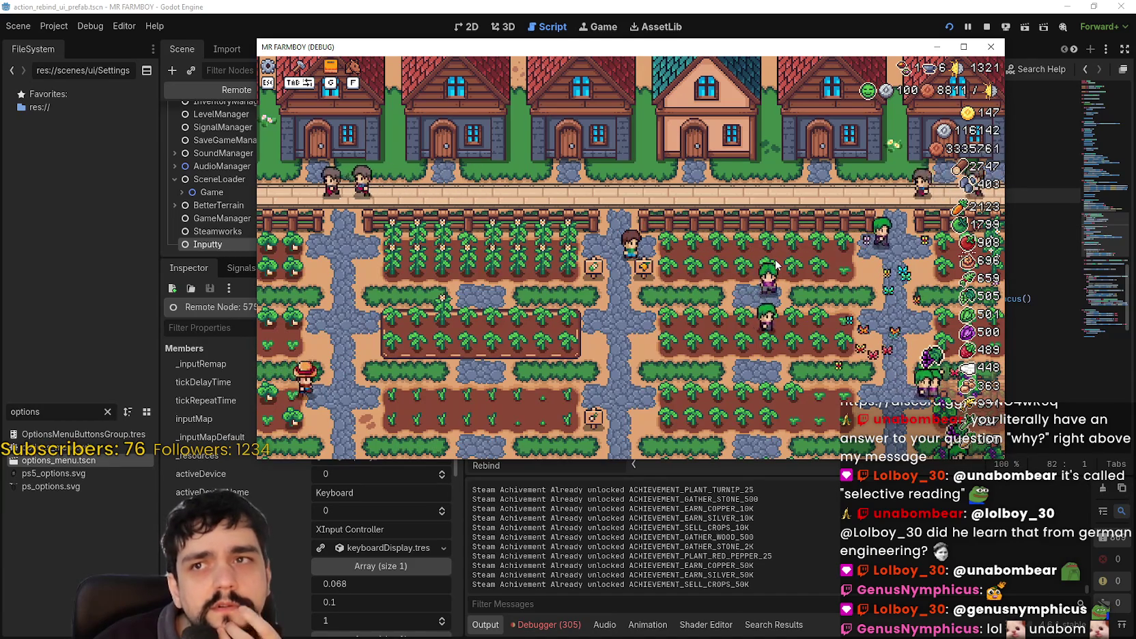
pyautogui.press('a')
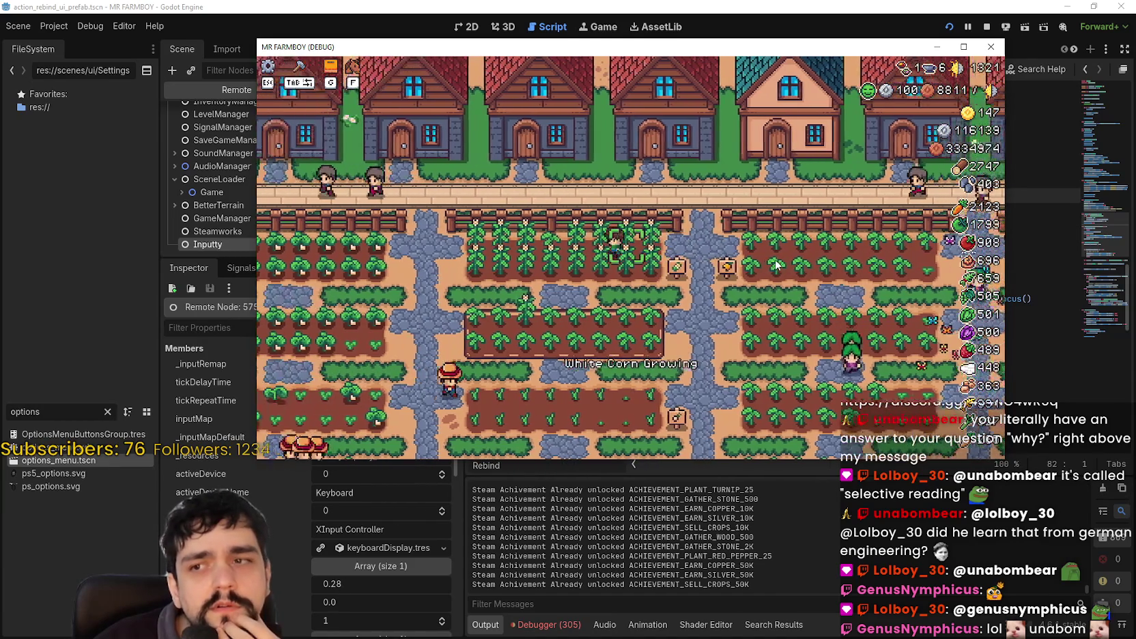
pyautogui.press('a')
pyautogui.press('s')
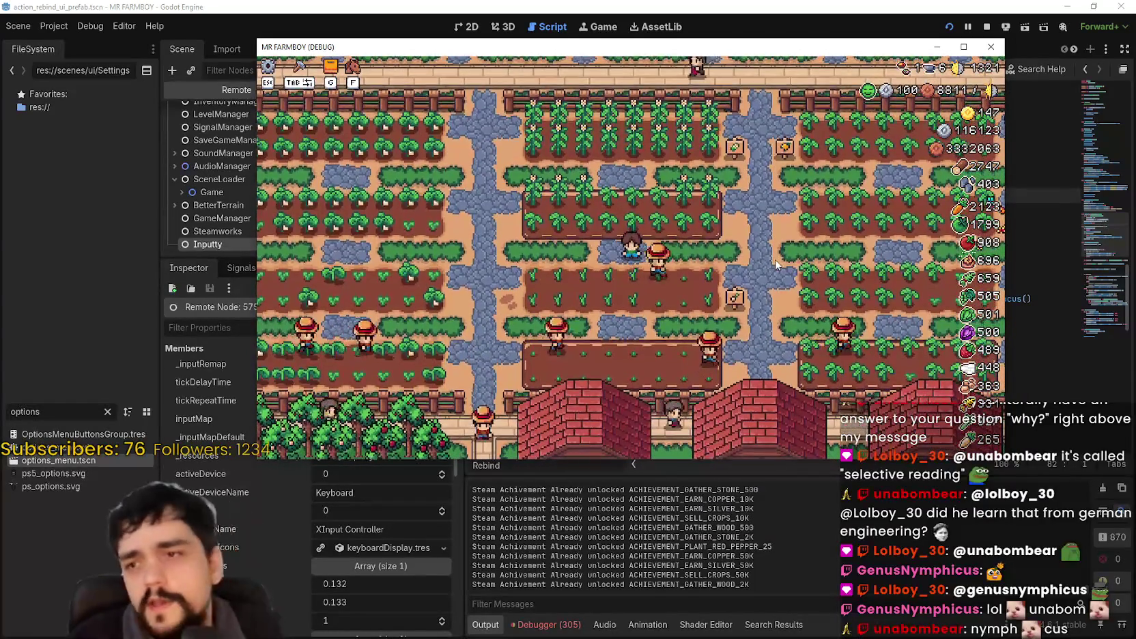
pyautogui.press('Tab')
pyautogui.press('Tab')
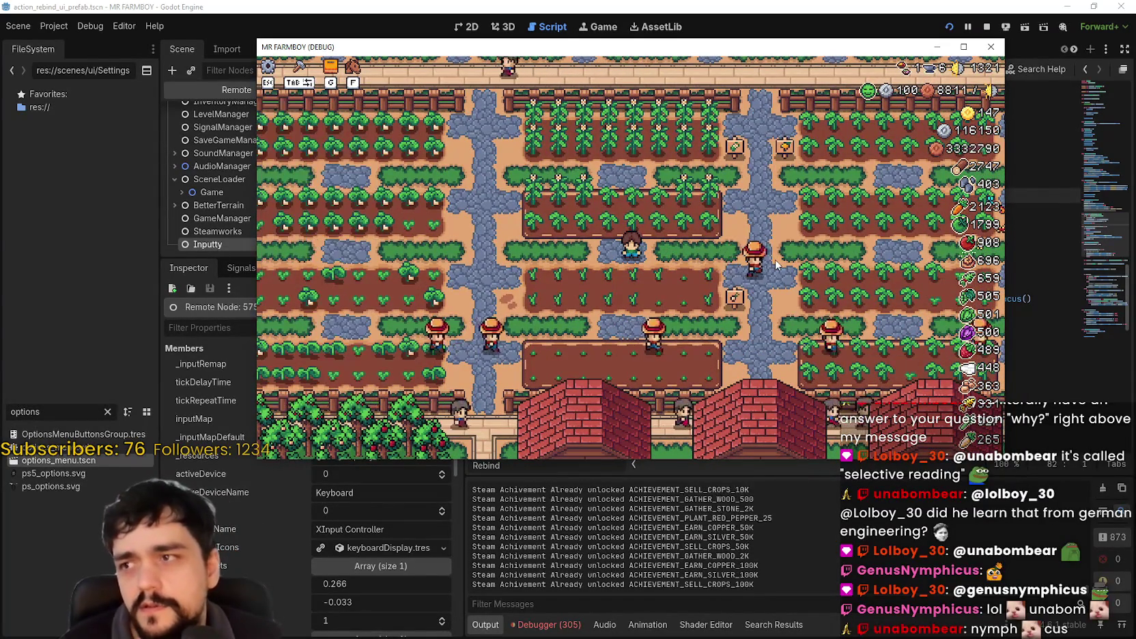
pyautogui.press('Escape')
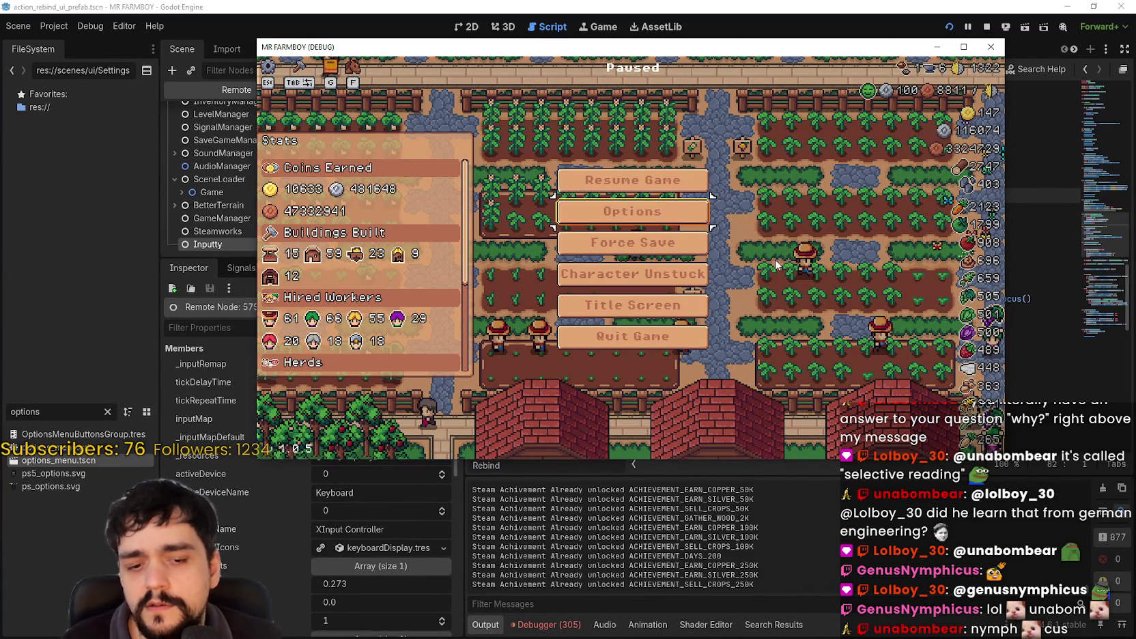
# Open Options > Input > Change Keybinds and rebind the second Esc Menu slot with Escape.
pyautogui.press('Return')
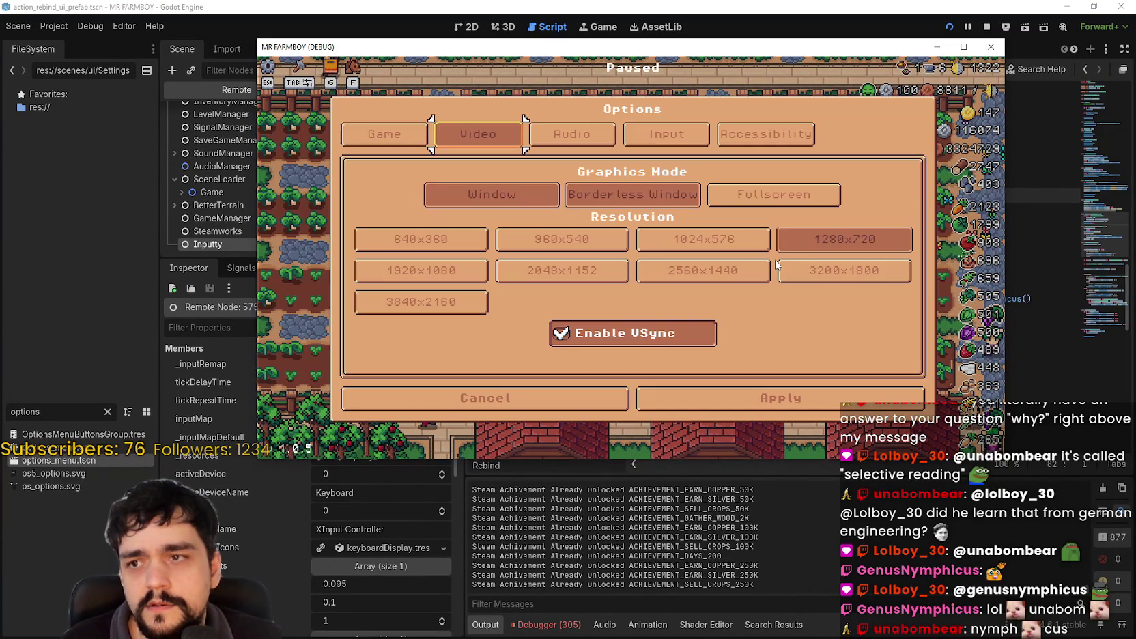
pyautogui.press('Right')
pyautogui.press('Up')
pyautogui.press('Return')
pyautogui.press('Down')
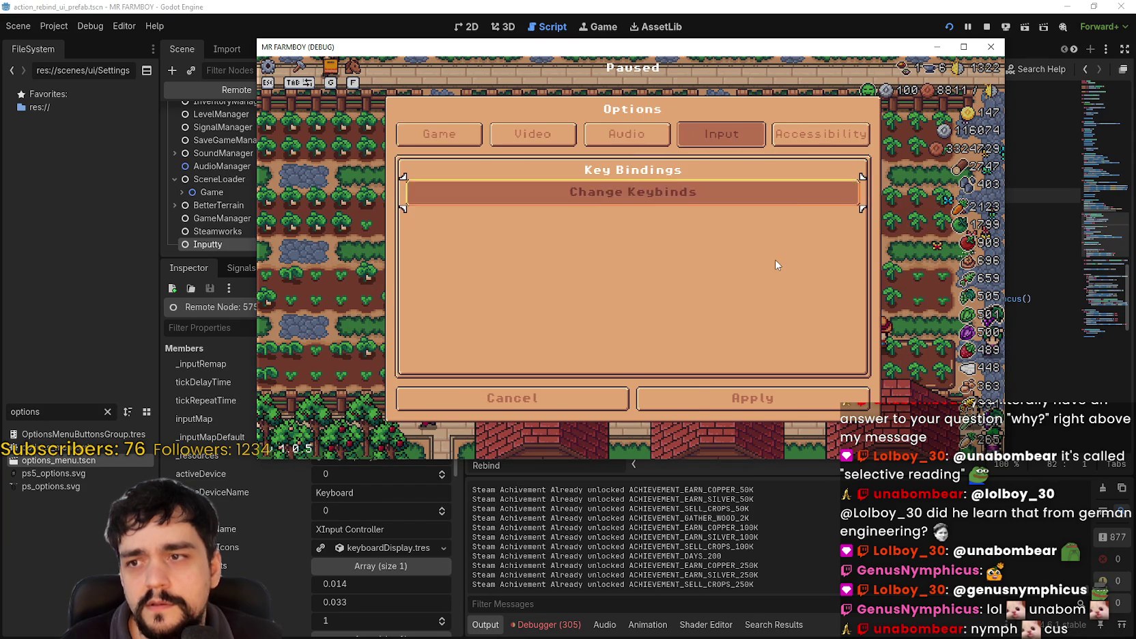
pyautogui.press('Return')
pyautogui.press('Up')
pyautogui.press('Up')
pyautogui.press('Up')
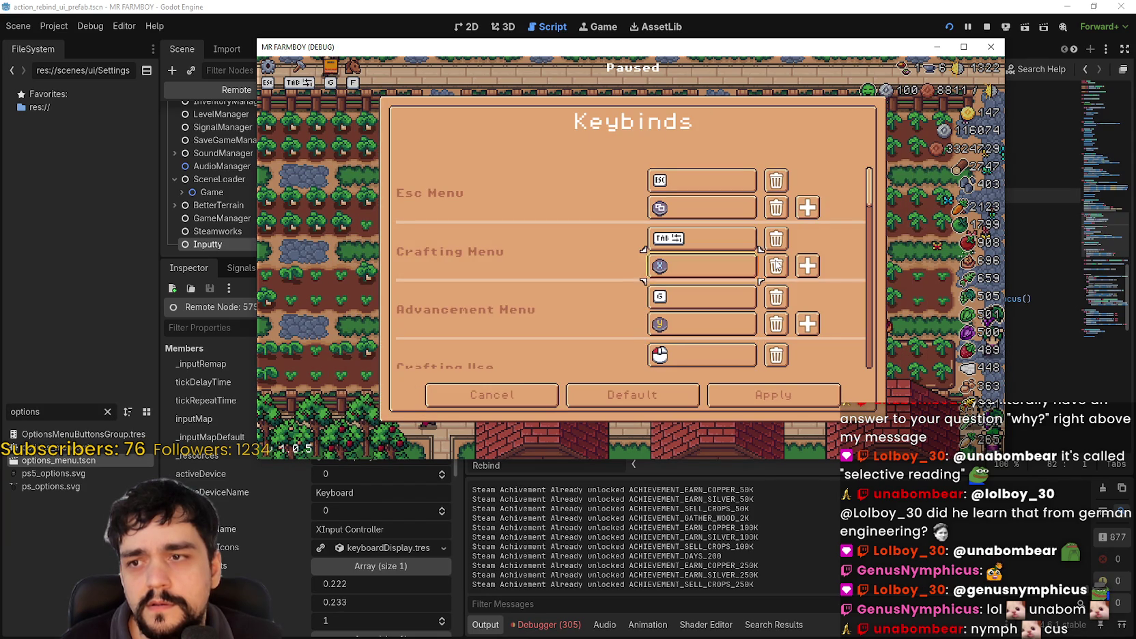
pyautogui.press('Return')
pyautogui.press('Escape')
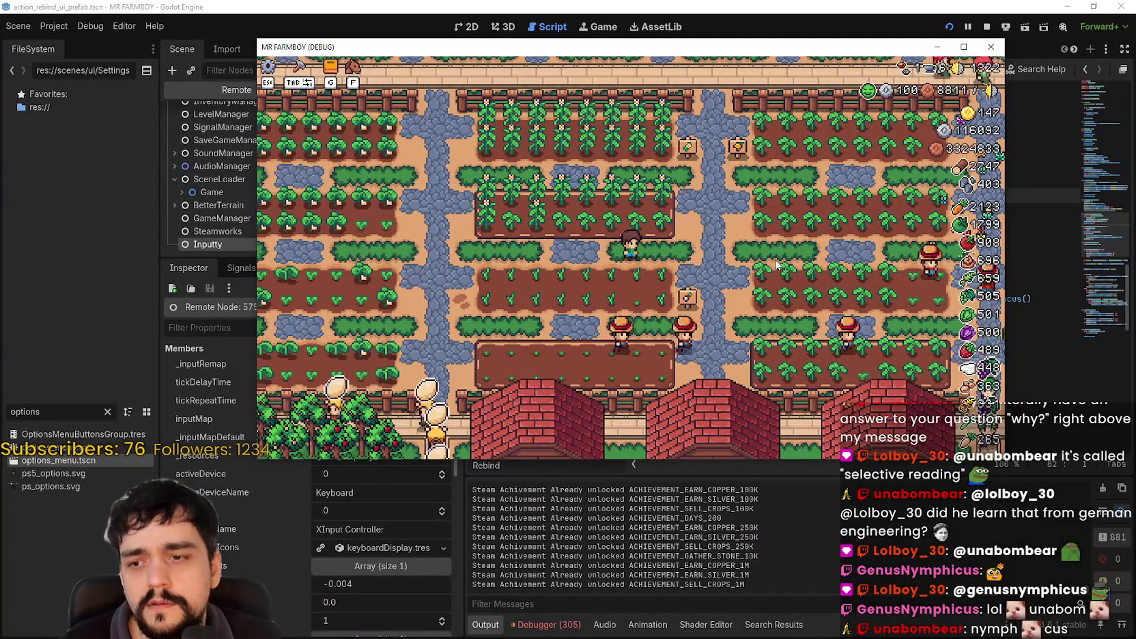
# Reopen the keybinds list and attempt rebinding an Esc Menu slot with Escape again.
pyautogui.press('Escape')
pyautogui.press('Down')
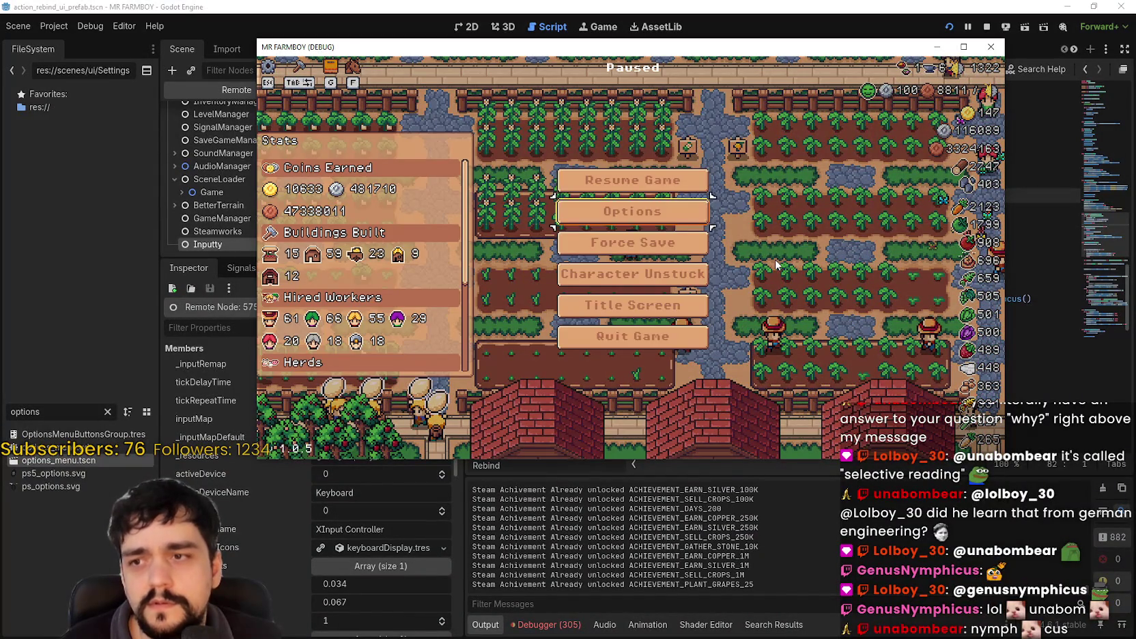
pyautogui.press('Return')
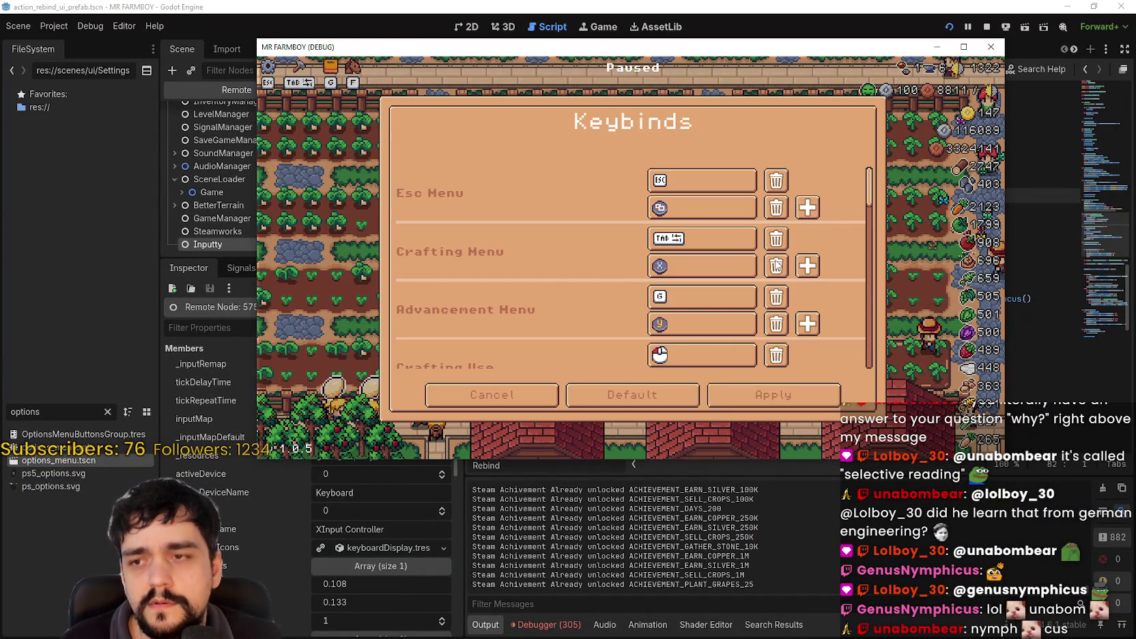
pyautogui.press('Down')
pyautogui.press('Left')
pyautogui.press('Up')
pyautogui.press('Up')
pyautogui.press('Up')
pyautogui.press('Up')
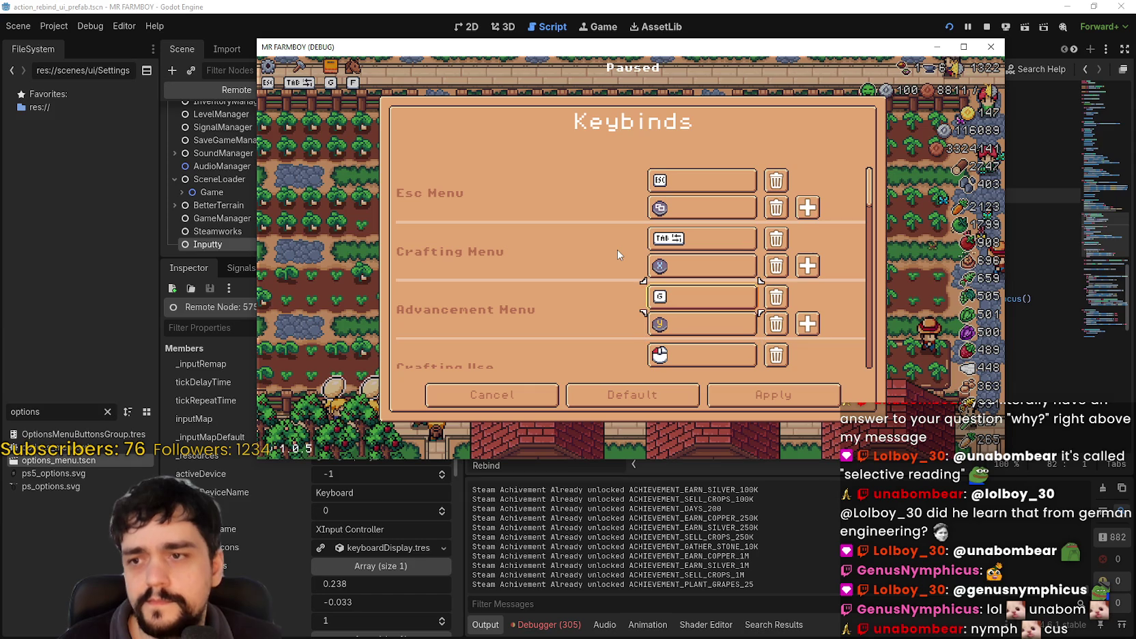
pyautogui.press('Return')
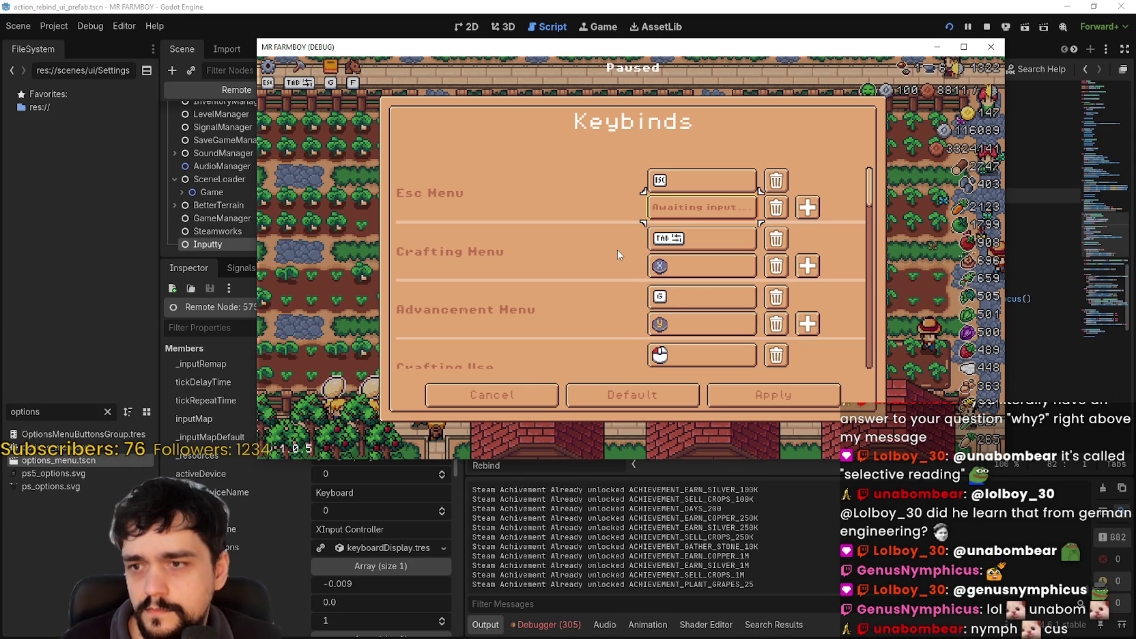
pyautogui.press('Escape')
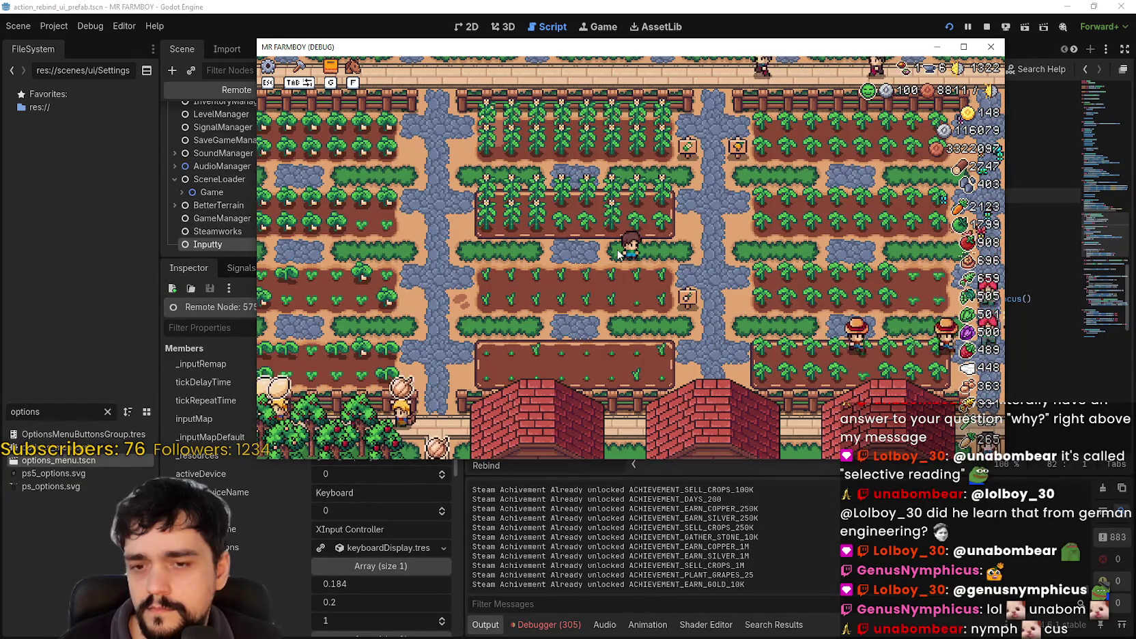
# Bind the B gamepad button to Crafting Cancel, apply the input settings, and resume playing.
pyautogui.press('Escape')
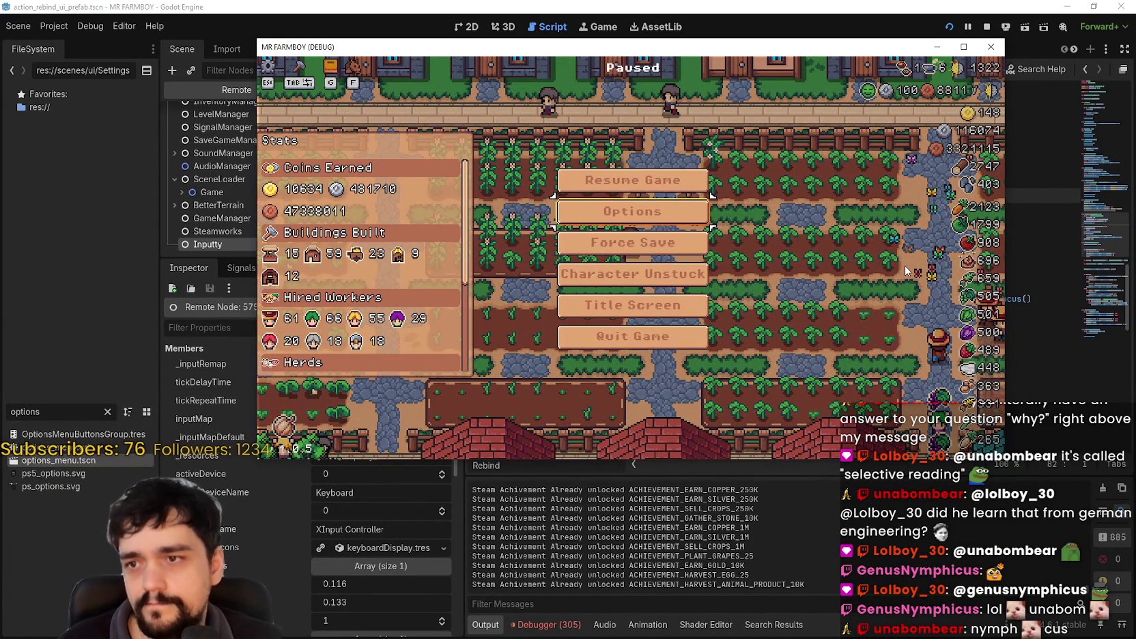
pyautogui.press('Return')
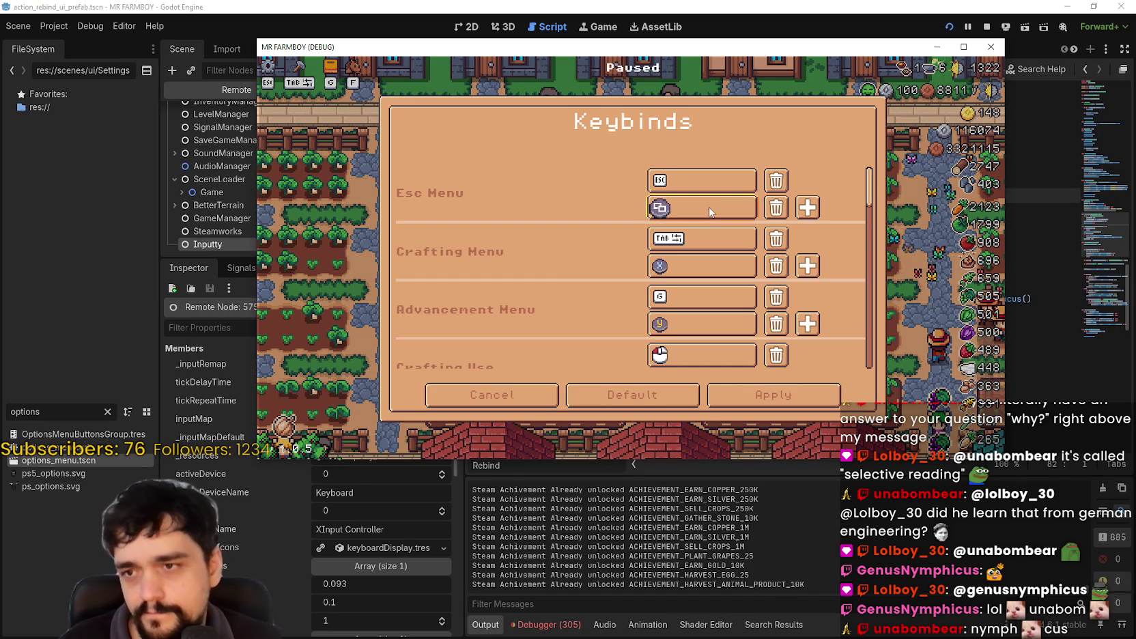
pyautogui.press('Down')
pyautogui.press('Down')
pyautogui.press('Down')
pyautogui.press('Down')
pyautogui.press('Down')
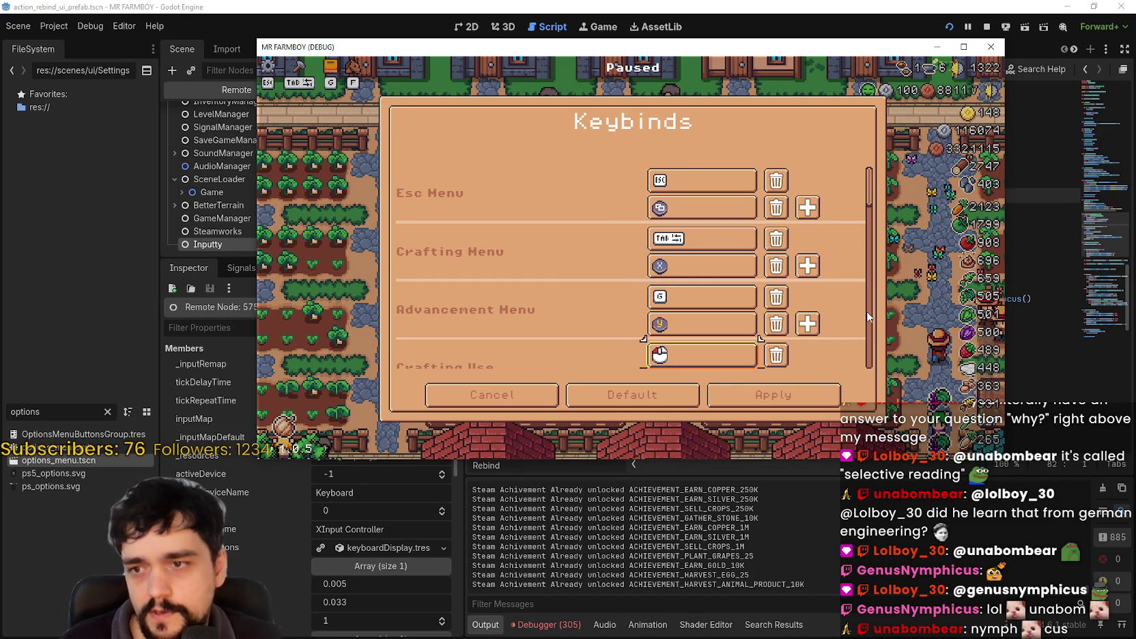
pyautogui.scroll(-1, 868, 316)
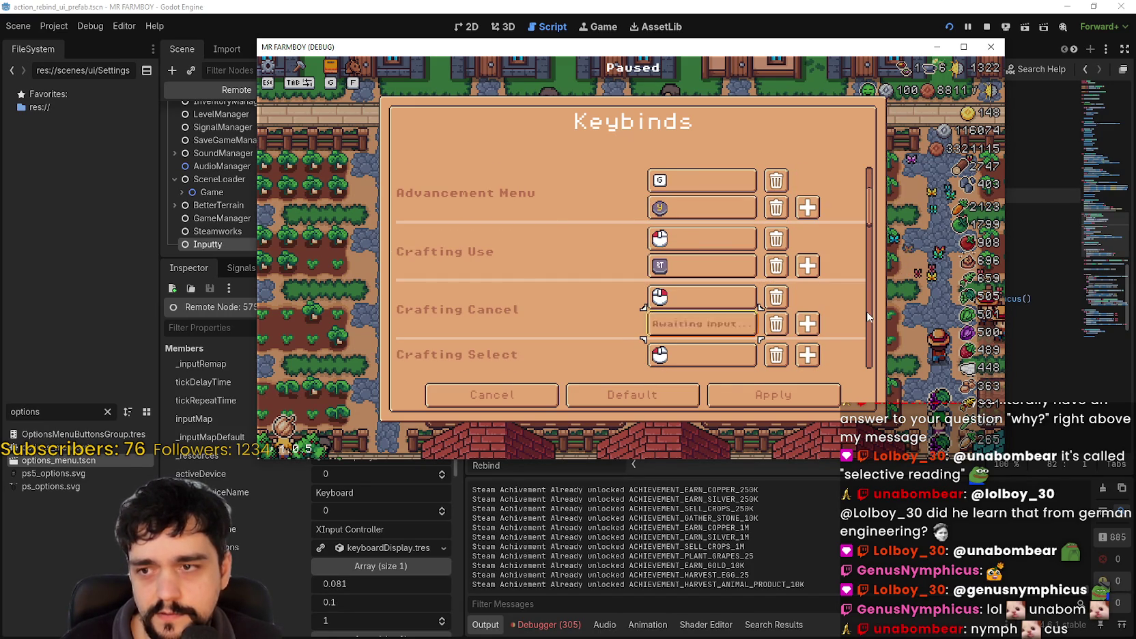
pyautogui.press('b')
pyautogui.press('Down')
pyautogui.press('Down')
pyautogui.press('Down')
pyautogui.press('Down')
pyautogui.press('Down')
pyautogui.press('Down')
pyautogui.press('Down')
pyautogui.press('Down')
pyautogui.press('Down')
pyautogui.press('Down')
pyautogui.press('Down')
pyautogui.press('Down')
pyautogui.press('Right')
pyautogui.press('Return')
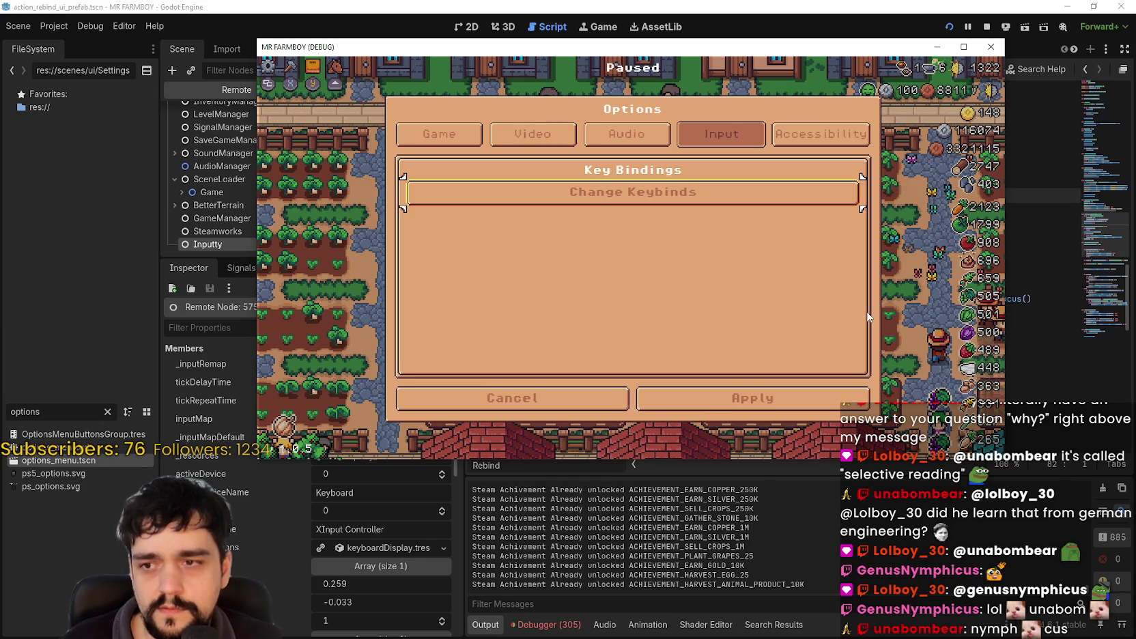
pyautogui.press('Down')
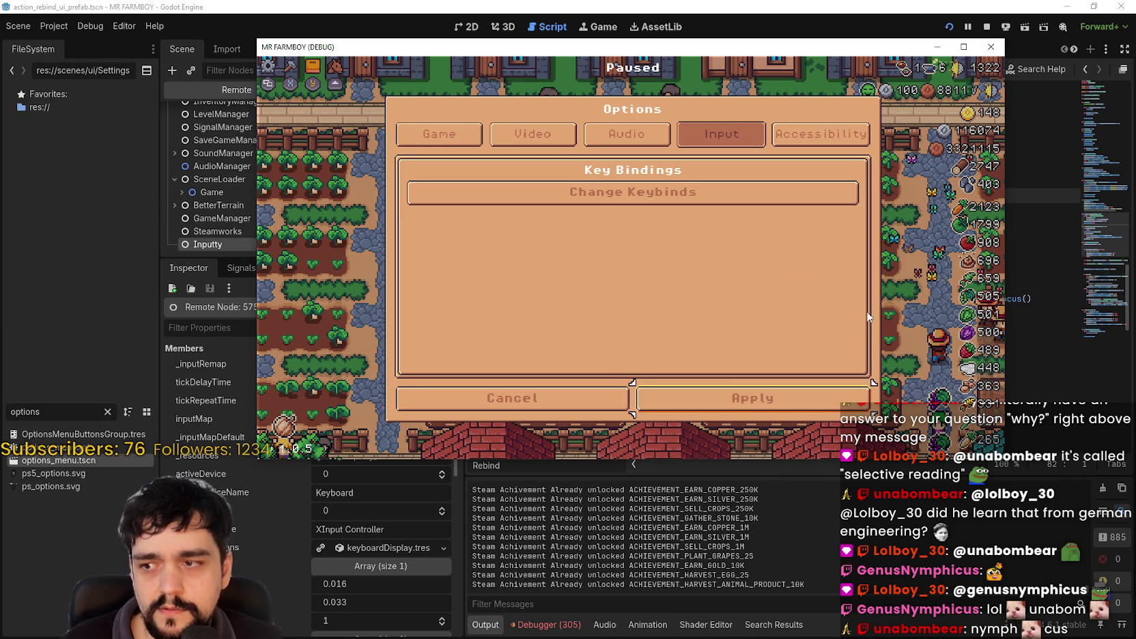
pyautogui.press('Return')
pyautogui.press('Escape')
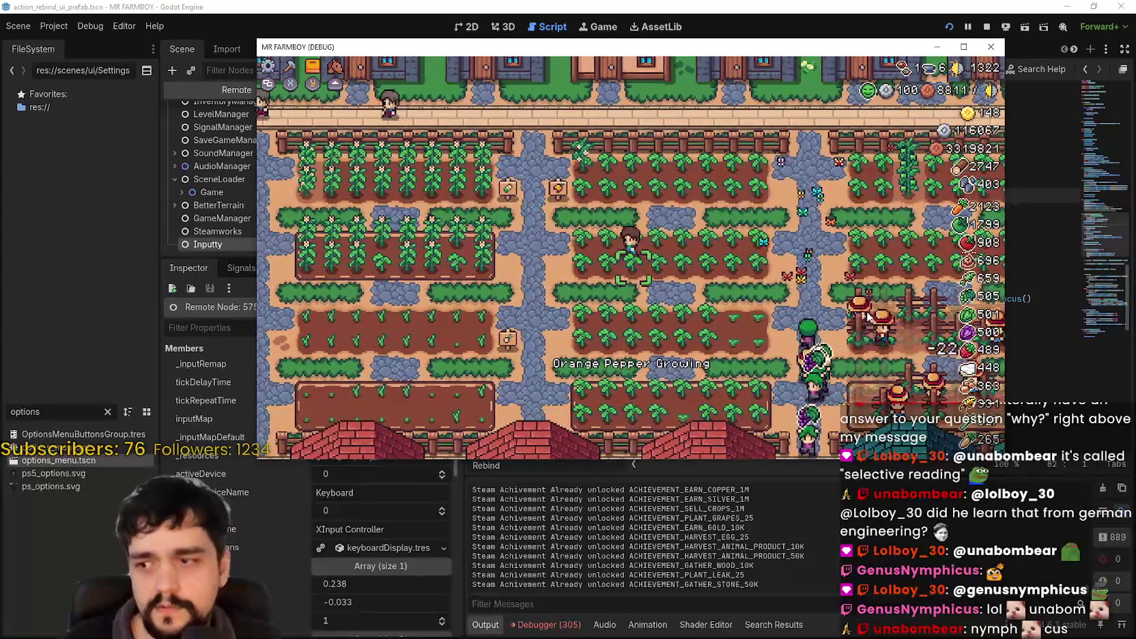
# Walk the farmer west and north to the houses, then back east toward the fence.
pyautogui.press('a')
pyautogui.press('a')
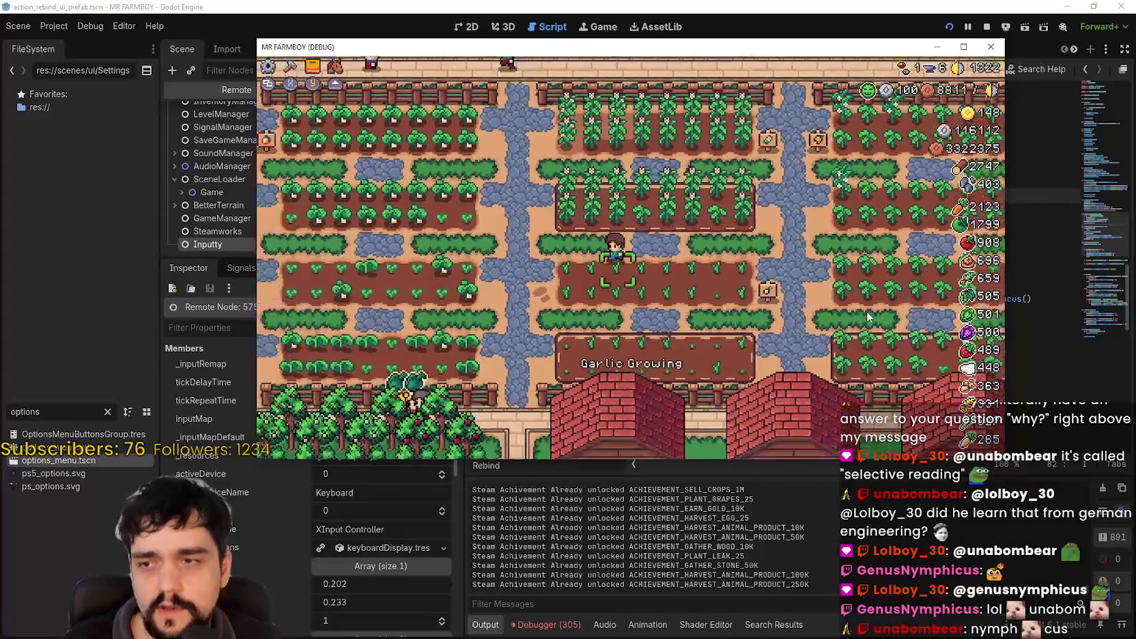
pyautogui.press('a')
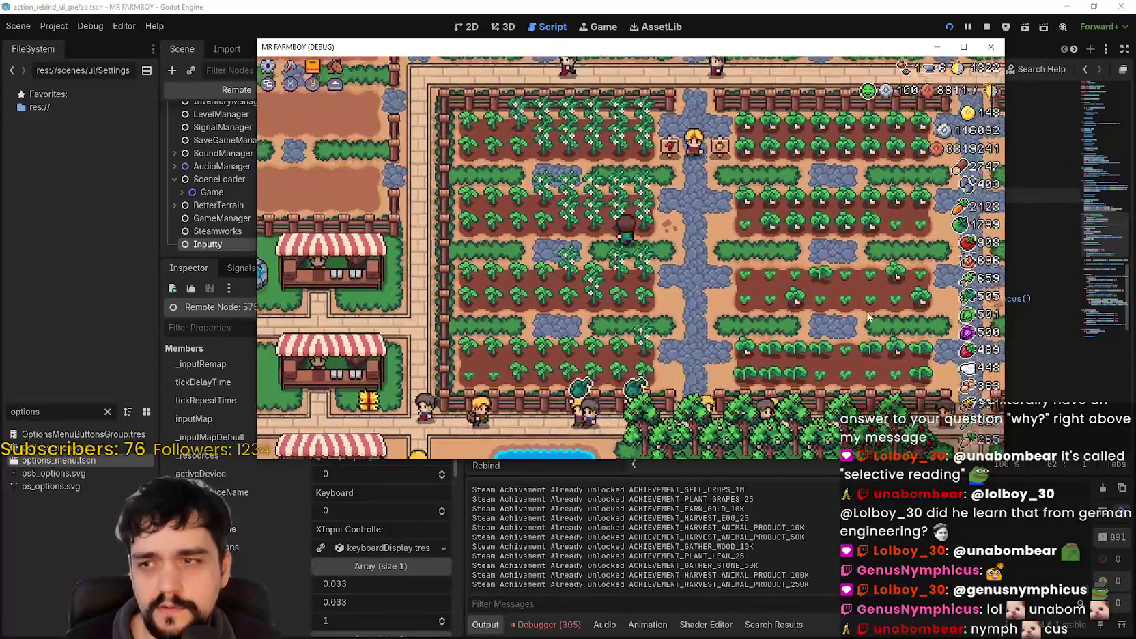
pyautogui.press('w')
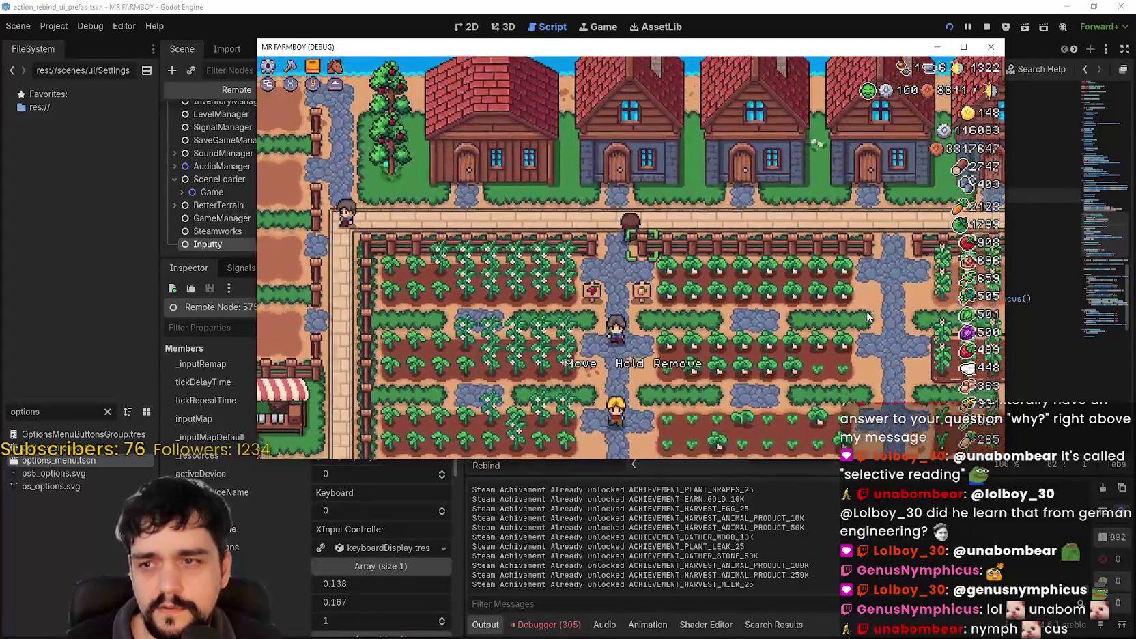
pyautogui.press('w')
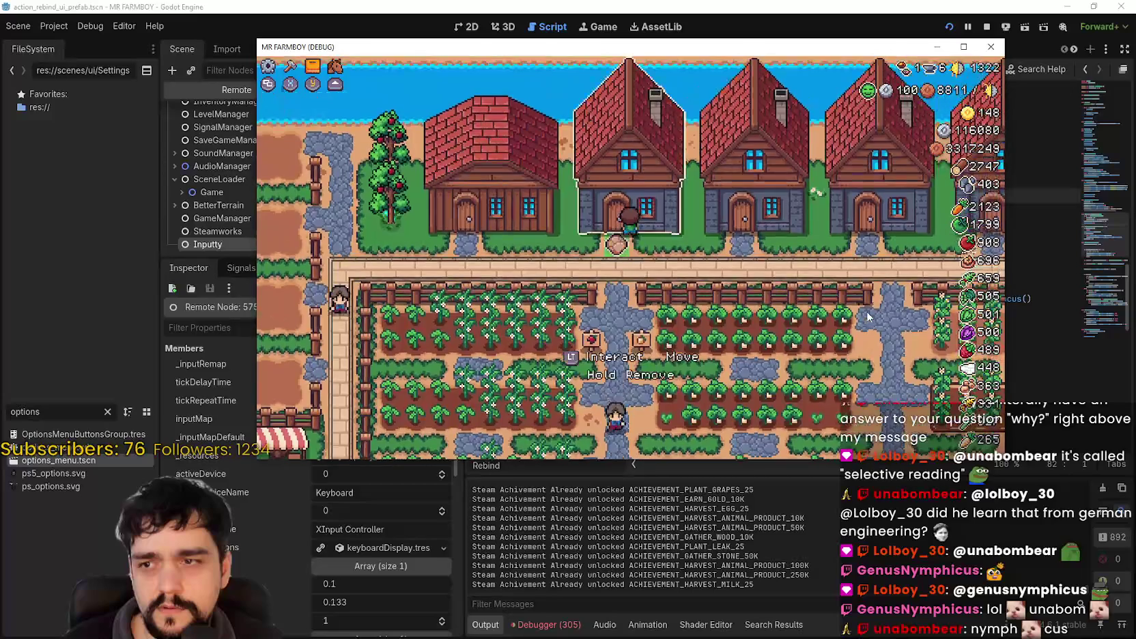
pyautogui.press('a')
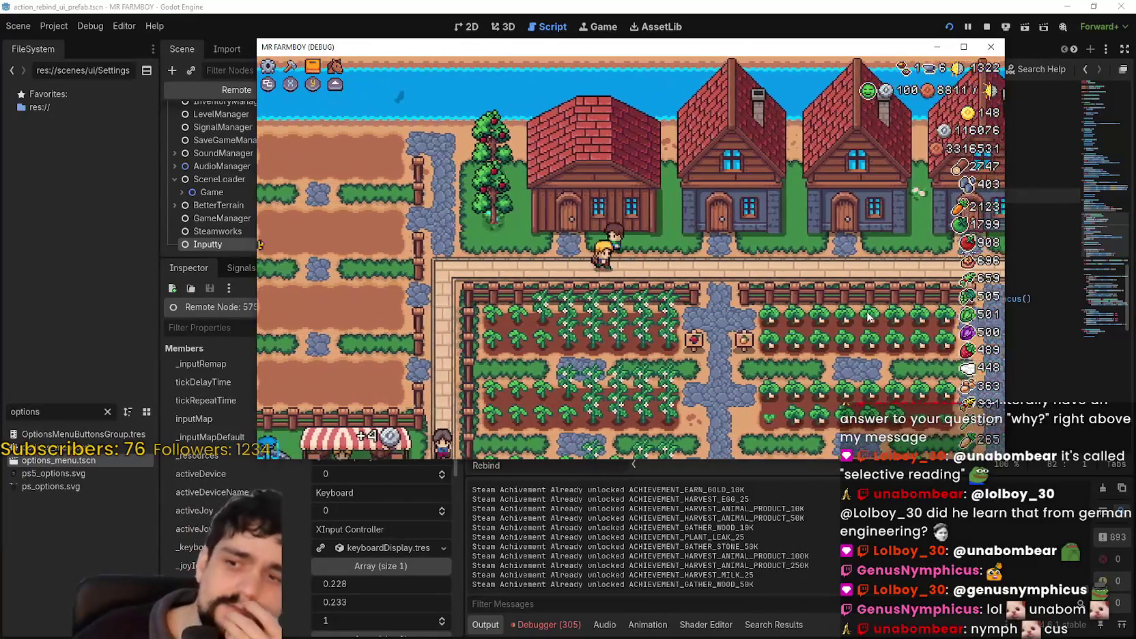
pyautogui.press('a')
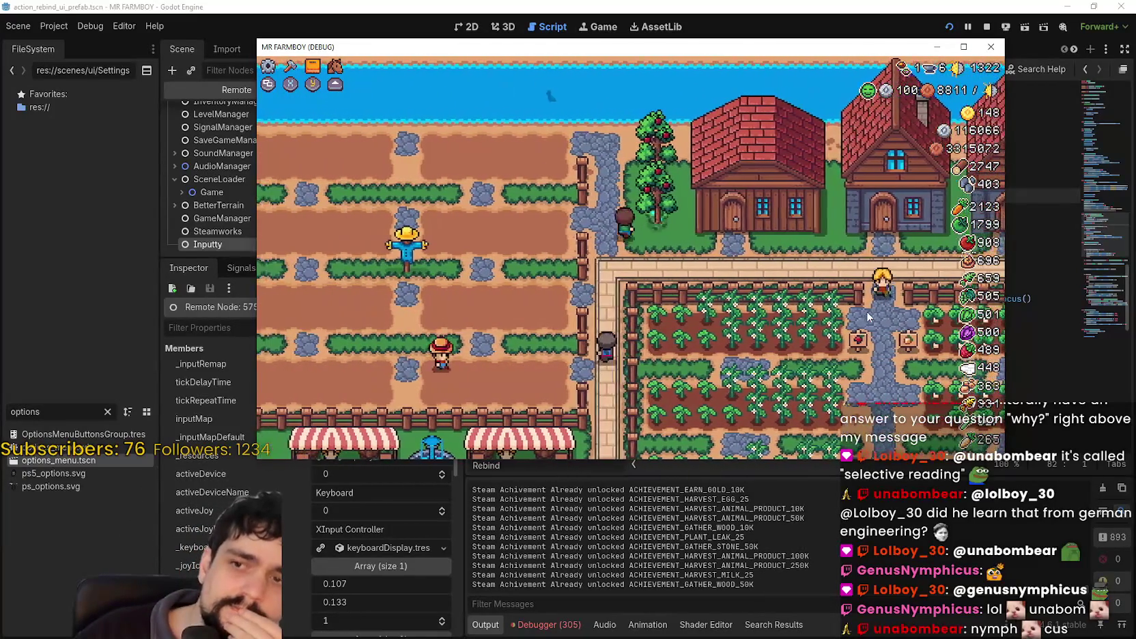
pyautogui.press('d')
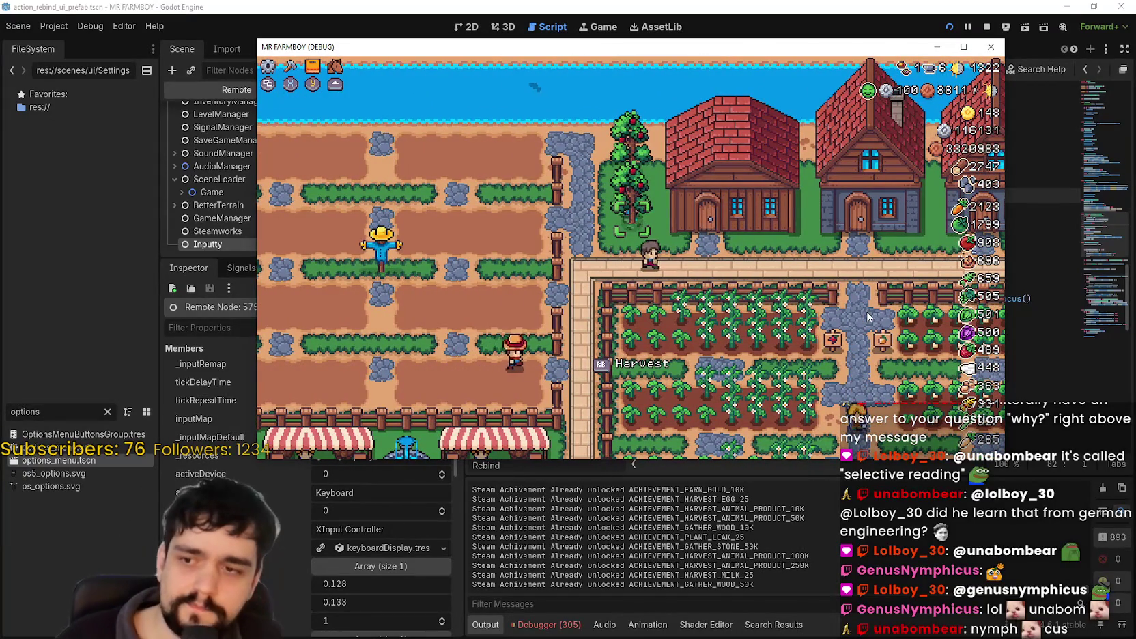
# Walk the player south through the pepper field and east along the fence, then return to the editor.
pyautogui.press('a')
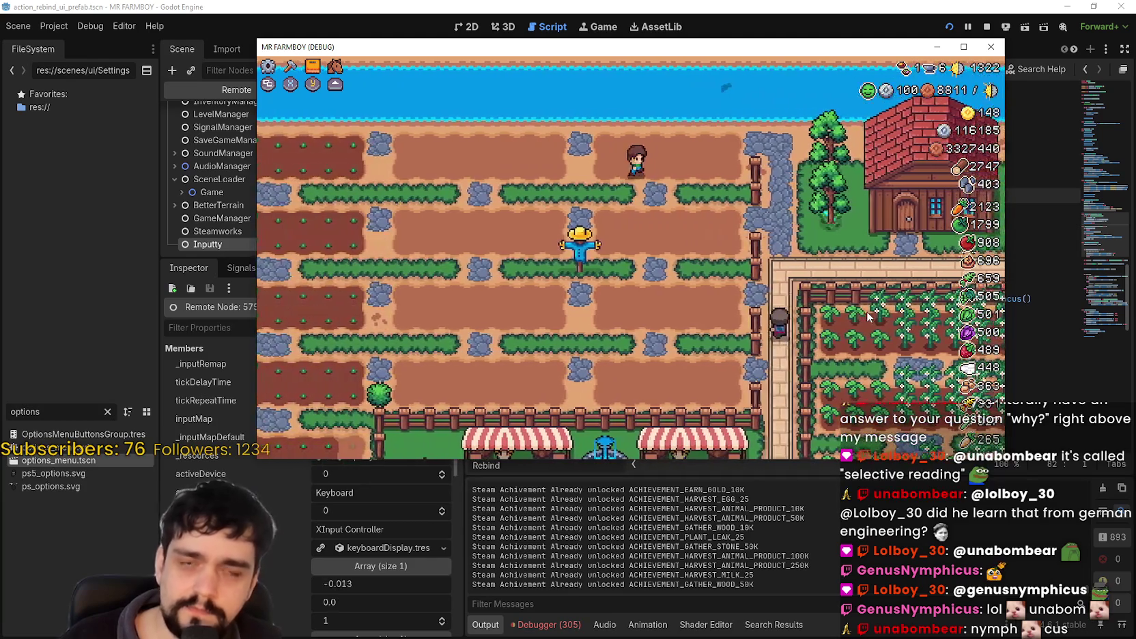
pyautogui.press('s')
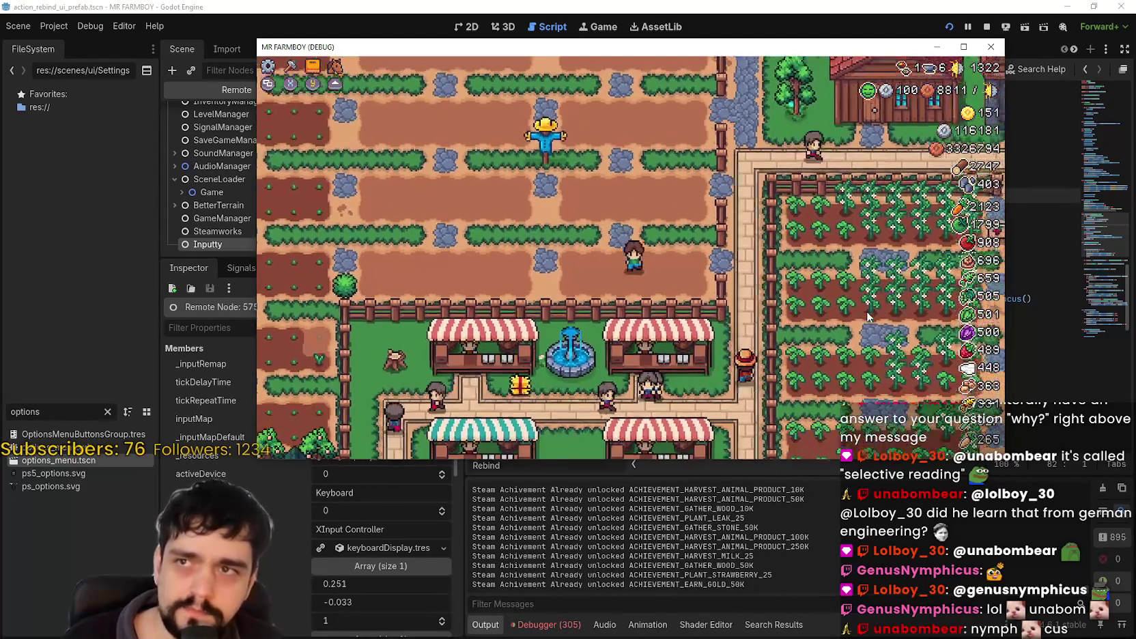
pyautogui.press('d')
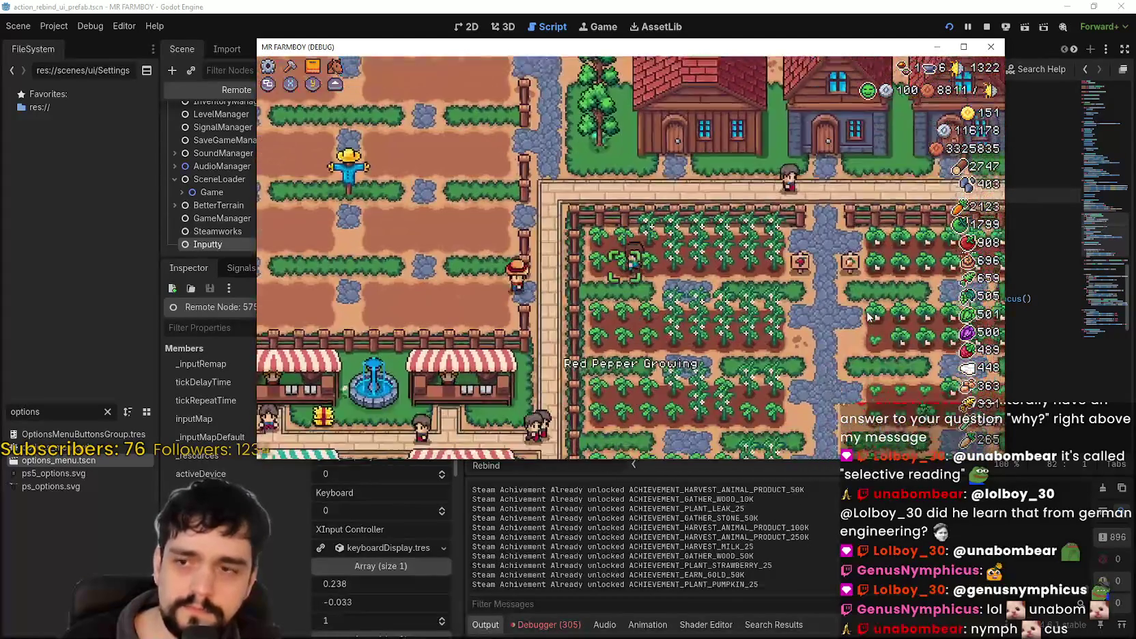
pyautogui.press('s')
pyautogui.press('d')
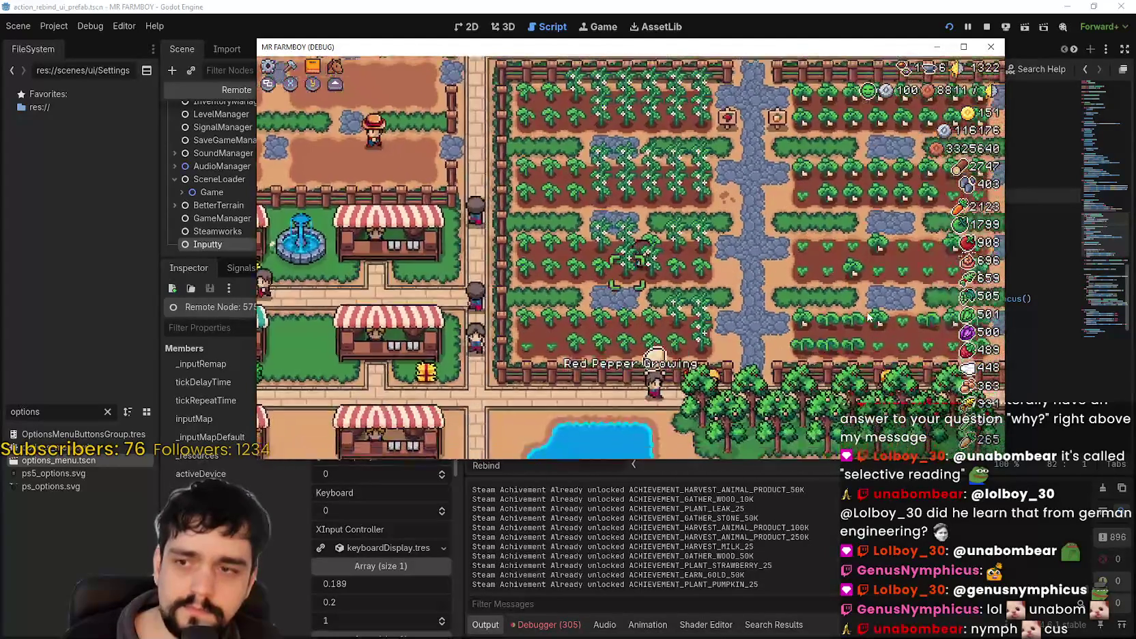
pyautogui.press('d')
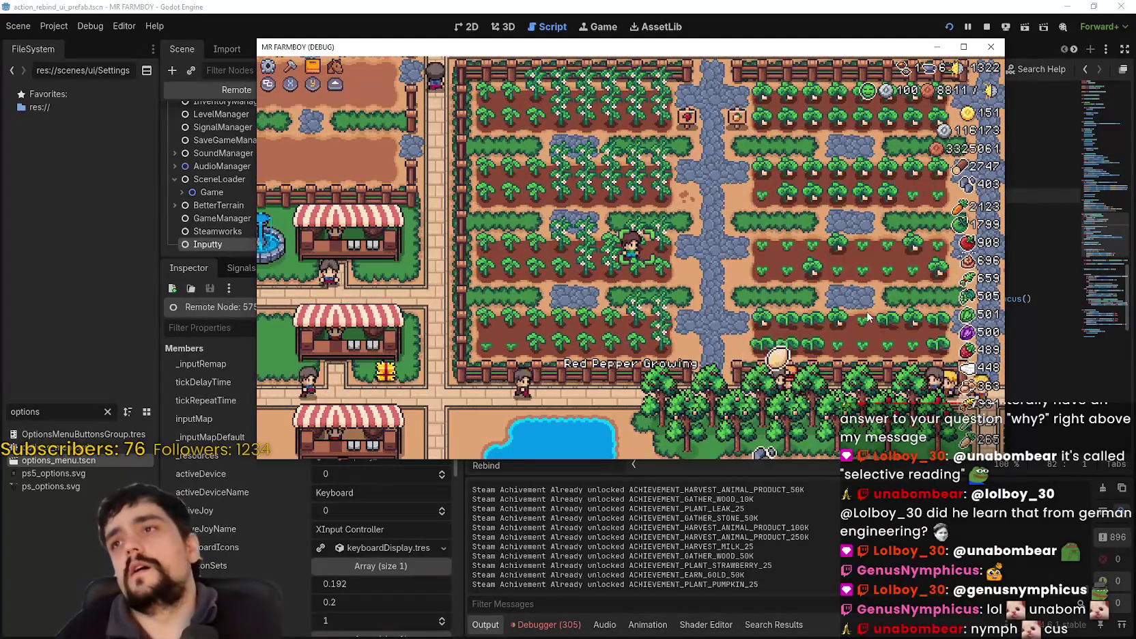
pyautogui.press('d')
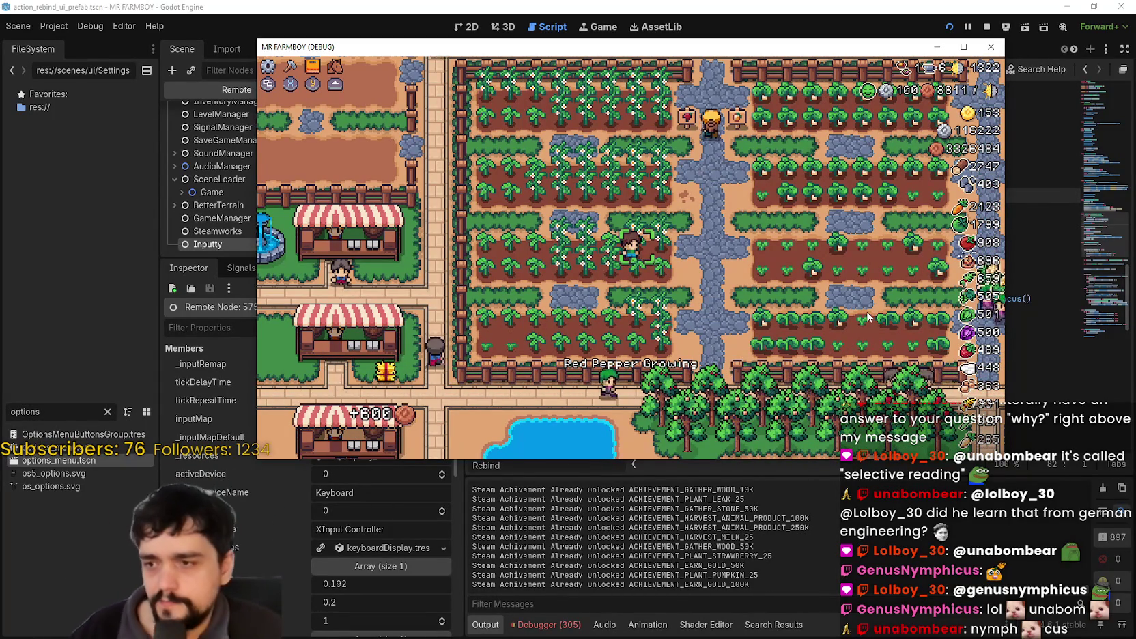
pyautogui.click(265, 471)
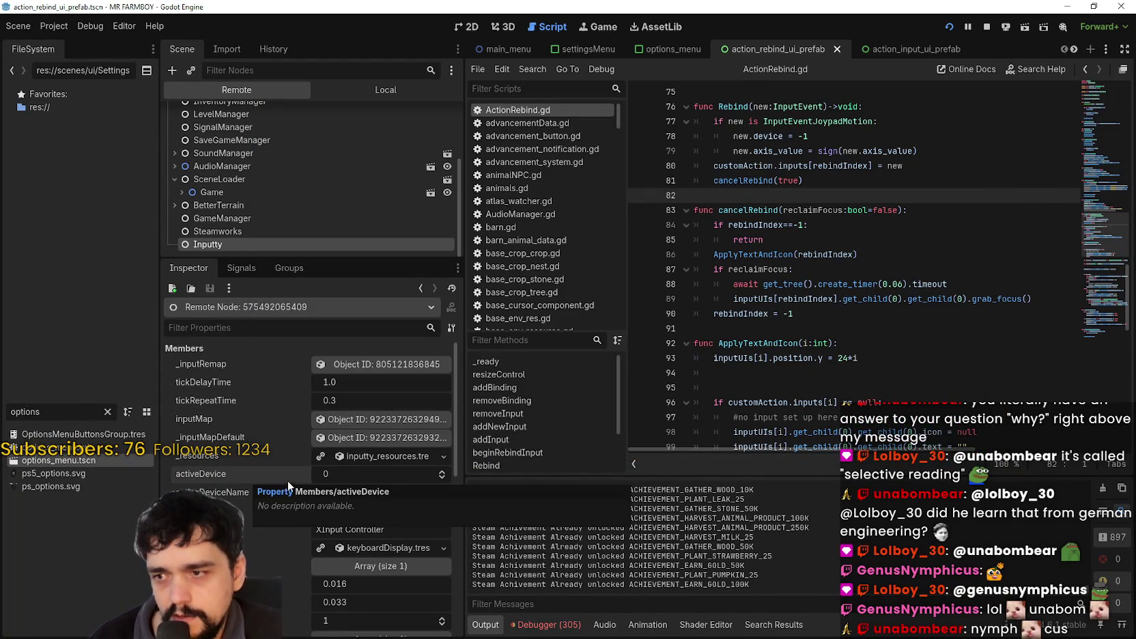
# Reselect Inputty in the live scene tree and check its values after visiting the game.
pyautogui.click(884, 239)
pyautogui.click(275, 231)
pyautogui.click(260, 244)
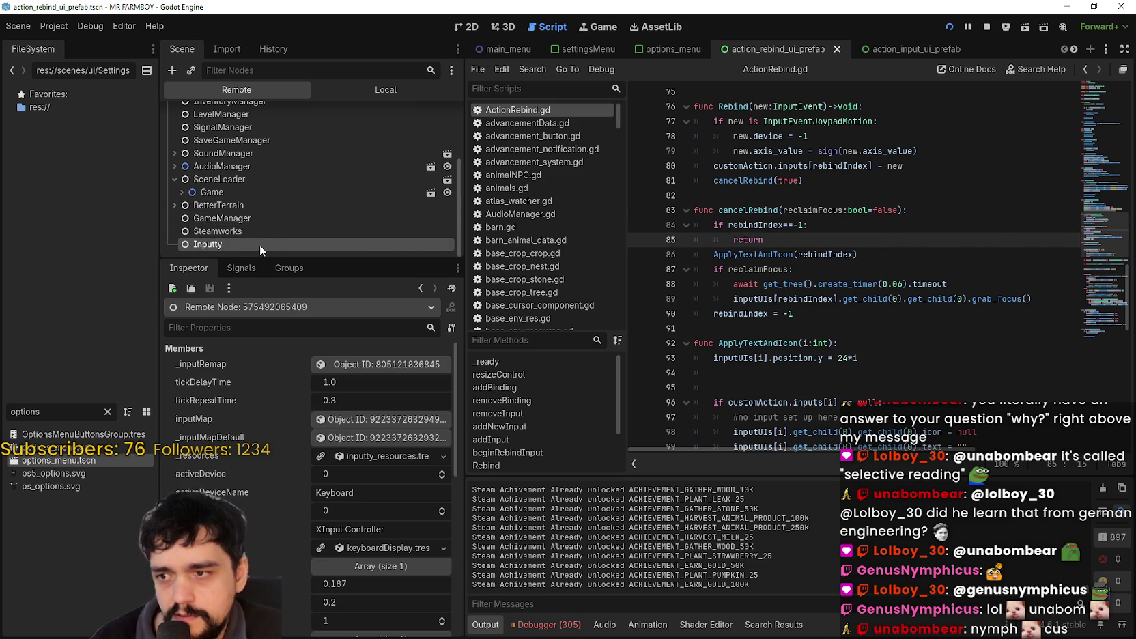
pyautogui.hotkey('alt', 'Tab')
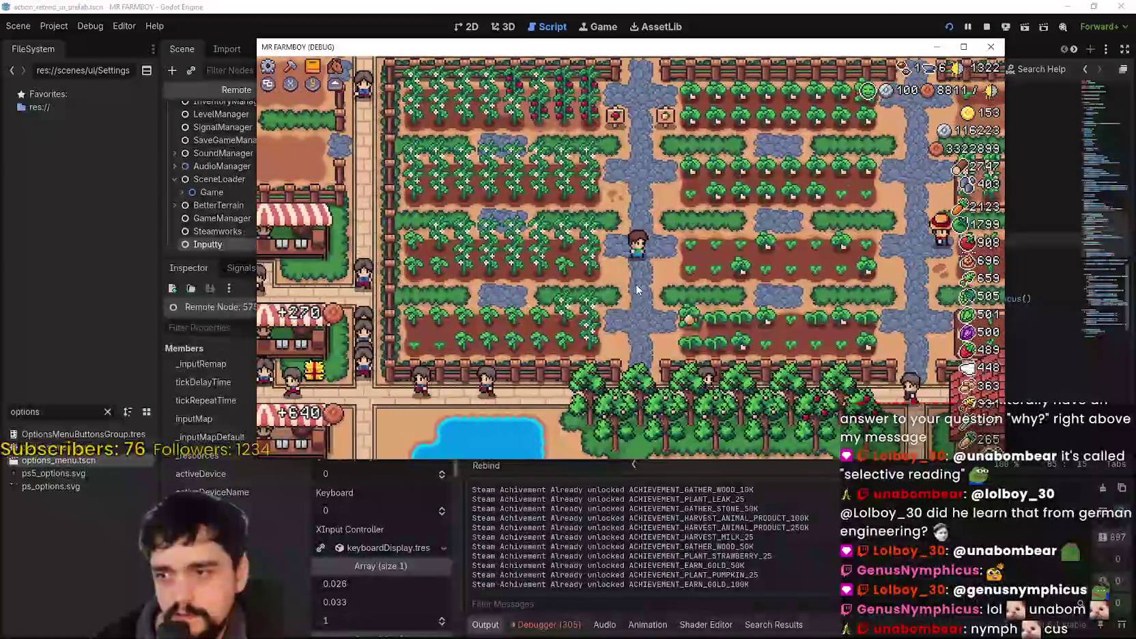
pyautogui.click(215, 243)
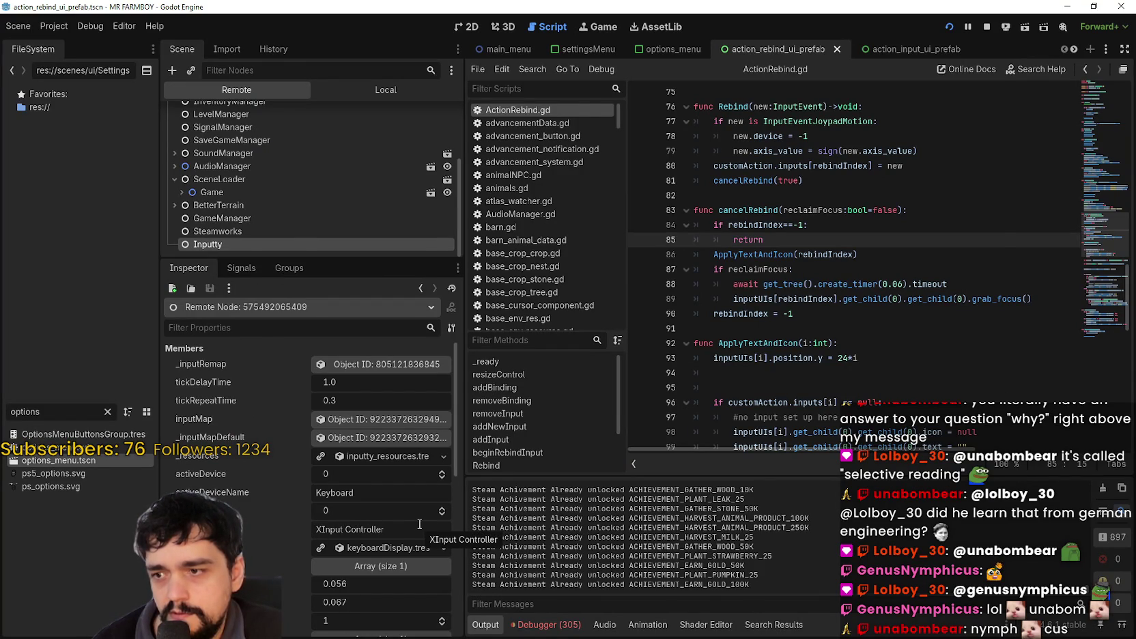
# Walk the player north, south and east, then read Inputty's activeDevice back in the editor.
pyautogui.hotkey('alt', 'Tab')
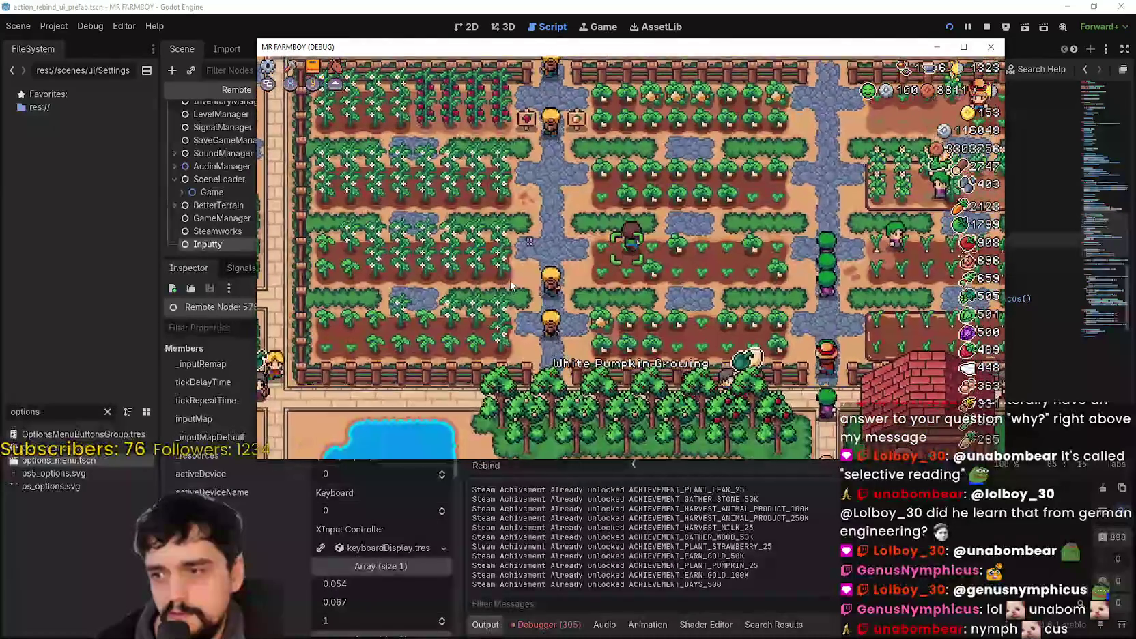
pyautogui.press('w')
pyautogui.press('s')
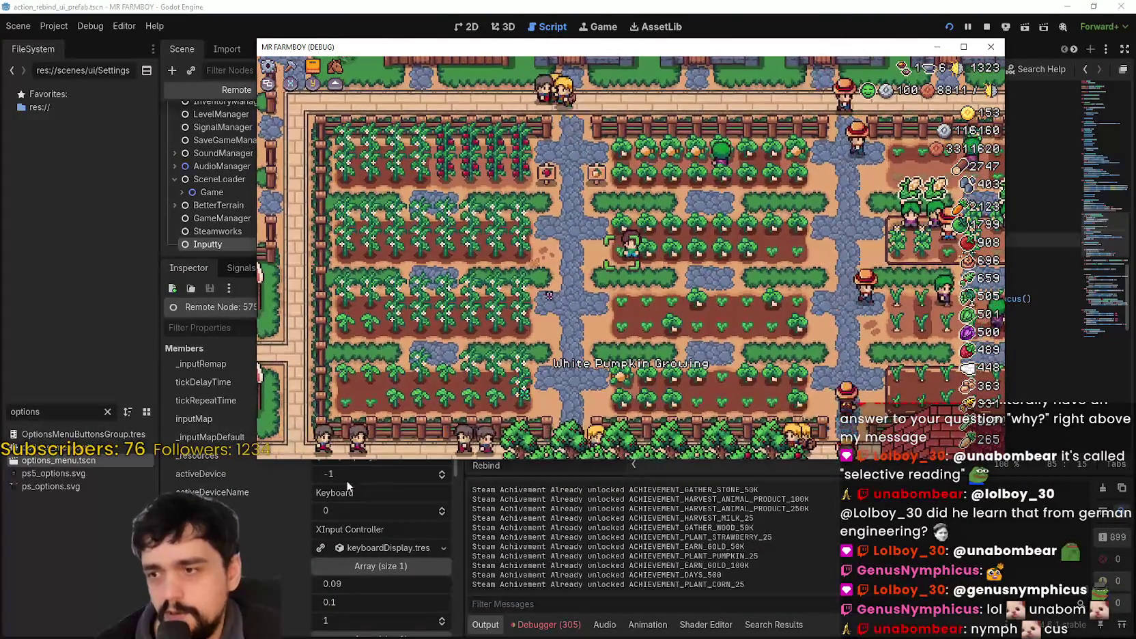
pyautogui.press('d')
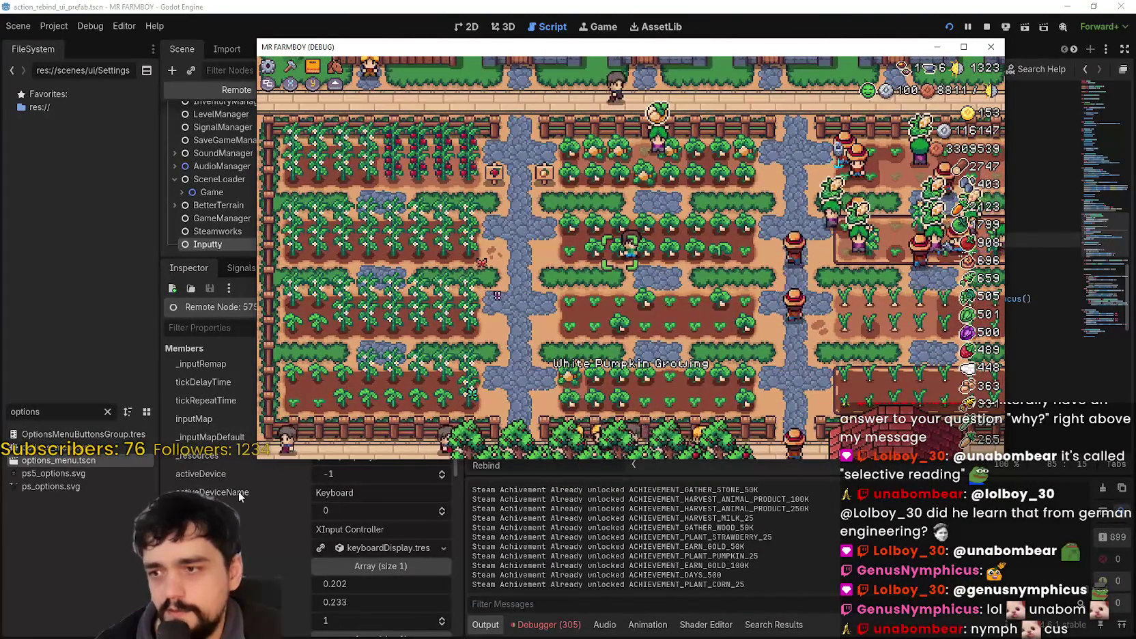
pyautogui.click(229, 475)
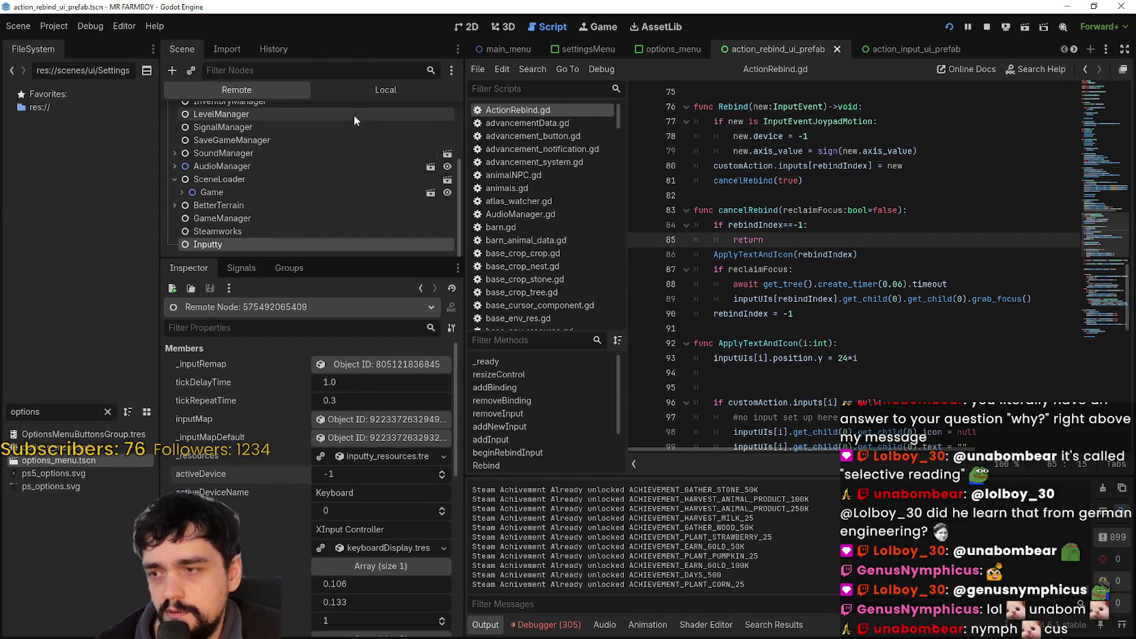
# Switch to the Local scene tree, filter FileSystem for 'Inputty' and open Inputty.gd.
pyautogui.click(372, 92)
pyautogui.doubleClick(50, 408)
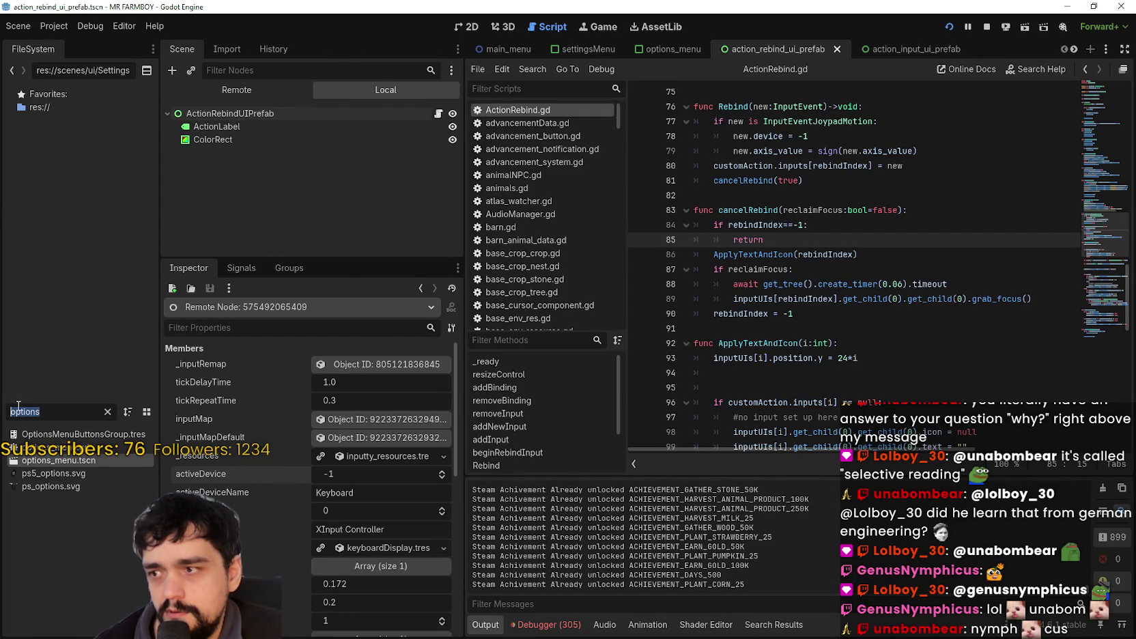
pyautogui.write('Inputty')
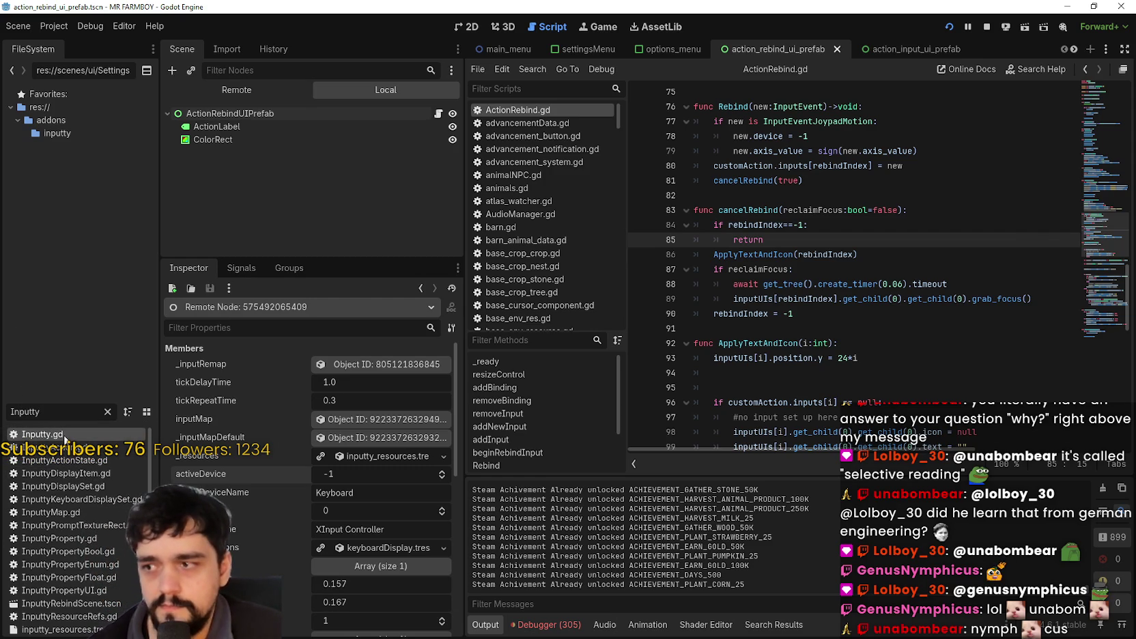
pyautogui.press('Return')
pyautogui.scroll(15, 1103, 175)
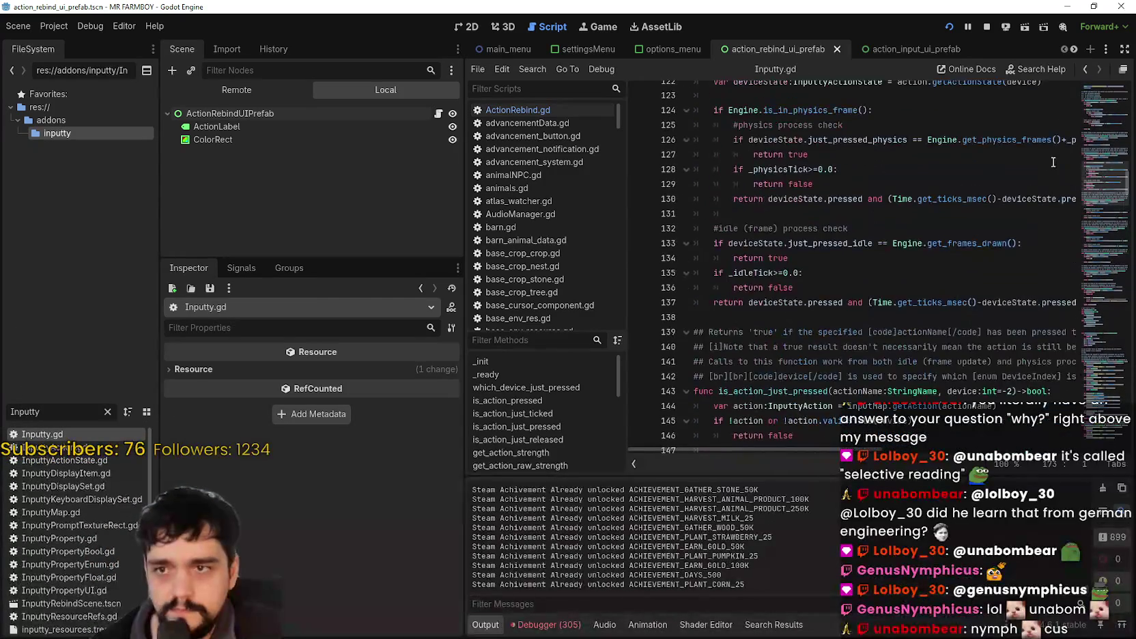
pyautogui.moveTo(1104, 175); pyautogui.dragTo(1099, 89)
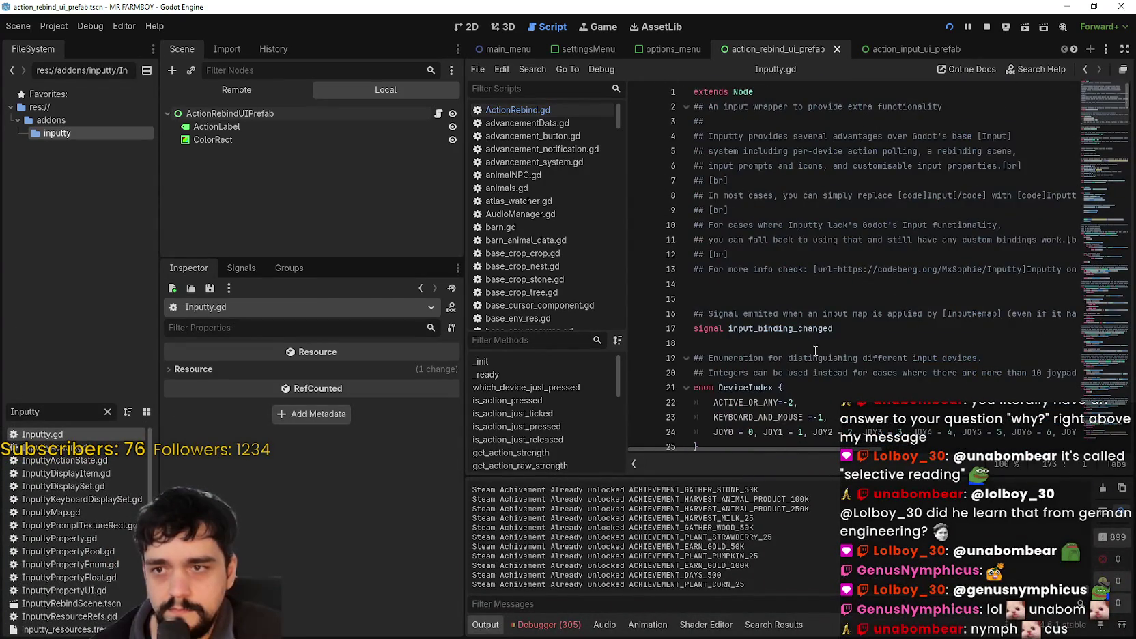
pyautogui.scroll(-4, 817, 353)
pyautogui.scroll(-10, 813, 328)
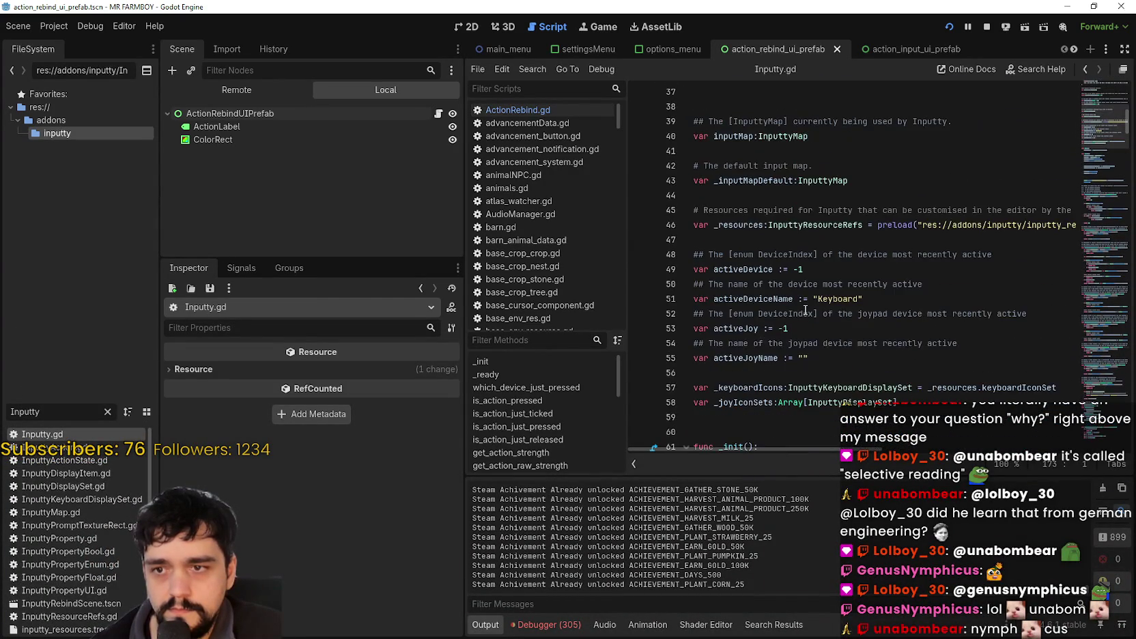
# Search Inputty.gd for activeDevice and activeDeviceName, jumping to the second activeDeviceName match.
pyautogui.doubleClick(738, 212)
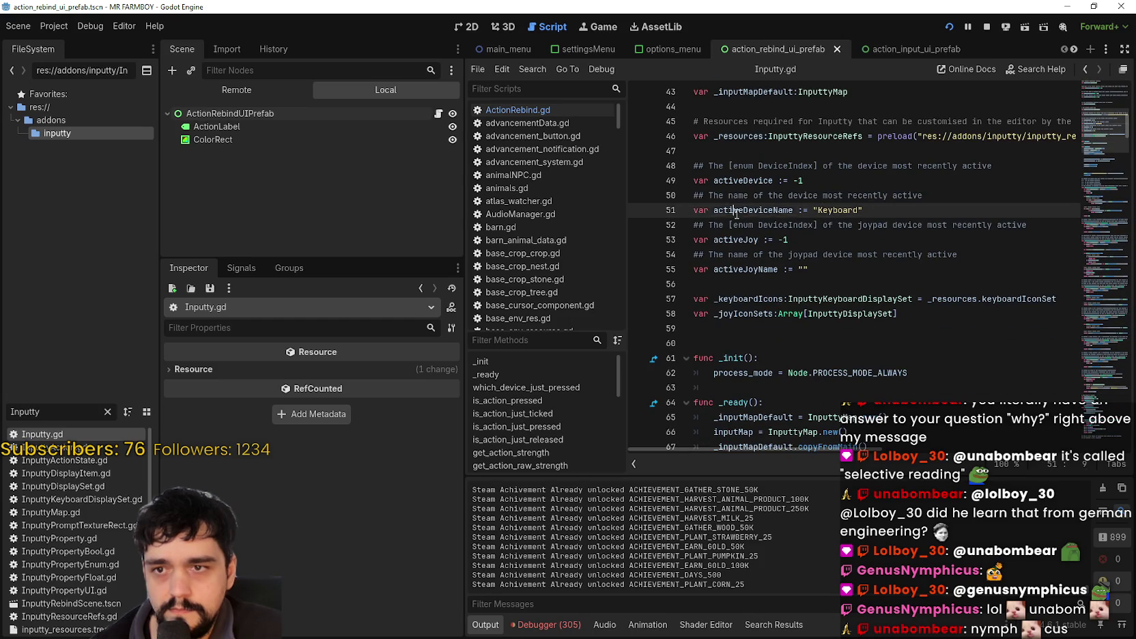
pyautogui.doubleClick(732, 180)
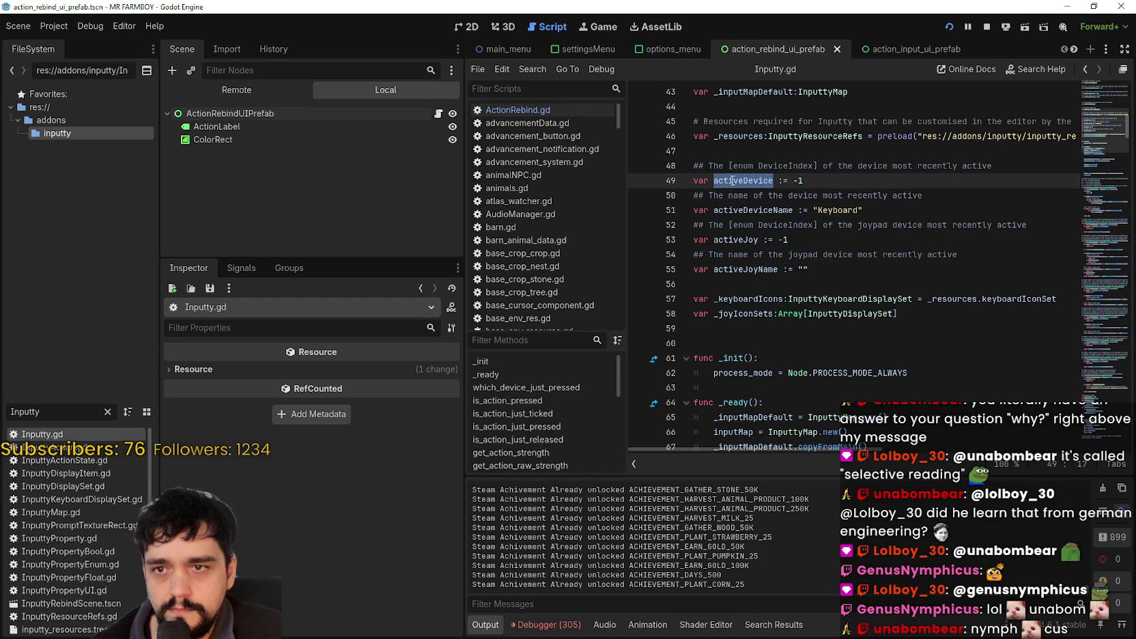
pyautogui.hotkey('ctrl', 'f')
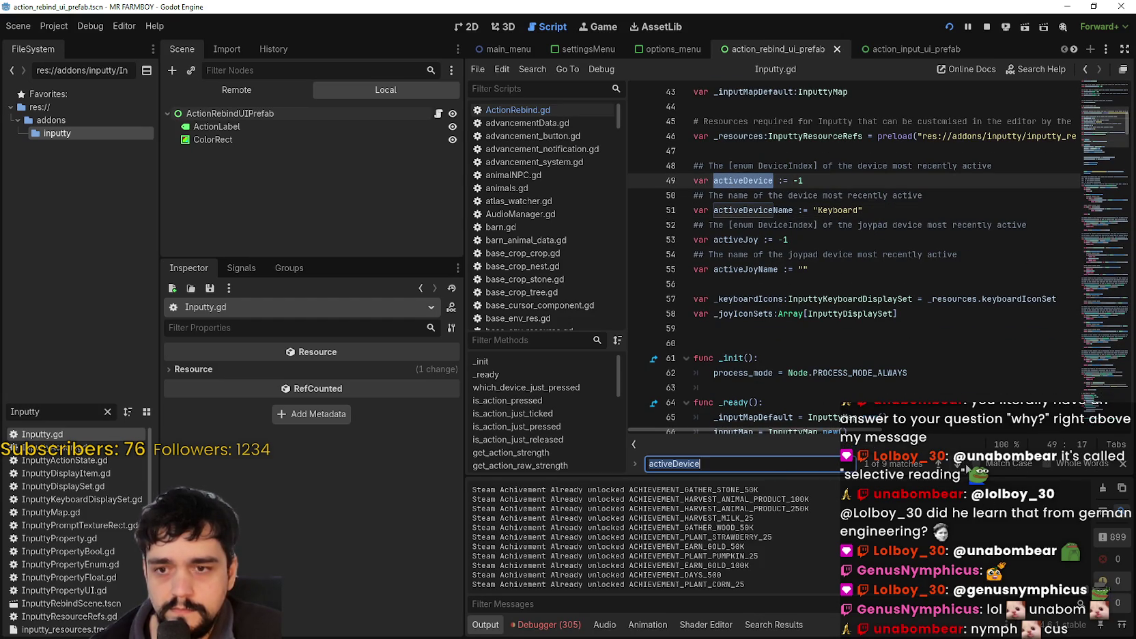
pyautogui.doubleClick(752, 209)
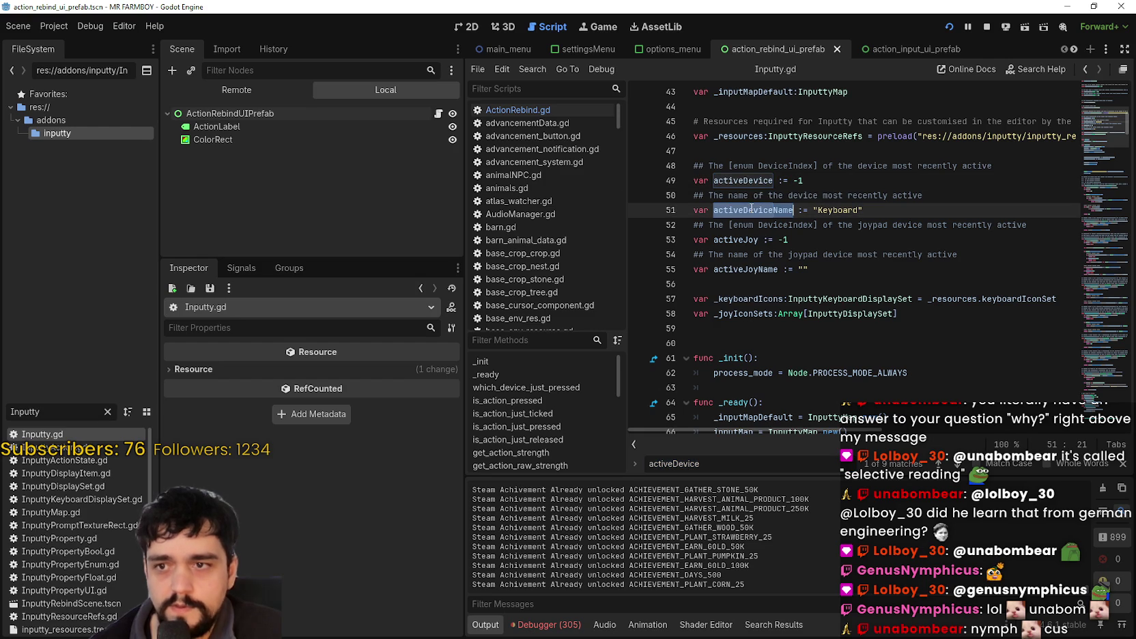
pyautogui.hotkey('ctrl', 'f')
pyautogui.click(959, 465)
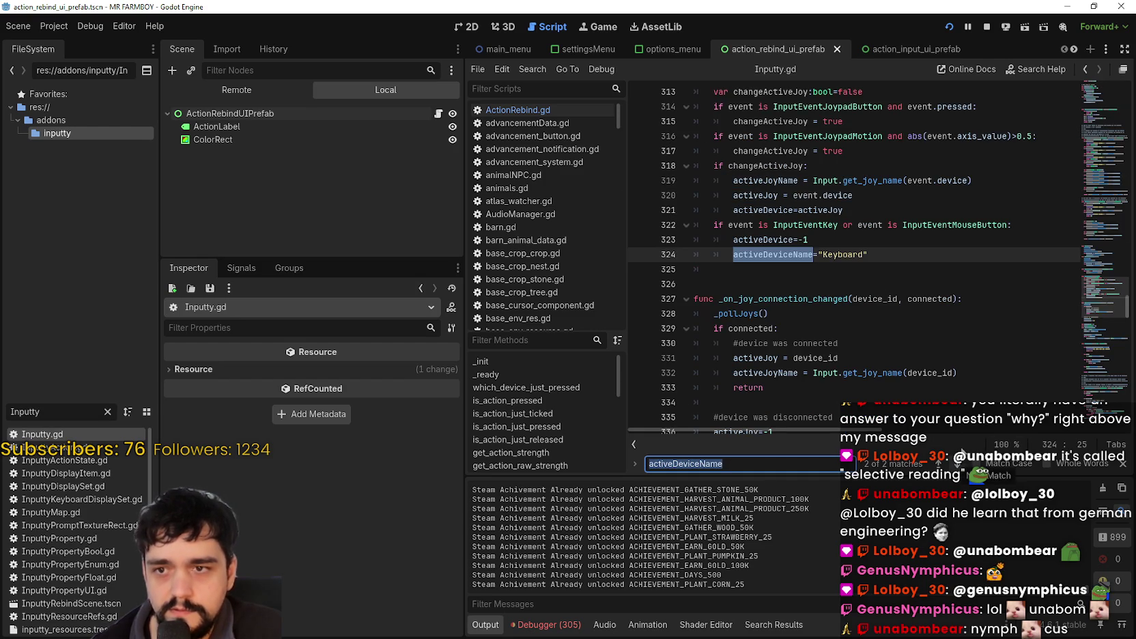
# In _checkDevice, search activeDevice from line 321 and step through its matches.
pyautogui.scroll(2, 957, 352)
pyautogui.click(926, 348)
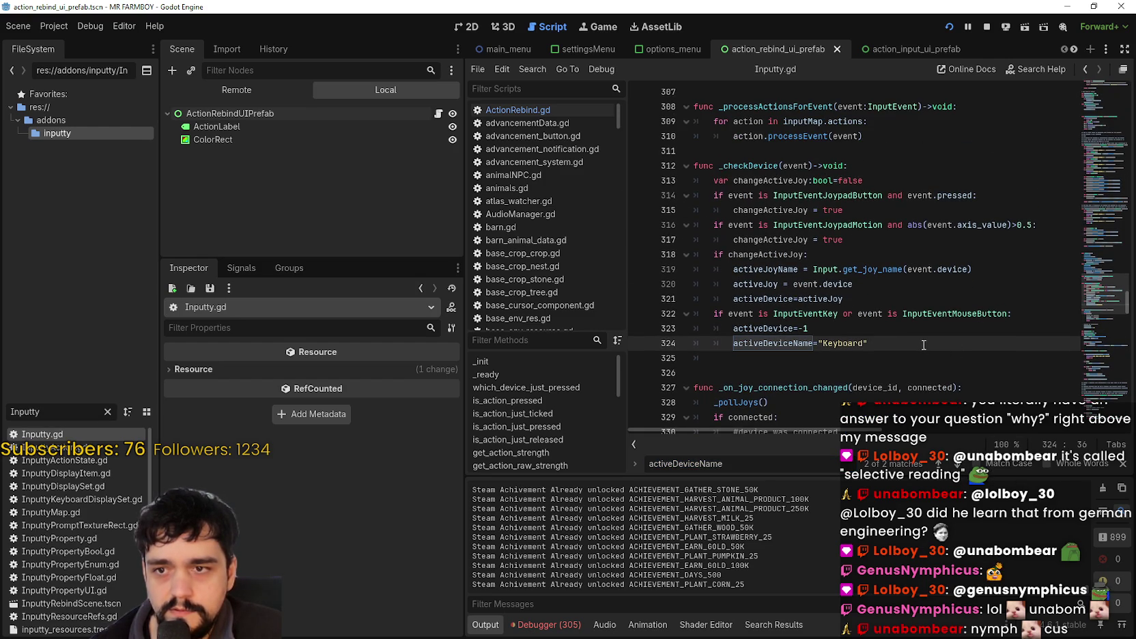
pyautogui.doubleClick(779, 347)
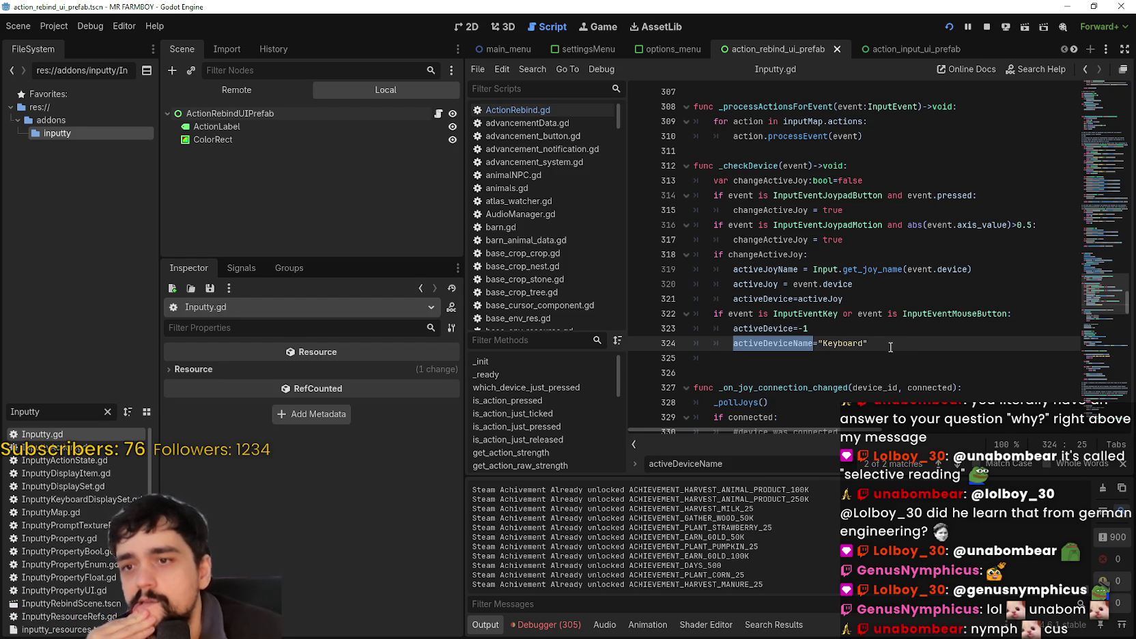
pyautogui.doubleClick(753, 298)
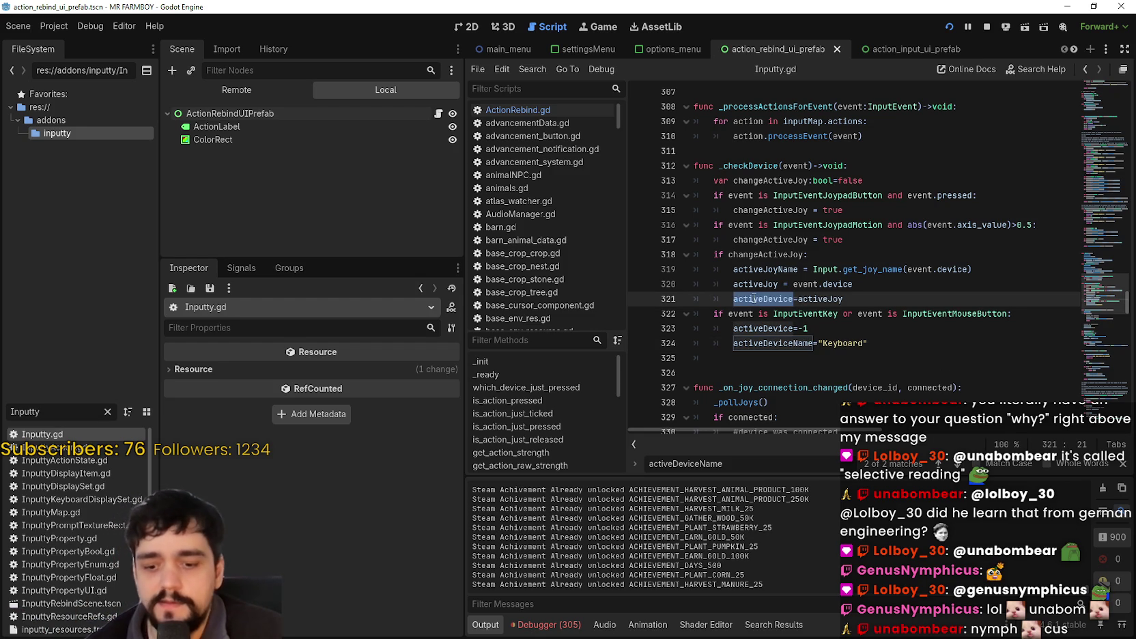
pyautogui.hotkey('ctrl', 'f')
pyautogui.click(940, 464)
pyautogui.click(939, 464)
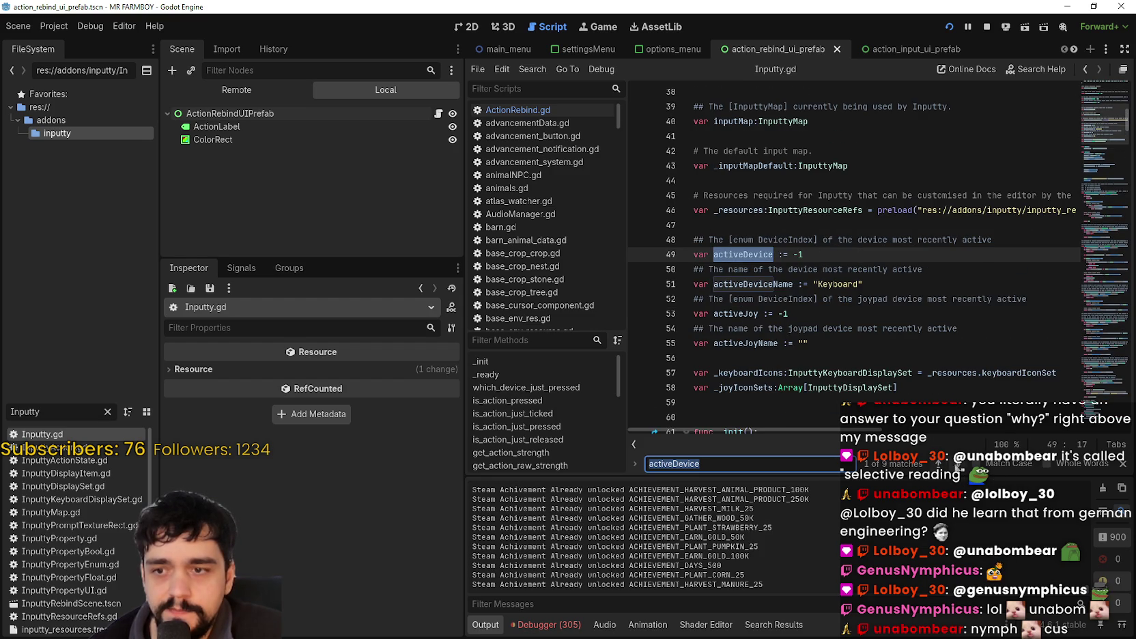
# Step forward through the activeDevice matches in Inputty.gd, past the use on line 323.
pyautogui.click(959, 465)
pyautogui.click(960, 464)
pyautogui.click(959, 464)
pyautogui.click(959, 465)
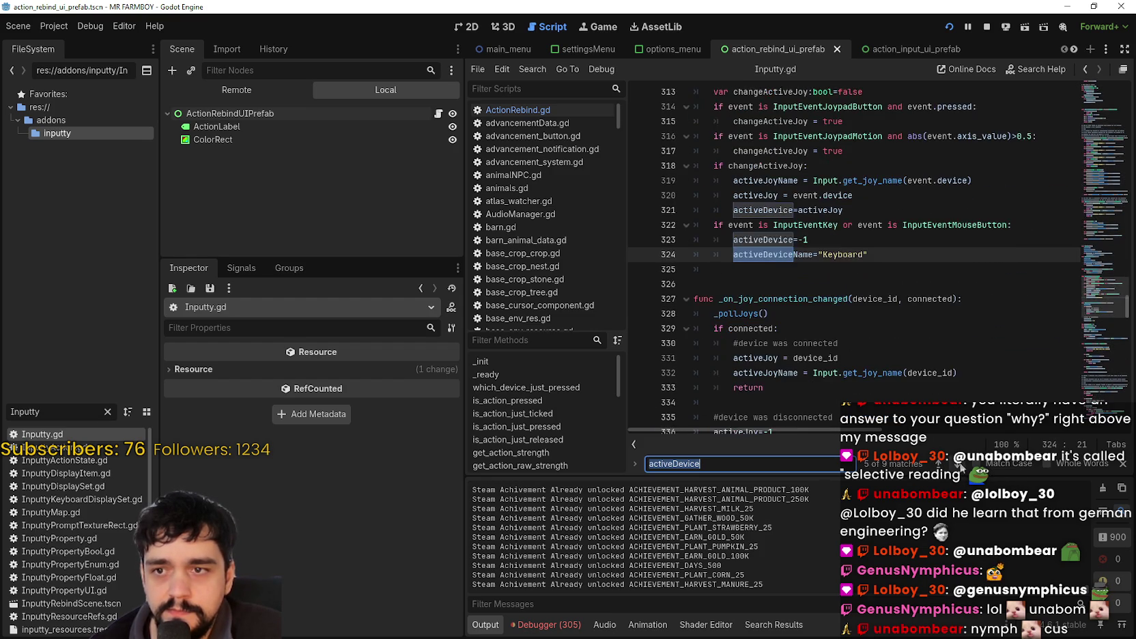
pyautogui.click(959, 464)
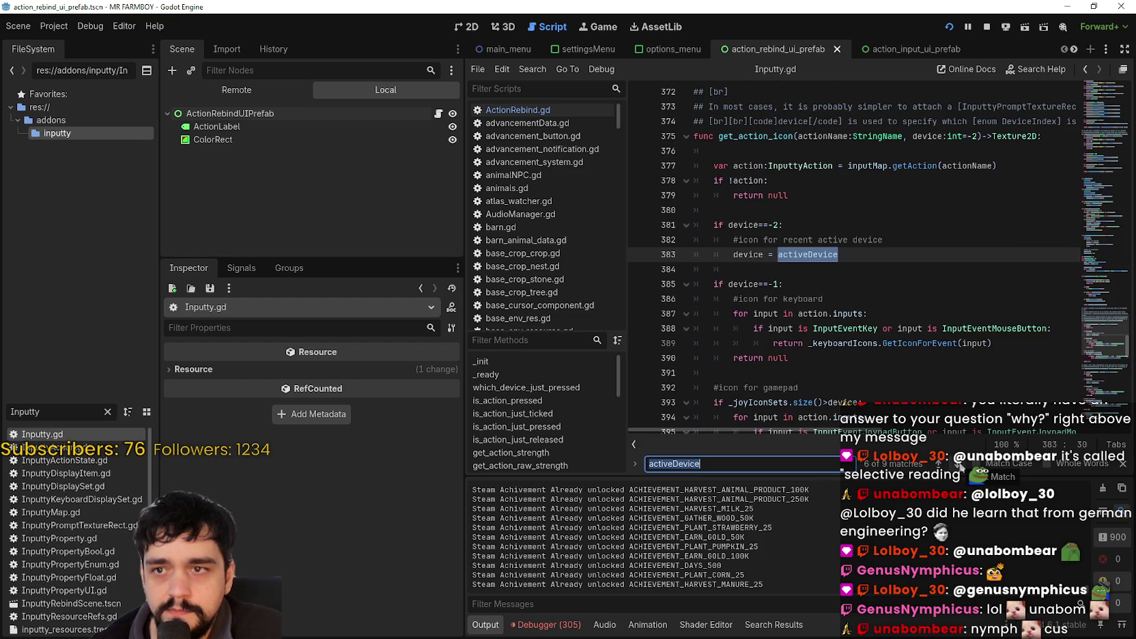
pyautogui.scroll(-3, 836, 359)
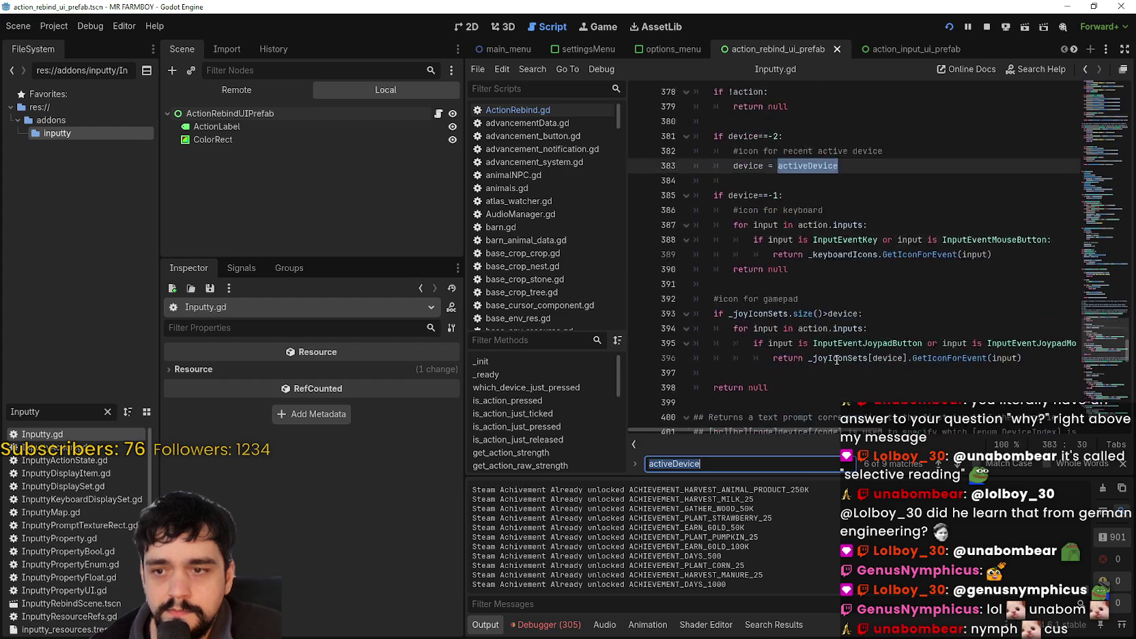
pyautogui.scroll(4, 837, 359)
pyautogui.scroll(2, 837, 359)
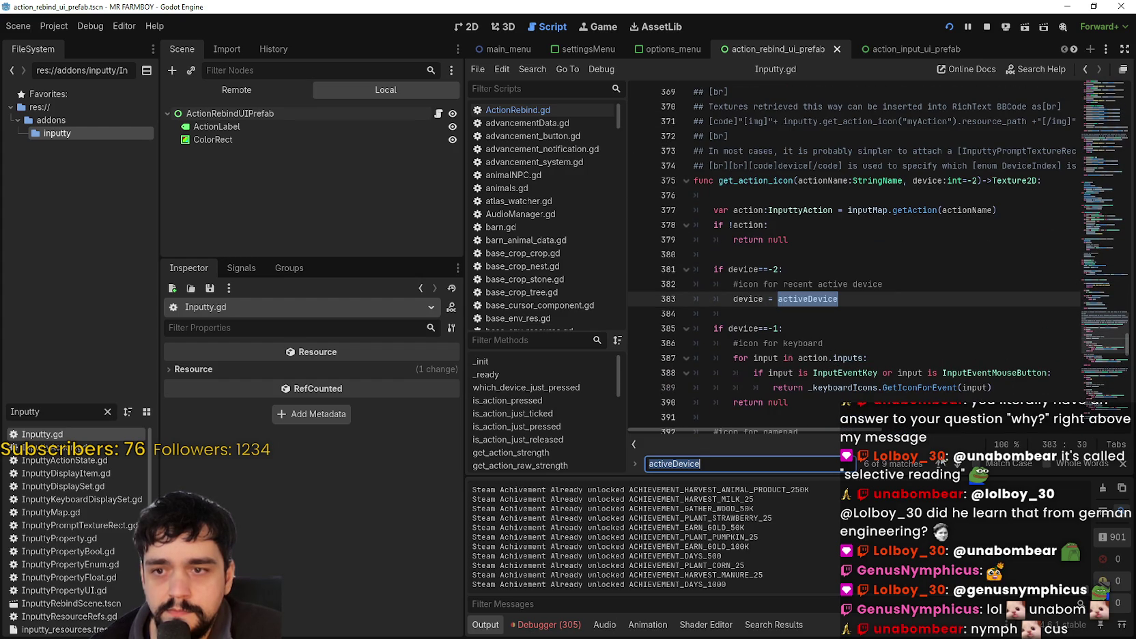
# Cycle through the remaining activeDevice matches, including get_action_prompt, until reaching the declaration on line 49.
pyautogui.click(956, 464)
pyautogui.click(956, 464)
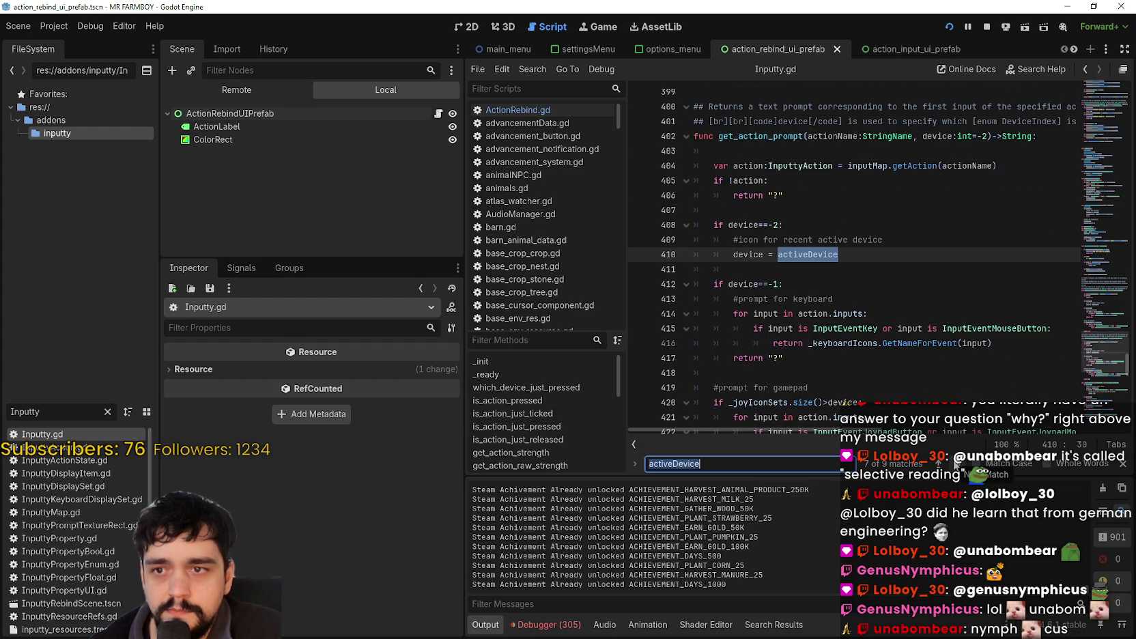
pyautogui.click(956, 463)
pyautogui.click(957, 464)
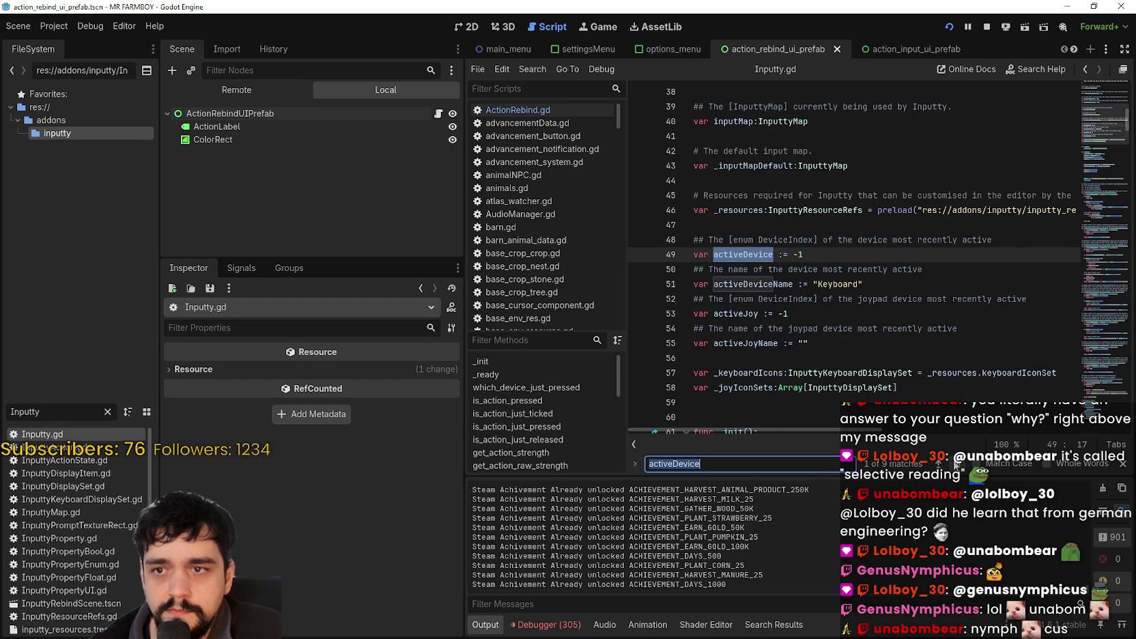
pyautogui.click(956, 464)
pyautogui.click(957, 463)
pyautogui.click(956, 464)
pyautogui.click(955, 464)
pyautogui.click(956, 464)
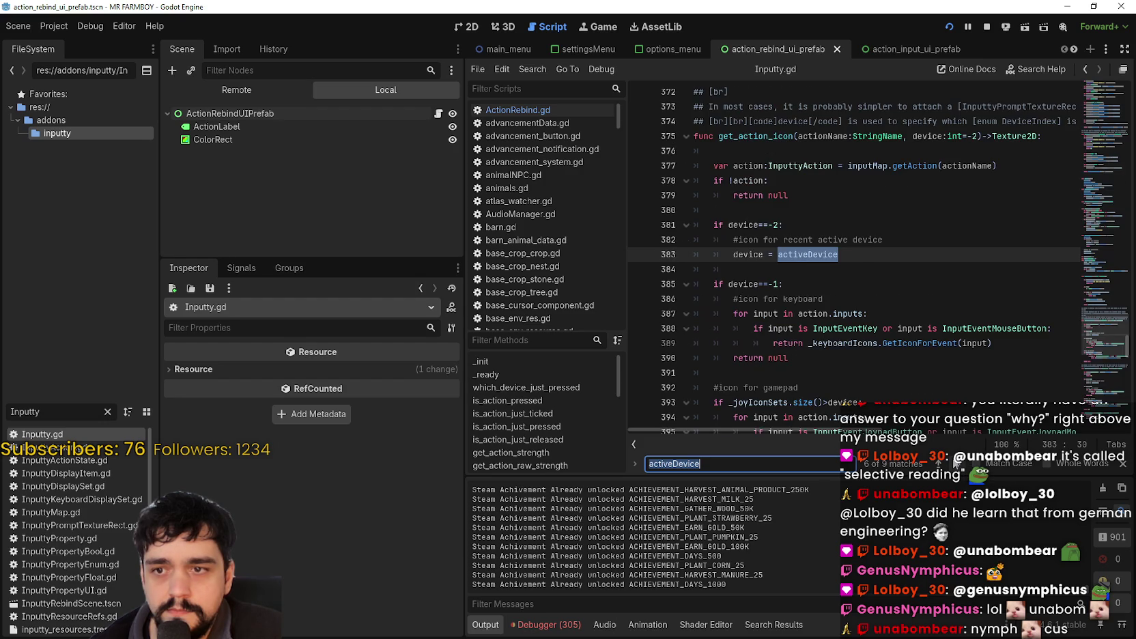
pyautogui.click(955, 463)
pyautogui.click(955, 464)
pyautogui.click(956, 464)
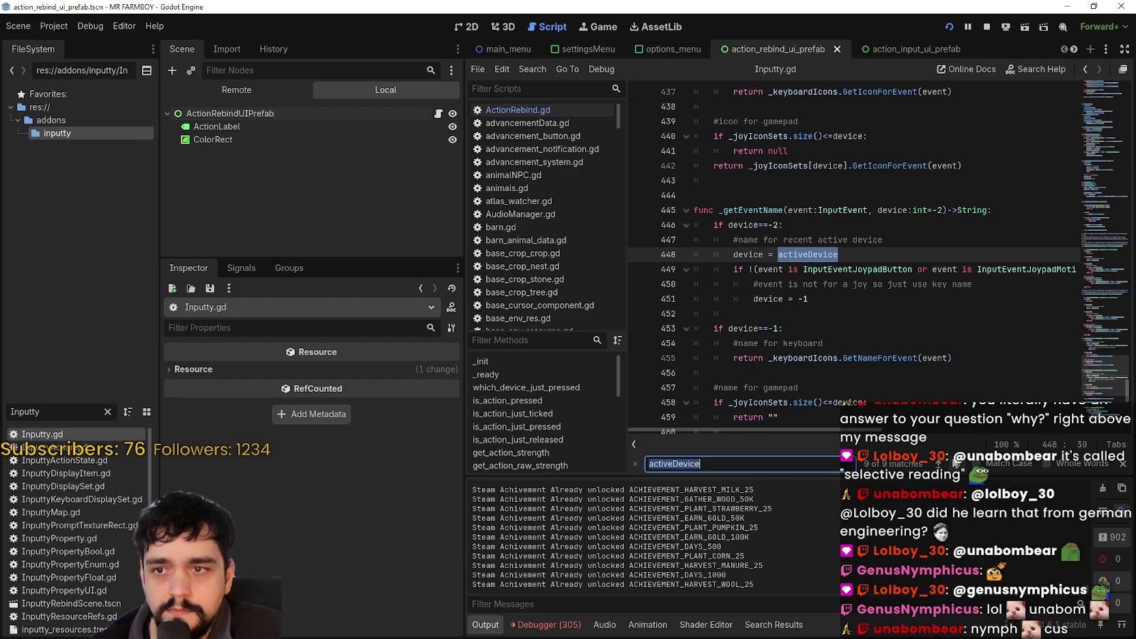
pyautogui.click(955, 464)
pyautogui.click(956, 463)
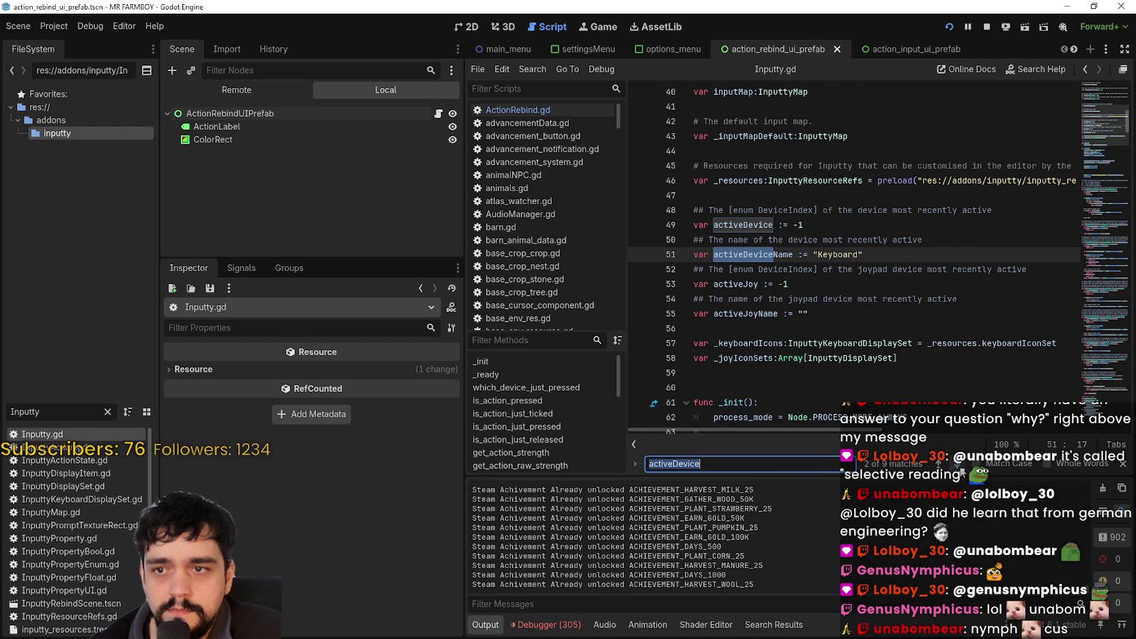
# Go to the line 321 activeDevice assignment and highlight changeActiveJoy's declaration, assignments and check on lines 313–318.
pyautogui.click(957, 463)
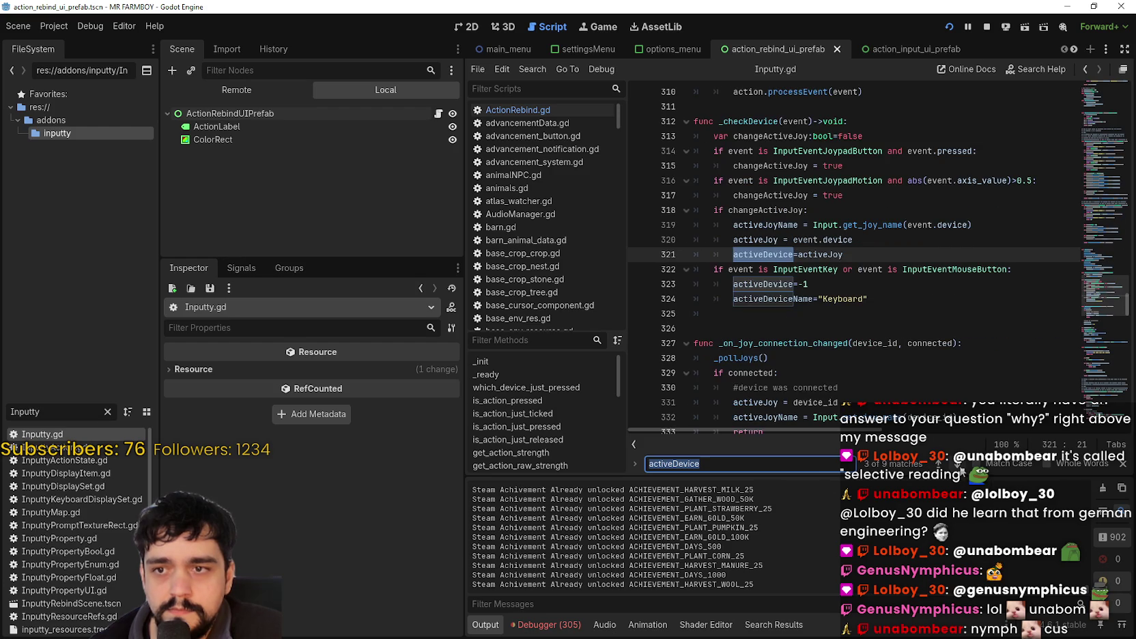
pyautogui.doubleClick(757, 257)
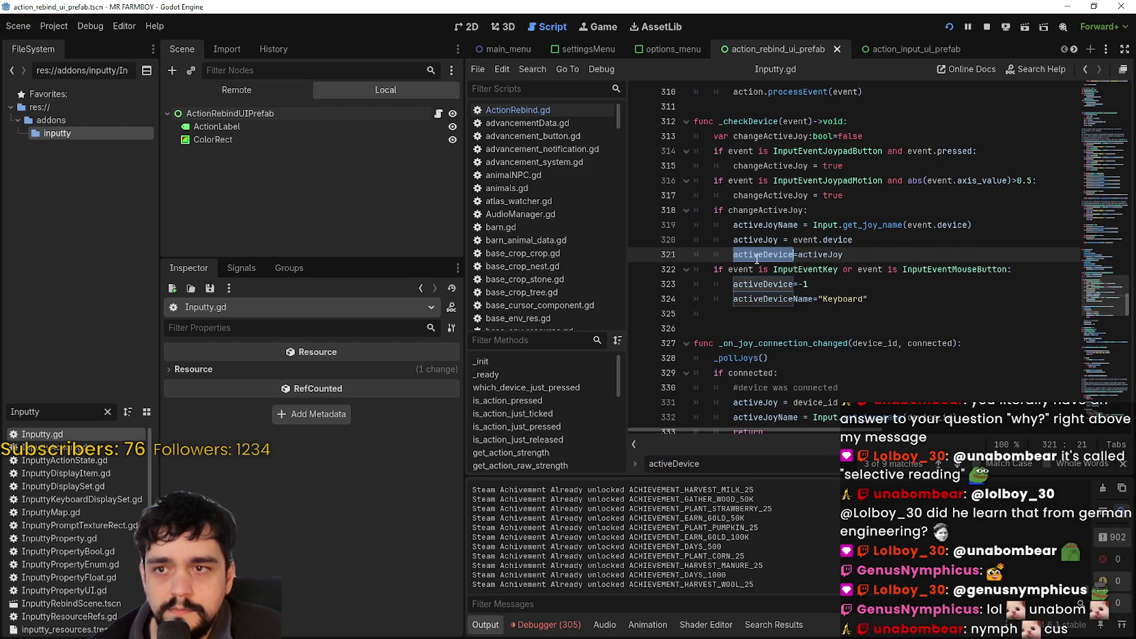
pyautogui.doubleClick(776, 165)
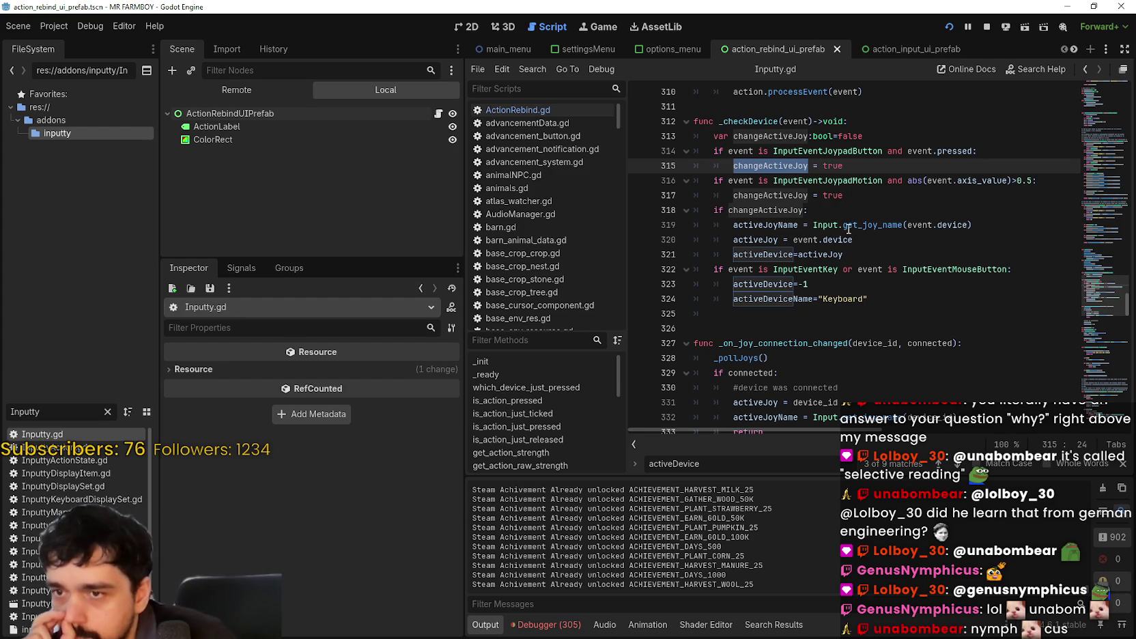
pyautogui.doubleClick(895, 210)
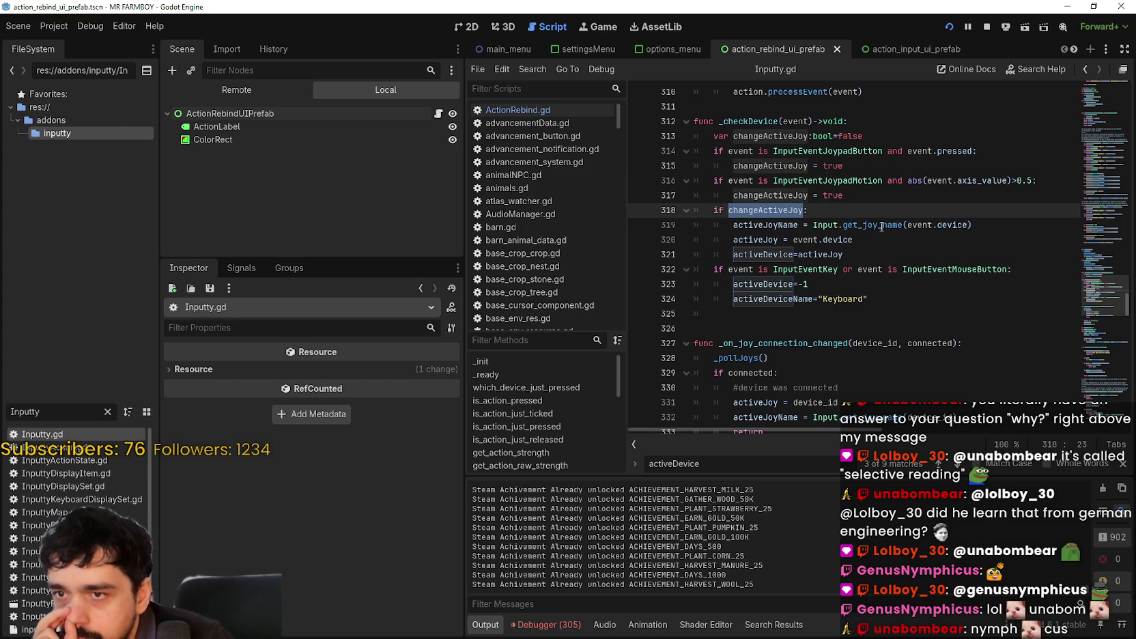
pyautogui.doubleClick(783, 139)
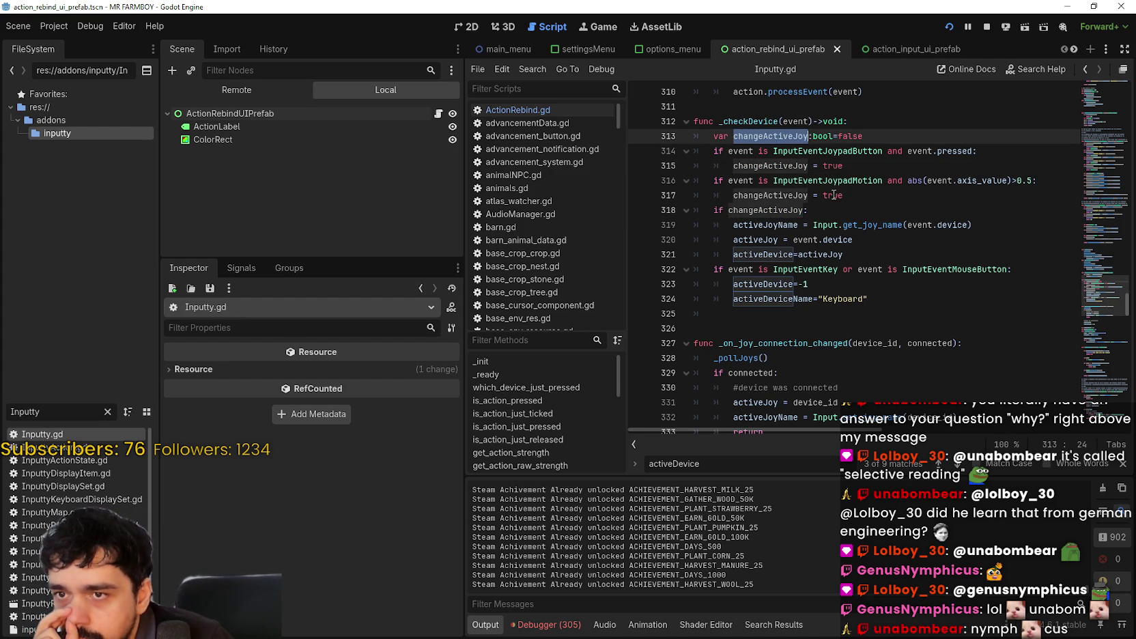
pyautogui.doubleClick(788, 196)
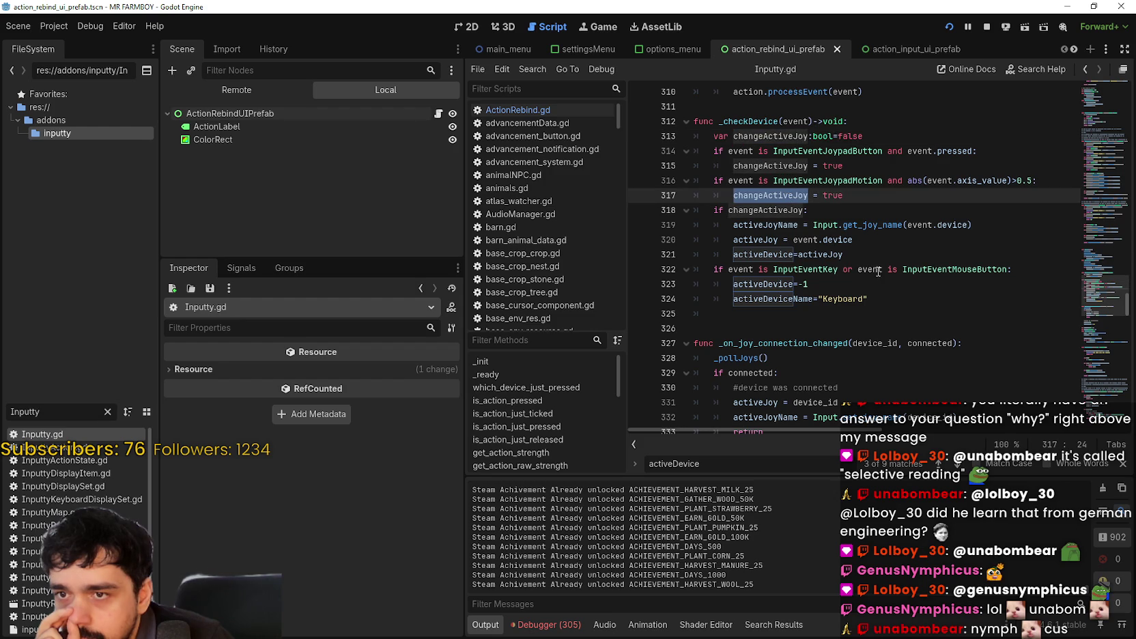
pyautogui.doubleClick(768, 209)
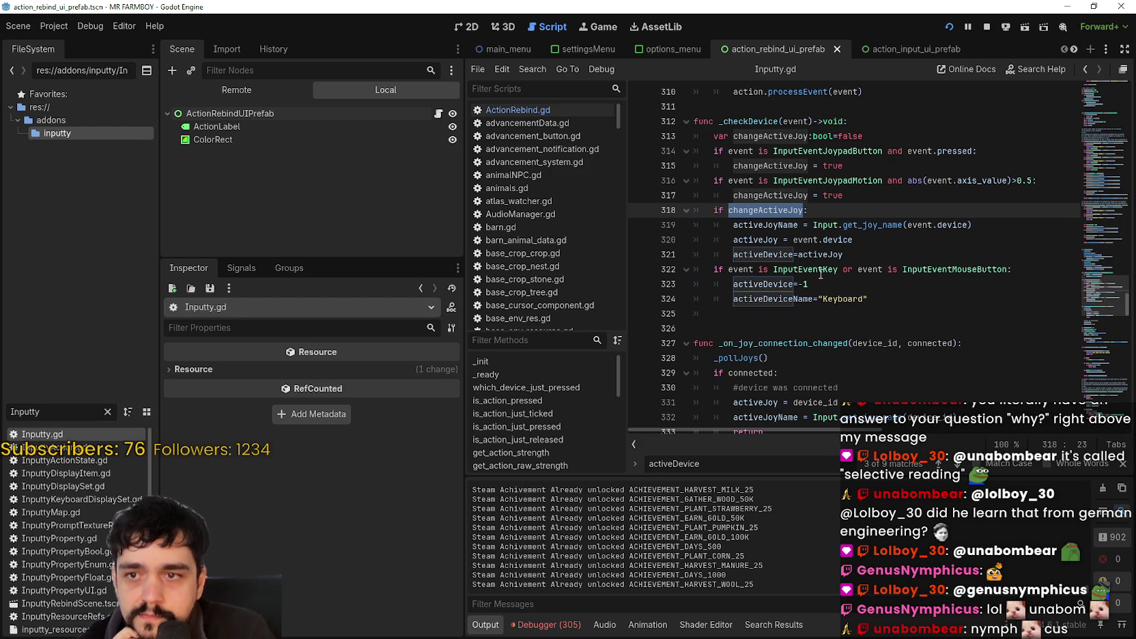
# Add a breakpoint on the Keyboard device-name line 324 in _checkDevice and resume the game.
pyautogui.click(889, 296)
pyautogui.click(639, 301)
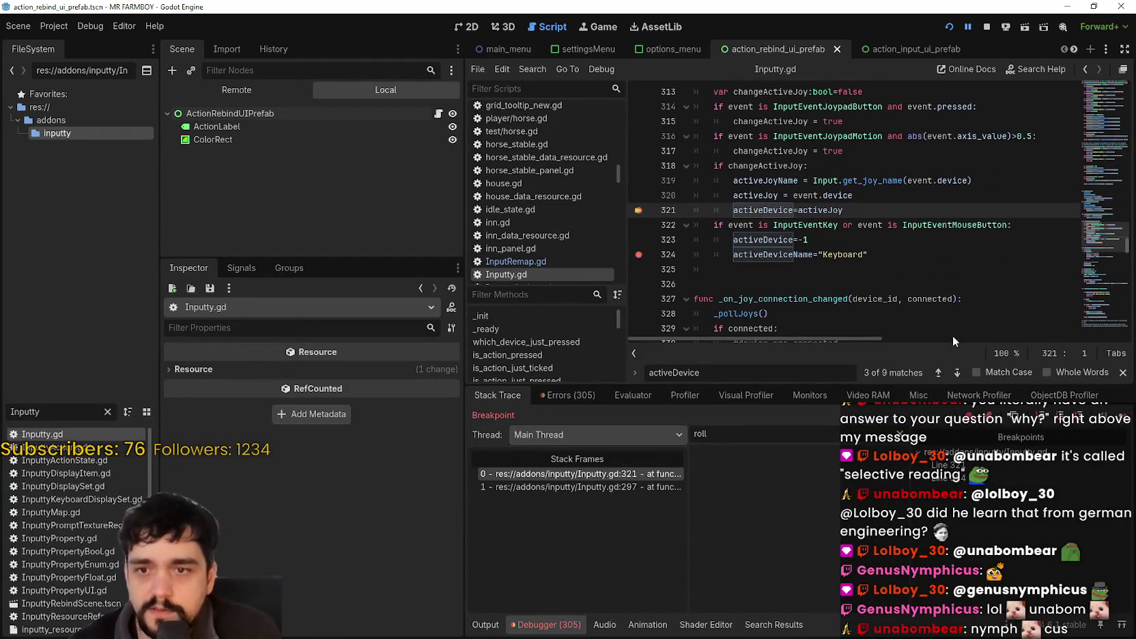
pyautogui.click(1082, 413)
# Keep continuing execution until the debugger stops again at the line 321 breakpoint.
pyautogui.click(1083, 398)
pyautogui.click(726, 238)
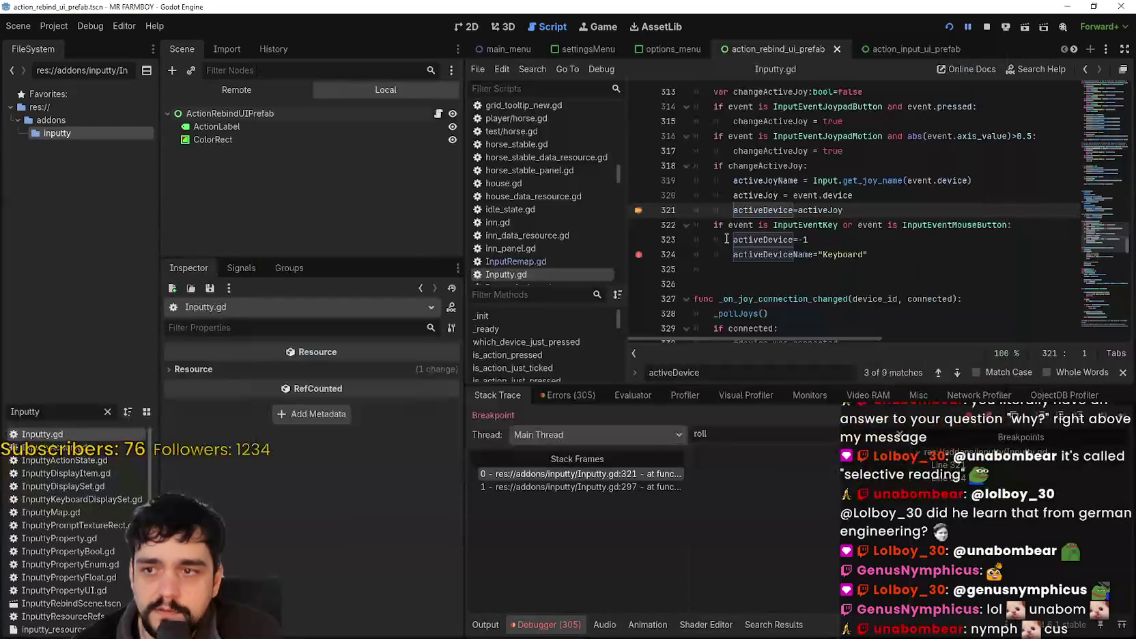
pyautogui.click(1082, 413)
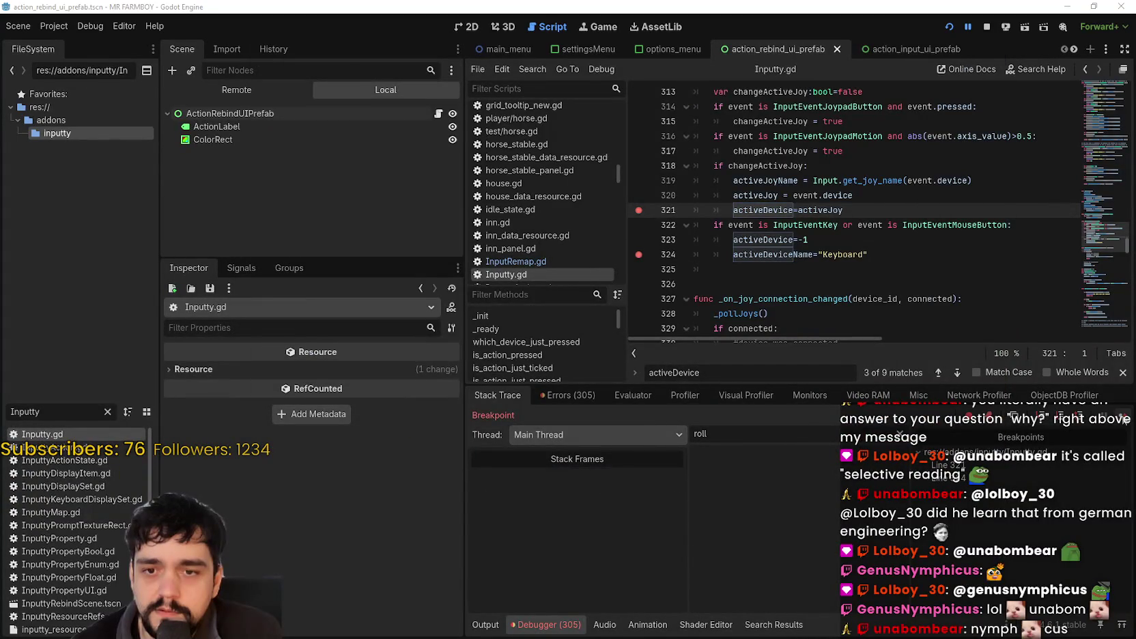
pyautogui.click(1082, 413)
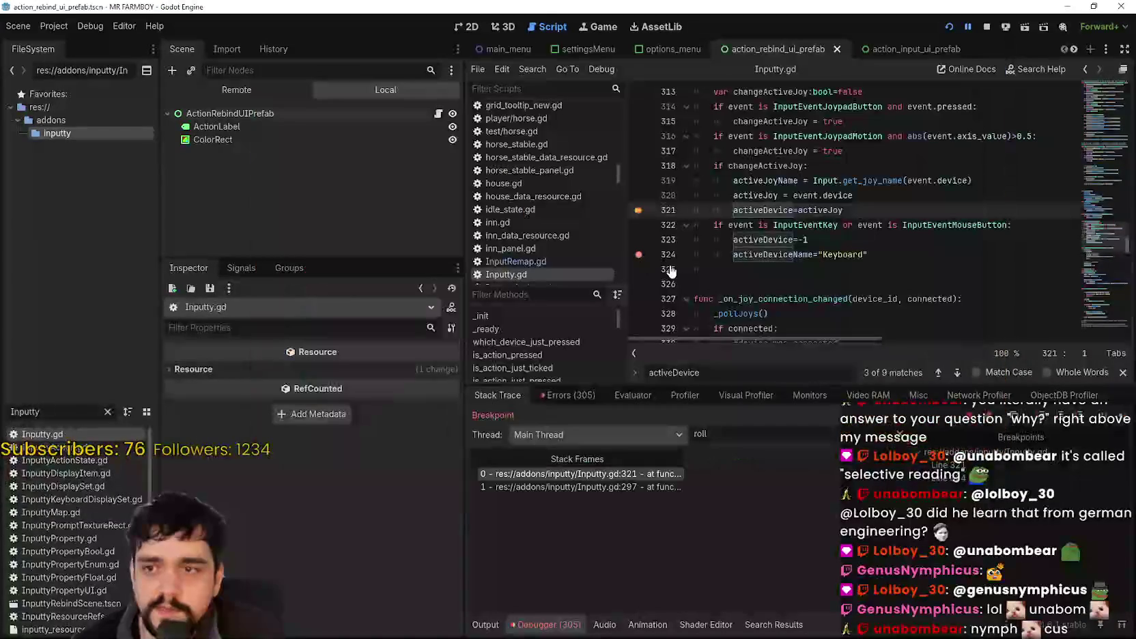
pyautogui.click(1082, 413)
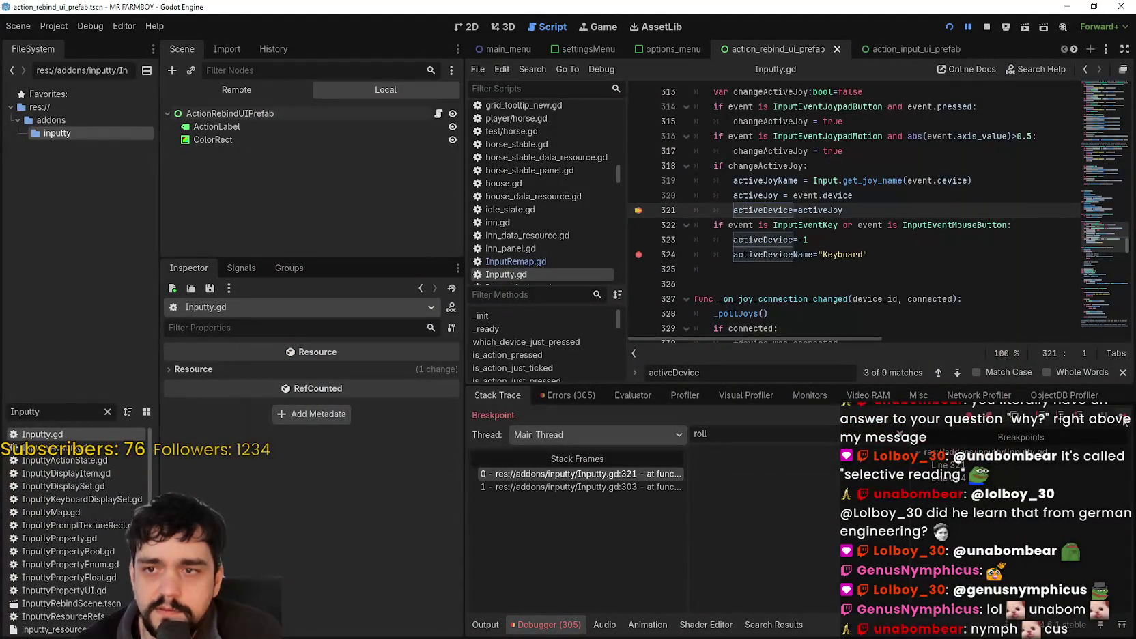
pyautogui.click(880, 211)
# Insert print("CHANGING DEVICE 1") on a new line after the joypad activeDevice assignment.
pyautogui.press('Return')
pyautogui.write('print')
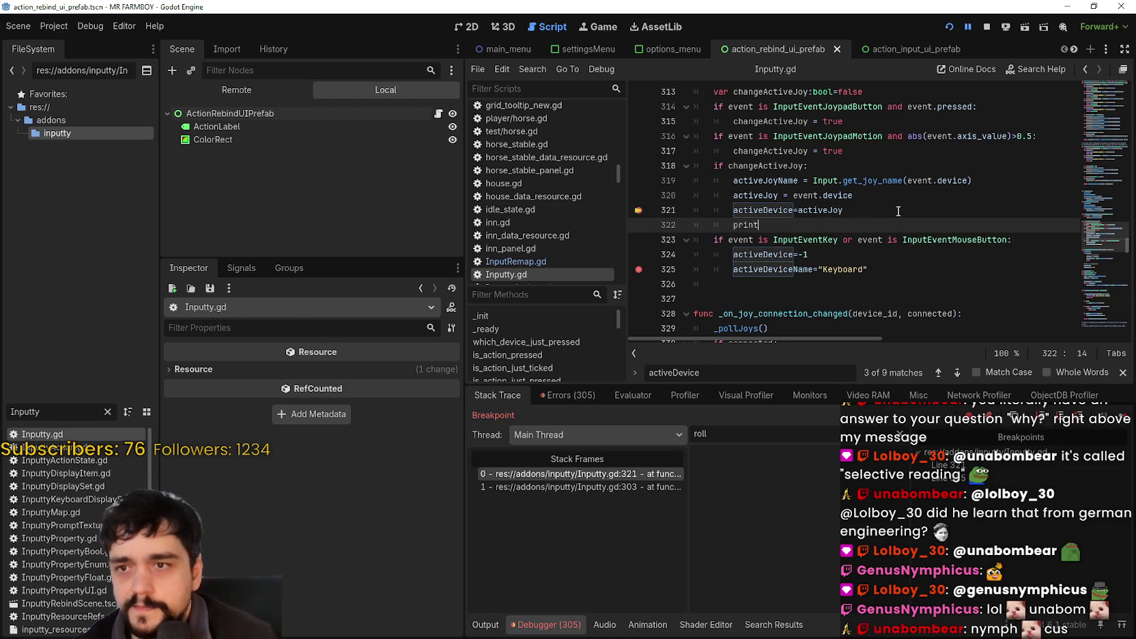
pyautogui.write('("CHANGING DEVICE')
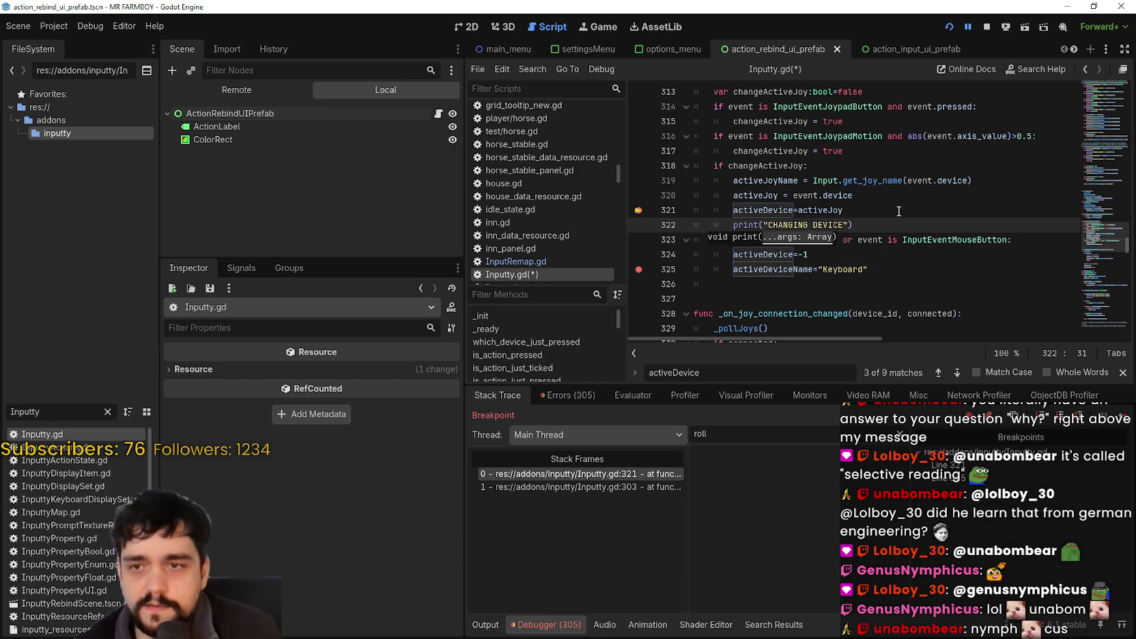
pyautogui.moveTo(898, 228); pyautogui.dragTo(718, 225)
pyautogui.hotkey('ctrl', 'c')
# Paste the print into the Keyboard branch, indent it, and change it to "CHANGING DEVICE 2".
pyautogui.click(882, 278)
pyautogui.hotkey('ctrl', 'v')
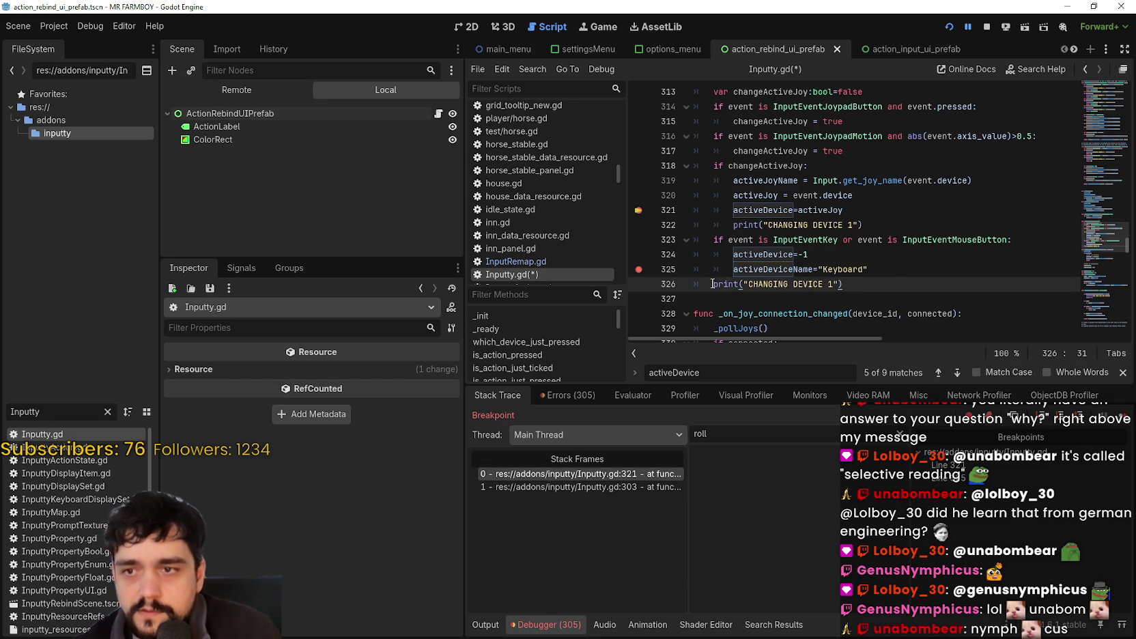
pyautogui.click(712, 283)
pyautogui.press('Tab')
pyautogui.doubleClick(852, 284)
pyautogui.write('2')
# Toggle a breakpoint on the CHANGING DEVICE 2 line on and back off.
pyautogui.moveTo(863, 285); pyautogui.dragTo(871, 270)
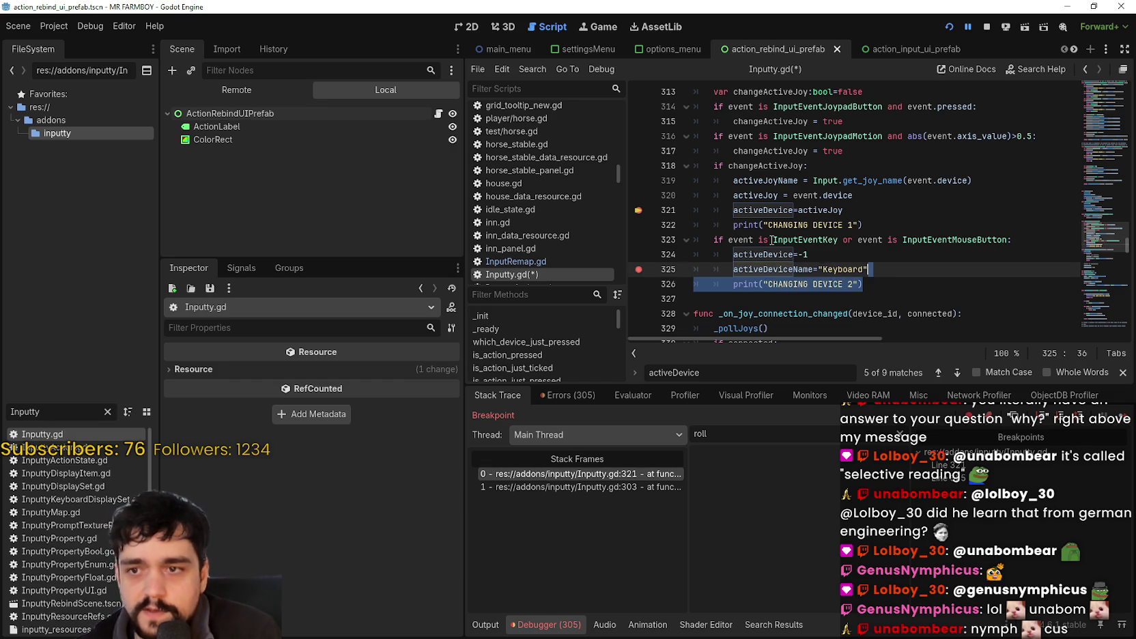
pyautogui.click(639, 284)
pyautogui.click(639, 284)
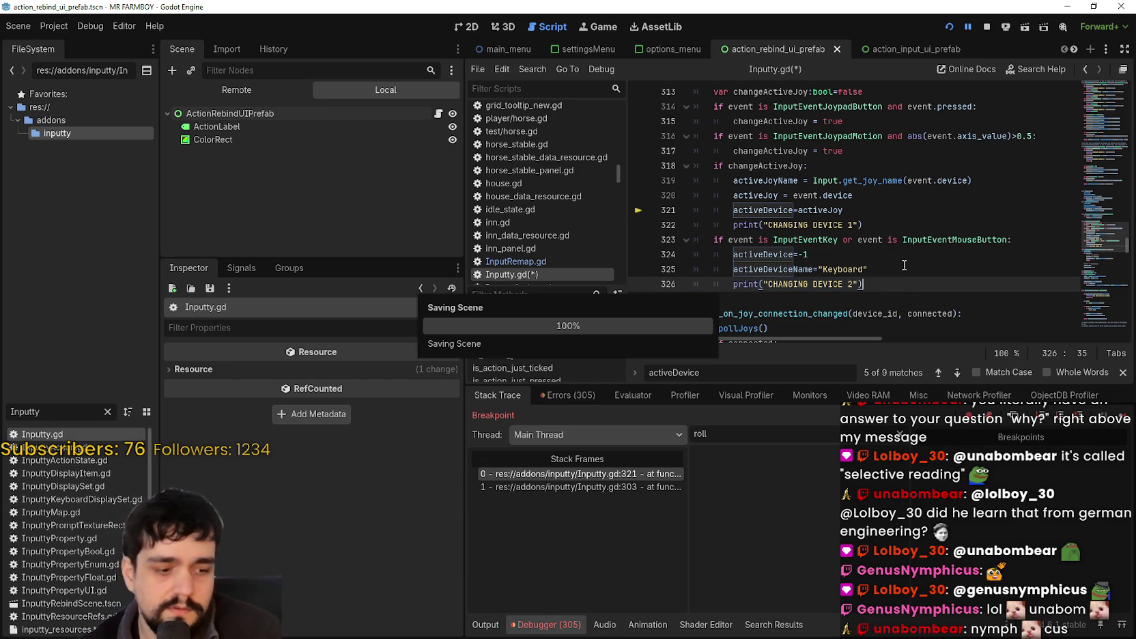
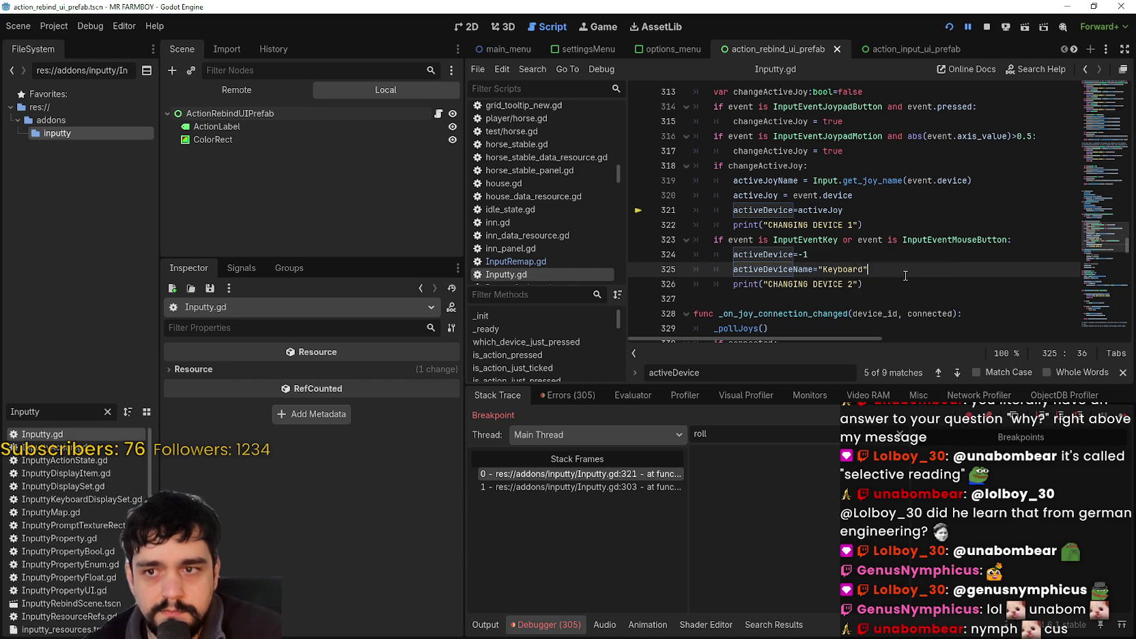
# Resume past the breakpoint, show the Output log, and bring the MR FARMBOY game window forward.
pyautogui.click(1123, 418)
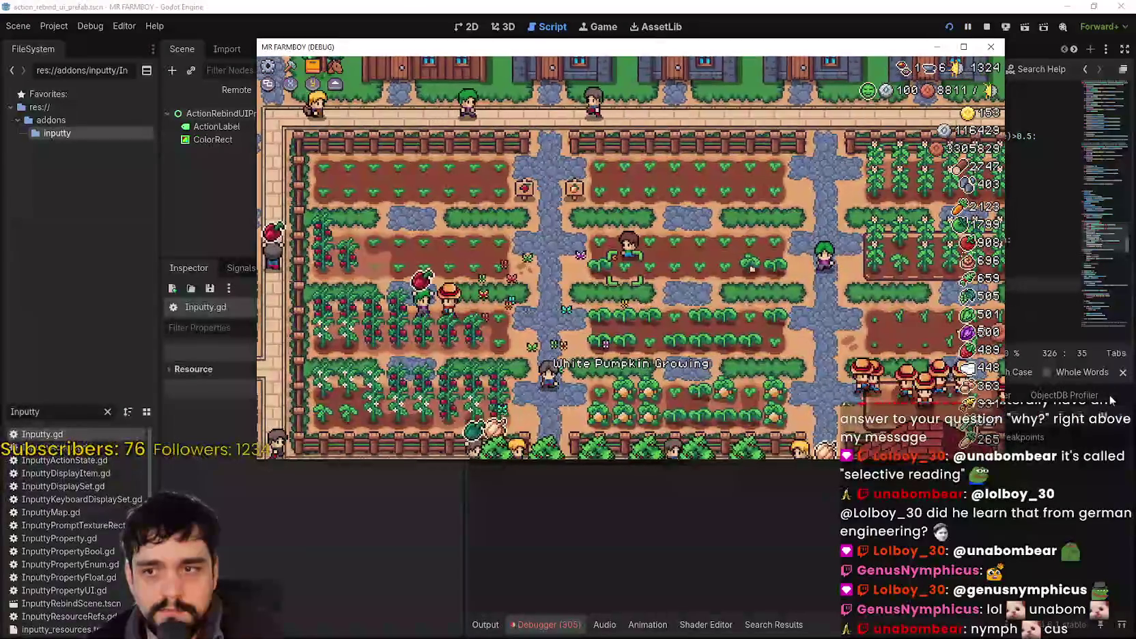
pyautogui.click(1054, 284)
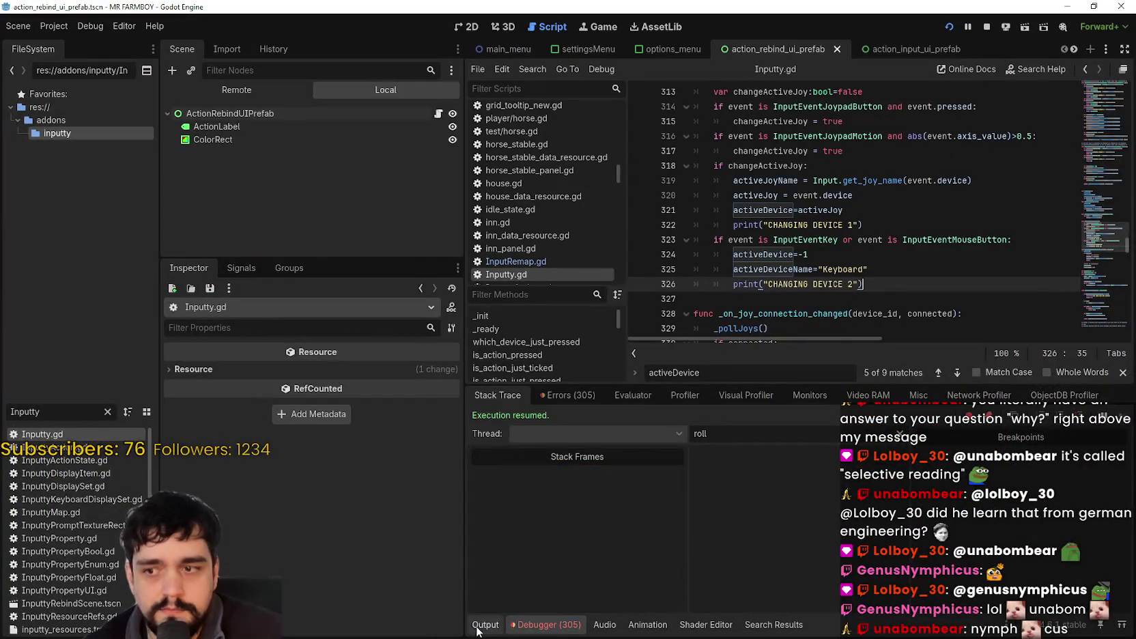
pyautogui.click(483, 624)
pyautogui.click(915, 286)
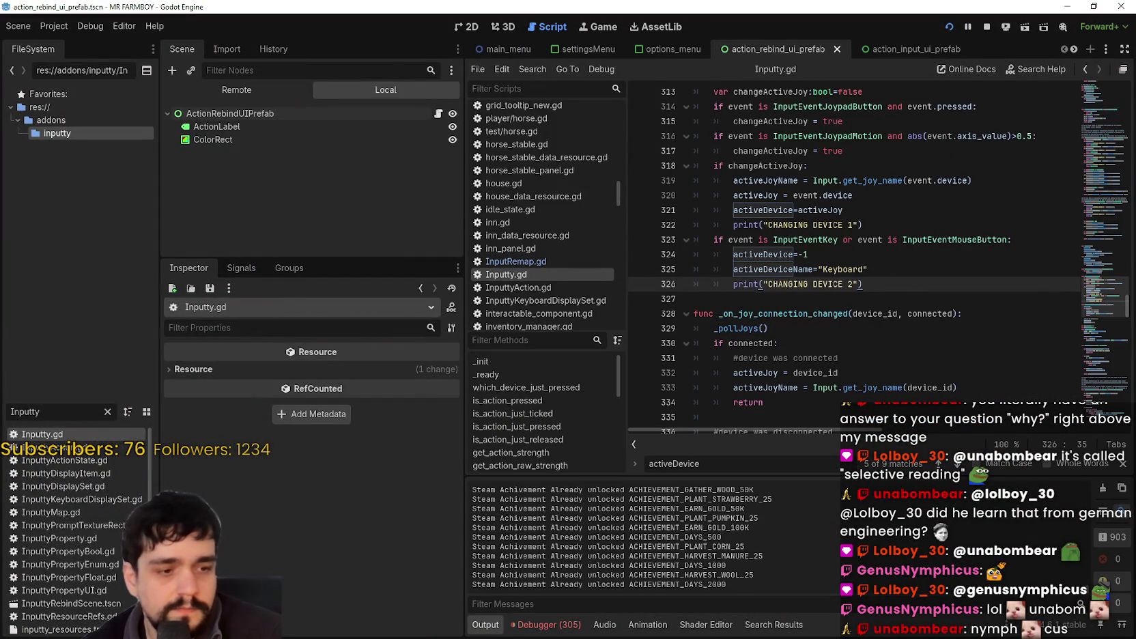
pyautogui.hotkey('alt', 'Tab')
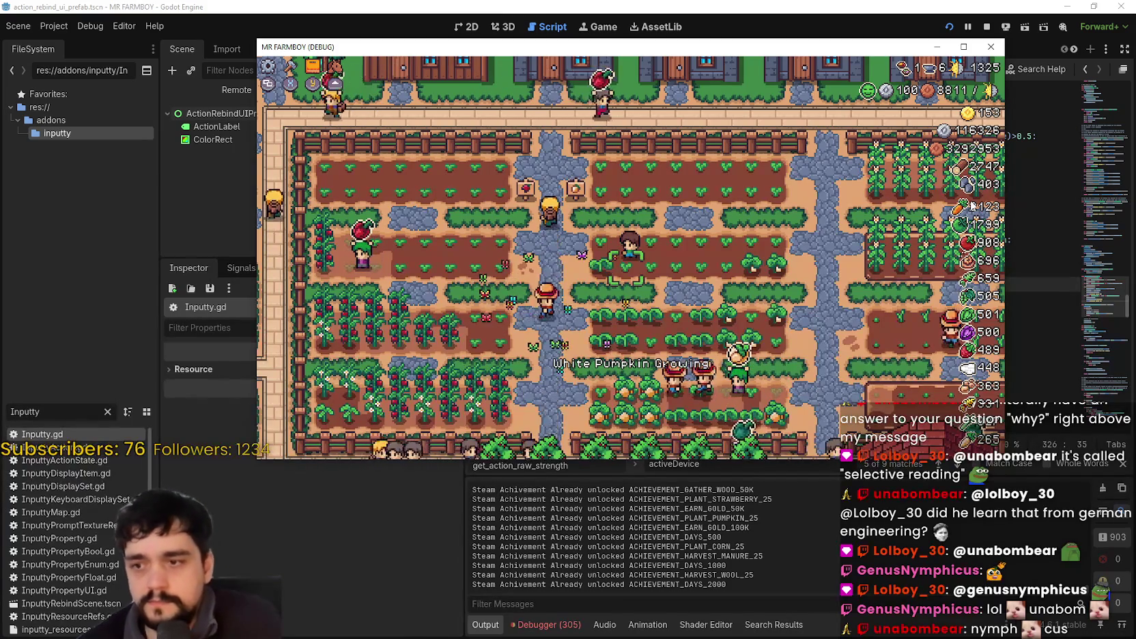
# Walk the player right, then up the path, so CHANGING DEVICE messages fill the log.
pyautogui.press('d')
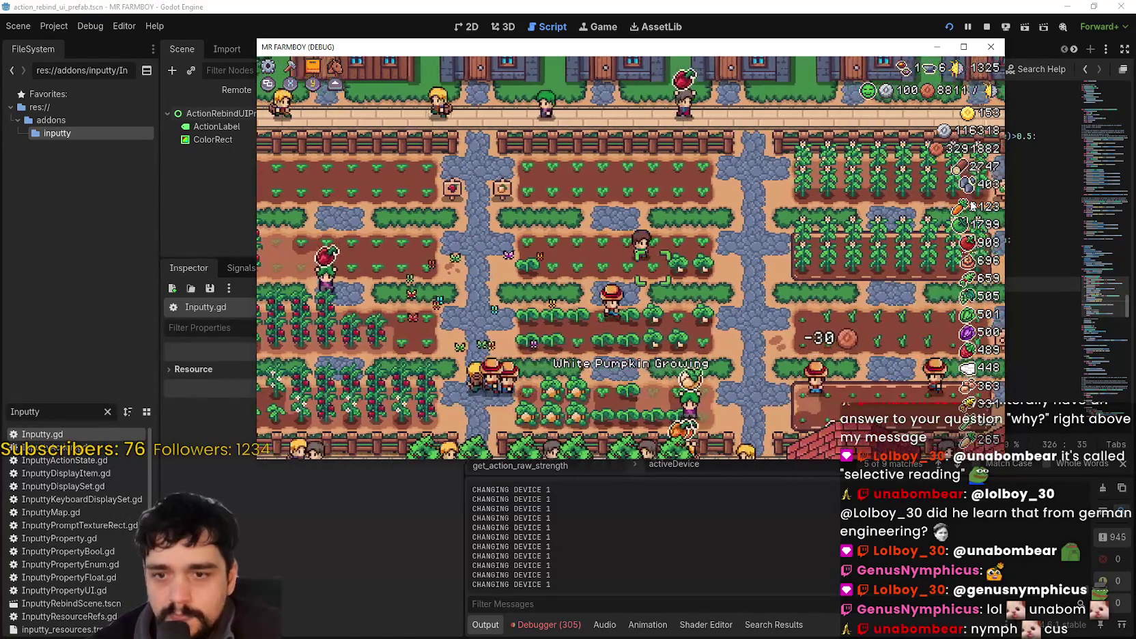
pyautogui.press('d')
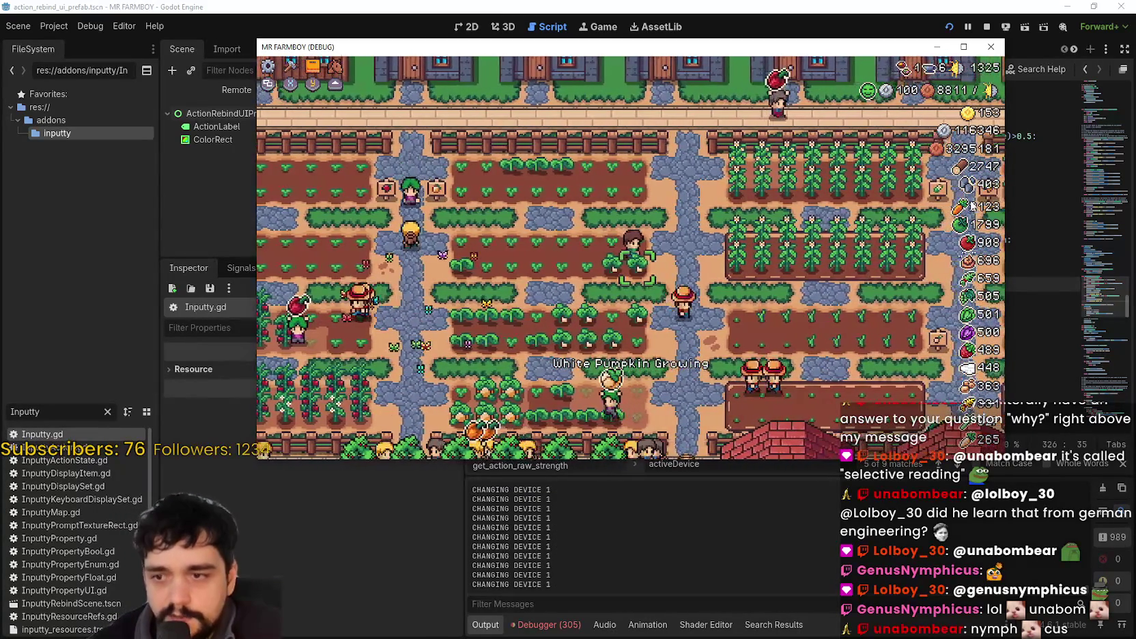
pyautogui.press('d')
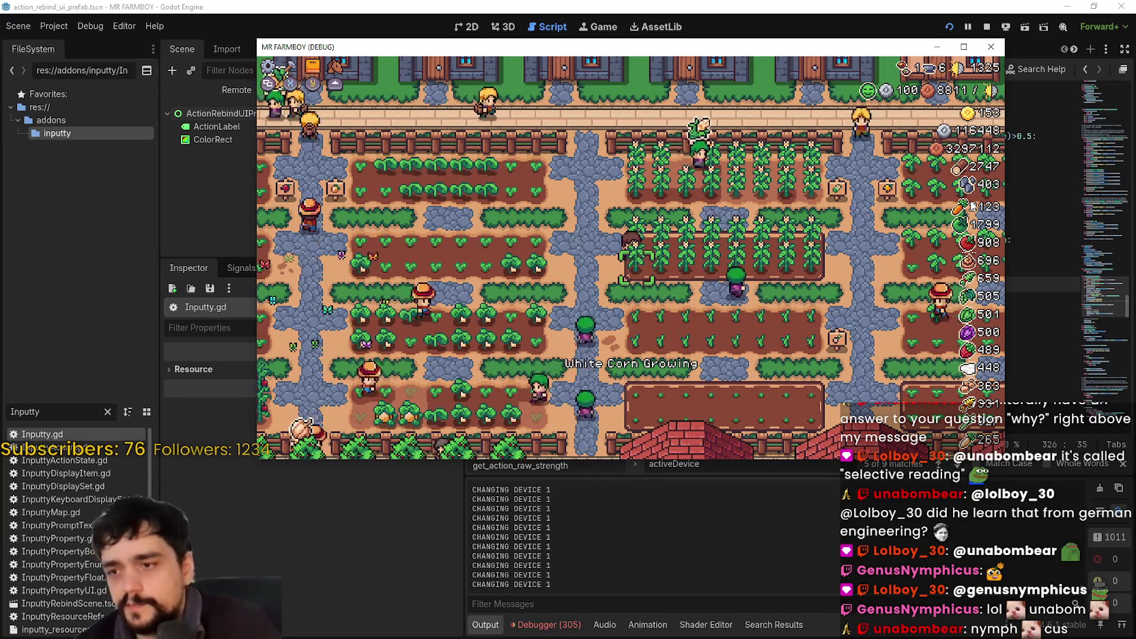
pyautogui.press('w')
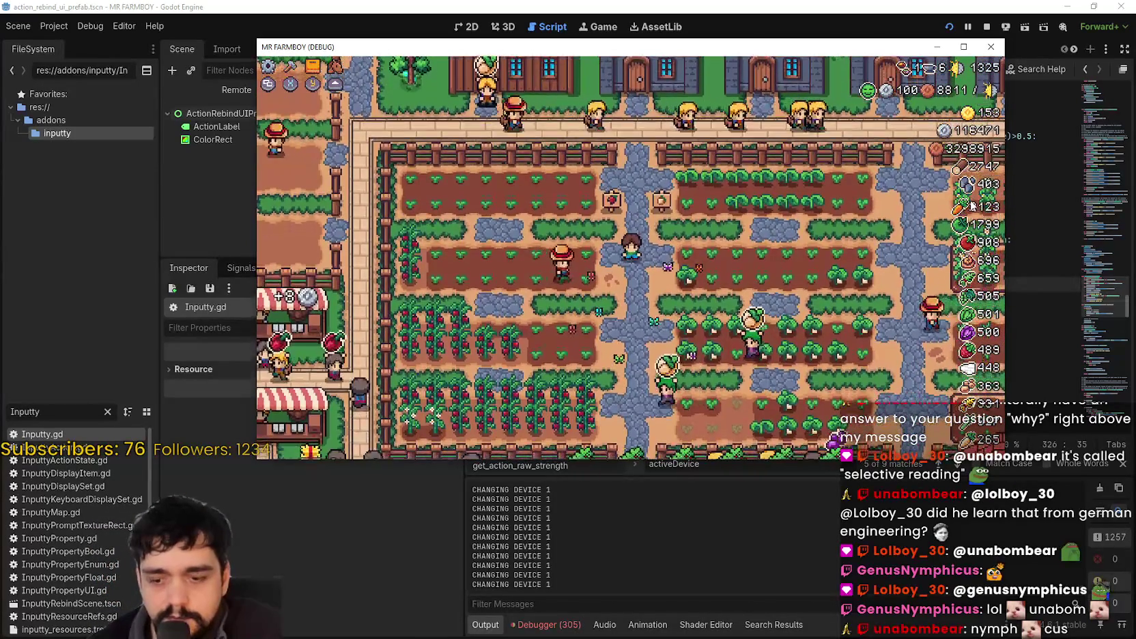
pyautogui.press('w')
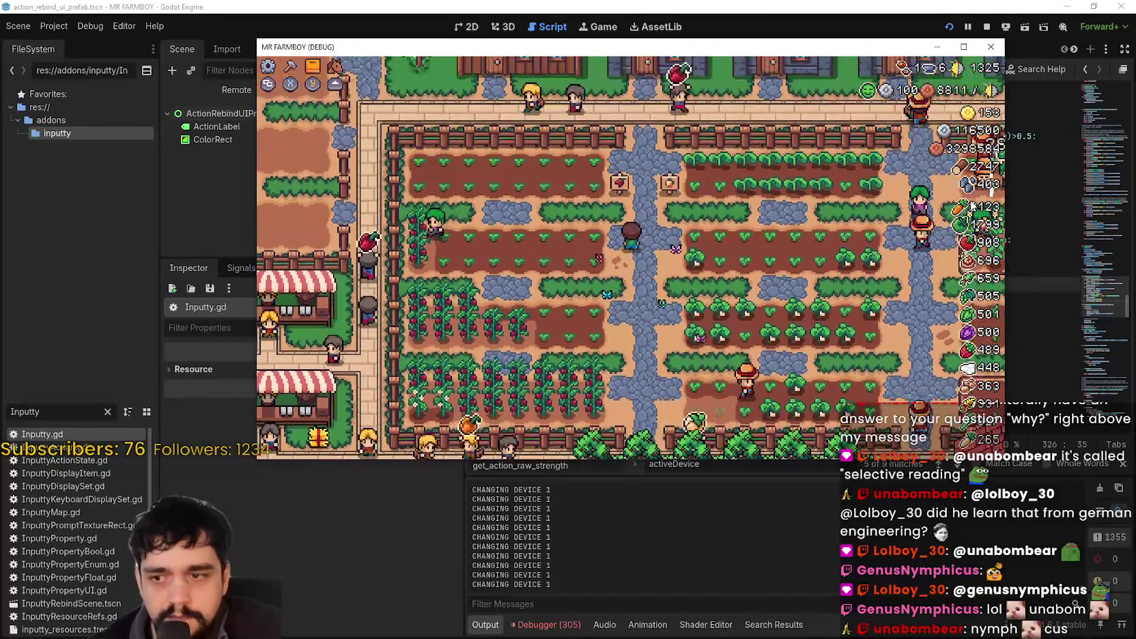
pyautogui.click(746, 6)
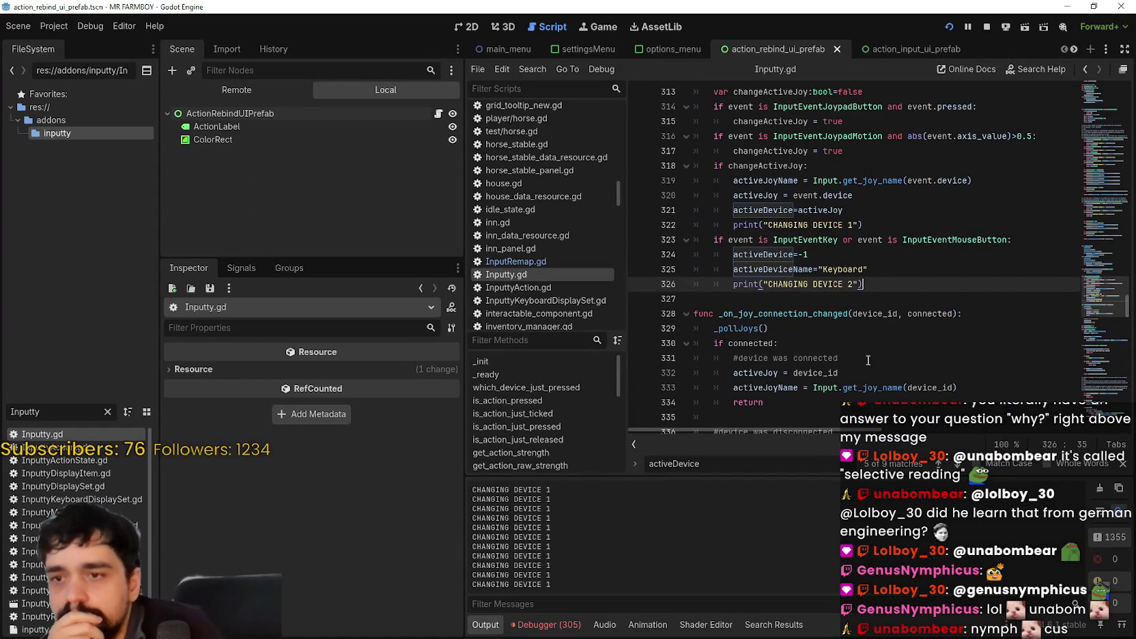
# Scroll through Inputty.gd and select the _on_joy_connection_changed function name.
pyautogui.scroll(-3, 871, 282)
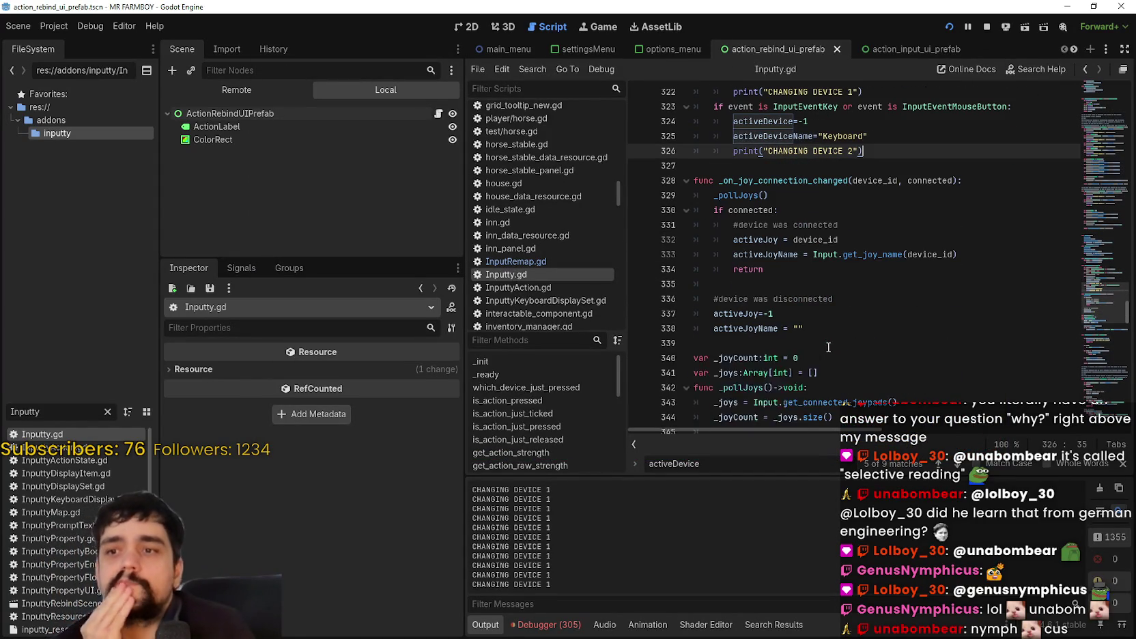
pyautogui.scroll(-1, 870, 282)
pyautogui.click(874, 281)
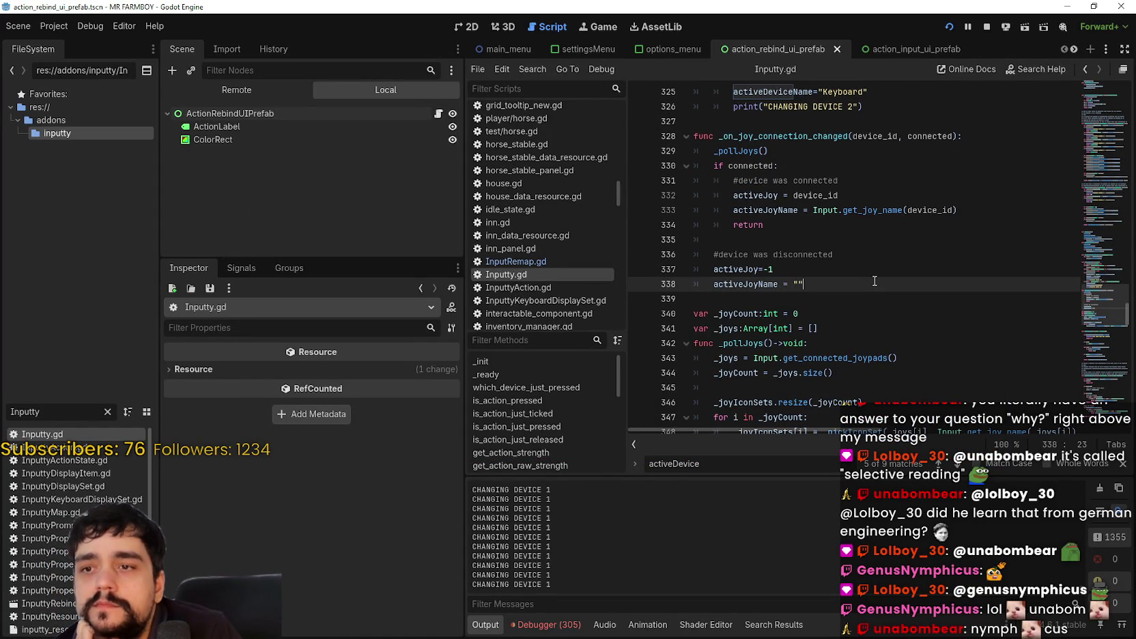
pyautogui.doubleClick(827, 136)
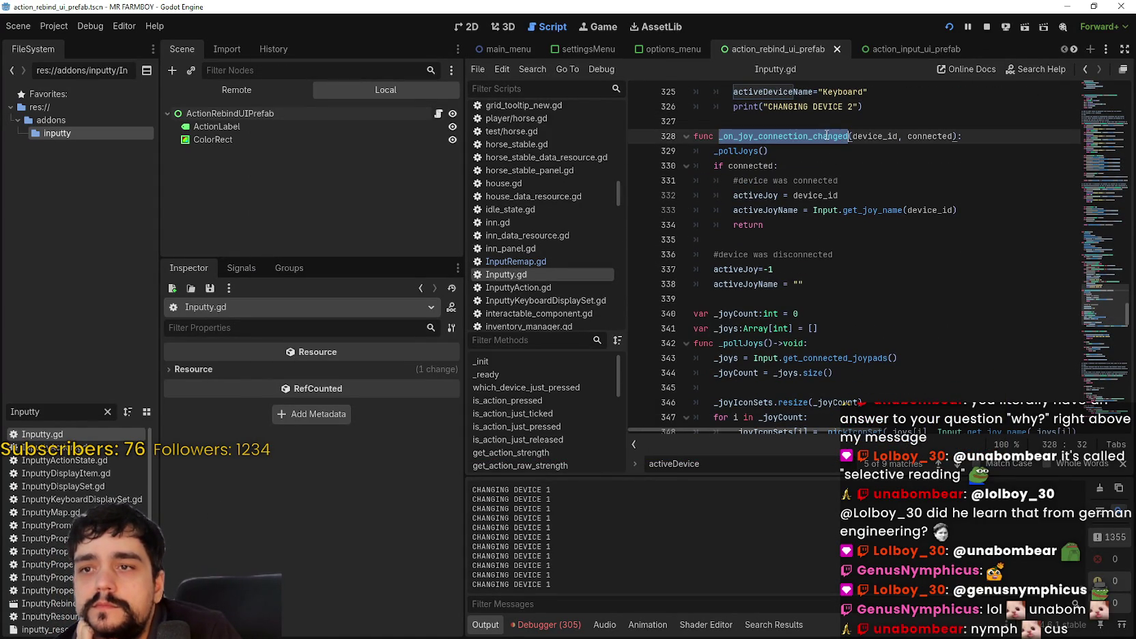
pyautogui.scroll(4, 912, 327)
pyautogui.scroll(-4, 912, 322)
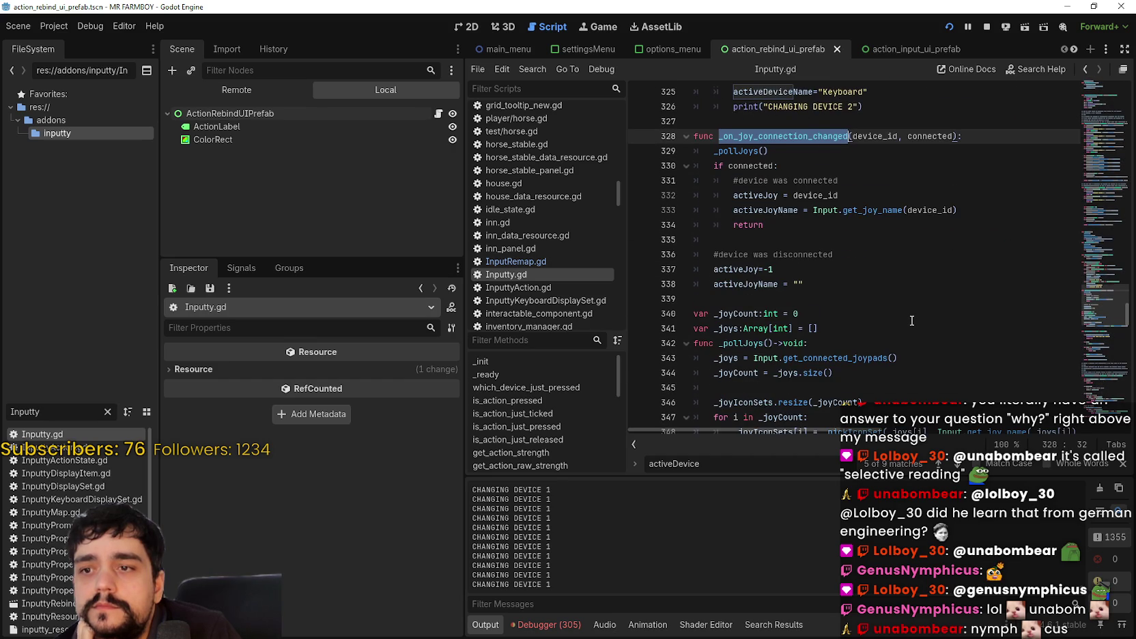
pyautogui.scroll(-6, 912, 320)
pyautogui.scroll(4, 911, 317)
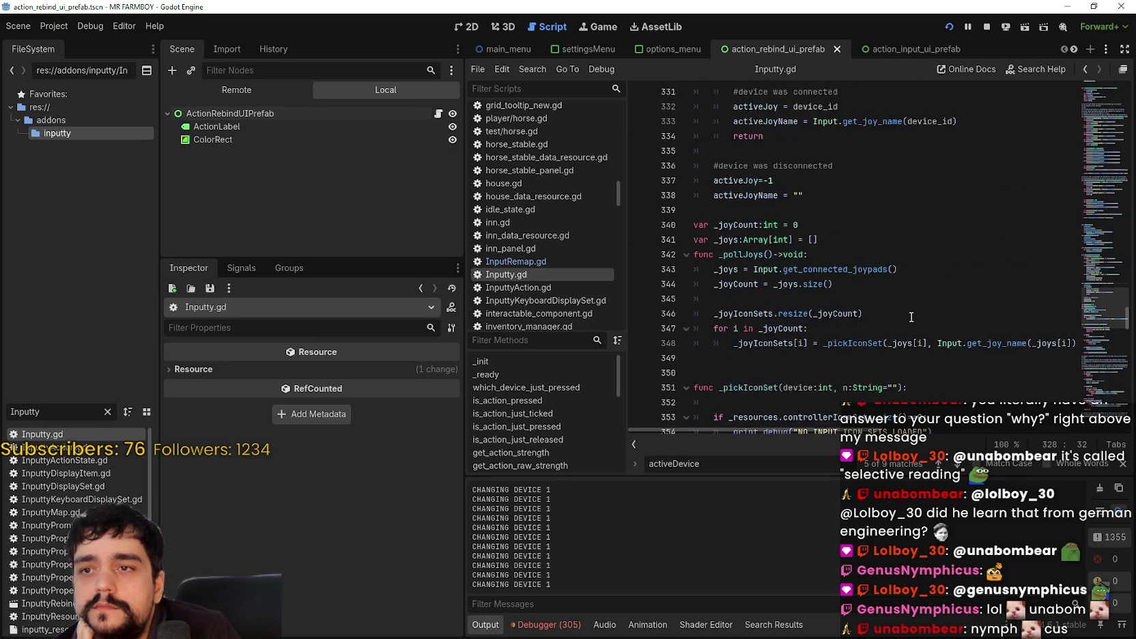
pyautogui.scroll(2, 910, 317)
pyautogui.scroll(5, 910, 317)
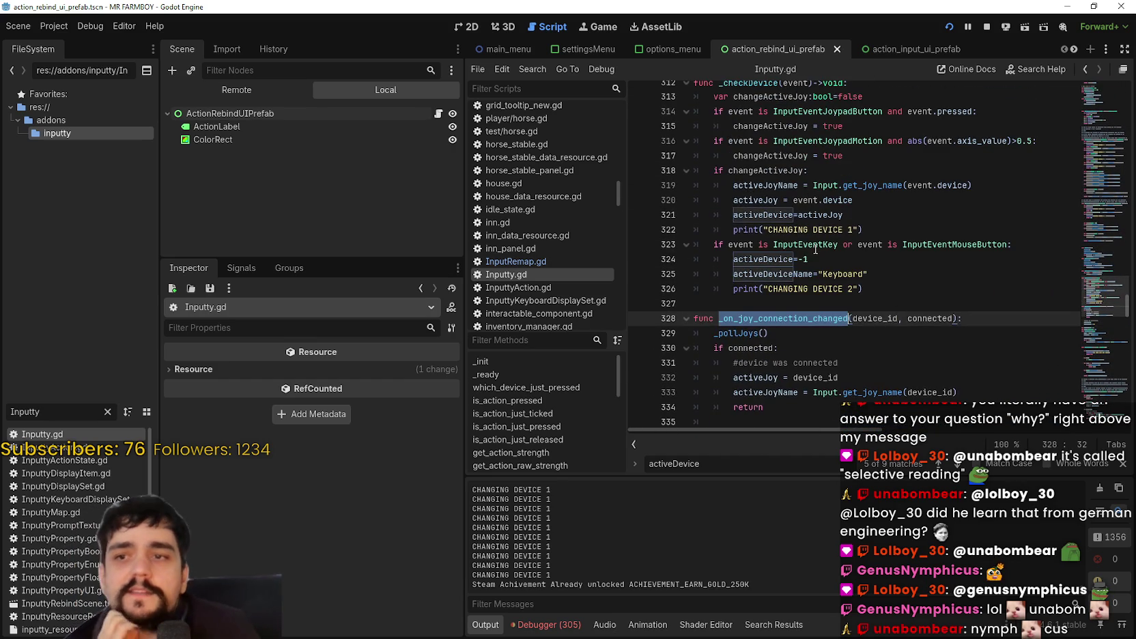
pyautogui.scroll(2, 827, 253)
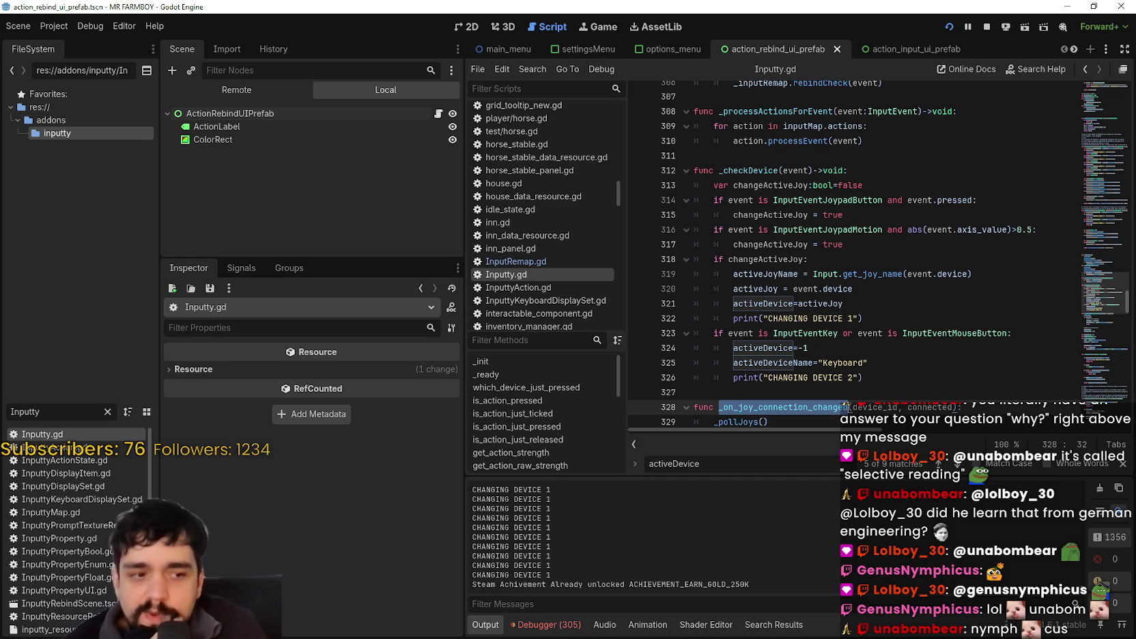
# Close the activeDevice search and highlight changeActiveJoy and _checkDevice in the script.
pyautogui.hotkey('alt', 'Tab')
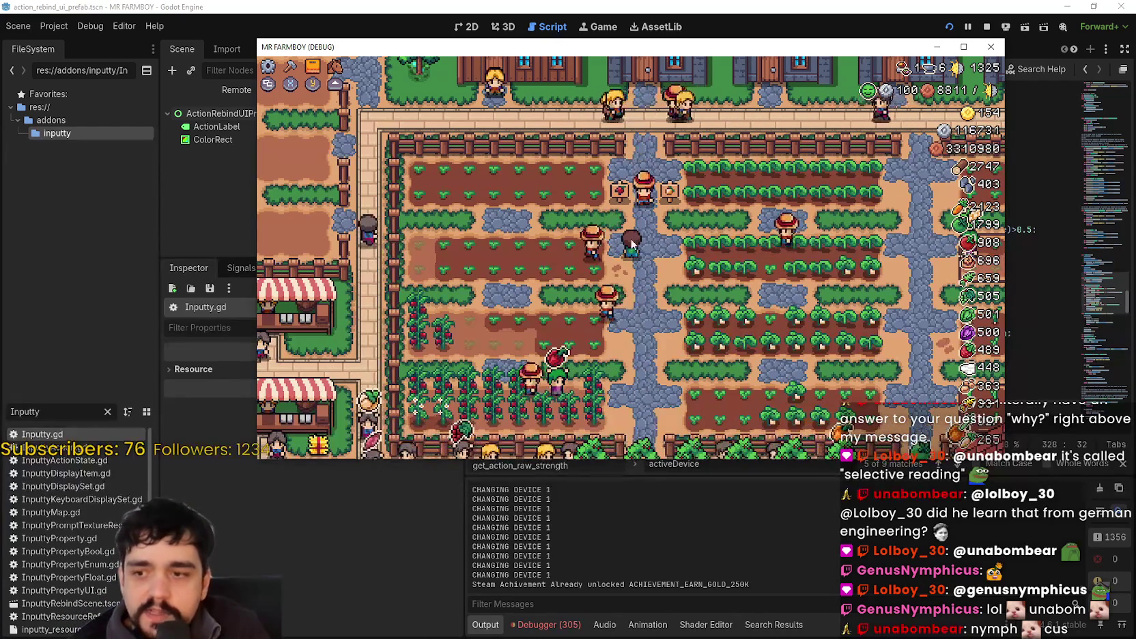
pyautogui.hotkey('alt', 'Tab')
pyautogui.click(867, 196)
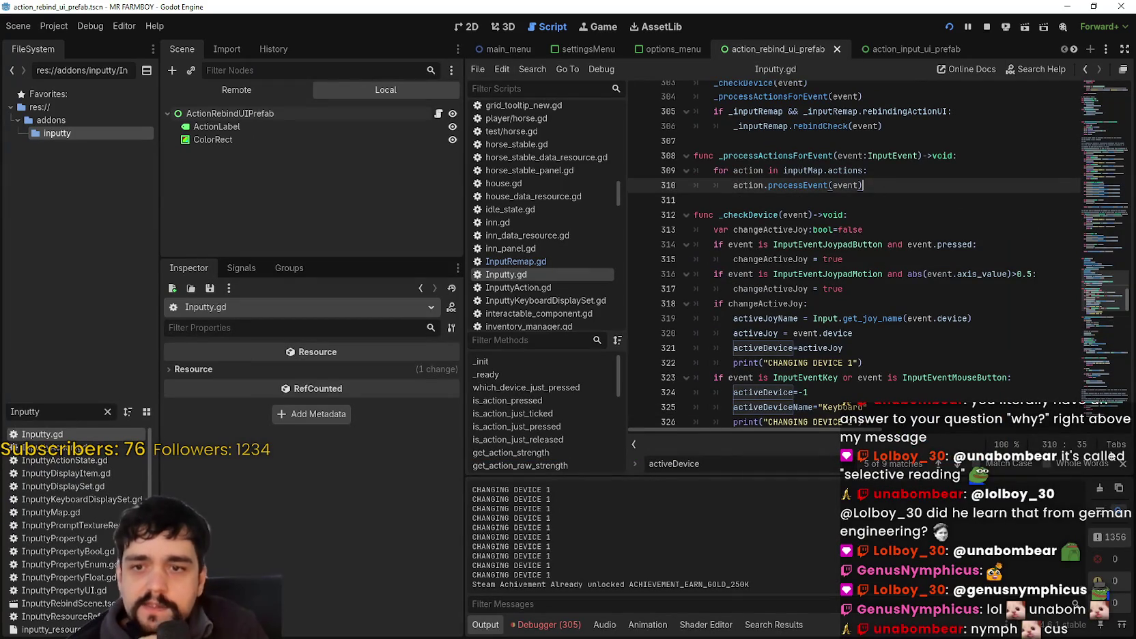
pyautogui.press('Escape')
pyautogui.click(821, 325)
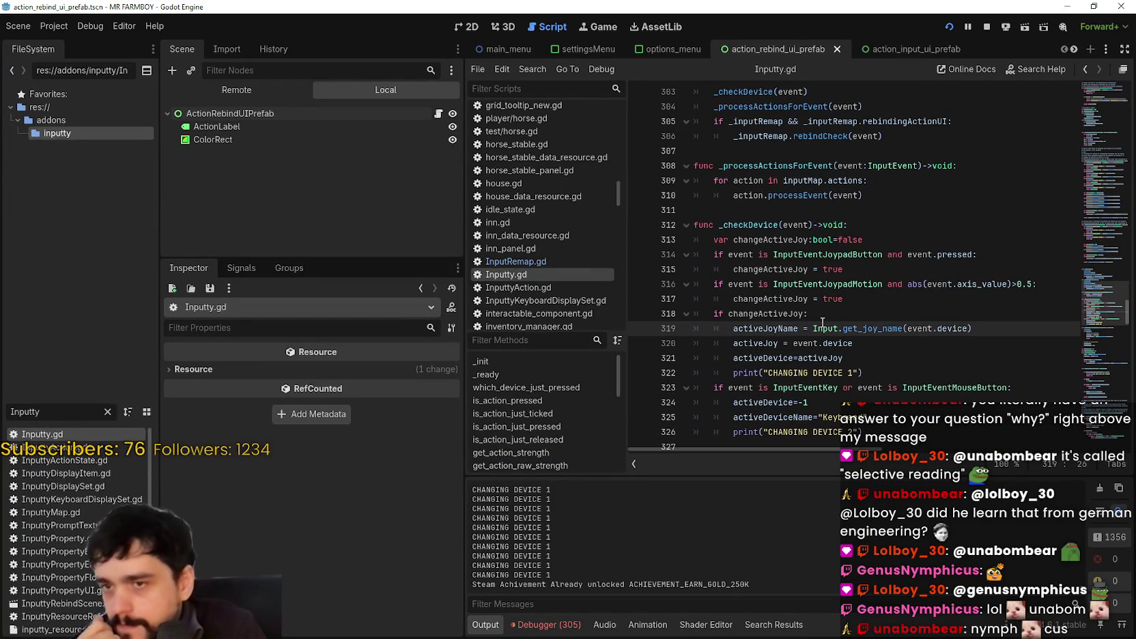
pyautogui.doubleClick(792, 240)
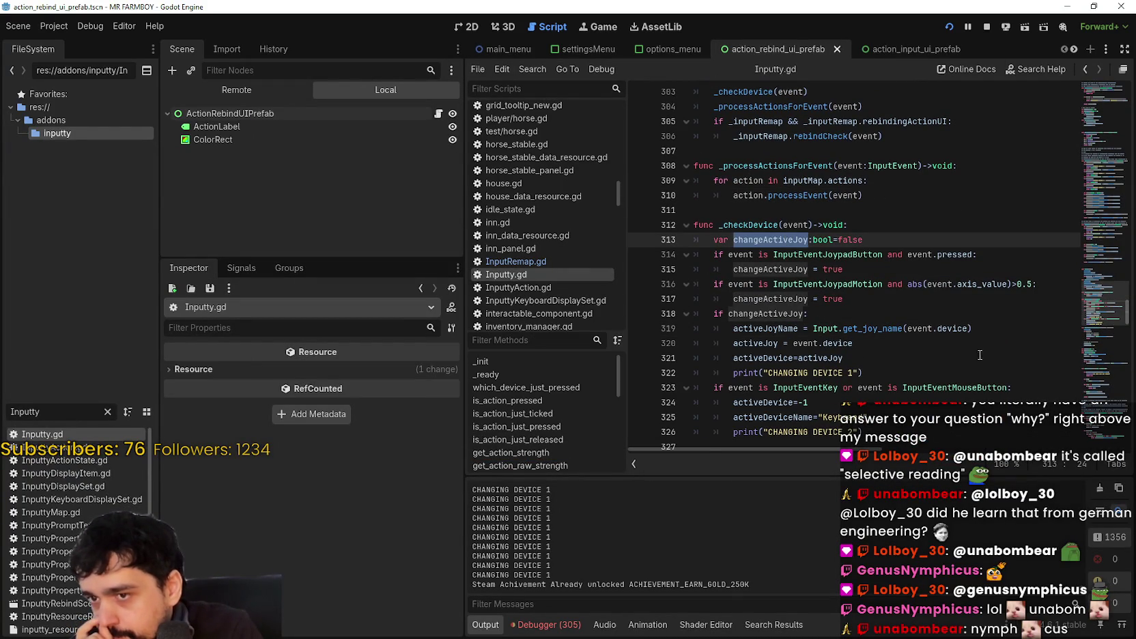
pyautogui.doubleClick(762, 224)
pyautogui.scroll(1, 954, 342)
# Select the _checkDevice(event) call on line 303 and bring up code actions for rebindCheck.
pyautogui.moveTo(712, 135); pyautogui.dragTo(901, 144)
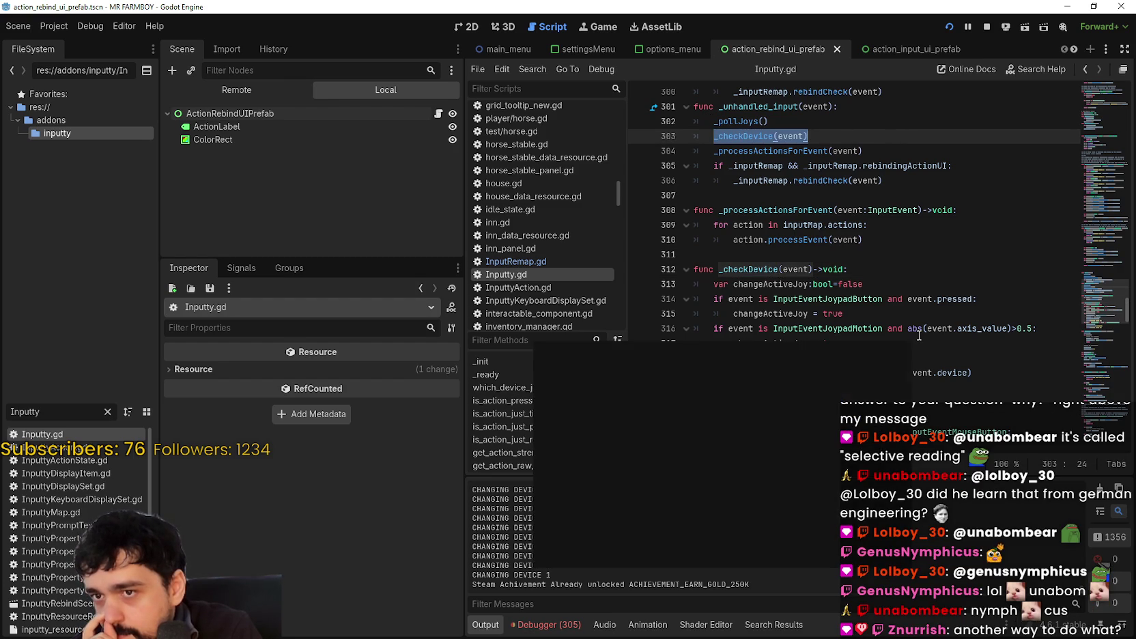
pyautogui.moveTo(916, 322)
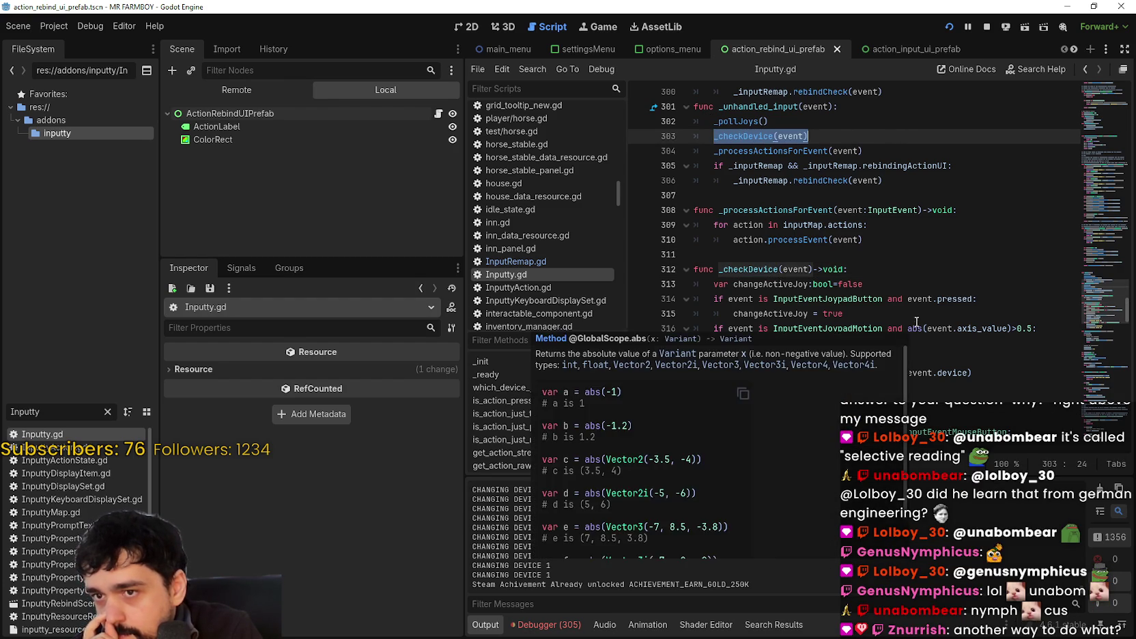
pyautogui.click(921, 179)
pyautogui.moveTo(845, 170)
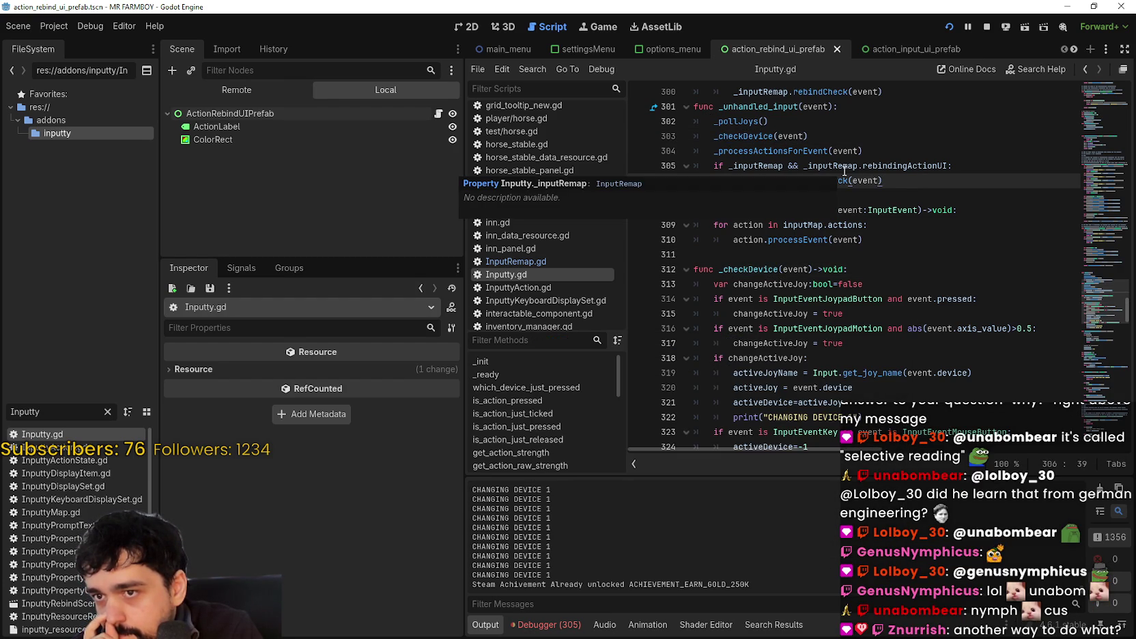
pyautogui.rightClick(845, 181)
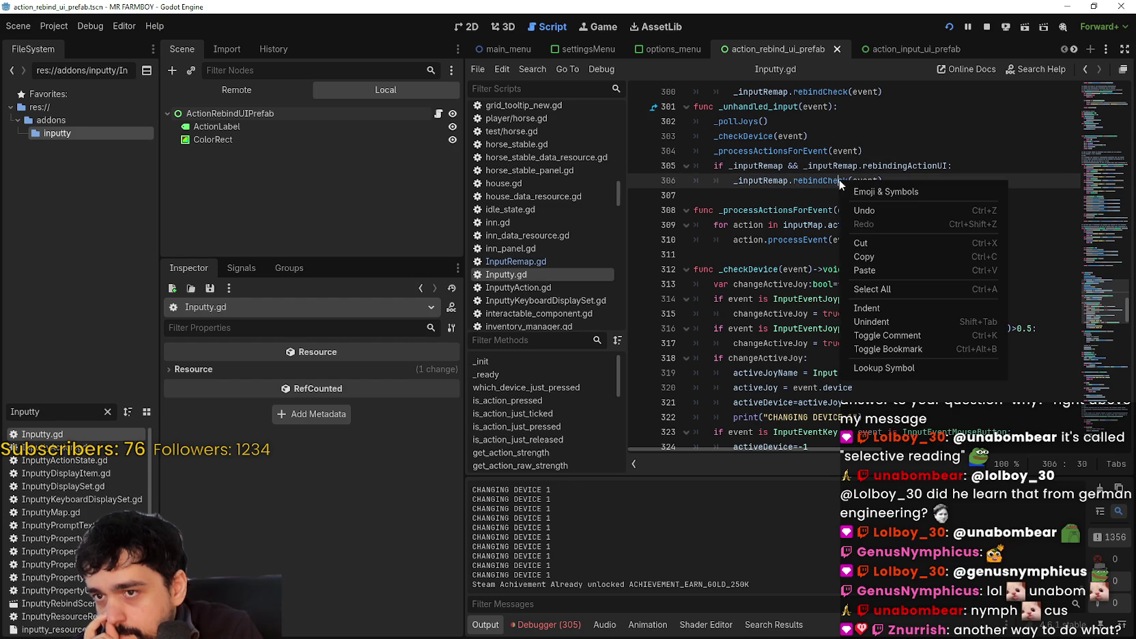
pyautogui.click(891, 369)
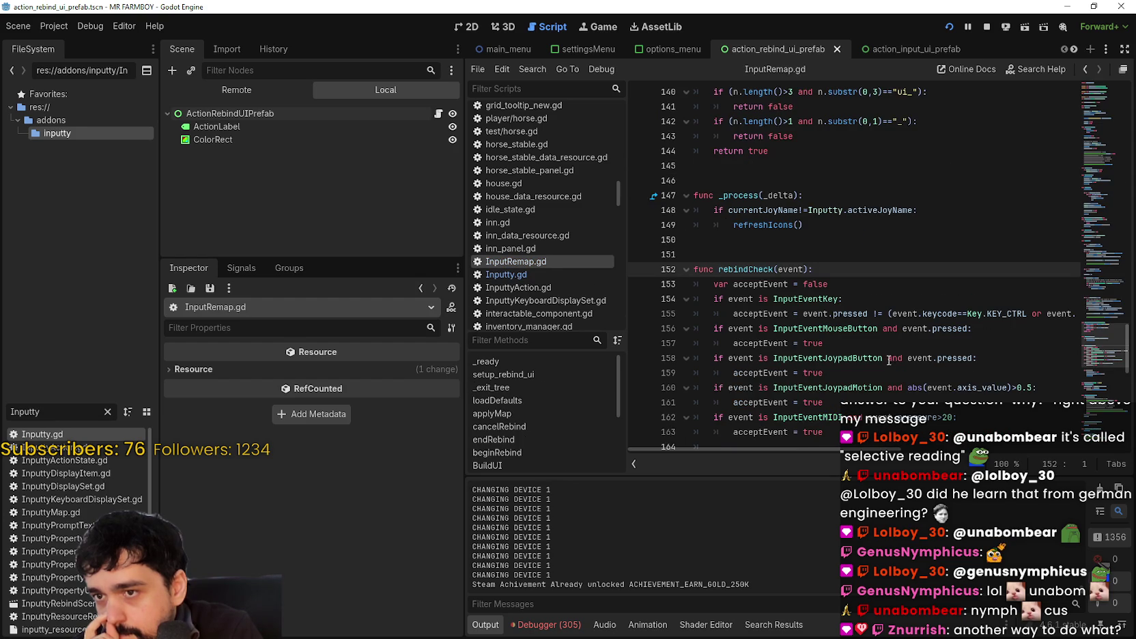
pyautogui.scroll(-2, 885, 356)
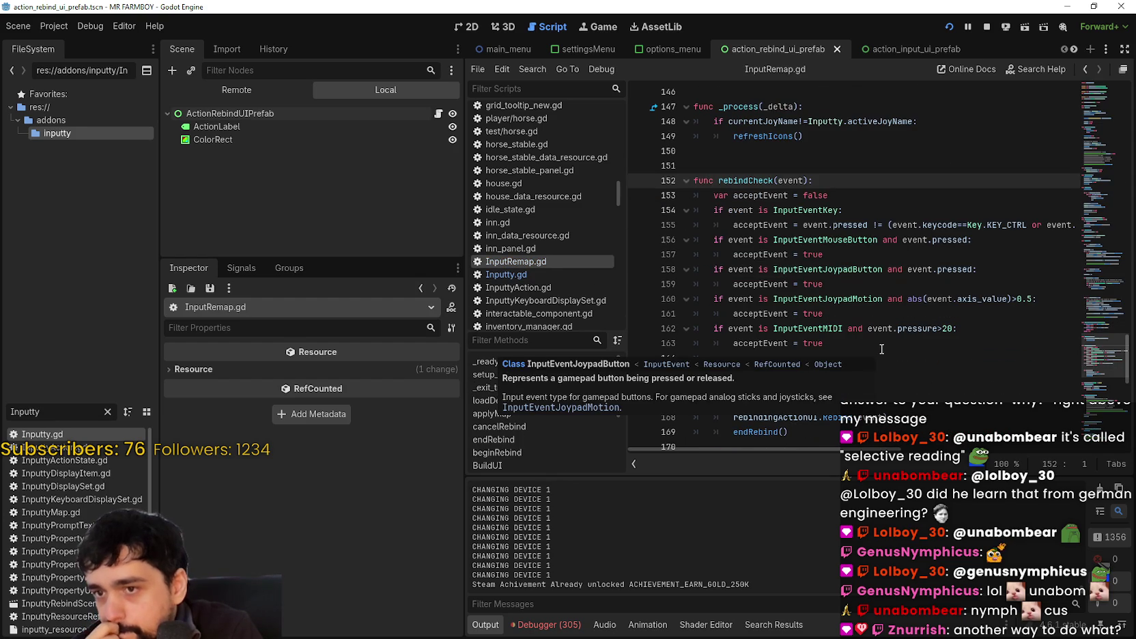
pyautogui.click(895, 344)
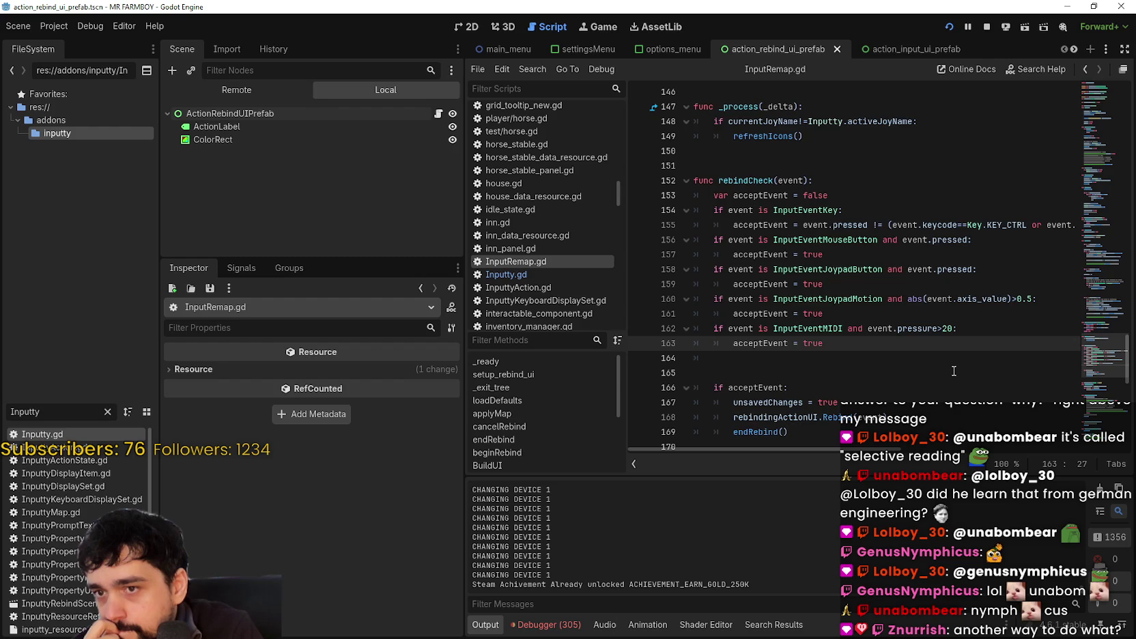
pyautogui.scroll(-2, 953, 370)
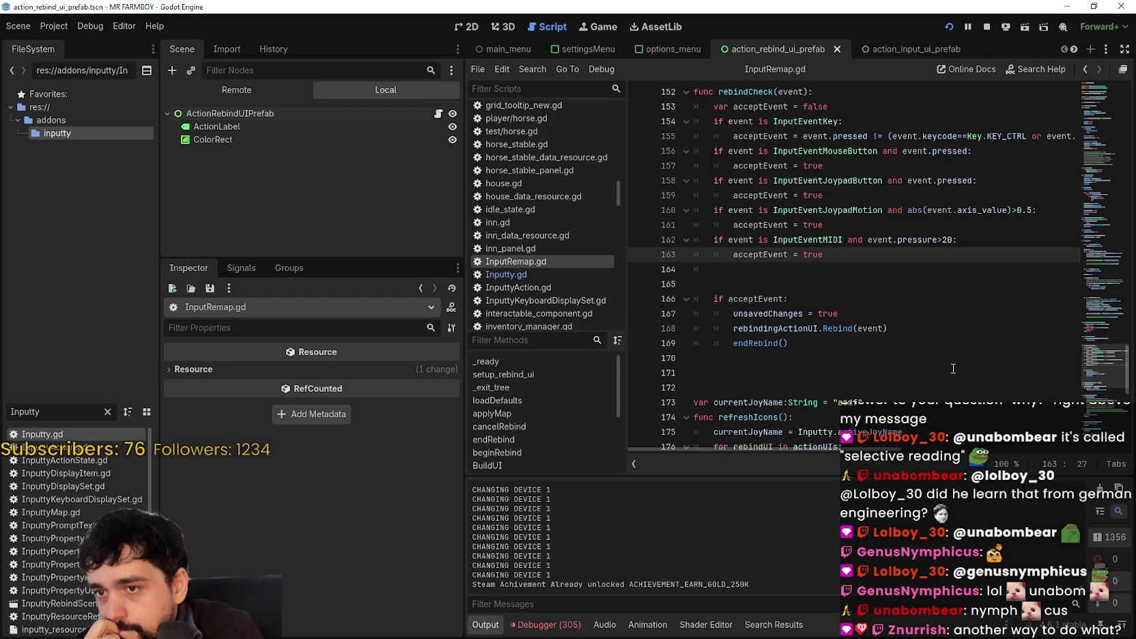
pyautogui.scroll(-3, 953, 368)
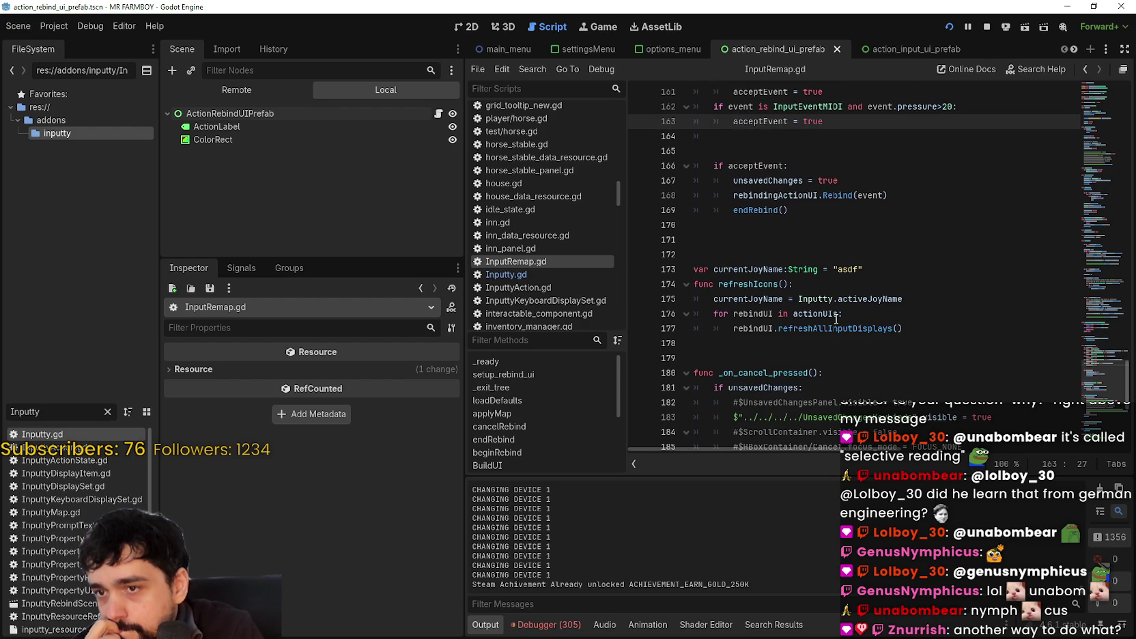
pyautogui.doubleClick(772, 284)
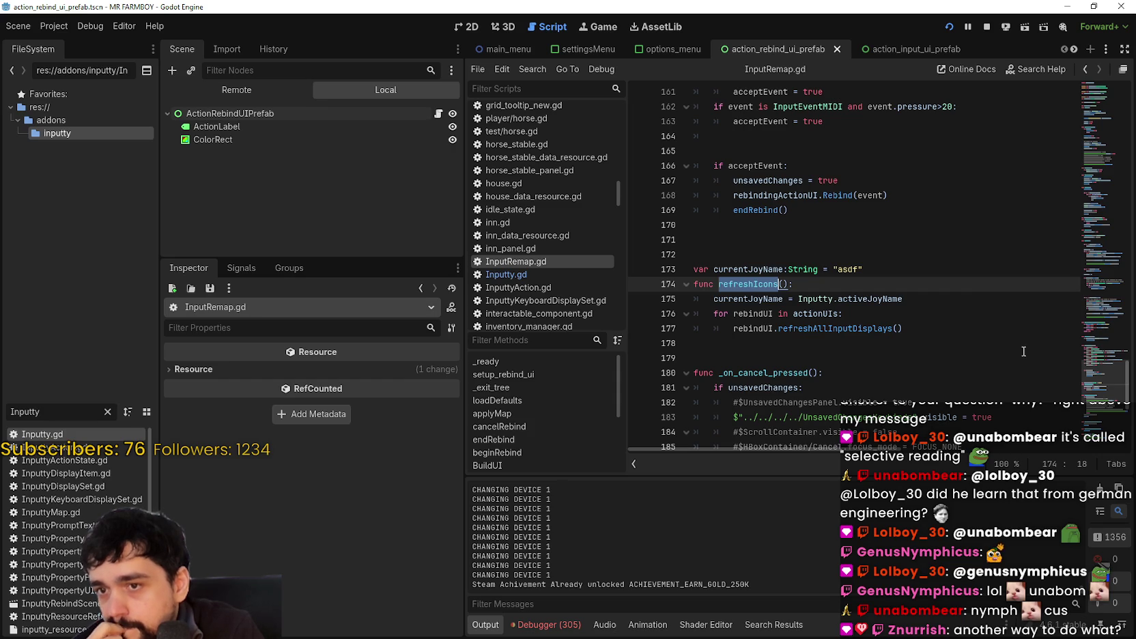
pyautogui.scroll(2, 964, 201)
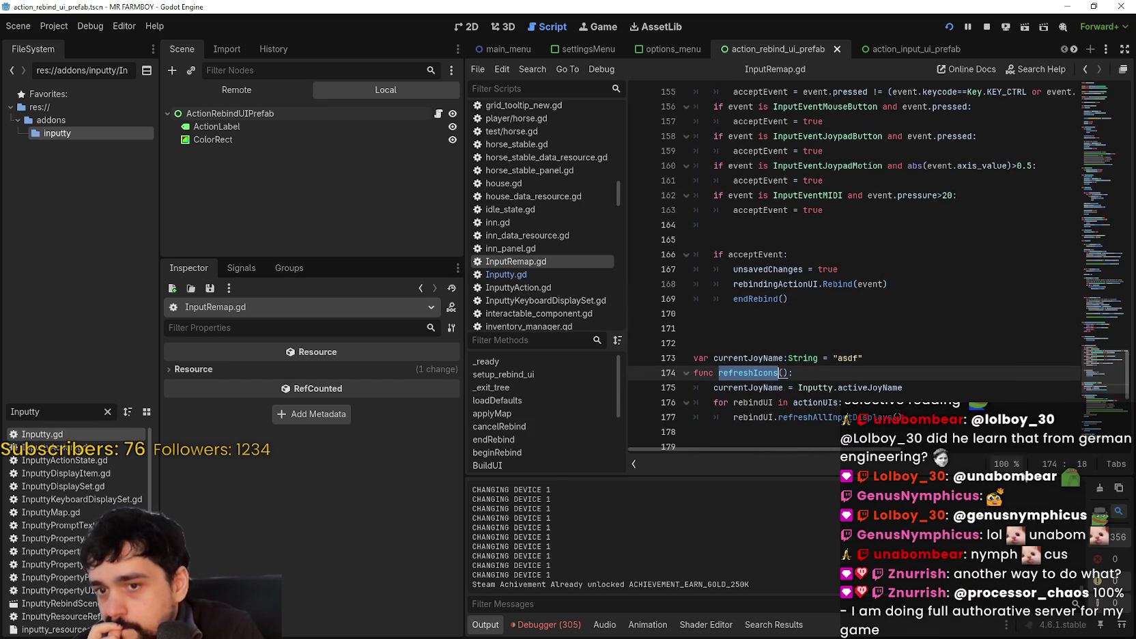
pyautogui.click(1085, 70)
pyautogui.click(1086, 70)
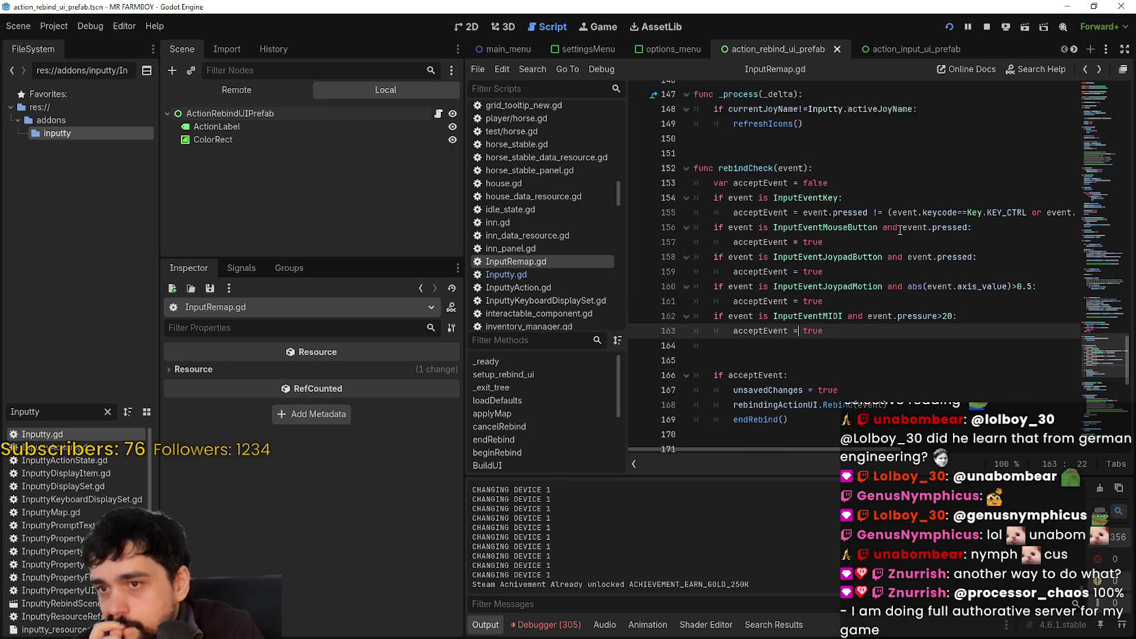
pyautogui.click(1087, 70)
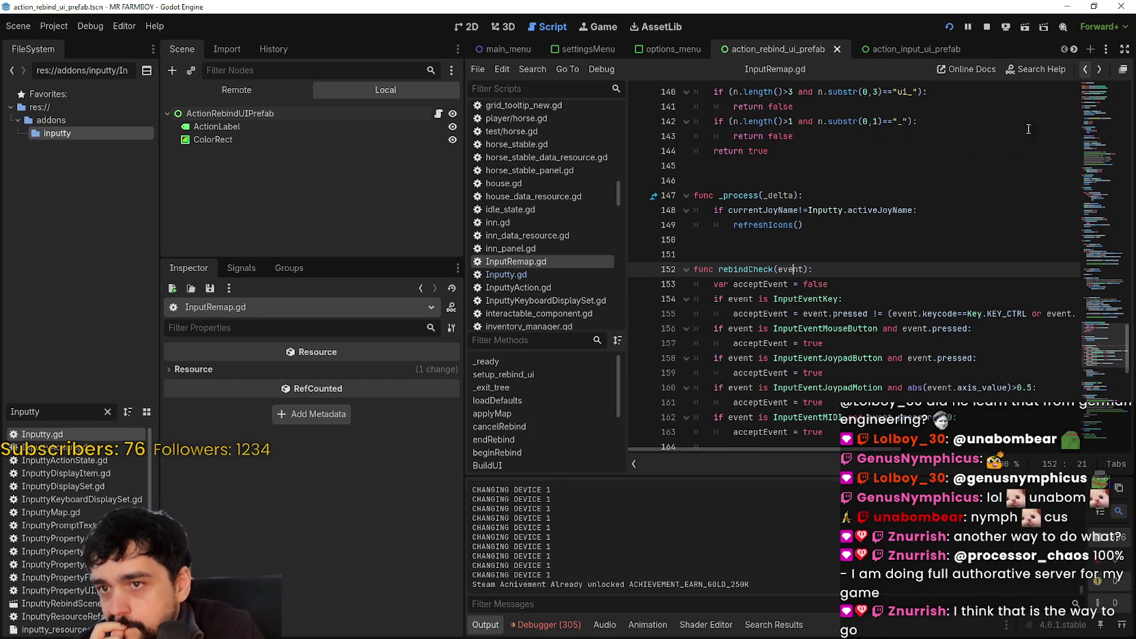
pyautogui.click(1084, 69)
pyautogui.click(1085, 69)
pyautogui.click(1097, 69)
pyautogui.click(1096, 69)
pyautogui.scroll(3, 881, 317)
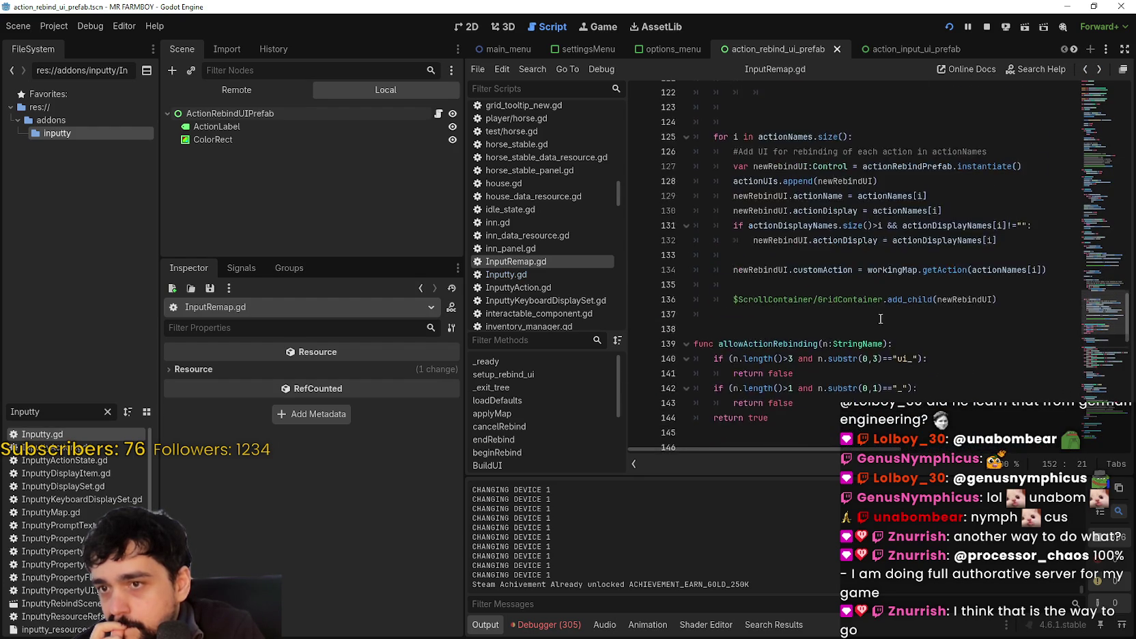
pyautogui.scroll(12, 880, 317)
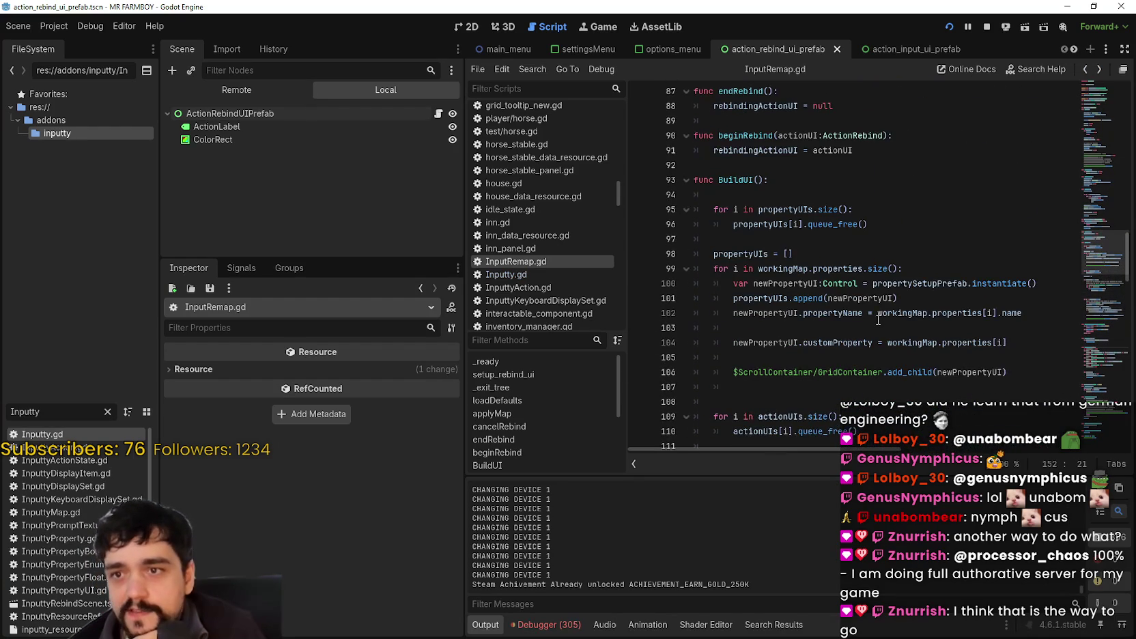
pyautogui.scroll(5, 877, 300)
pyautogui.click(1096, 186)
pyautogui.moveTo(1095, 186)
pyautogui.mouseDown()
pyautogui.moveTo(1104, 117)
pyautogui.moveTo(1107, 132)
pyautogui.mouseUp()
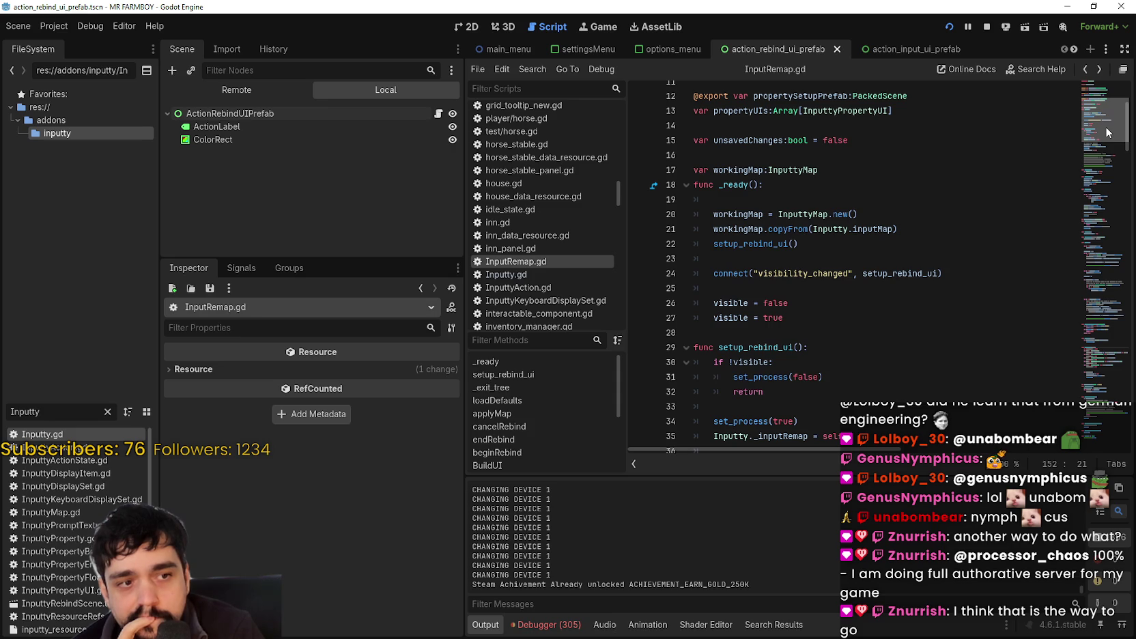
pyautogui.moveTo(1108, 132)
pyautogui.mouseDown()
pyautogui.moveTo(1109, 164)
pyautogui.moveTo(1112, 117)
pyautogui.mouseUp()
pyautogui.click(878, 379)
pyautogui.scroll(-2, 876, 375)
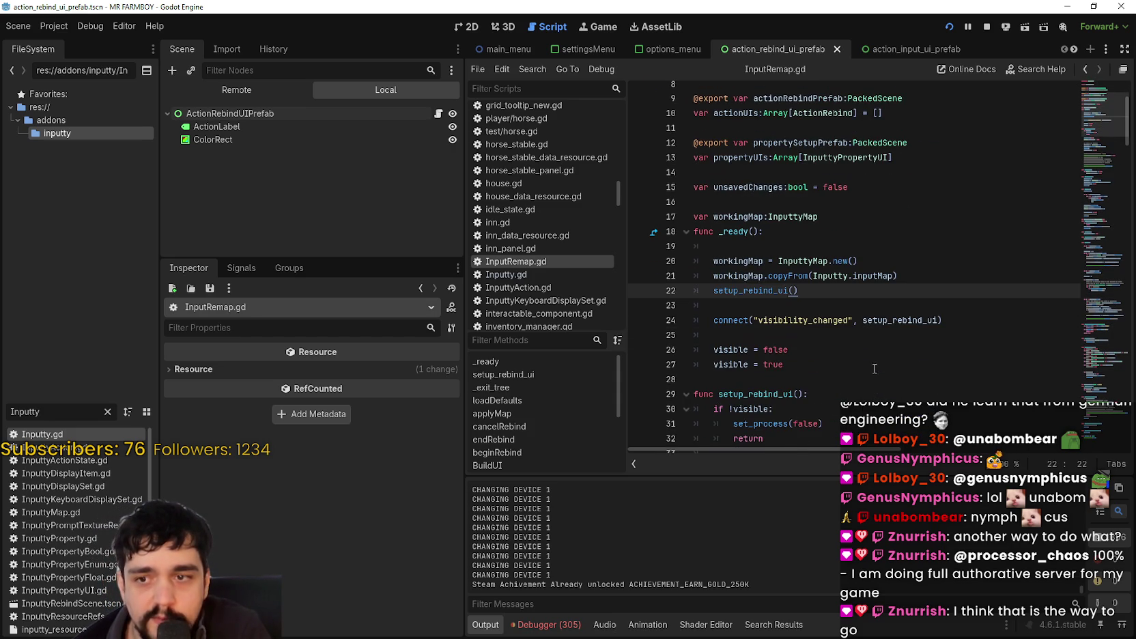
pyautogui.click(748, 290)
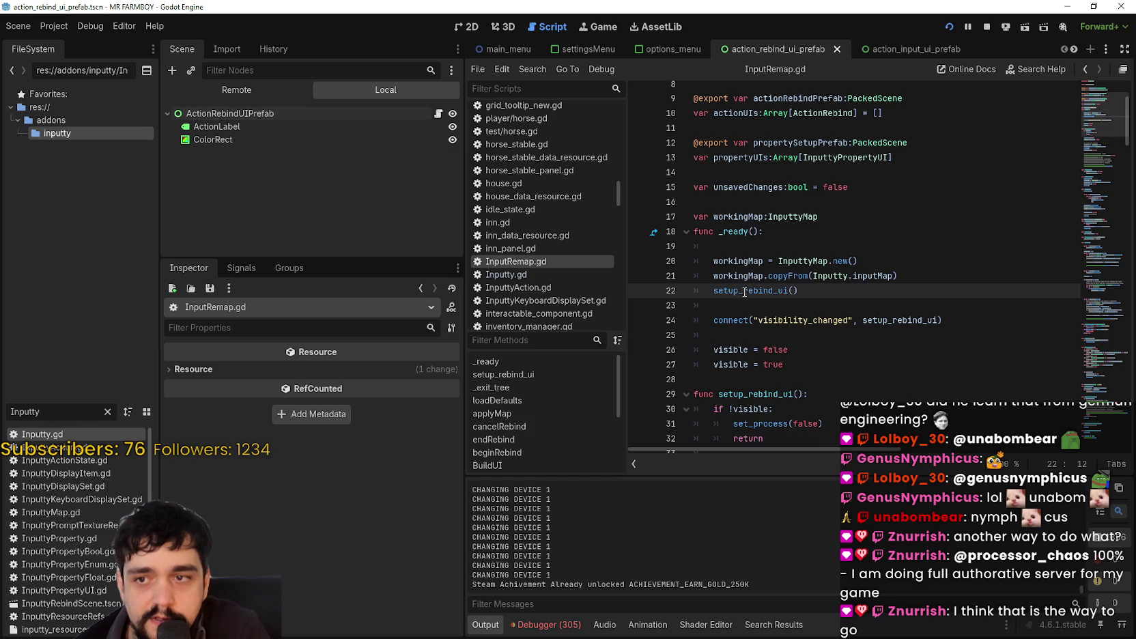
pyautogui.rightClick(744, 292)
pyautogui.click(794, 481)
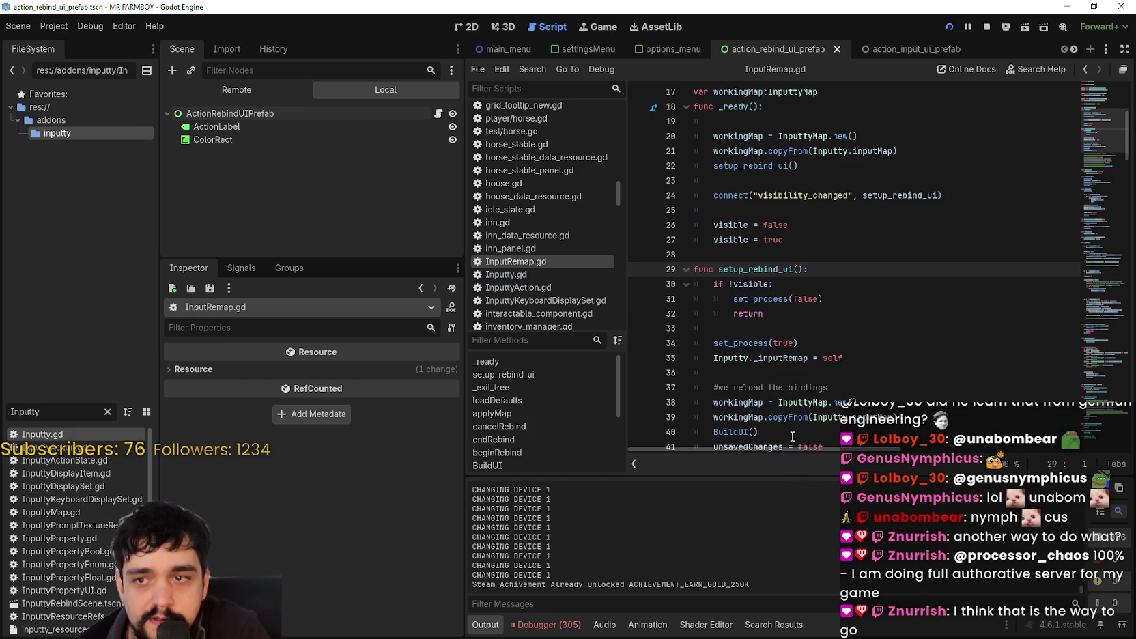
pyautogui.scroll(-1, 793, 442)
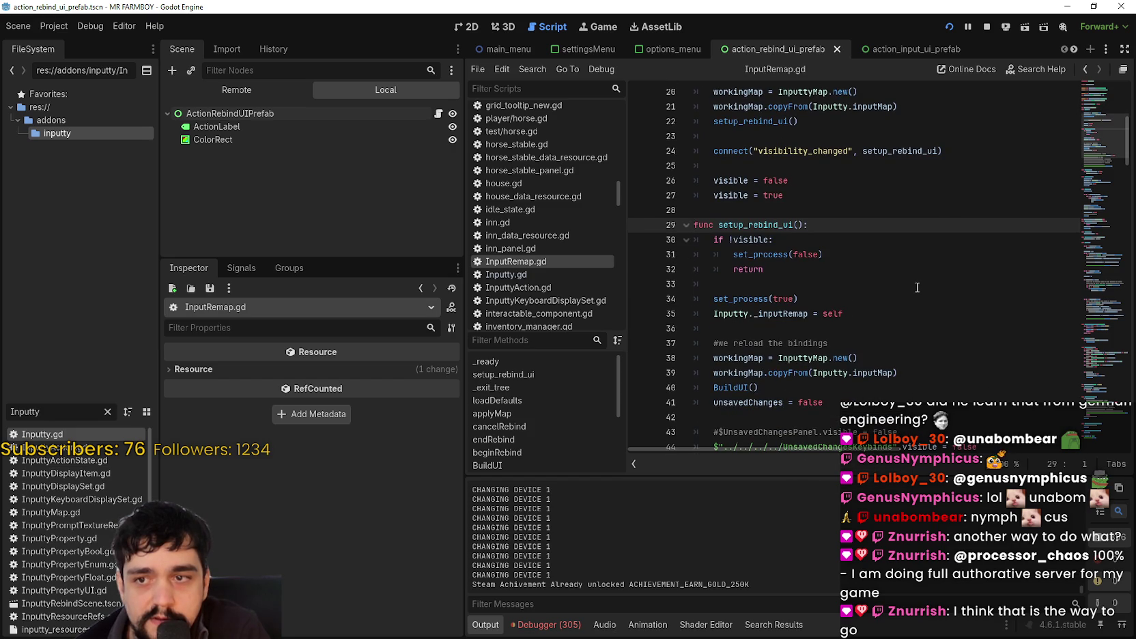
pyautogui.scroll(-1, 917, 287)
pyautogui.scroll(-1, 912, 290)
pyautogui.scroll(-3, 912, 290)
pyautogui.click(1099, 70)
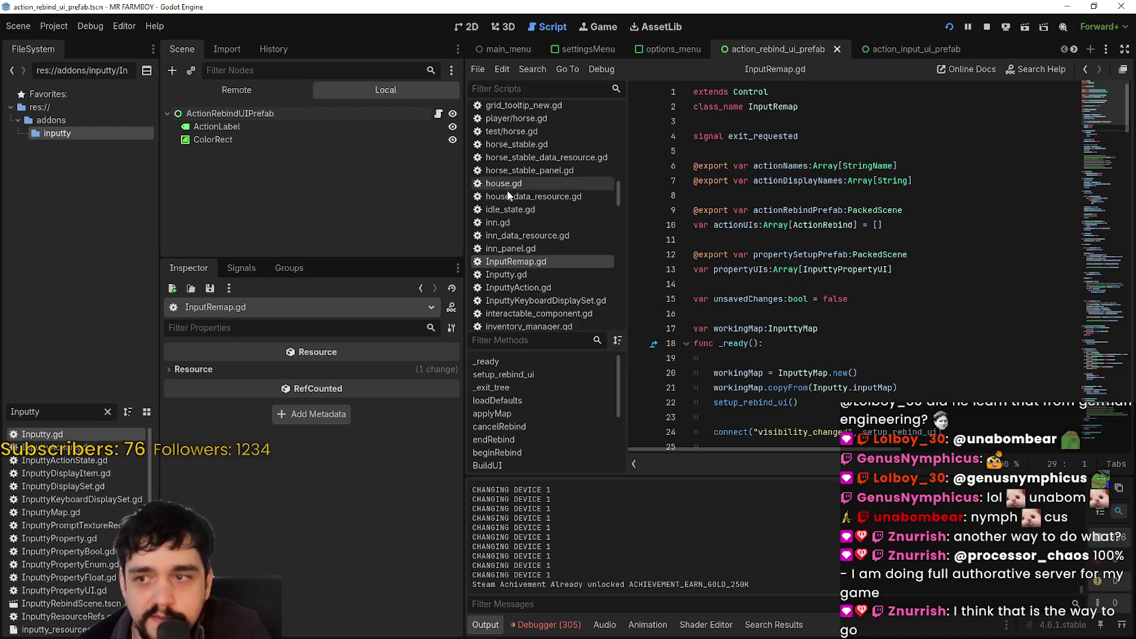
pyautogui.click(548, 277)
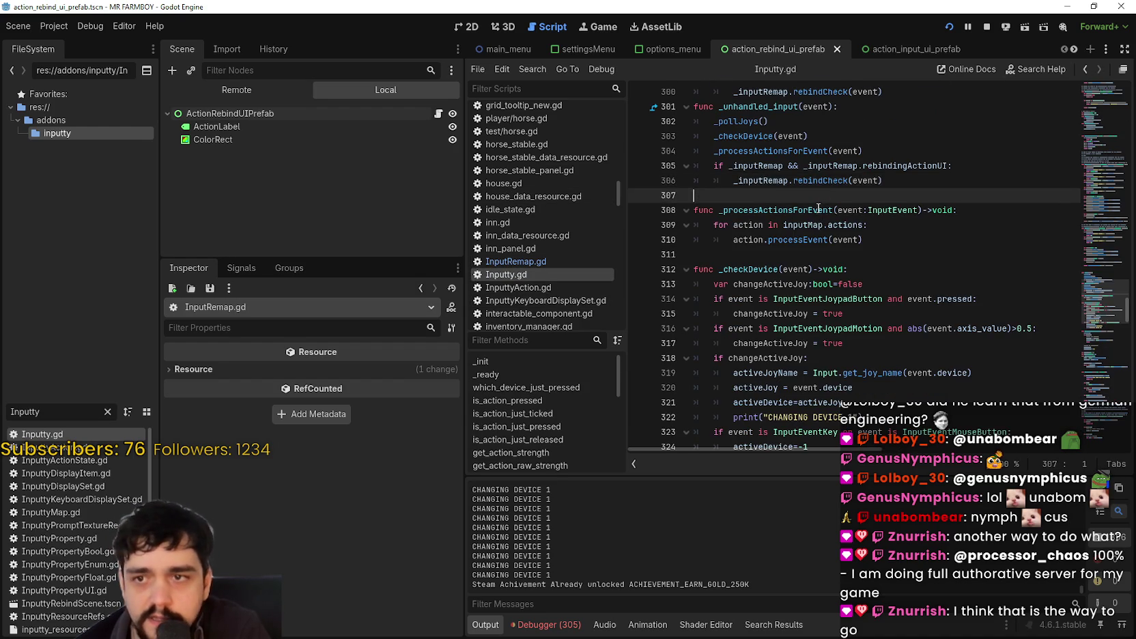
# Select the _checkDevice call on line 297 and scroll down to the _checkDevice function.
pyautogui.scroll(7, 883, 212)
pyautogui.scroll(2, 882, 211)
pyautogui.scroll(-4, 820, 232)
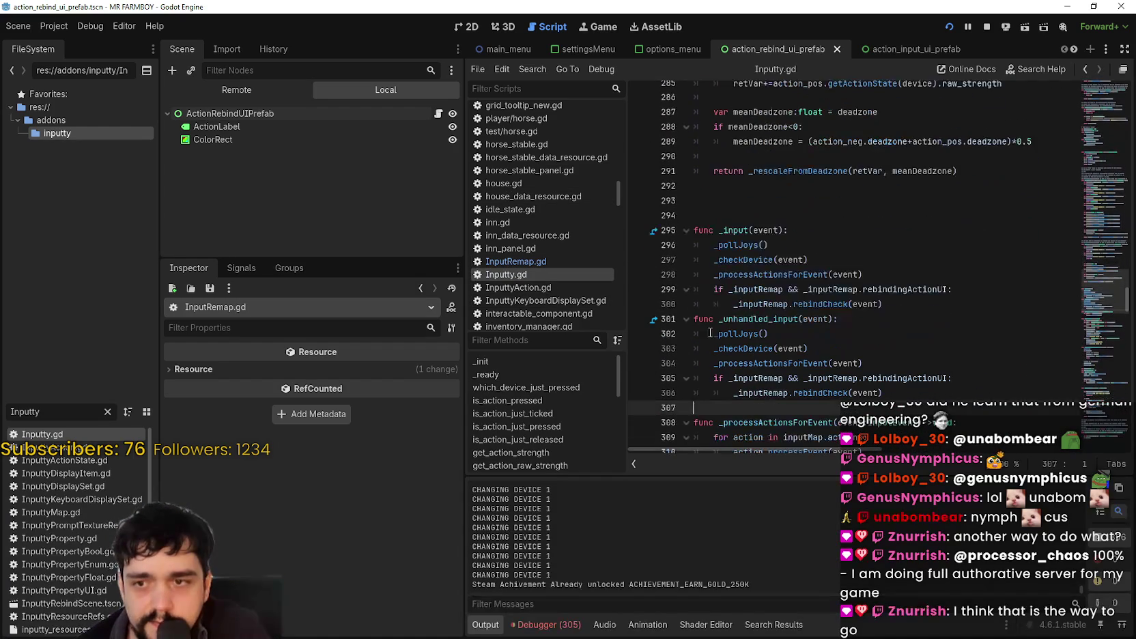
pyautogui.doubleClick(760, 259)
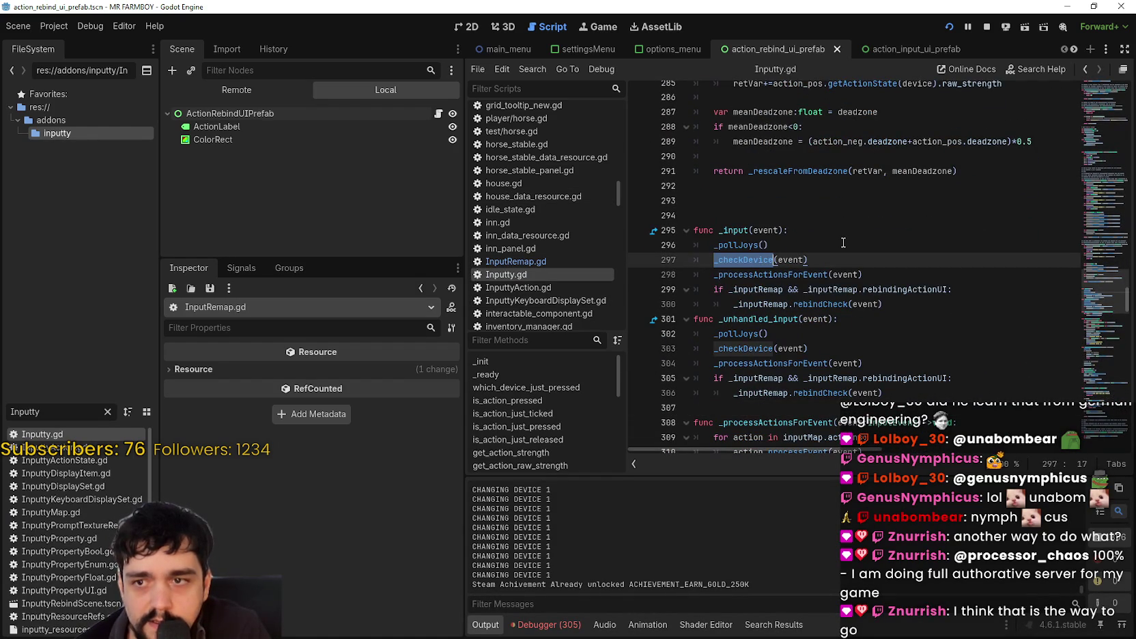
pyautogui.scroll(-1, 843, 241)
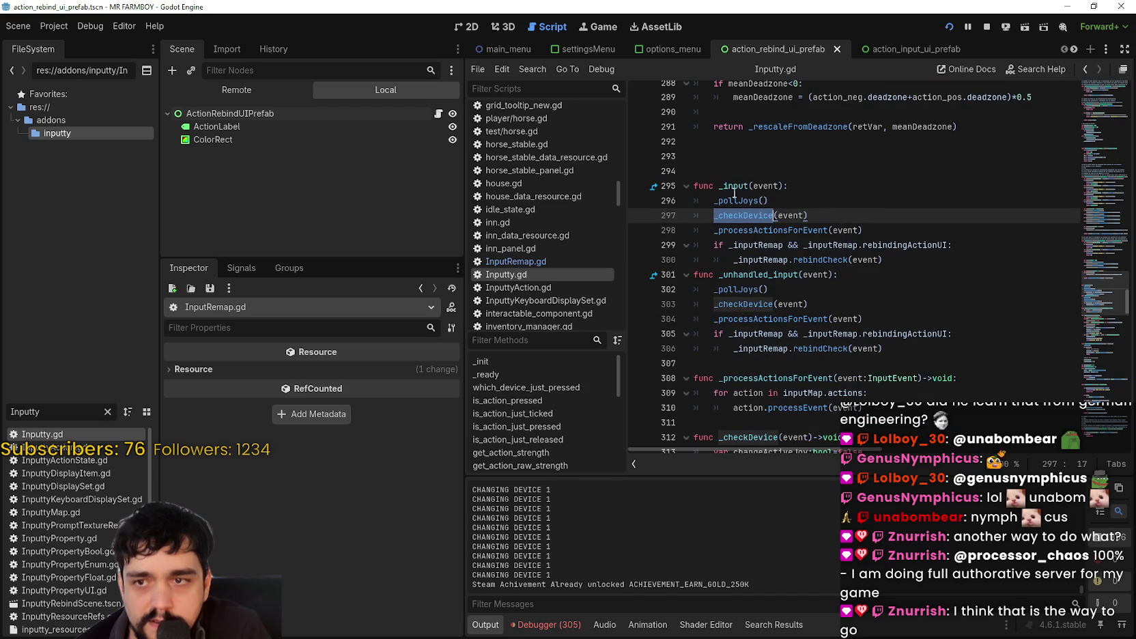
pyautogui.moveTo(714, 215); pyautogui.dragTo(842, 219)
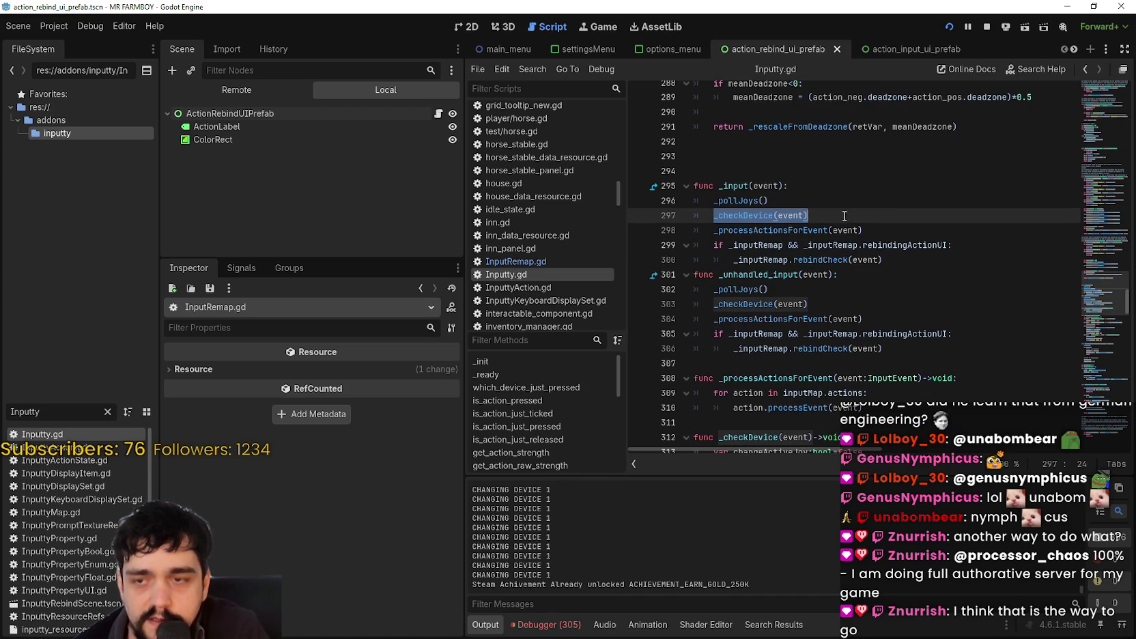
pyautogui.scroll(-2, 845, 215)
pyautogui.click(758, 127)
pyautogui.scroll(-5, 831, 224)
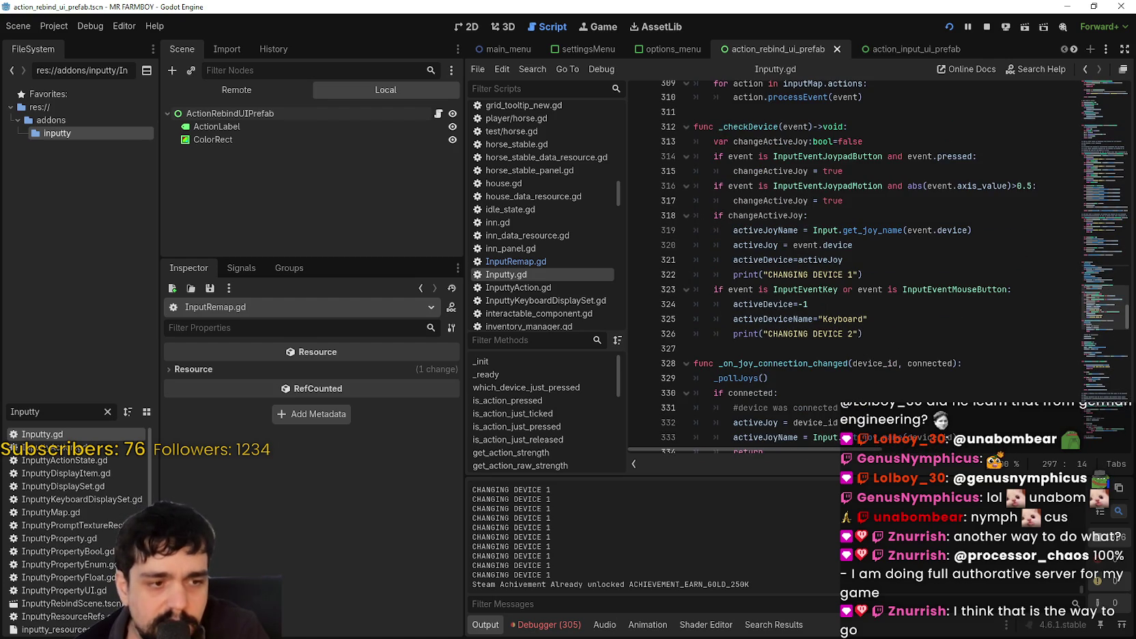
pyautogui.hotkey('alt', 'Tab')
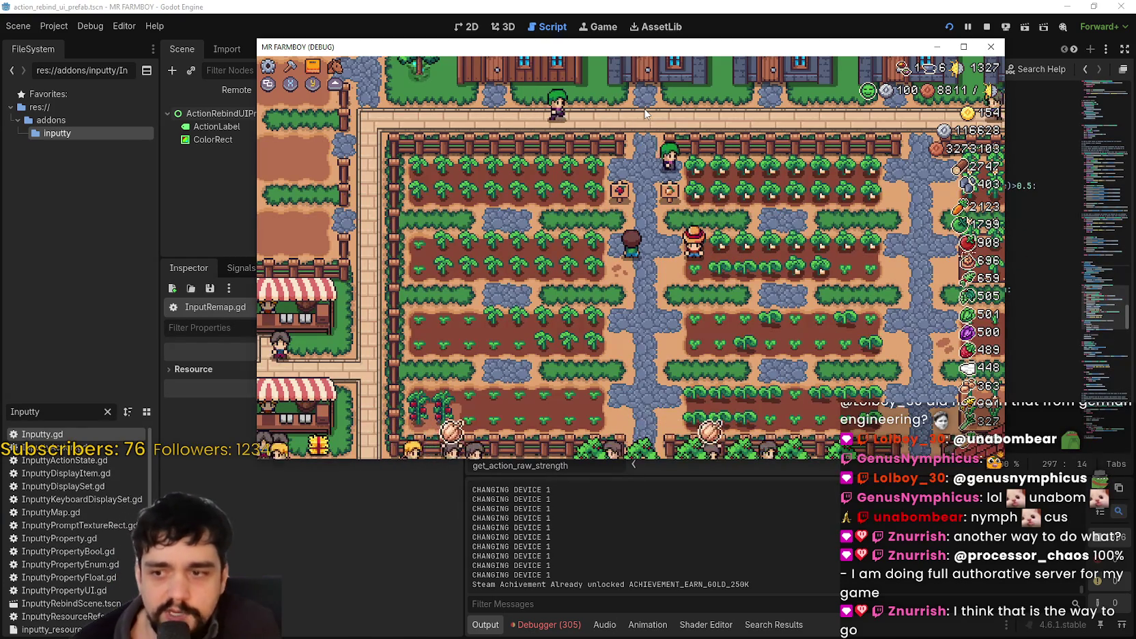
# Walk the character right, down, left and up around the farm, then stop the game with F8.
pyautogui.press('d')
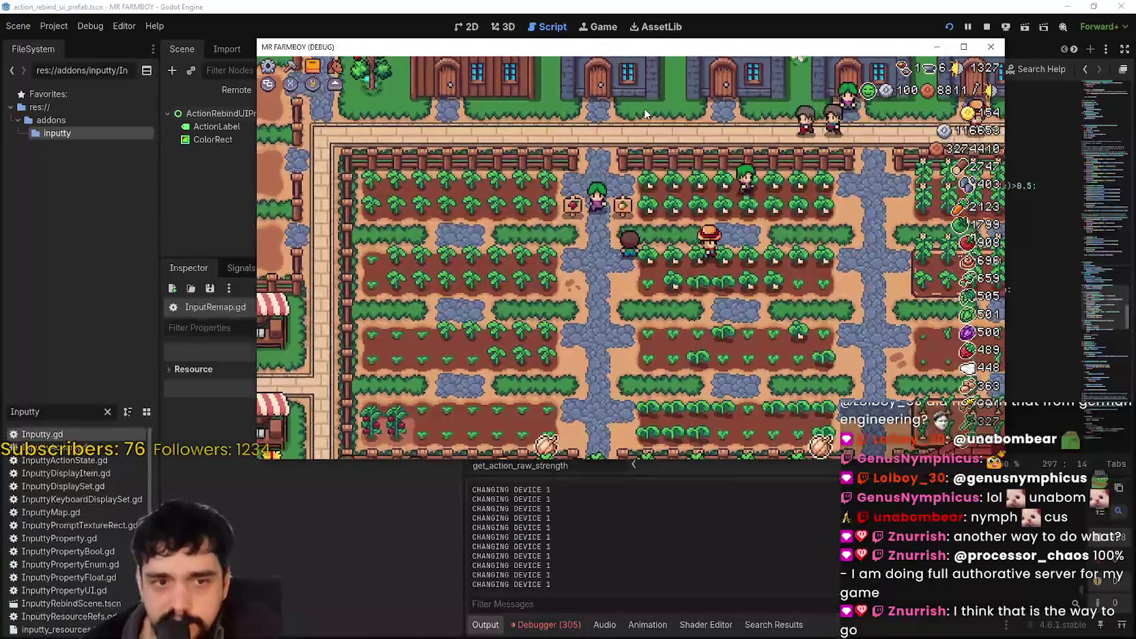
pyautogui.press('s')
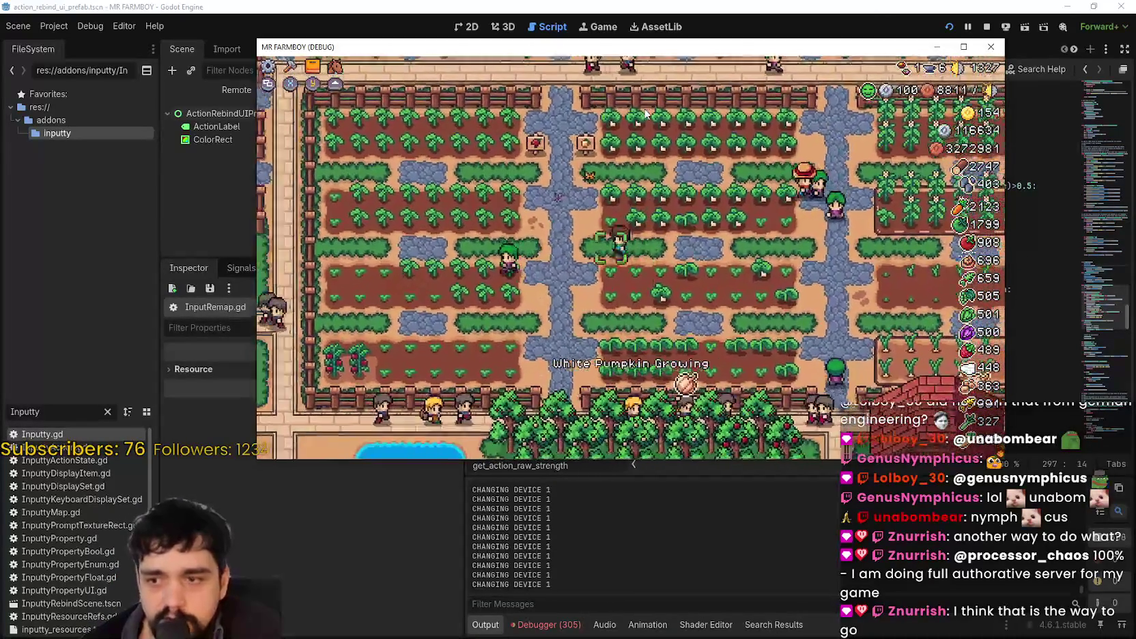
pyautogui.press('a')
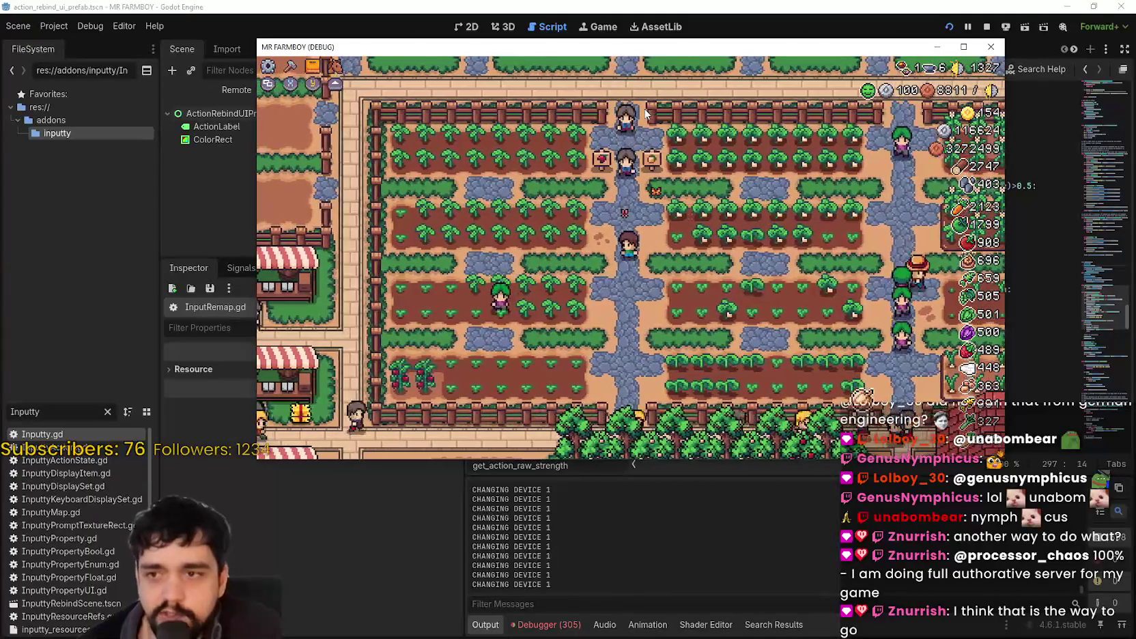
pyautogui.press('w')
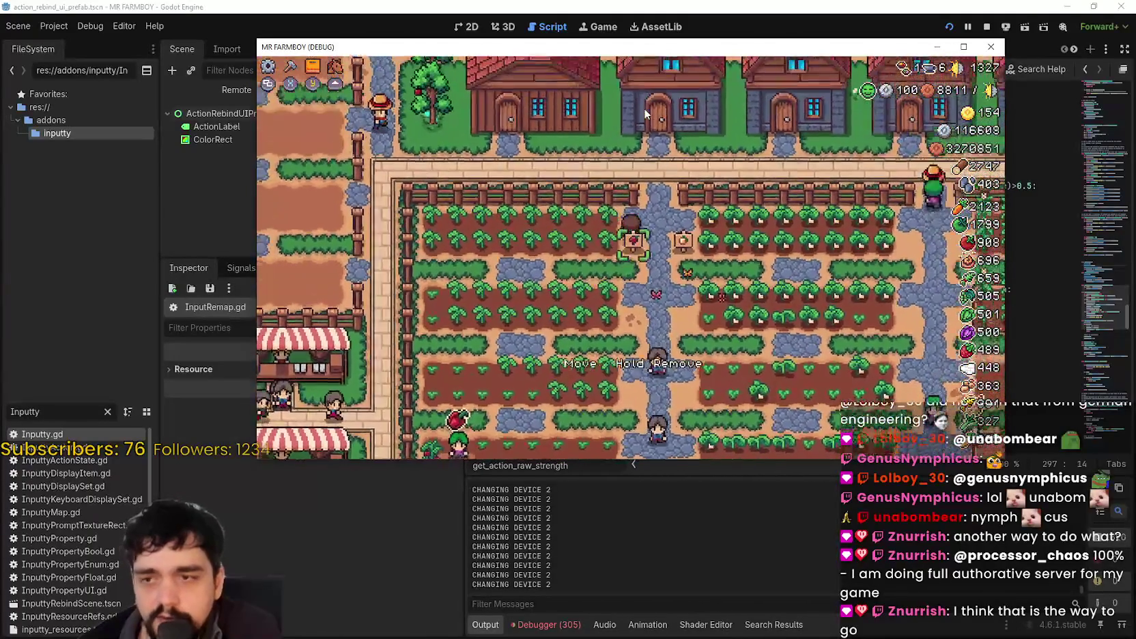
pyautogui.press('d')
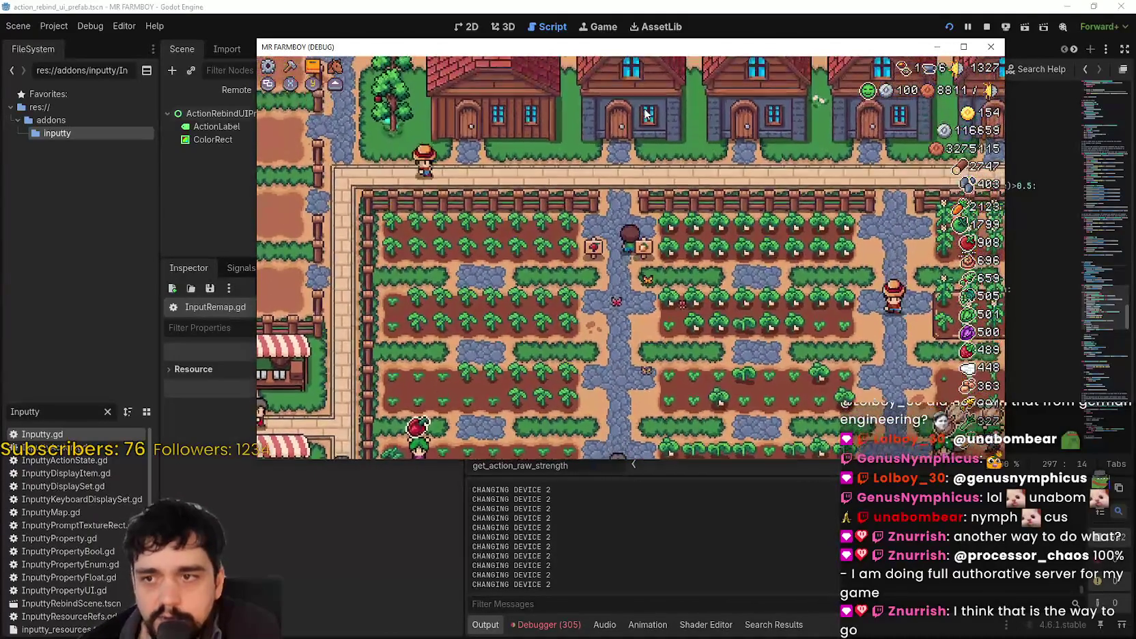
pyautogui.press('a')
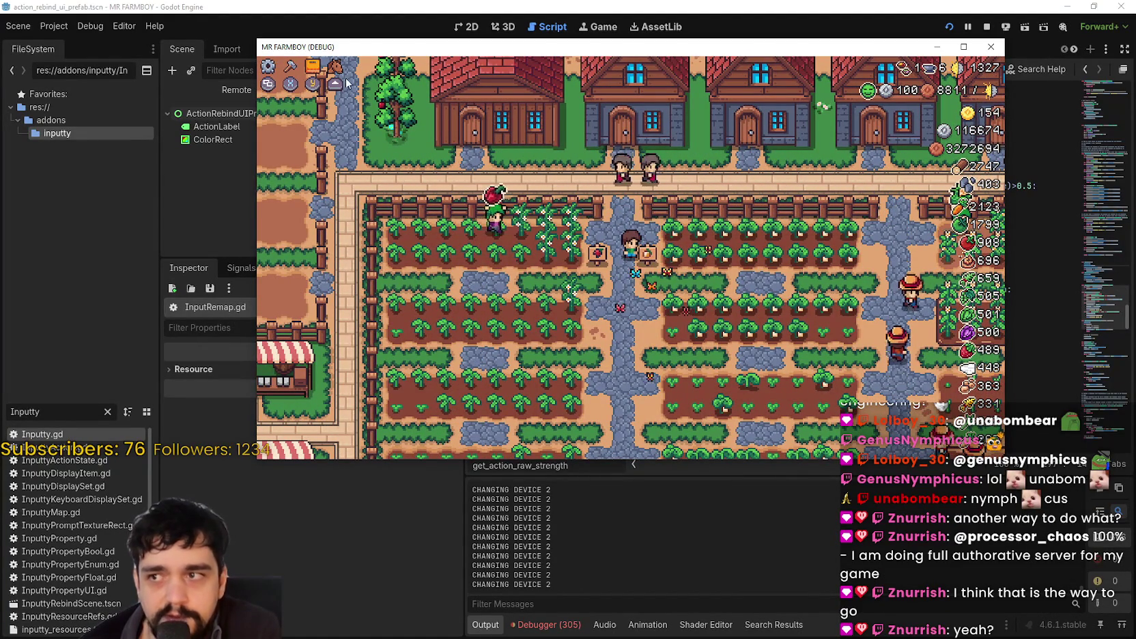
pyautogui.press('a')
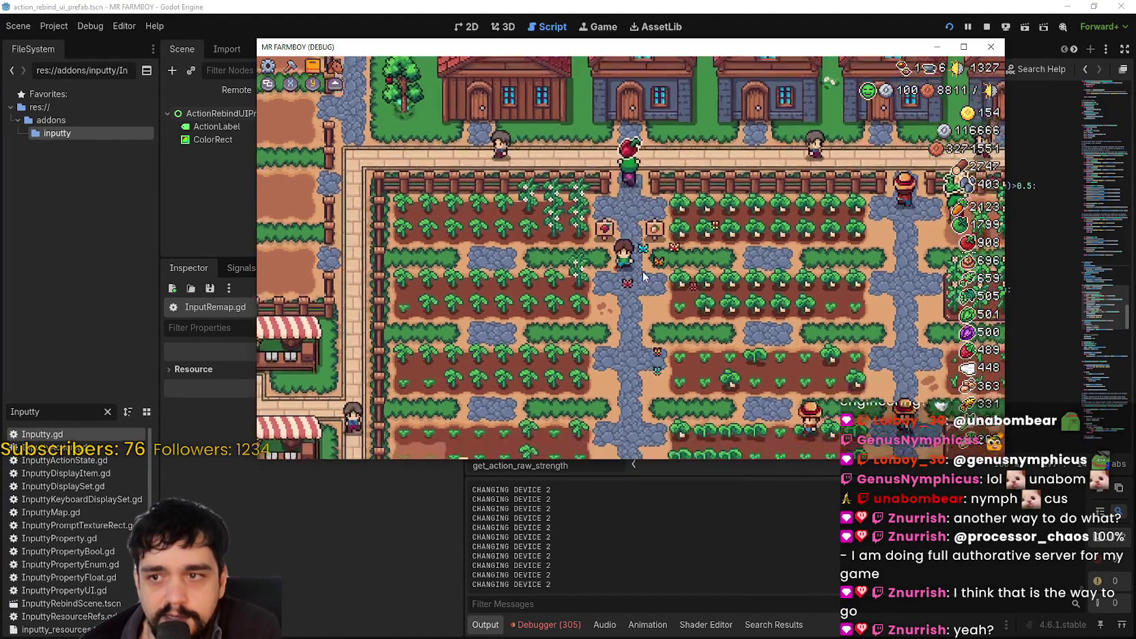
pyautogui.press('d')
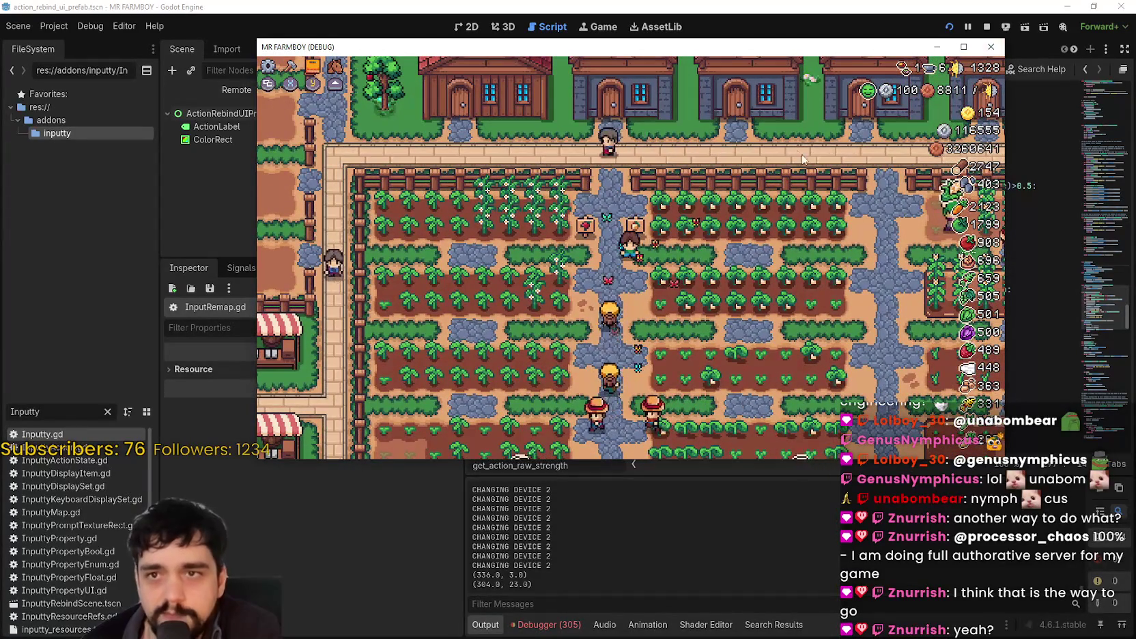
pyautogui.press('F8')
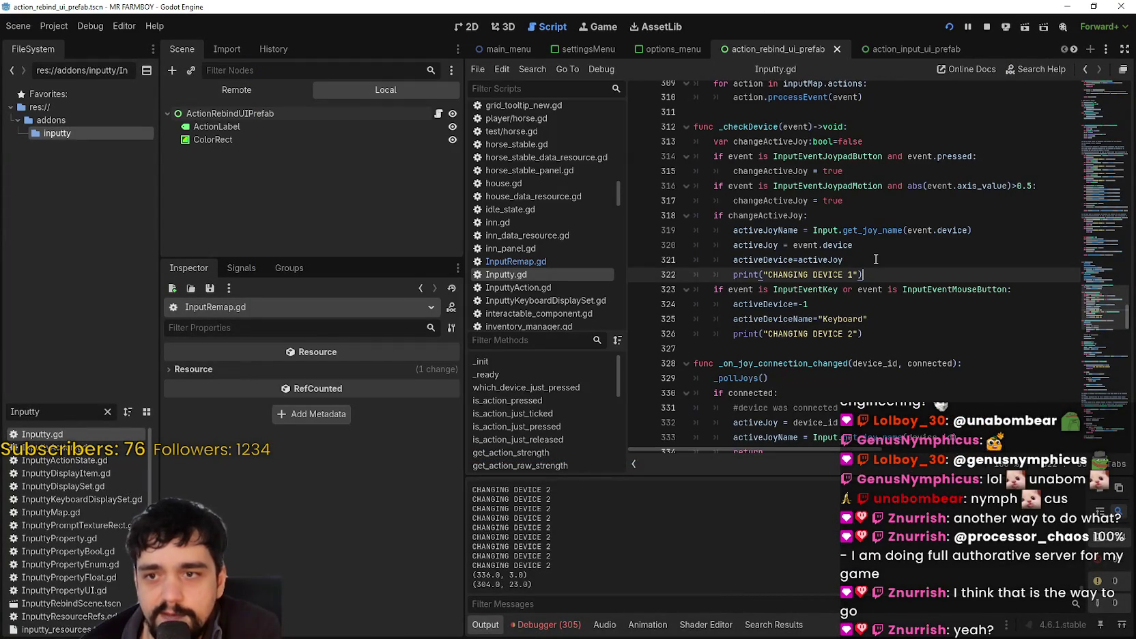
# Select the whole _checkDevice function (lines 312–326), then run and close the game again.
pyautogui.doubleClick(767, 260)
pyautogui.click(905, 250)
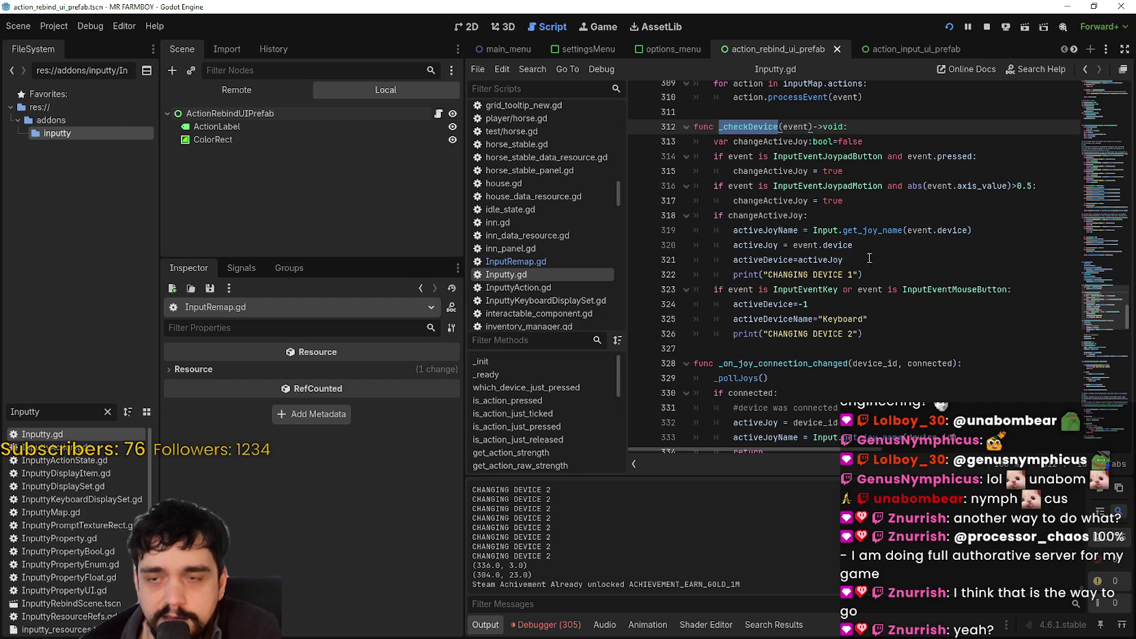
pyautogui.moveTo(875, 247)
pyautogui.mouseDown()
pyautogui.moveTo(854, 263)
pyautogui.moveTo(718, 126)
pyautogui.moveTo(847, 273)
pyautogui.moveTo(859, 338)
pyautogui.mouseUp()
pyautogui.press('F5')
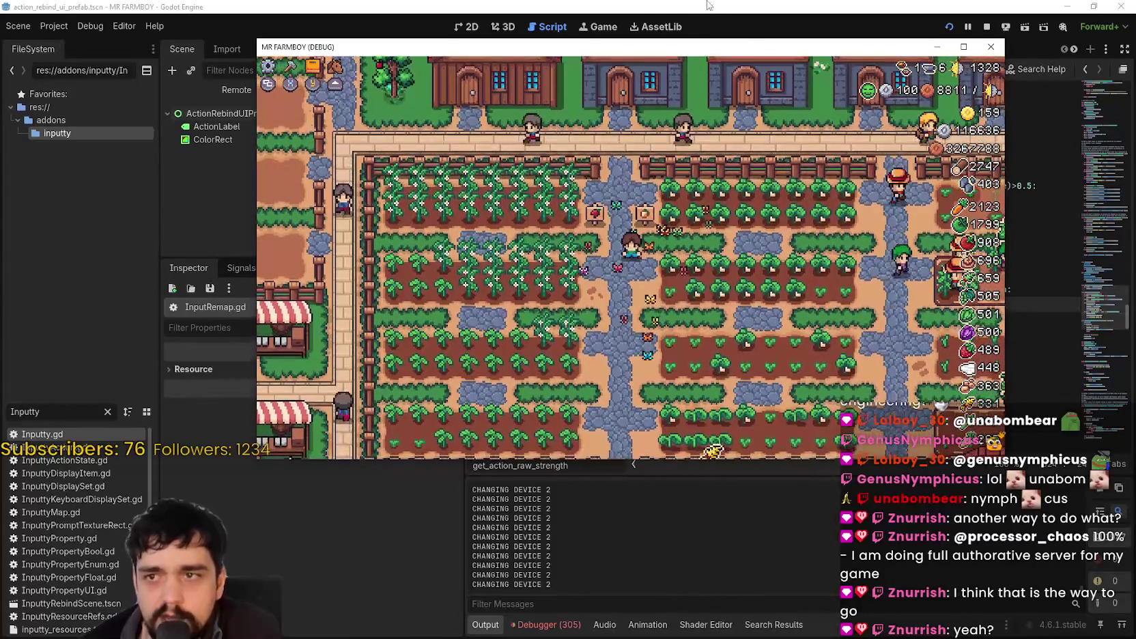
pyautogui.hotkey('alt', 'F4')
# Add a new line 327 after the CHANGING DEVICE 2 print.
pyautogui.click(852, 279)
pyautogui.click(891, 345)
pyautogui.click(891, 316)
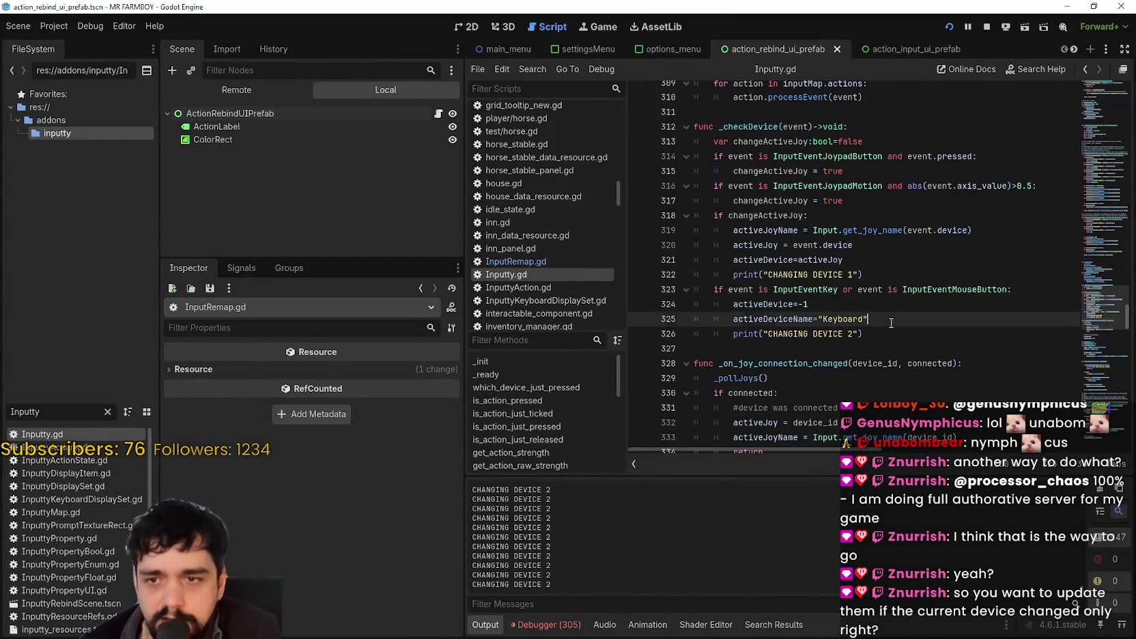
pyautogui.click(886, 336)
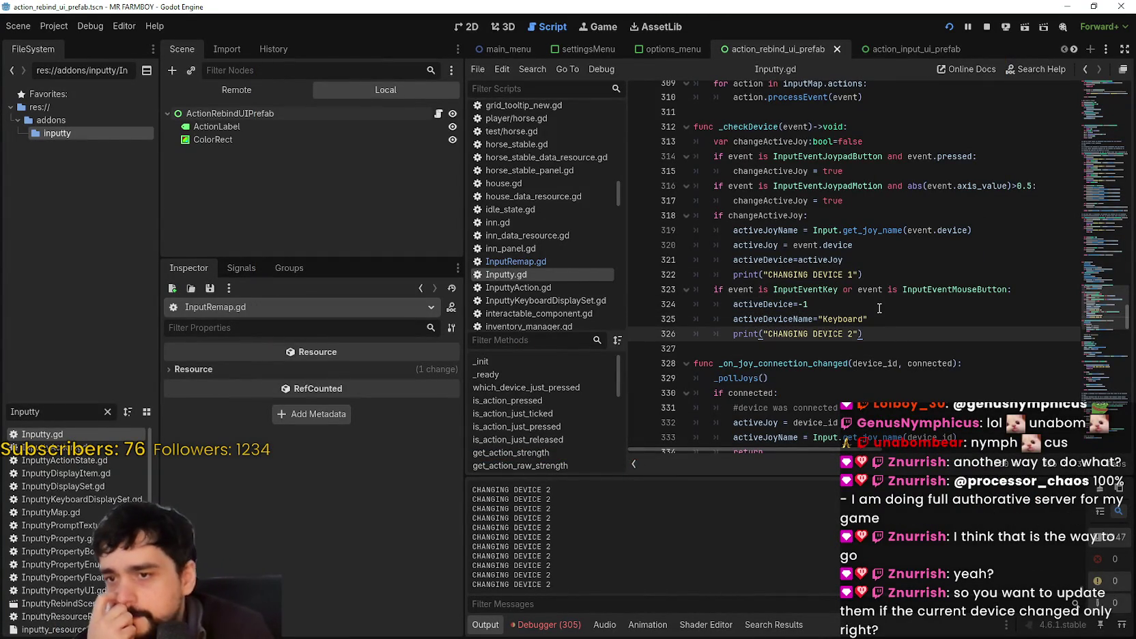
pyautogui.press('Return')
pyautogui.write('I')
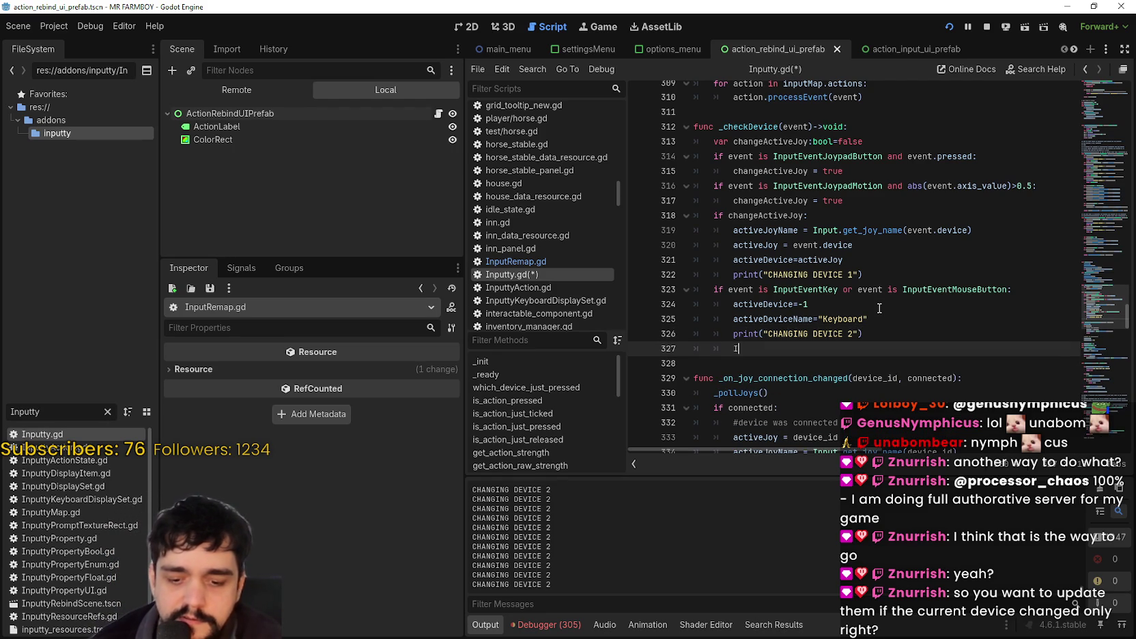
# Type Inputty. on line 327, trying cha, upda and key to browse its members.
pyautogui.write('np')
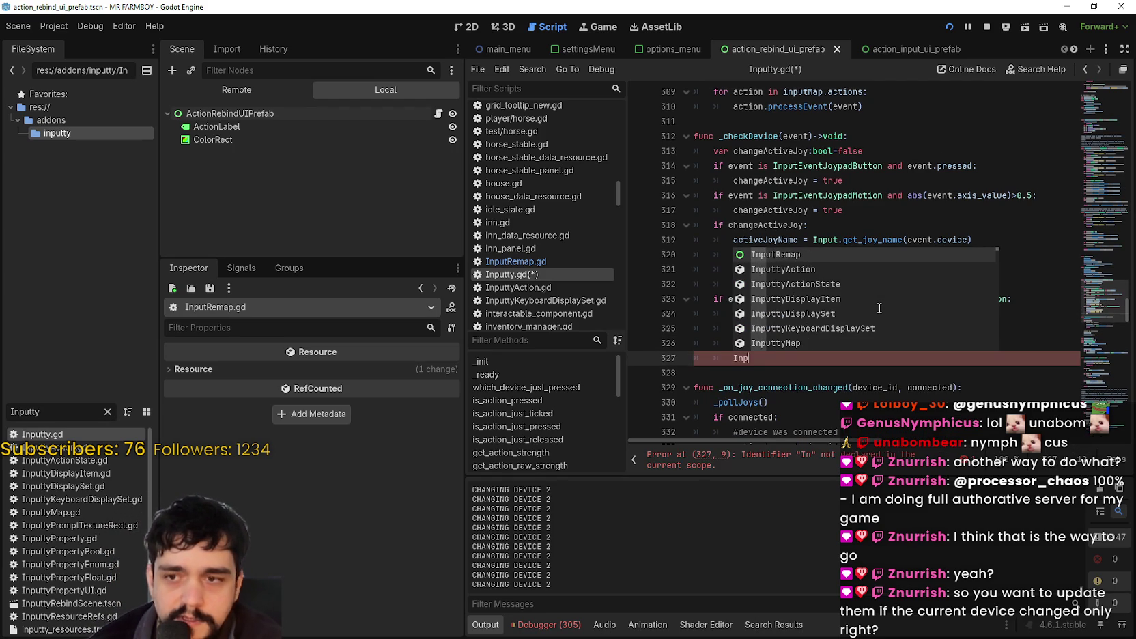
pyautogui.write('utty.')
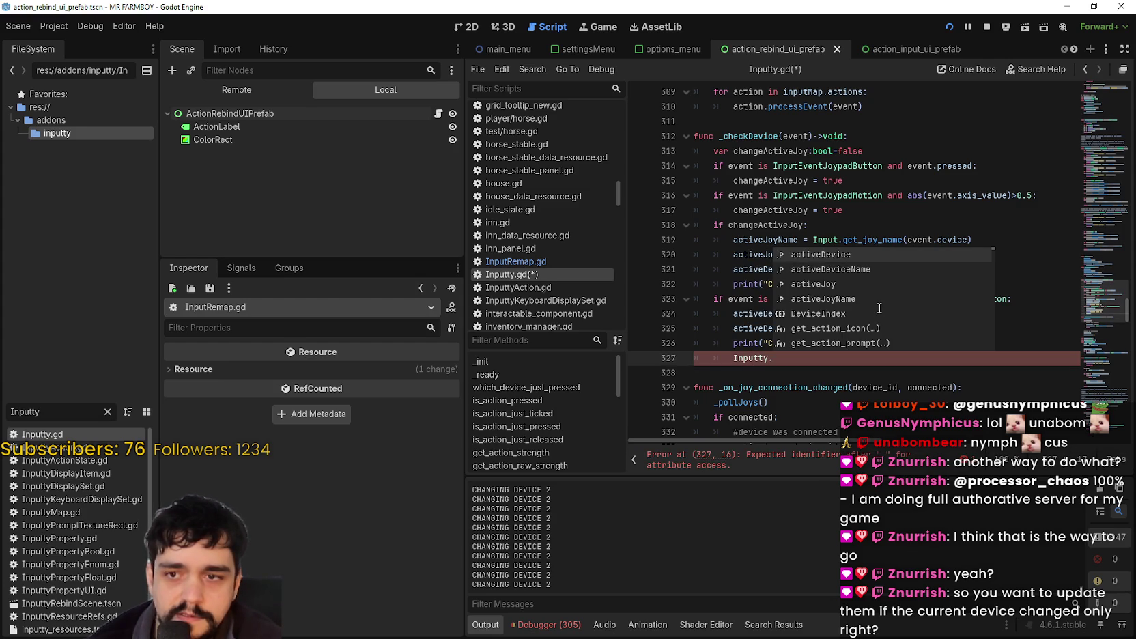
pyautogui.write('cha')
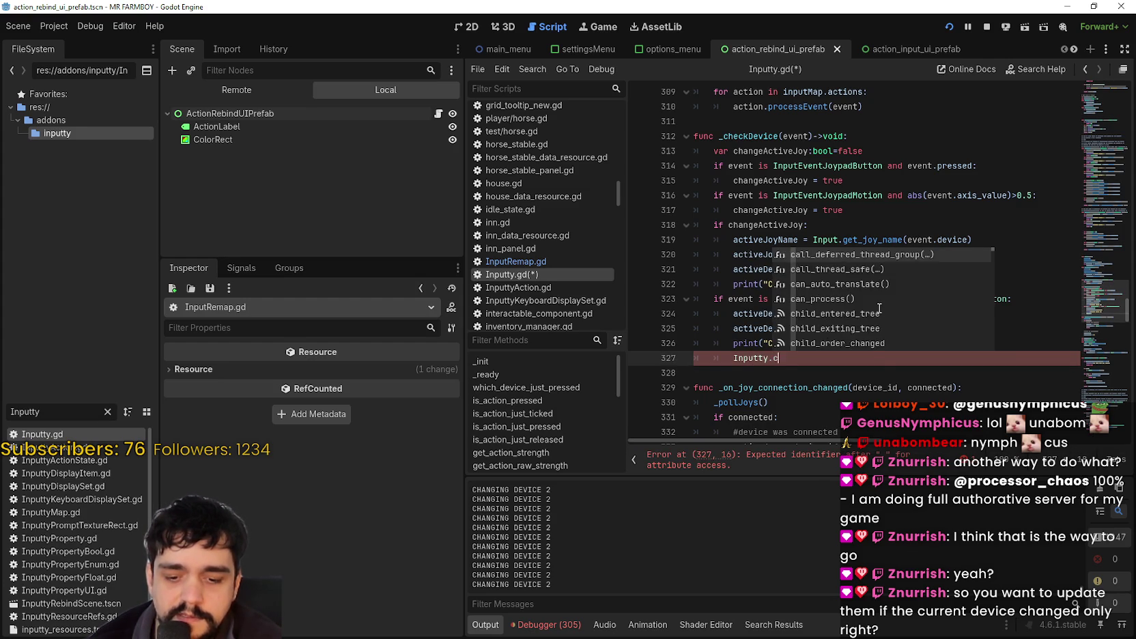
pyautogui.press('BackSpace')
pyautogui.press('BackSpace')
pyautogui.press('BackSpace')
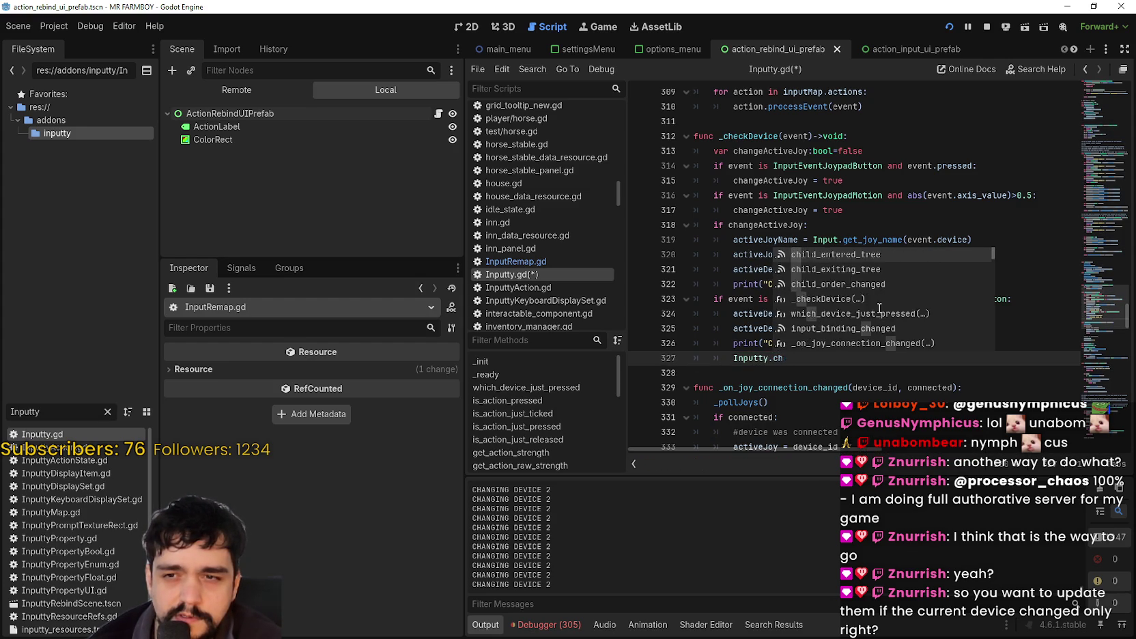
pyautogui.write('upda')
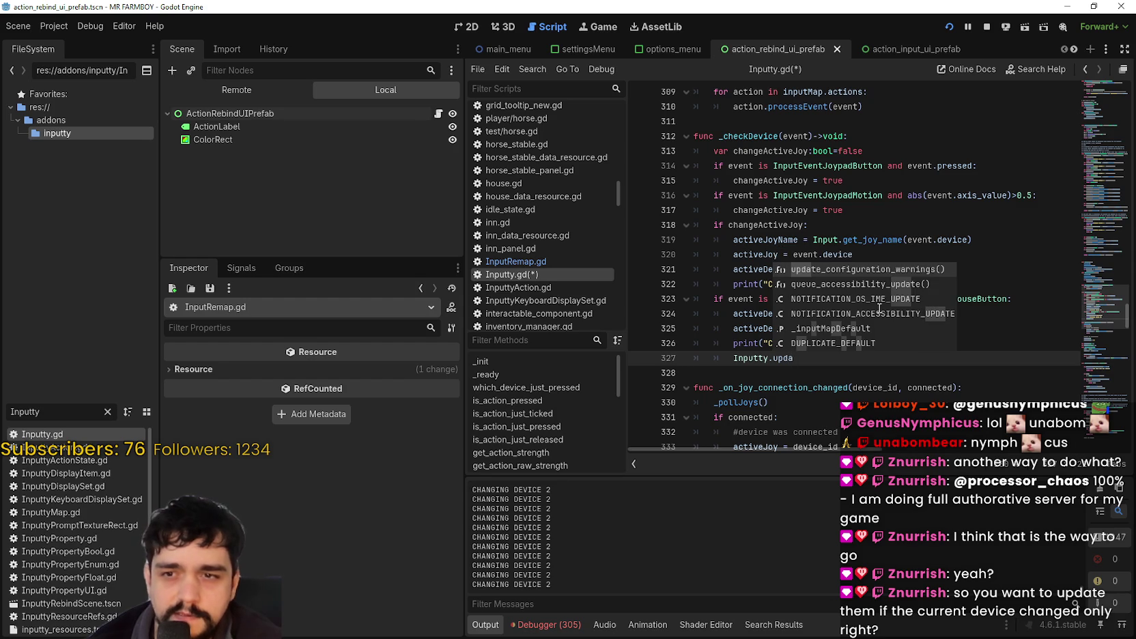
pyautogui.press('BackSpace')
pyautogui.press('BackSpace')
pyautogui.press('BackSpace')
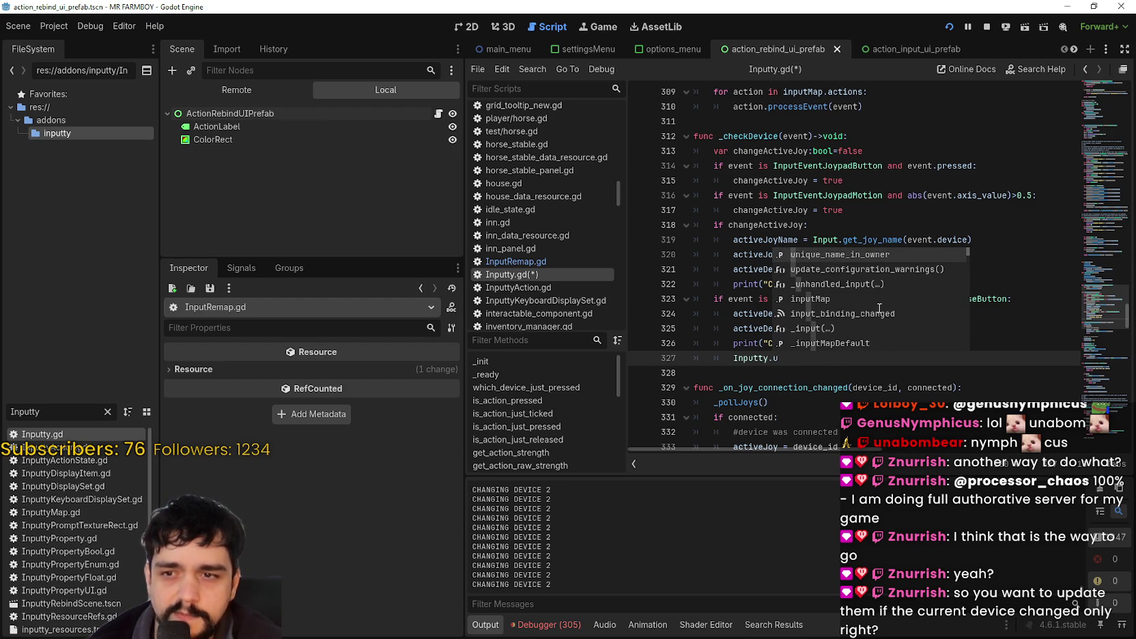
pyautogui.press('BackSpace')
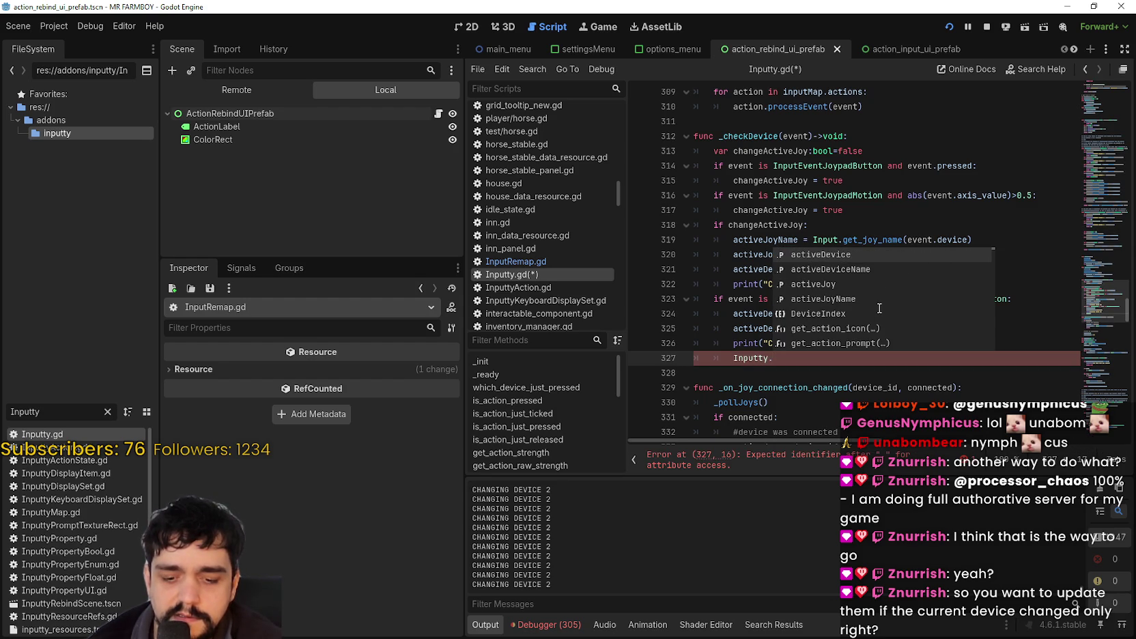
pyautogui.write('keyt')
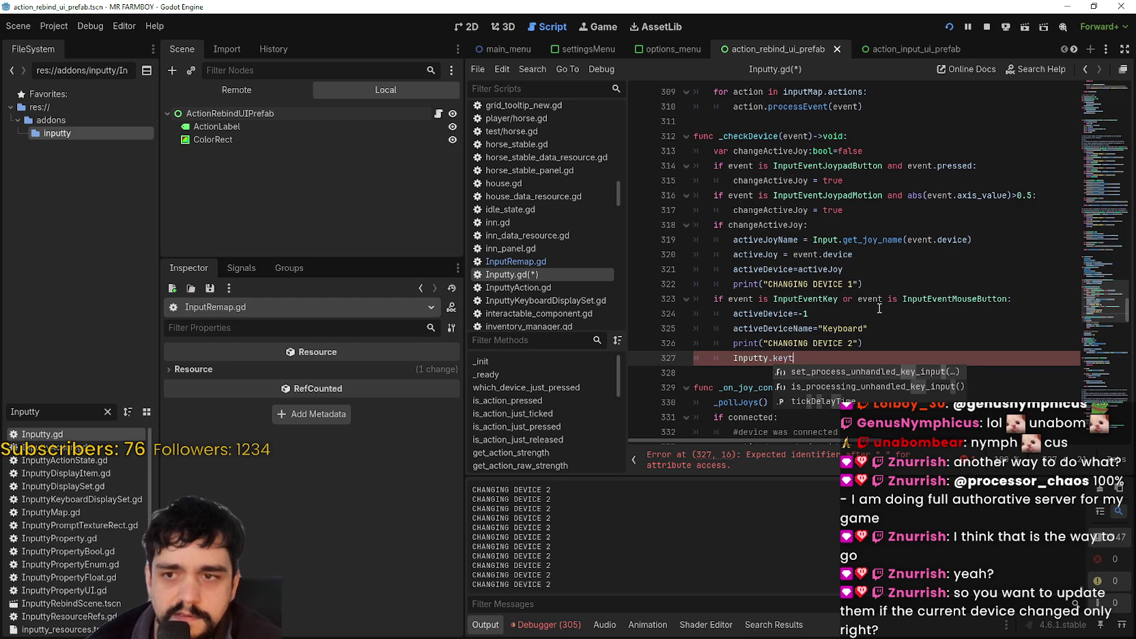
pyautogui.press('BackSpace')
pyautogui.press('BackSpace')
pyautogui.press('BackSpace')
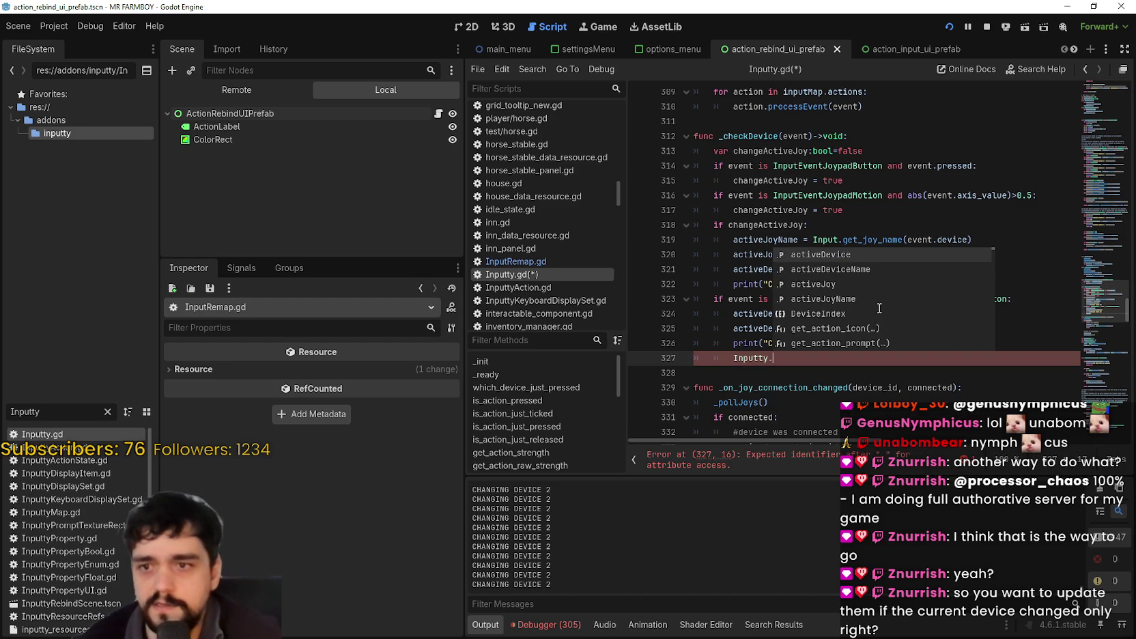
# Select get_connected_joypads on line 344 and undo the accidental edit there.
pyautogui.scroll(-9, 765, 342)
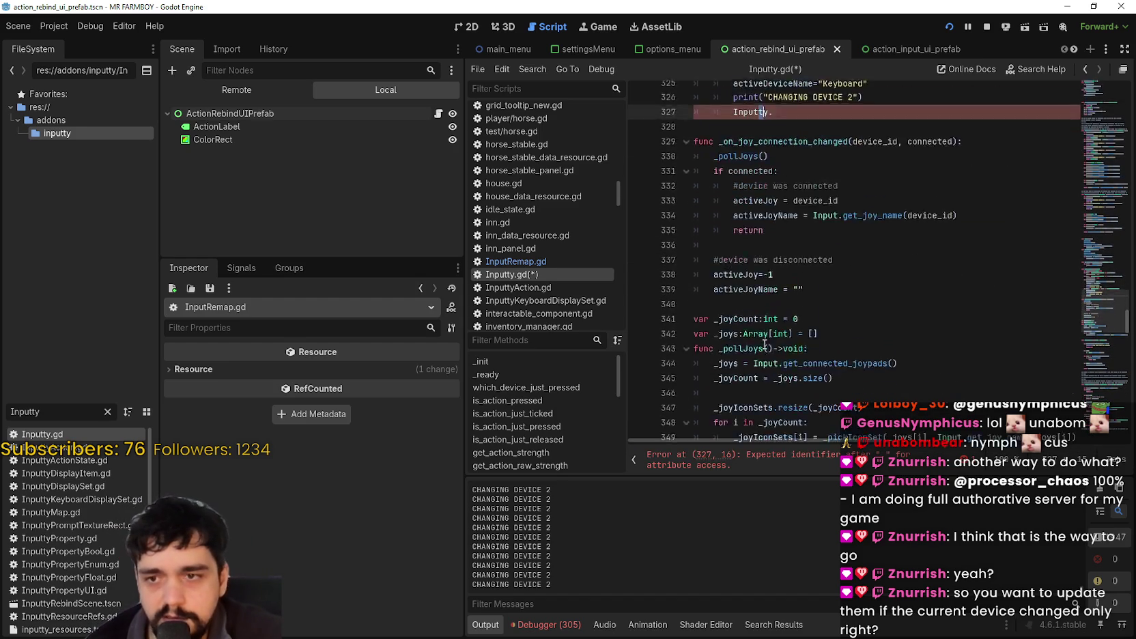
pyautogui.click(843, 207)
pyautogui.doubleClick(843, 206)
pyautogui.write('e')
pyautogui.hotkey('ctrl', 'z')
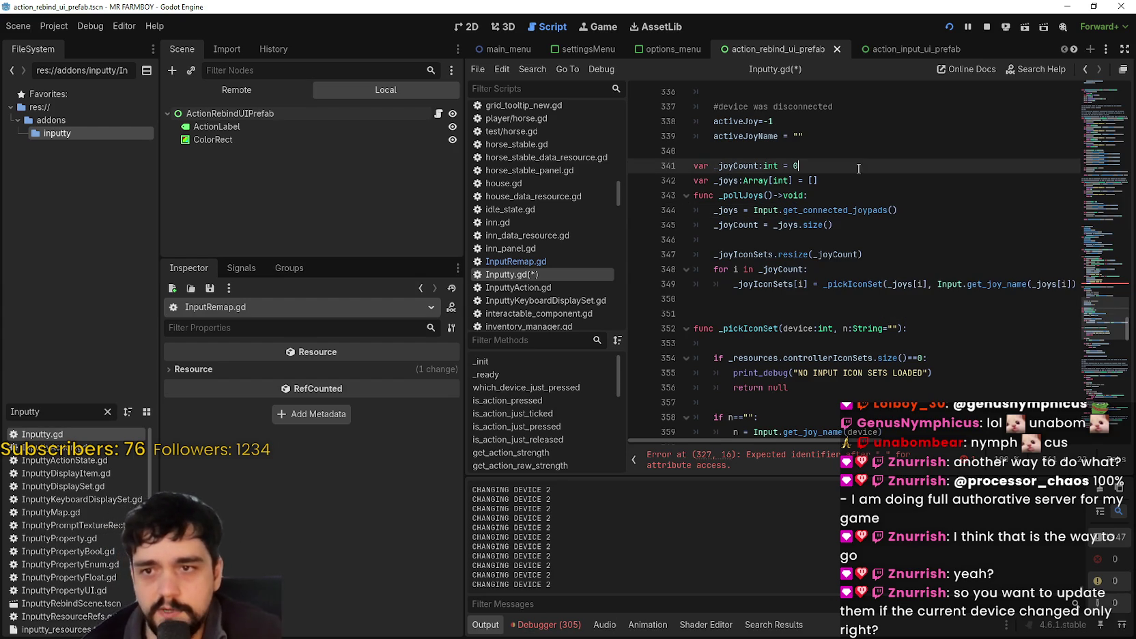
# Search the script for emit and look through the matches.
pyautogui.hotkey('ctrl', 'f')
pyautogui.write('emit')
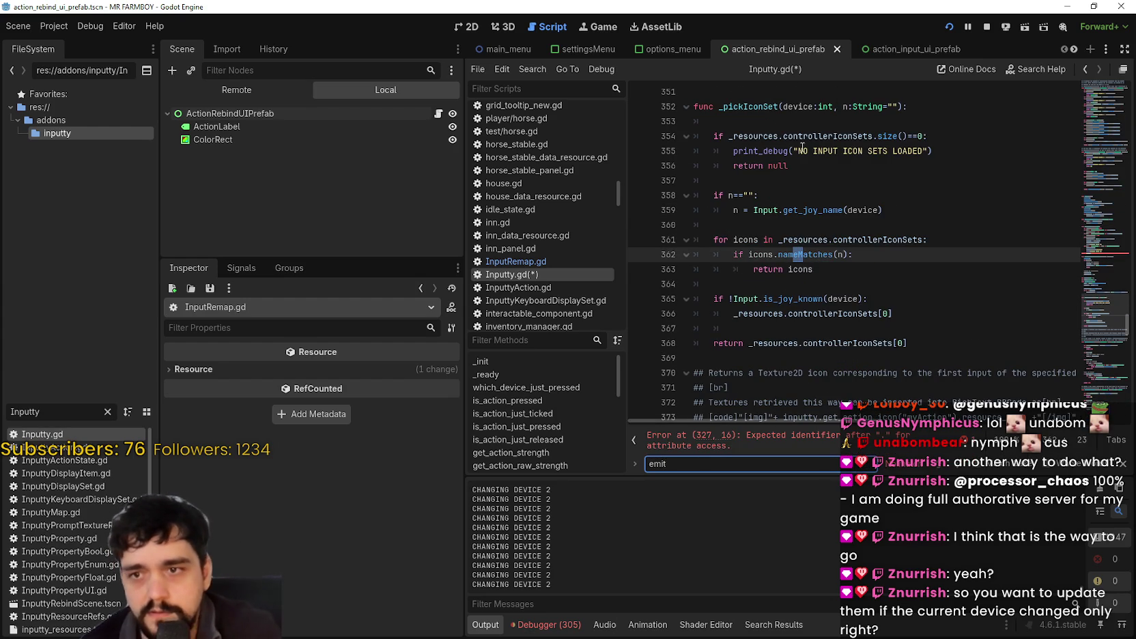
pyautogui.click(850, 328)
pyautogui.scroll(-2, 808, 388)
pyautogui.click(845, 254)
pyautogui.scroll(8, 845, 254)
pyautogui.scroll(3, 846, 254)
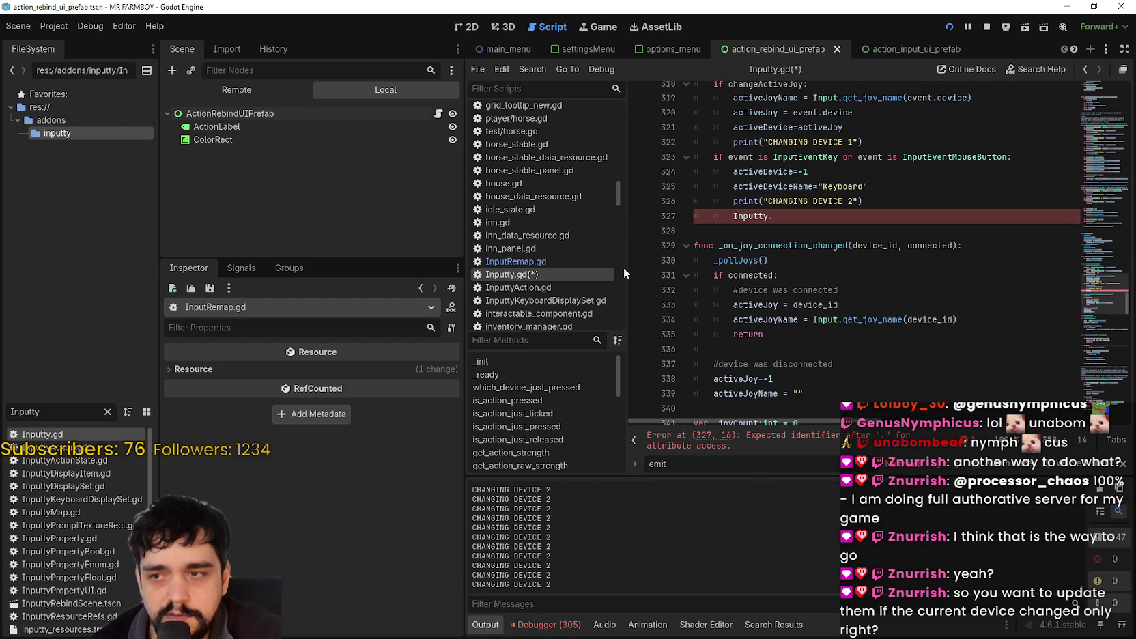